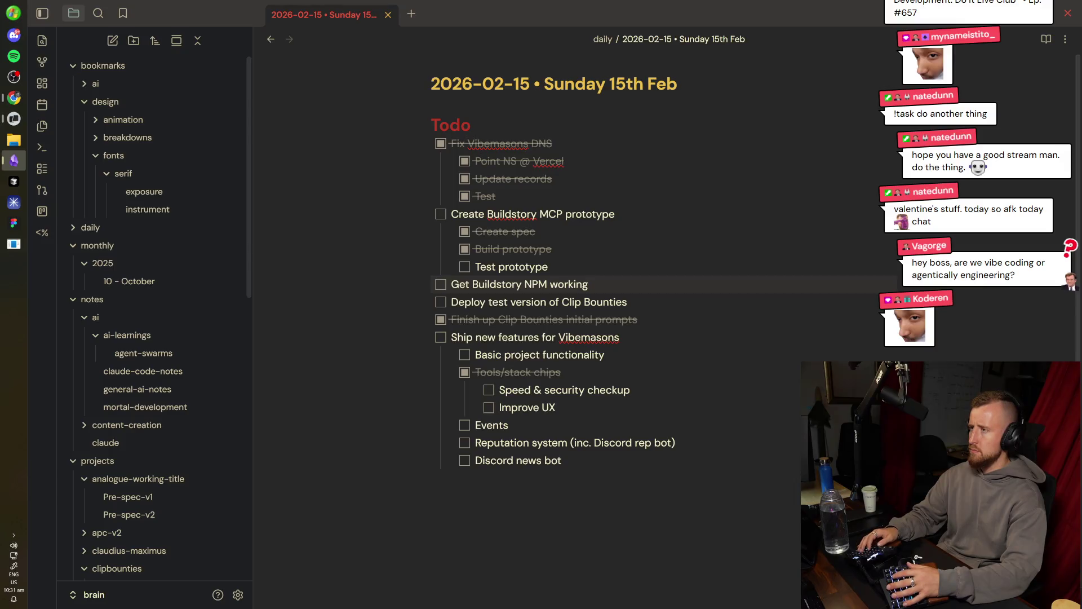
# - Add '### Buildstory' and '### Vibemasons' headings above their respective task groups
pyautogui.press('Return')
pyautogui.press('Return')
pyautogui.press('Return')
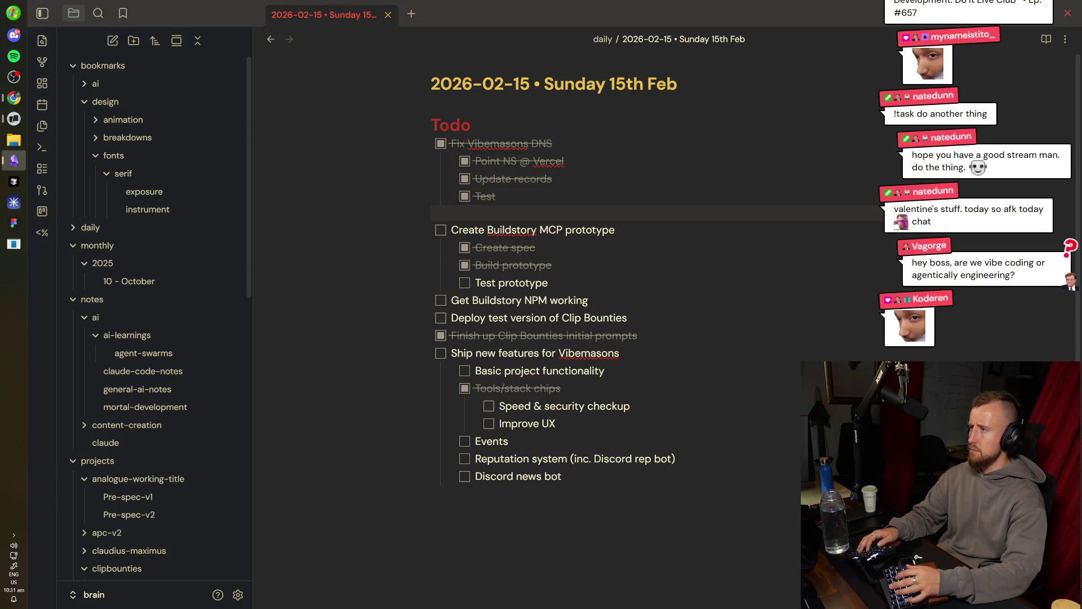
pyautogui.write('### Buildstory')
pyautogui.hotkey('shift', 'Home')
pyautogui.hotkey('ctrl', 'c')
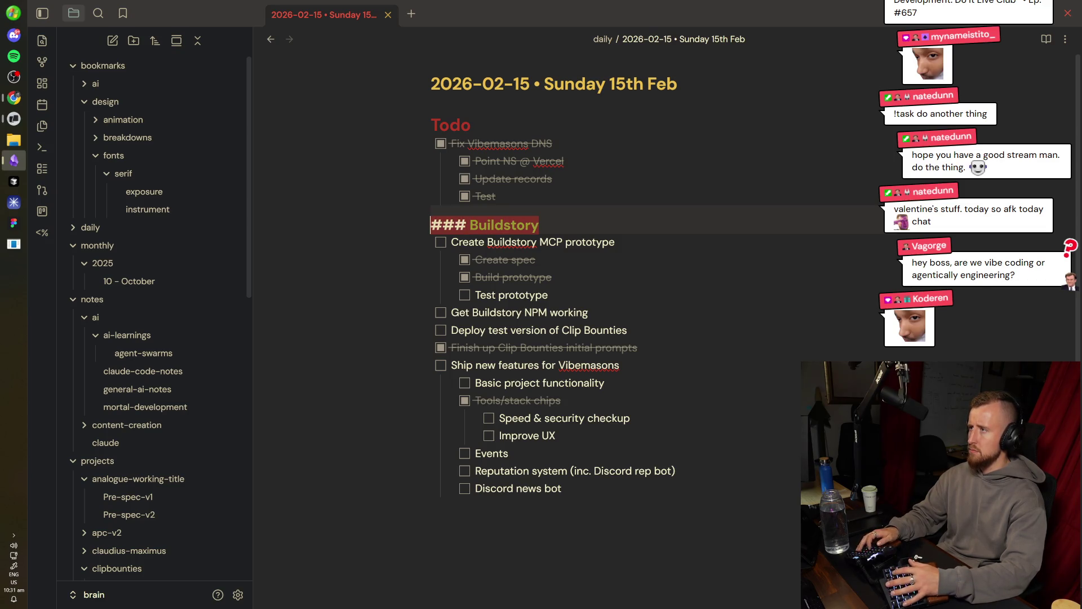
pyautogui.press('Down')
pyautogui.press('Down')
pyautogui.press('Down')
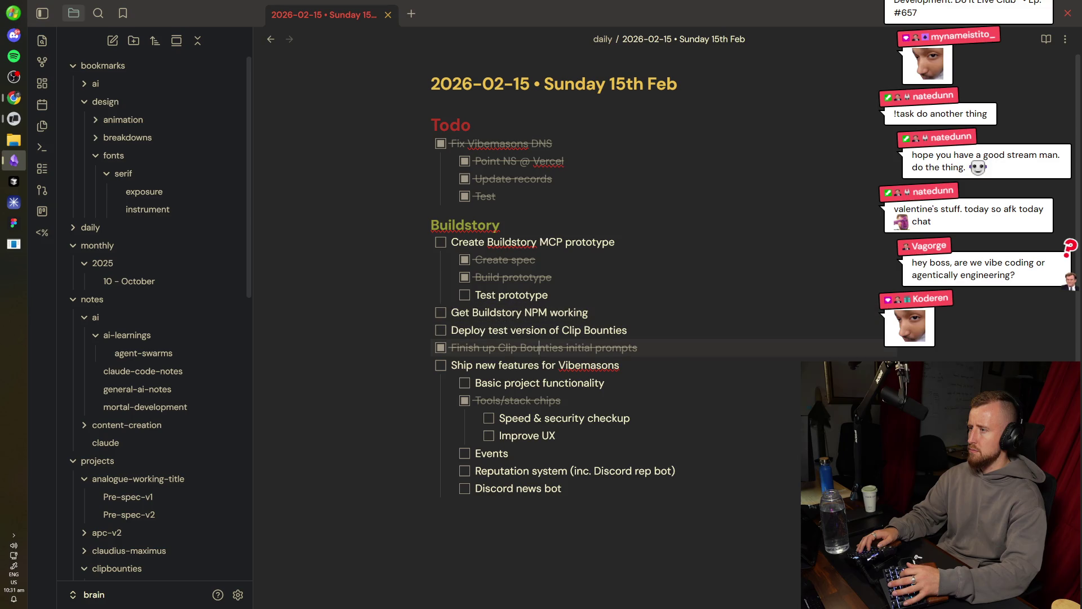
pyautogui.press('End')
pyautogui.press('Delete')
pyautogui.hotkey('ctrl', 'z')
pyautogui.press('Return')
pyautogui.press('Return')
pyautogui.hotkey('ctrl', 'v')
pyautogui.hotkey('ctrl', 'shift', 'Left')
pyautogui.write('Vibemasons')
pyautogui.hotkey('shift', 'Home')
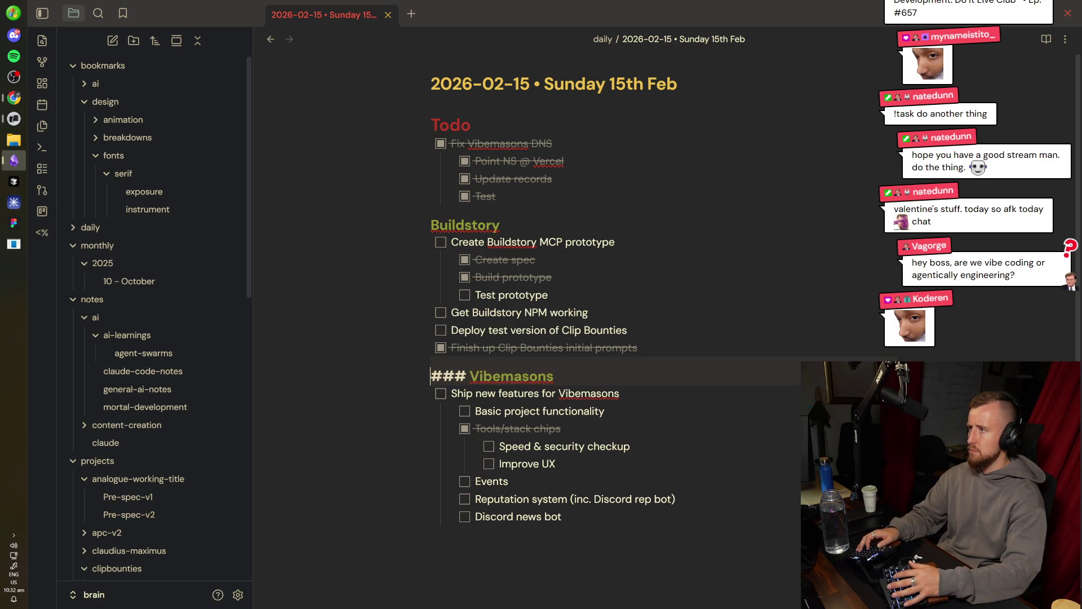
# - Cut the completed, struck-through DNS task block out of the Todo section
pyautogui.press('Up')
pyautogui.press('Up')
pyautogui.press('Up')
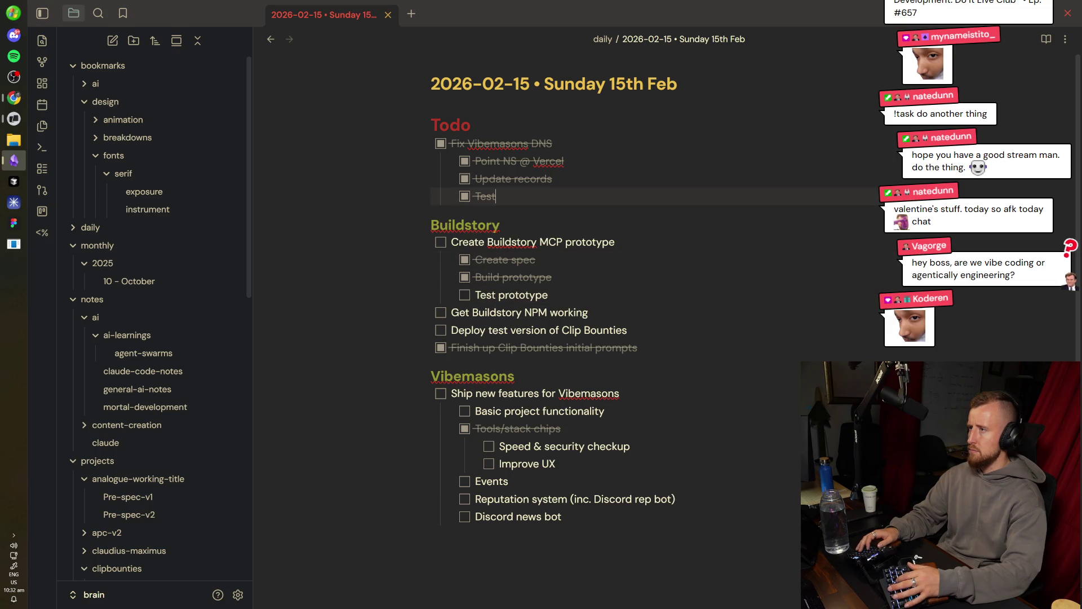
pyautogui.hotkey('shift', 'Up')
pyautogui.hotkey('shift', 'Up')
pyautogui.hotkey('shift', 'Up')
pyautogui.hotkey('shift', 'Home')
pyautogui.press('BackSpace')
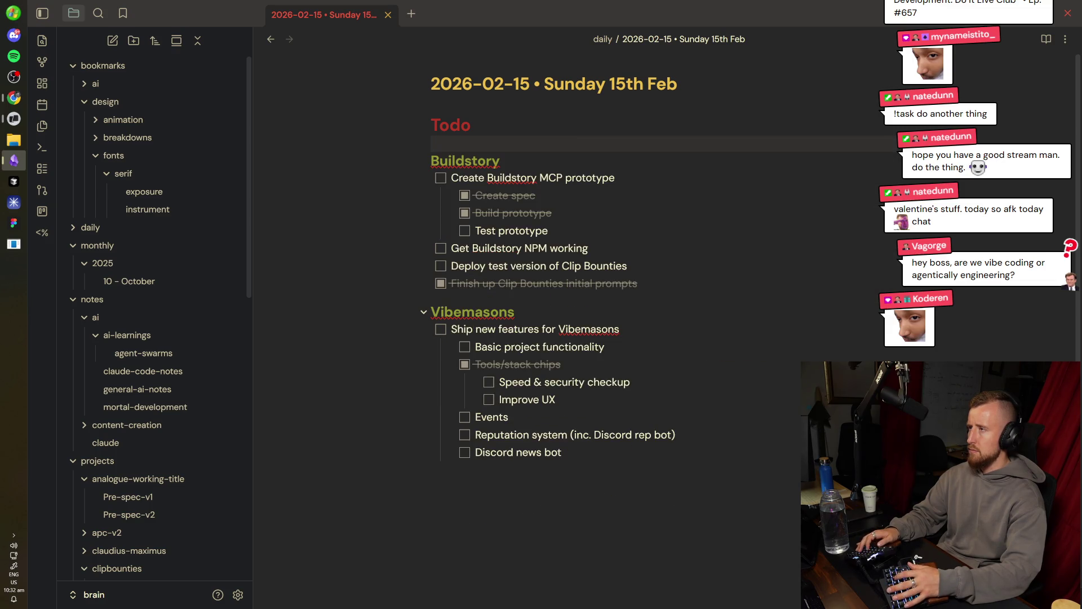
# - Delete the blank line under Todo and paste the DNS block above 'Ship new features for Vibemasons'
pyautogui.press('Delete')
pyautogui.press('Down')
pyautogui.press('Down')
pyautogui.press('Down')
pyautogui.press('Down')
pyautogui.press('Up')
pyautogui.press('Return')
pyautogui.hotkey('ctrl', 'v')
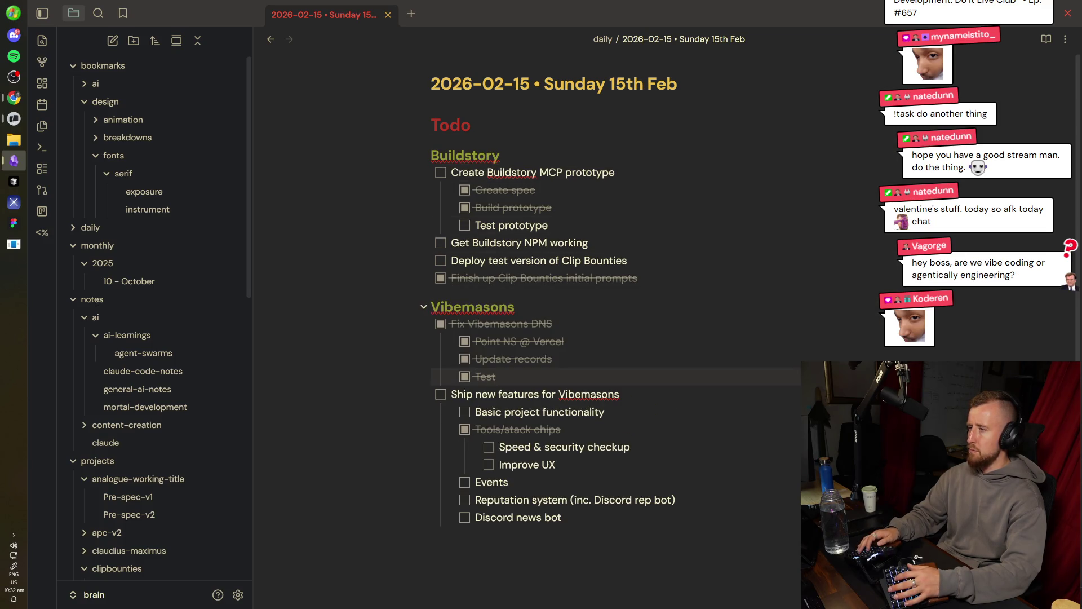
# - Review the Vibemasons subtasks (Events, Reputation system), then switch to the browser
pyautogui.press('Down')
pyautogui.press('Down')
pyautogui.press('Down')
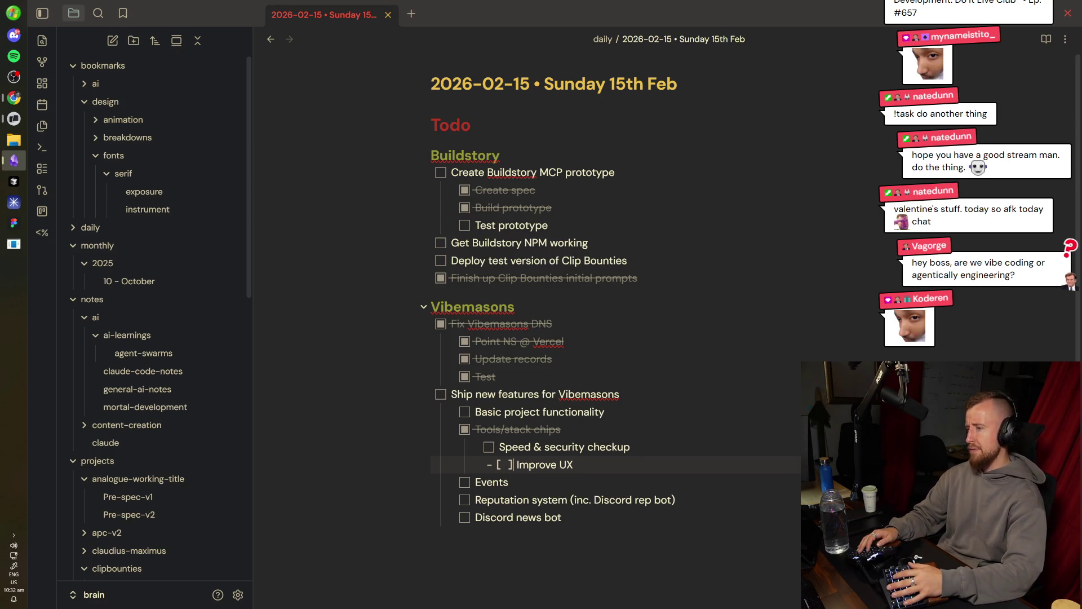
pyautogui.click(491, 482)
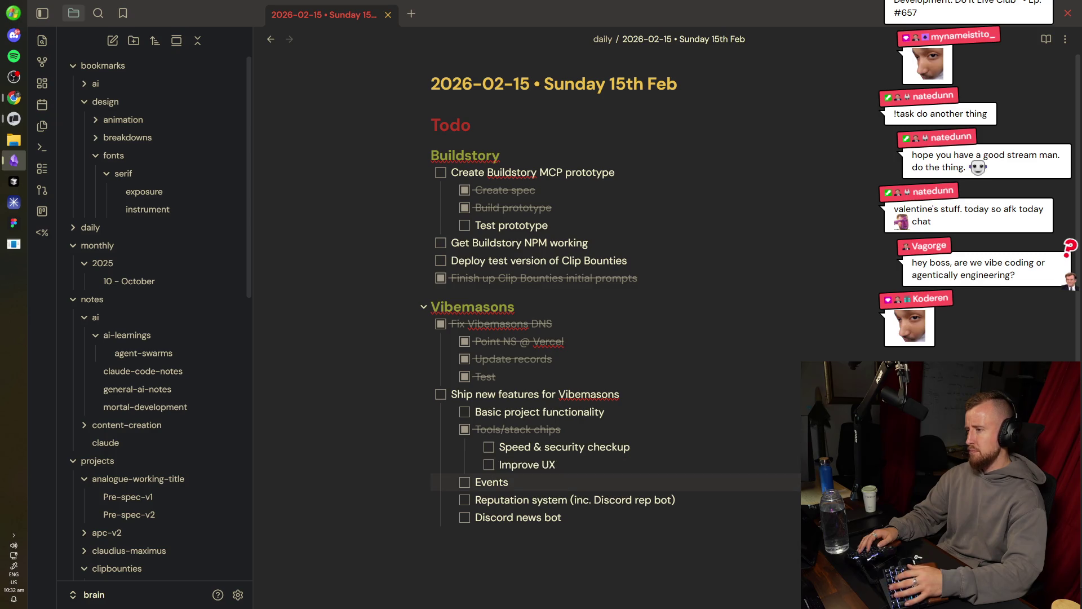
pyautogui.click(475, 500)
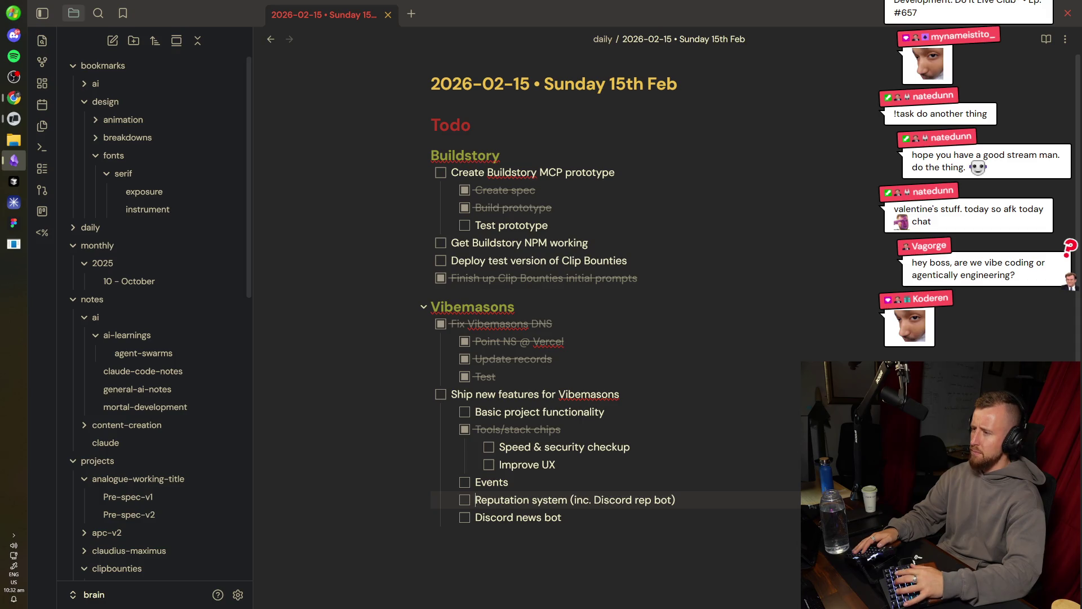
pyautogui.click(508, 482)
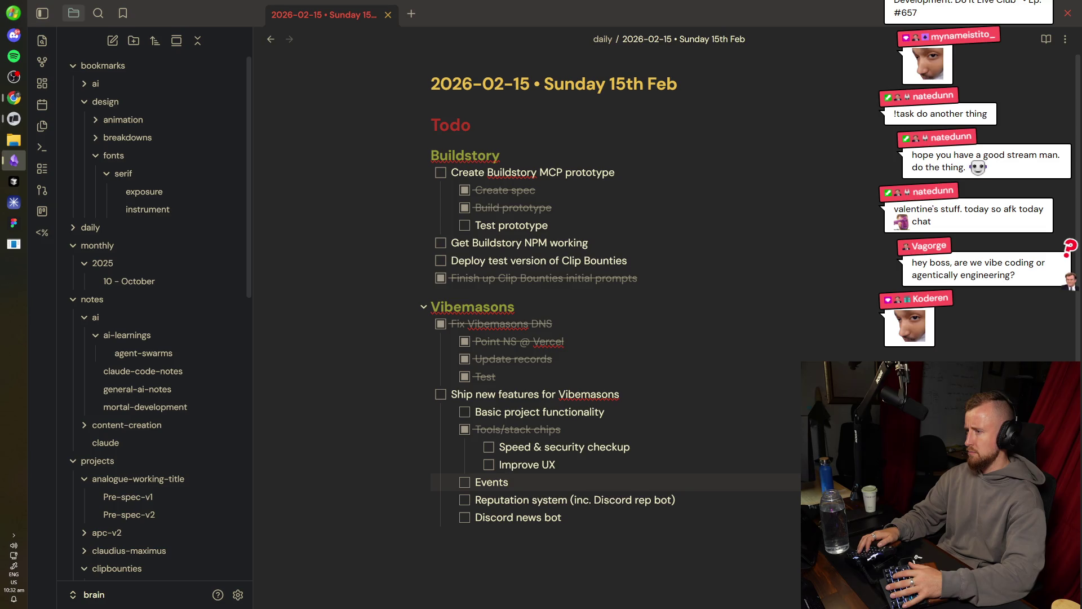
pyautogui.hotkey('alt', 'Tab')
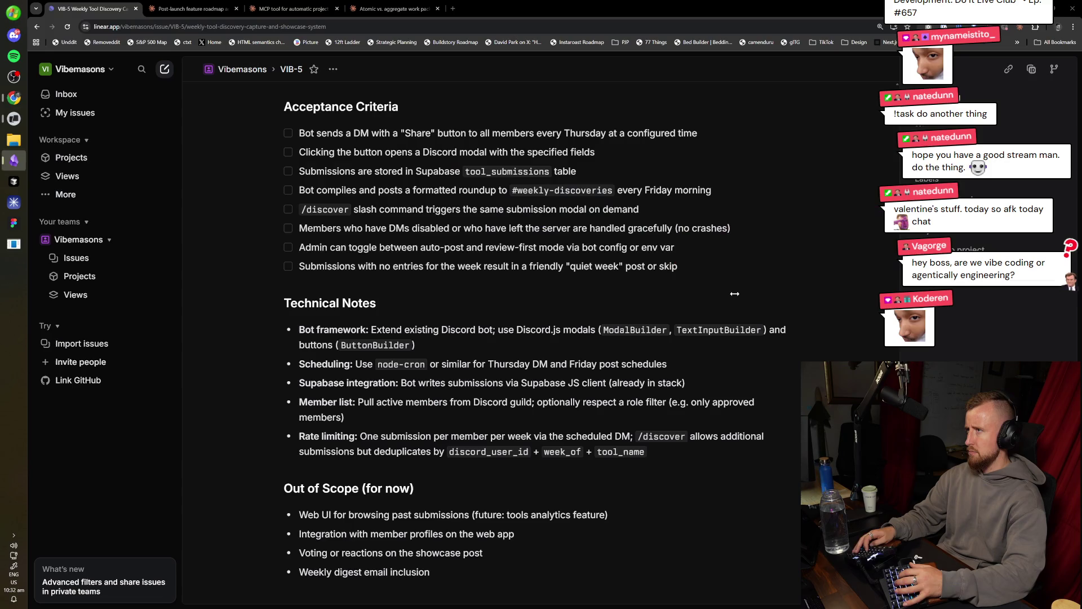
pyautogui.hotkey('alt', 'Tab')
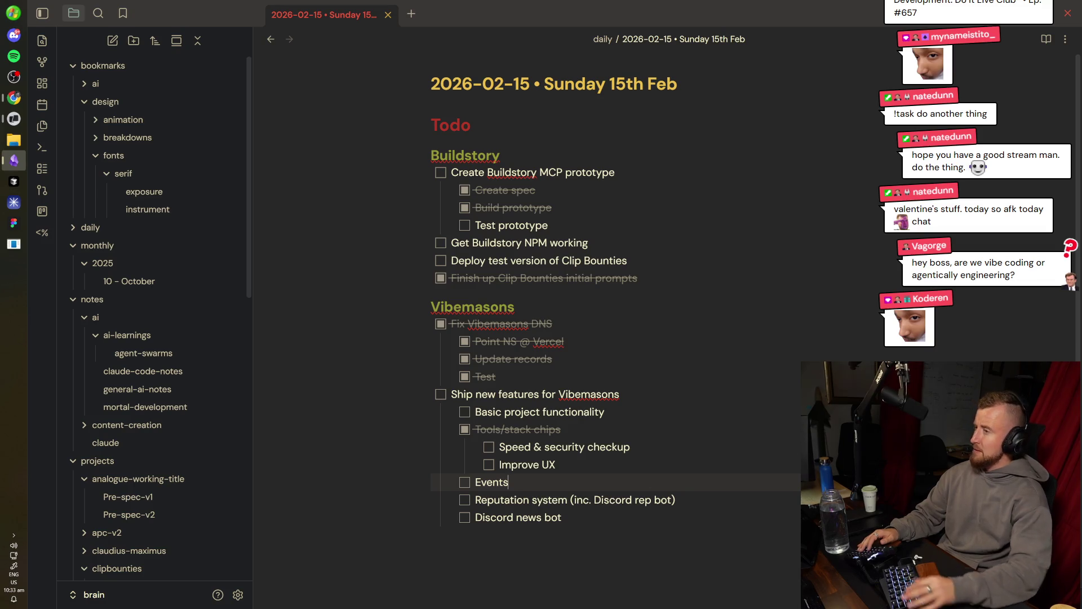
# - Add and then remove an empty checklist line under 'Discord news bot', then return to Linear issue VIB-5
pyautogui.press('Down')
pyautogui.press('Down')
pyautogui.press('Return')
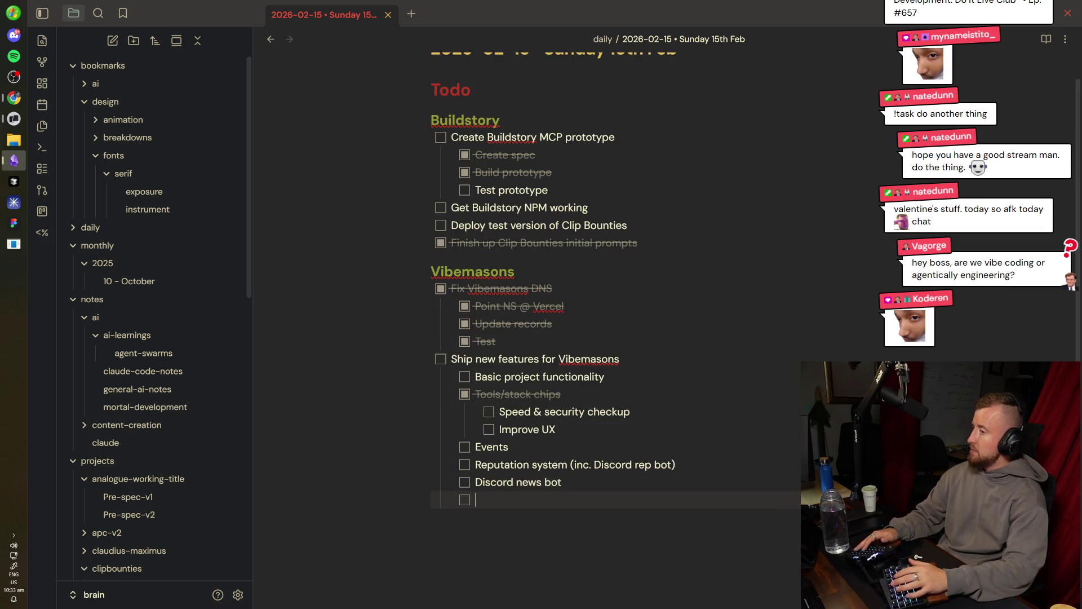
pyautogui.press('Return')
pyautogui.press('BackSpace')
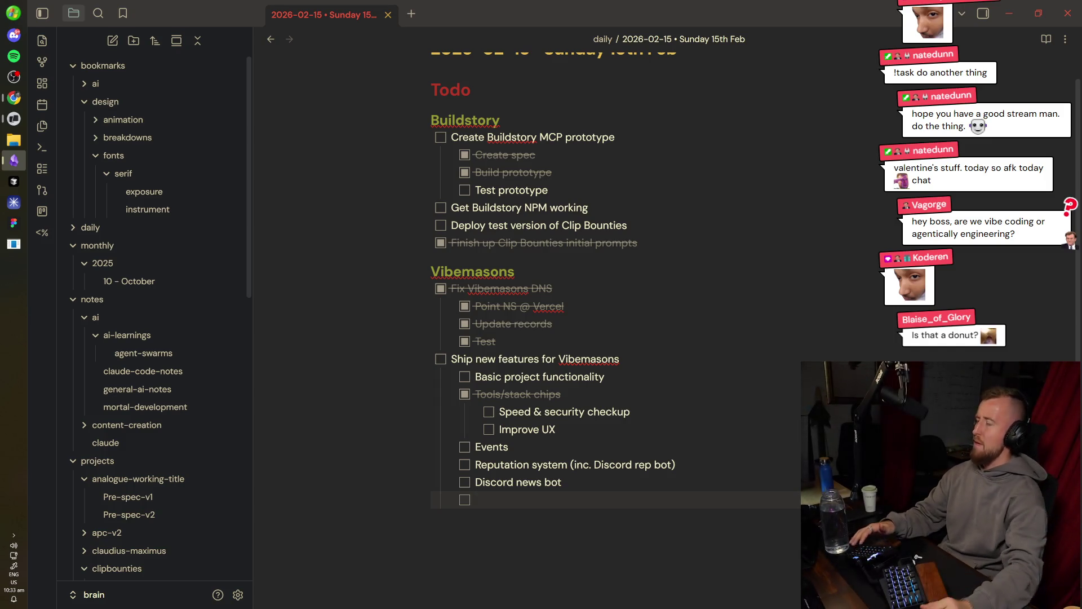
pyautogui.press('BackSpace')
pyautogui.press('BackSpace')
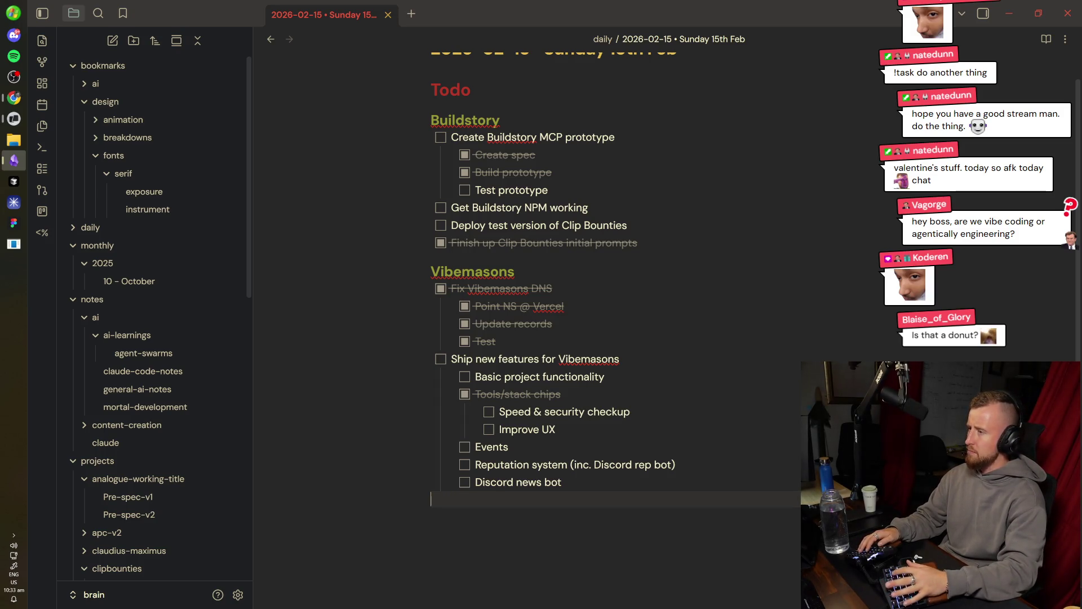
pyautogui.press('Up')
pyautogui.press('Up')
pyautogui.press('Up')
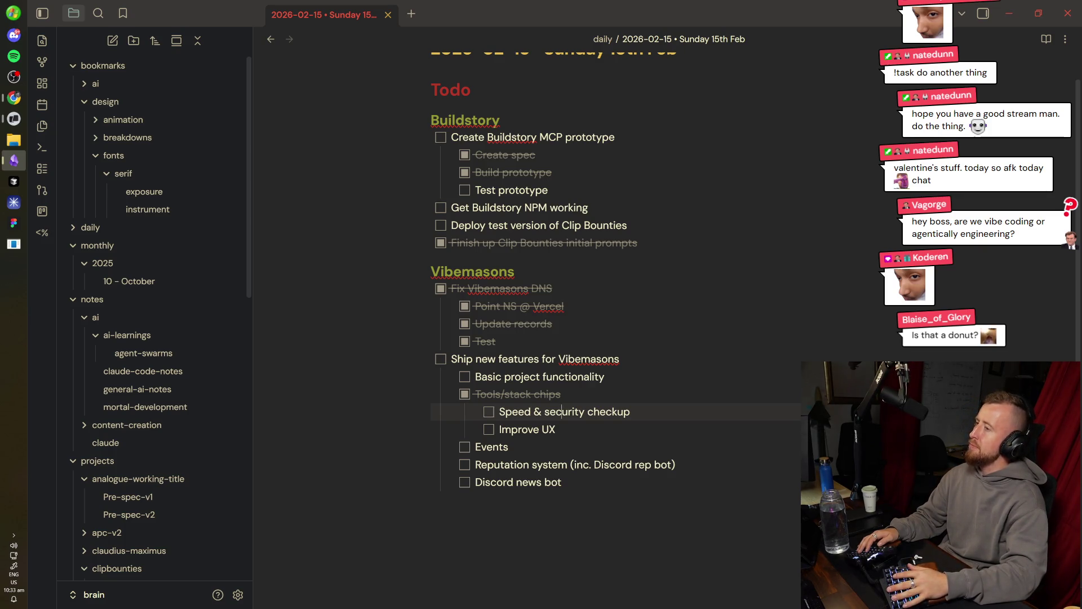
pyautogui.hotkey('alt', 'Tab')
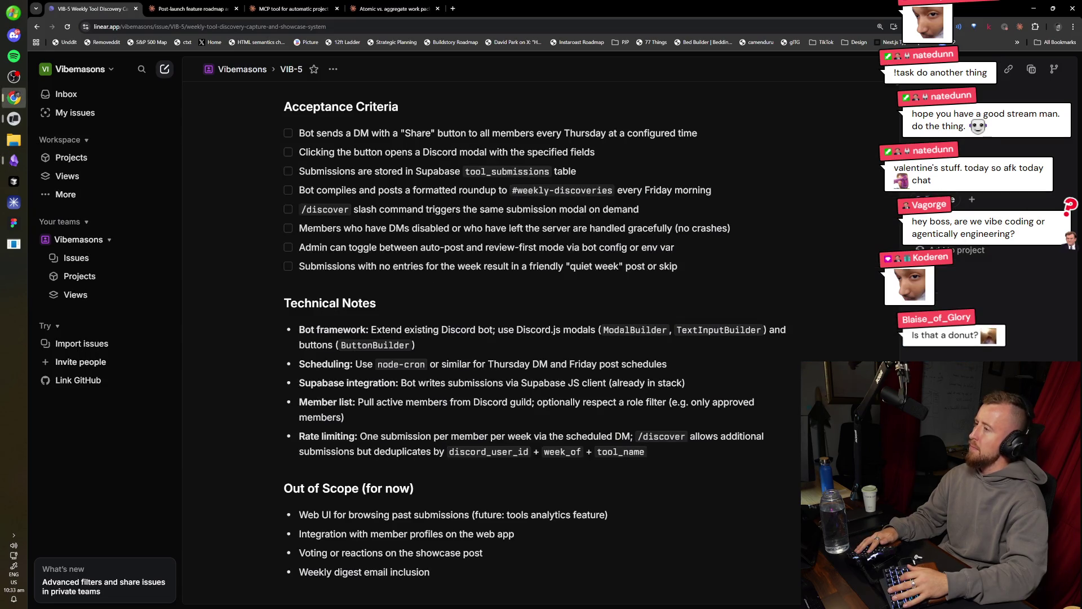
# - Open claude.ai/new in a new browser tab using the 'cl' address shortcut
pyautogui.hotkey('alt', 'Tab')
pyautogui.hotkey('alt', 'Tab')
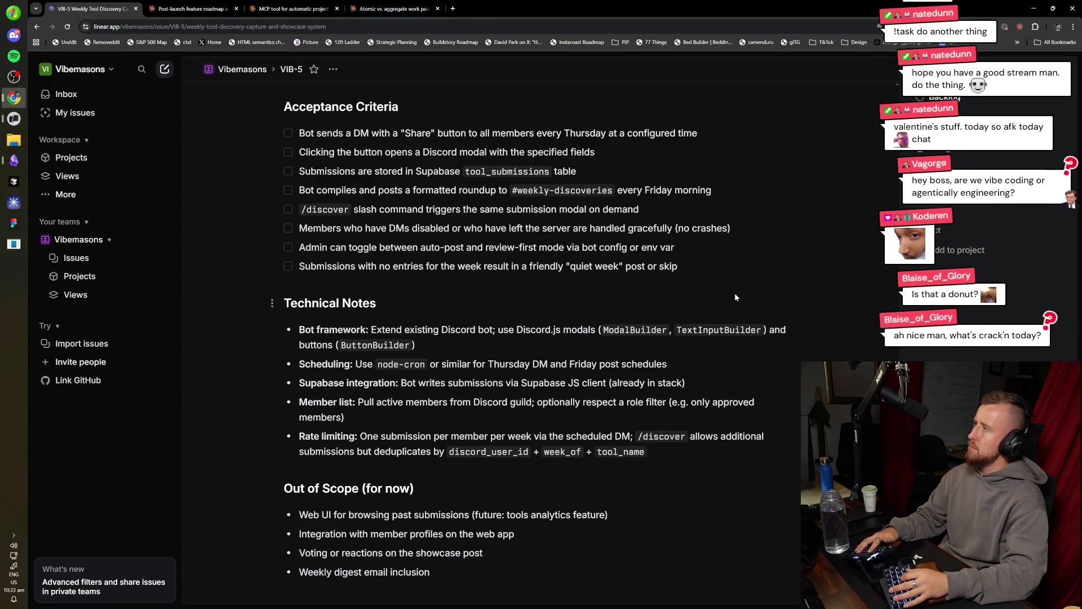
pyautogui.hotkey('ctrl', 't')
pyautogui.write('claude.ai')
pyautogui.press('Return')
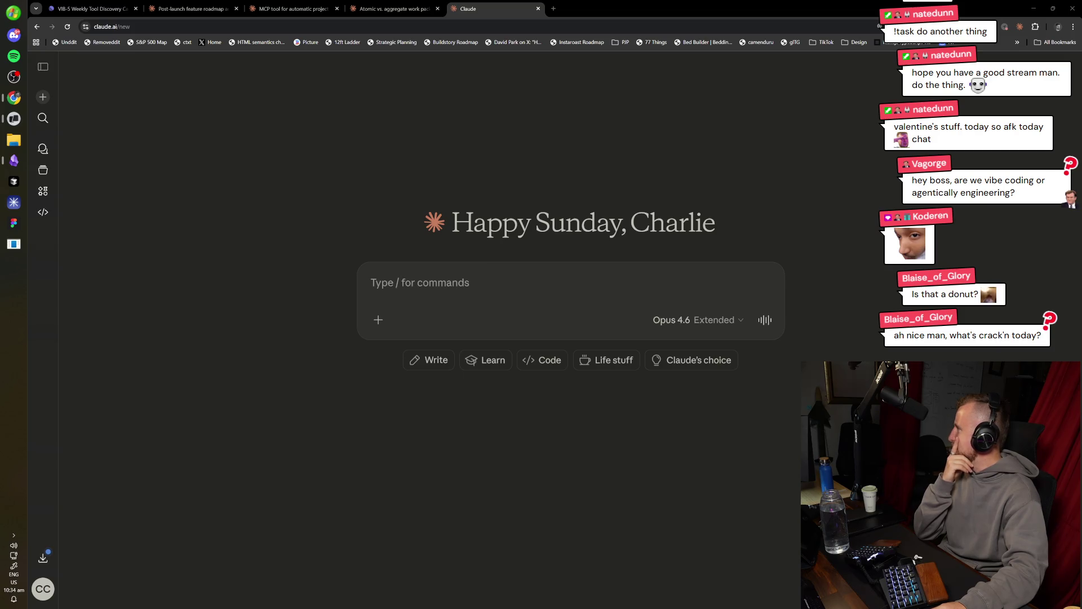
# - Open the Vibemasons project's 'Capturing user discoveries and tool usage' chat and focus its reply box
pyautogui.click(43, 170)
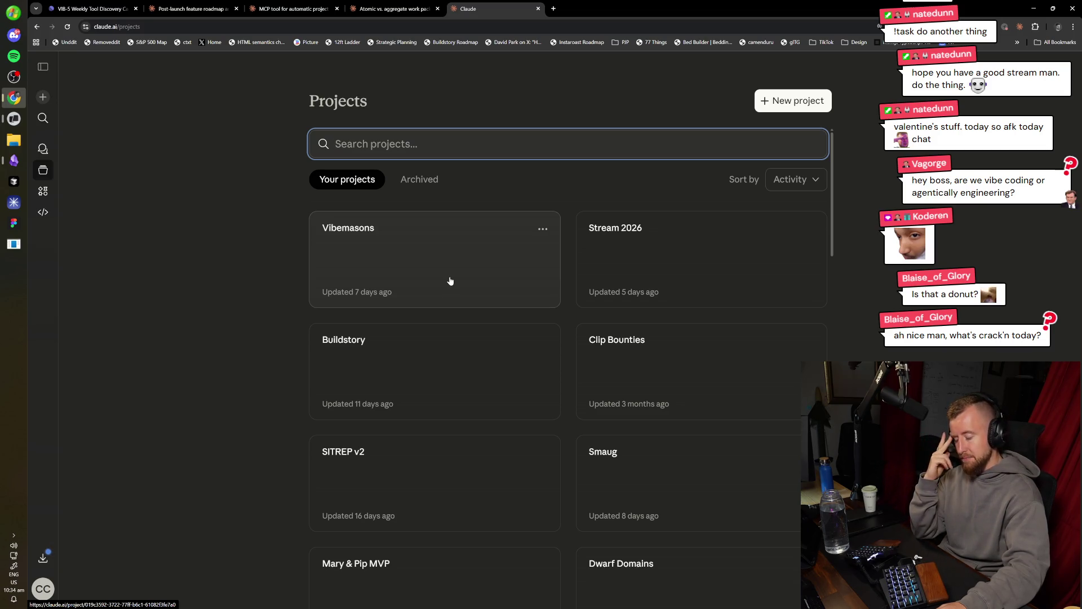
pyautogui.middleClick(467, 259)
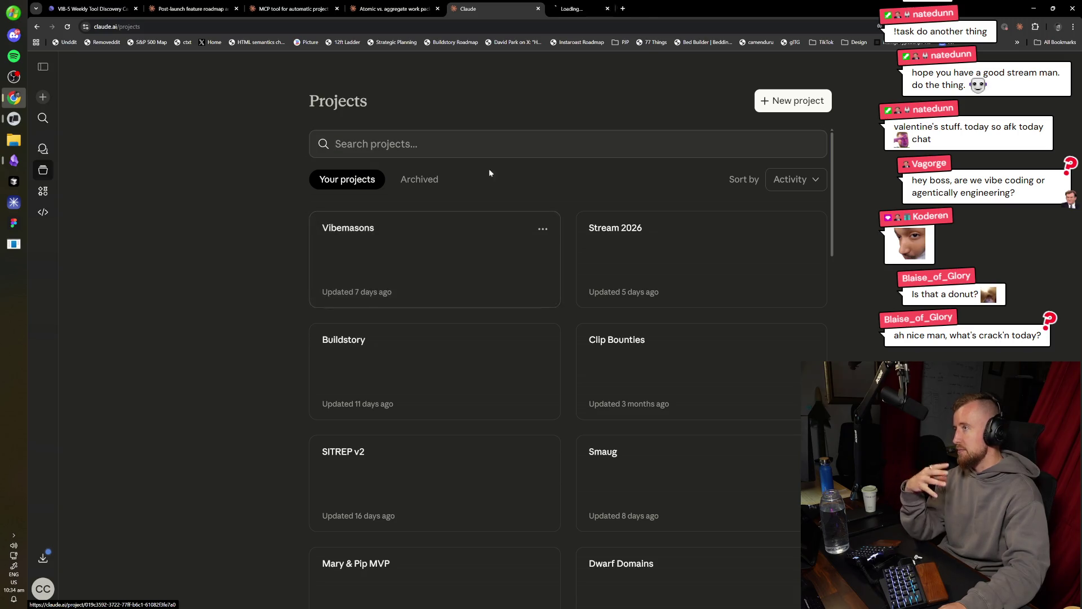
pyautogui.click(576, 3)
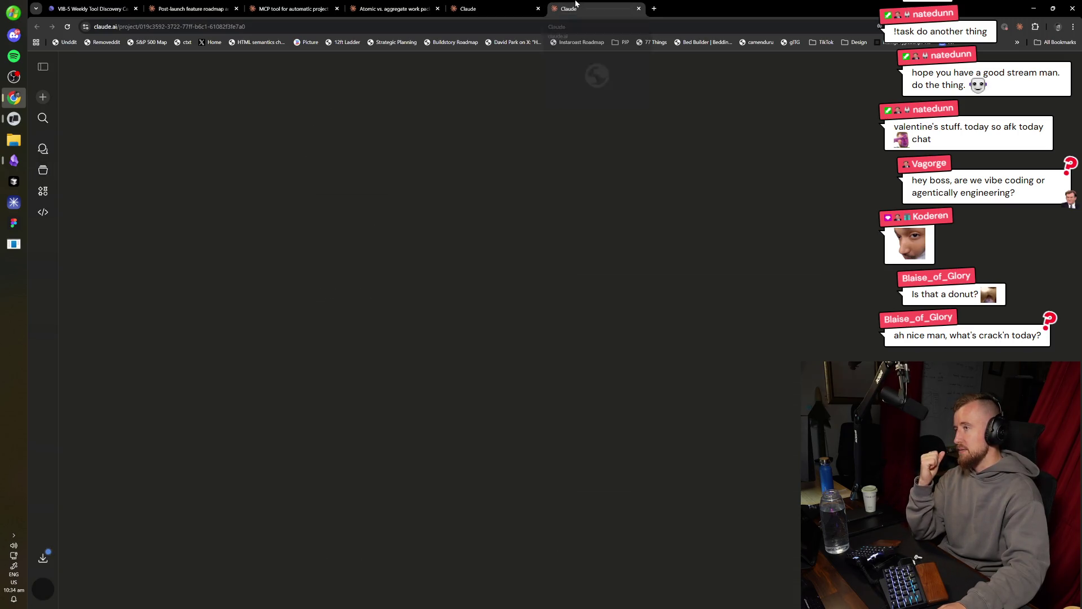
pyautogui.hotkey('ctrl', 'shift', 'Tab')
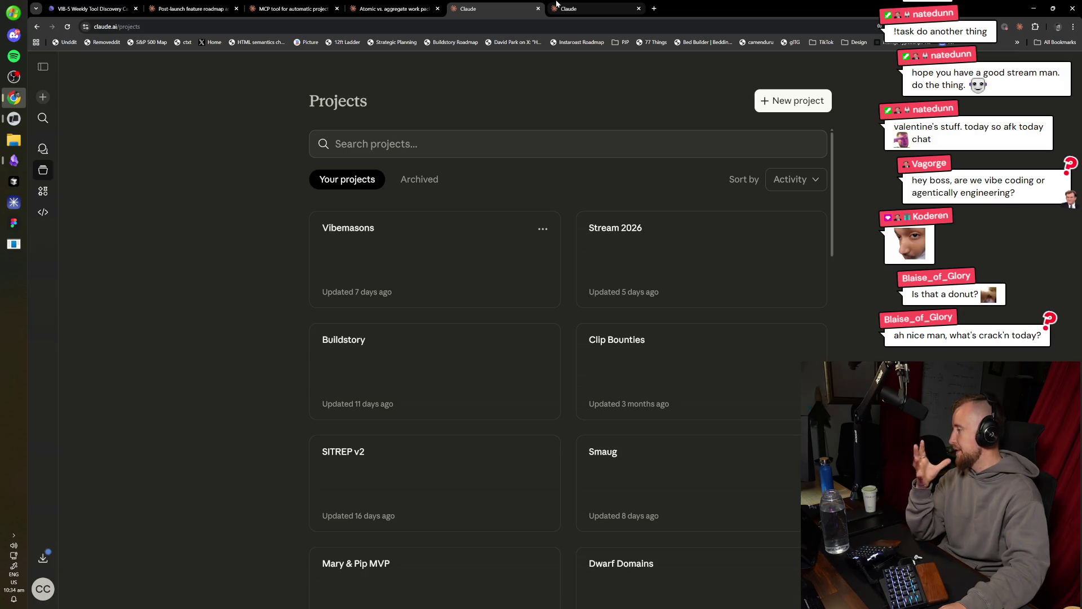
pyautogui.click(590, 4)
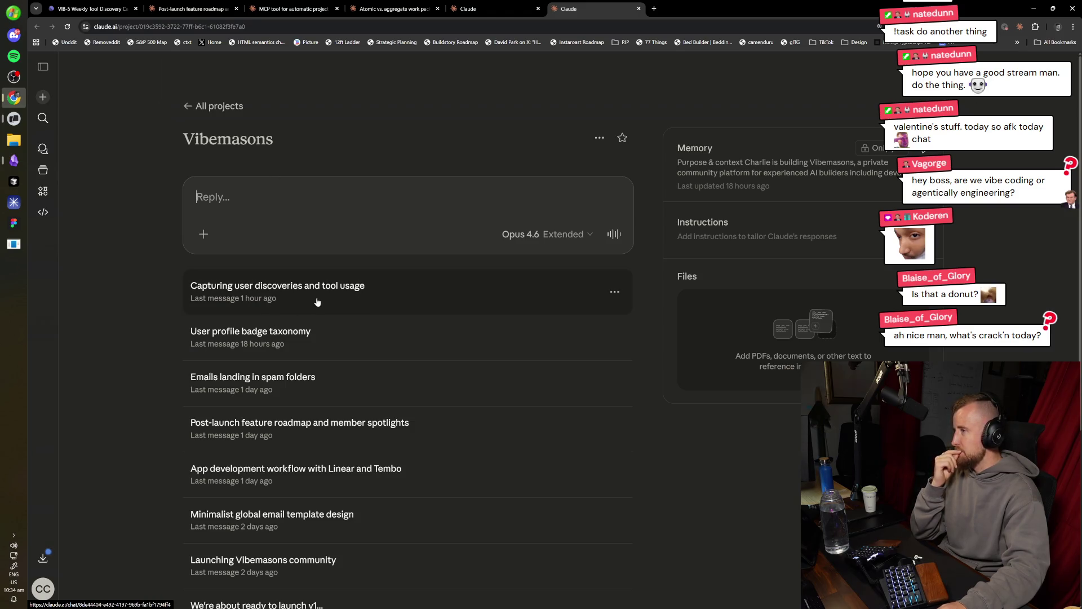
pyautogui.click(345, 296)
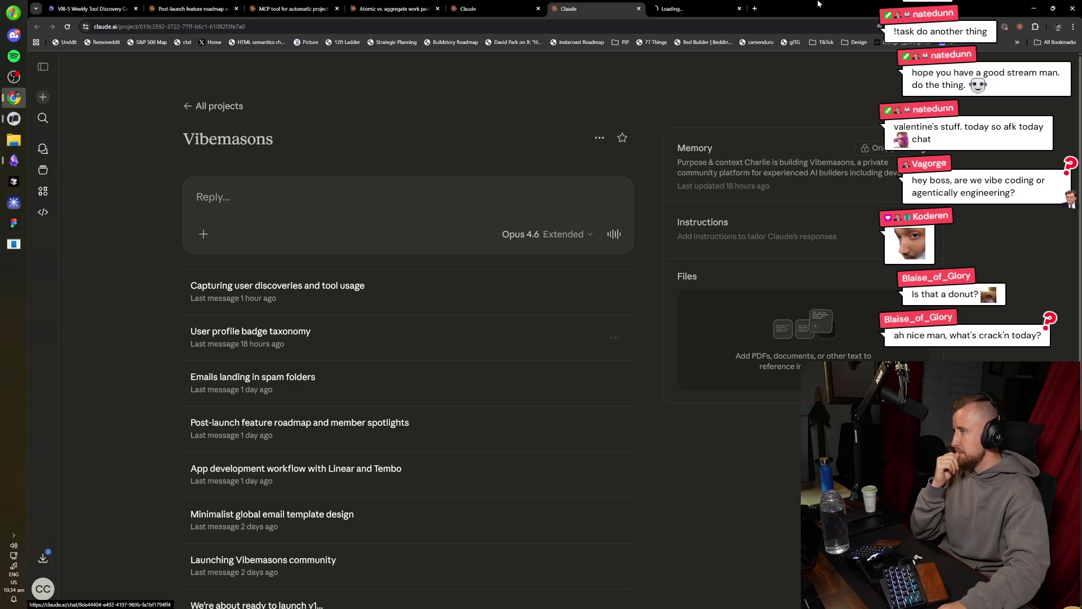
pyautogui.click(682, 3)
pyautogui.click(421, 532)
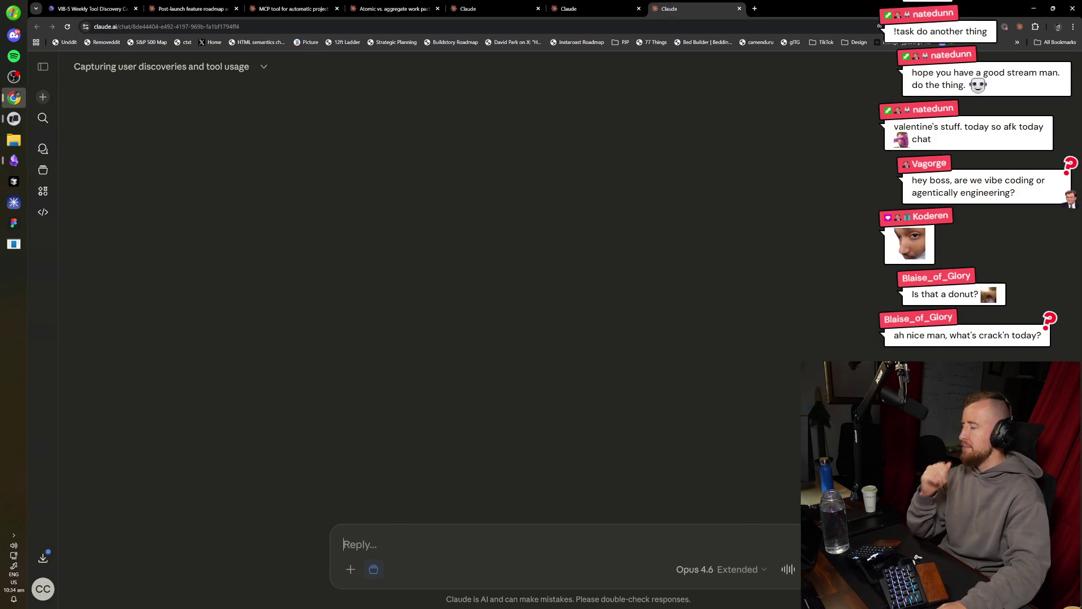
# - Write the opening proposing a more compelling community web app for higher engagement and participation
pyautogui.write("We've esesntially")
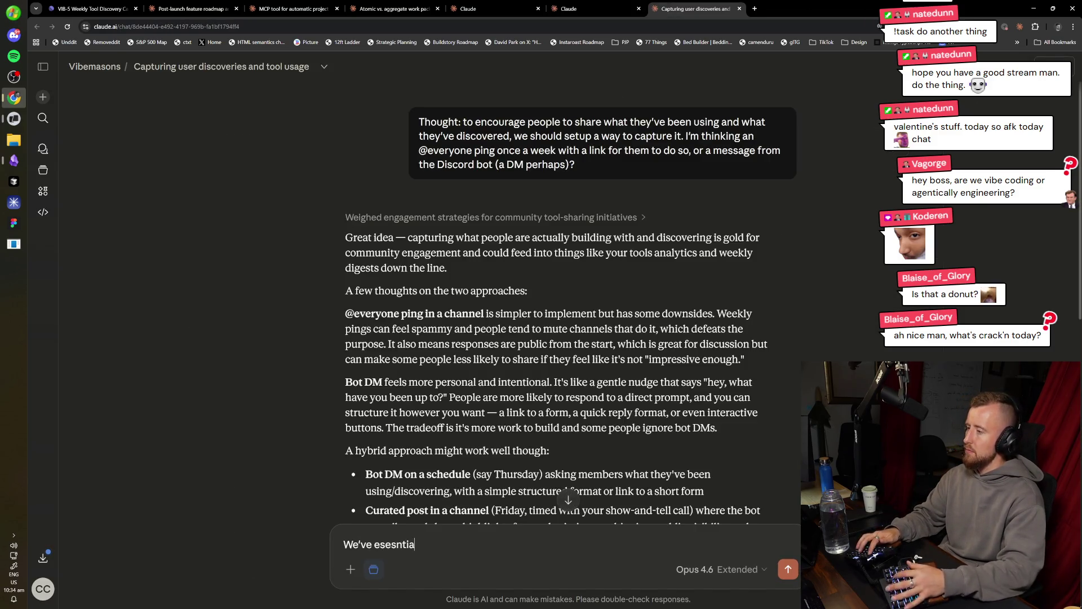
pyautogui.hotkey('ctrl', 'a')
pyautogui.press('BackSpace')
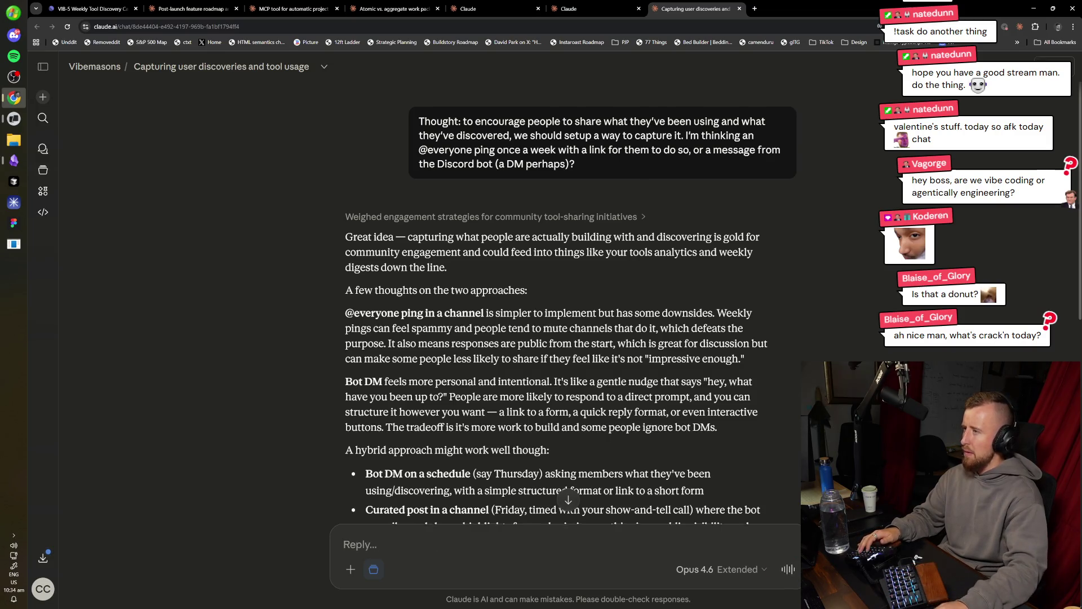
pyautogui.write("There's anot")
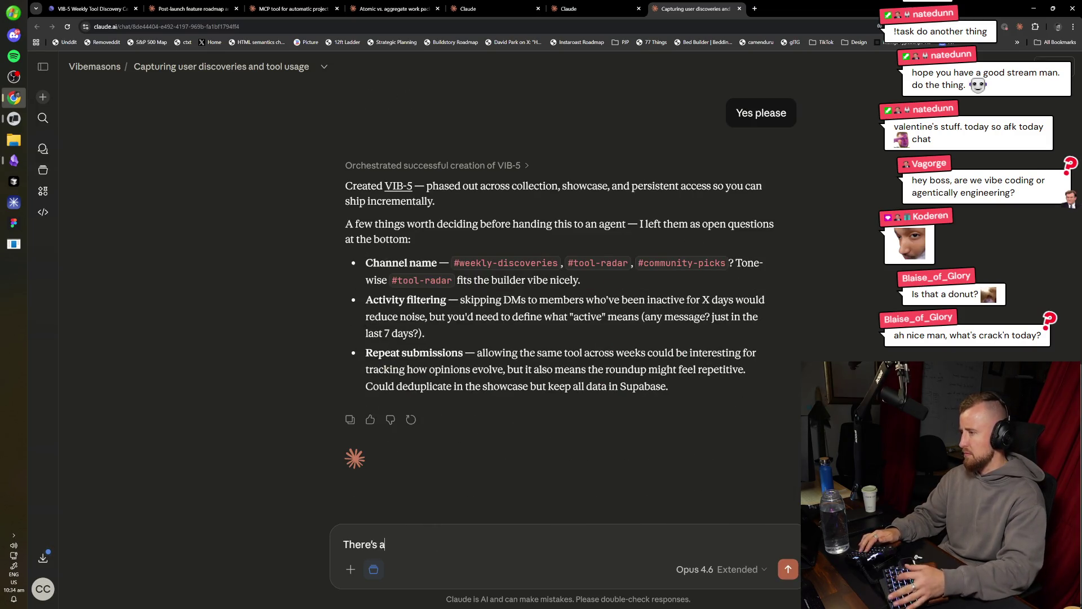
pyautogui.write("rection I'm intereste")
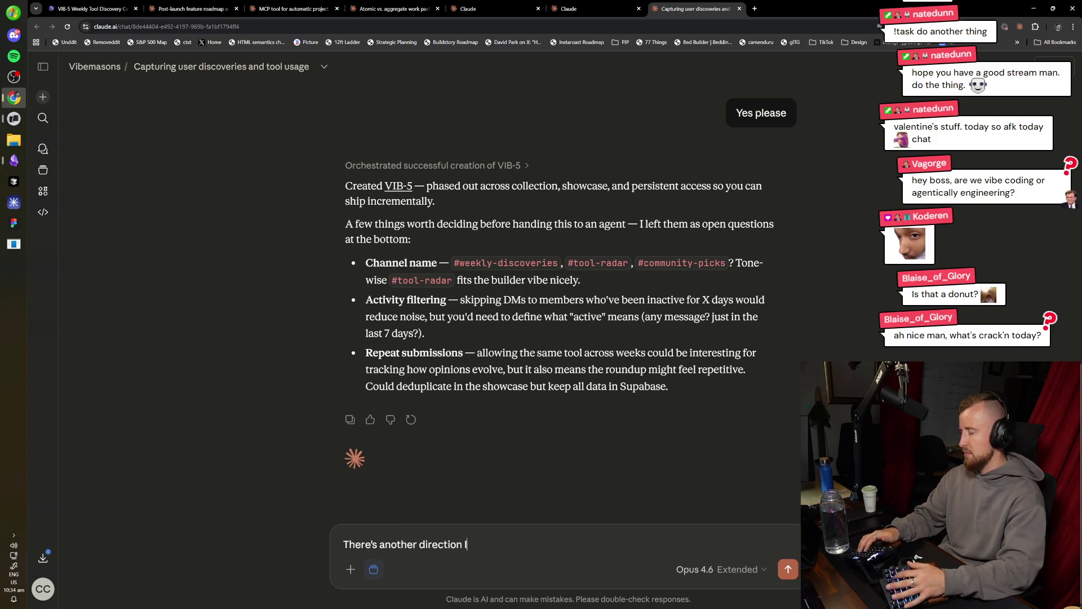
pyautogui.write(' din')
pyautogui.press('BackSpace')
pyautogui.press('BackSpace')
pyautogui.press('BackSpace')
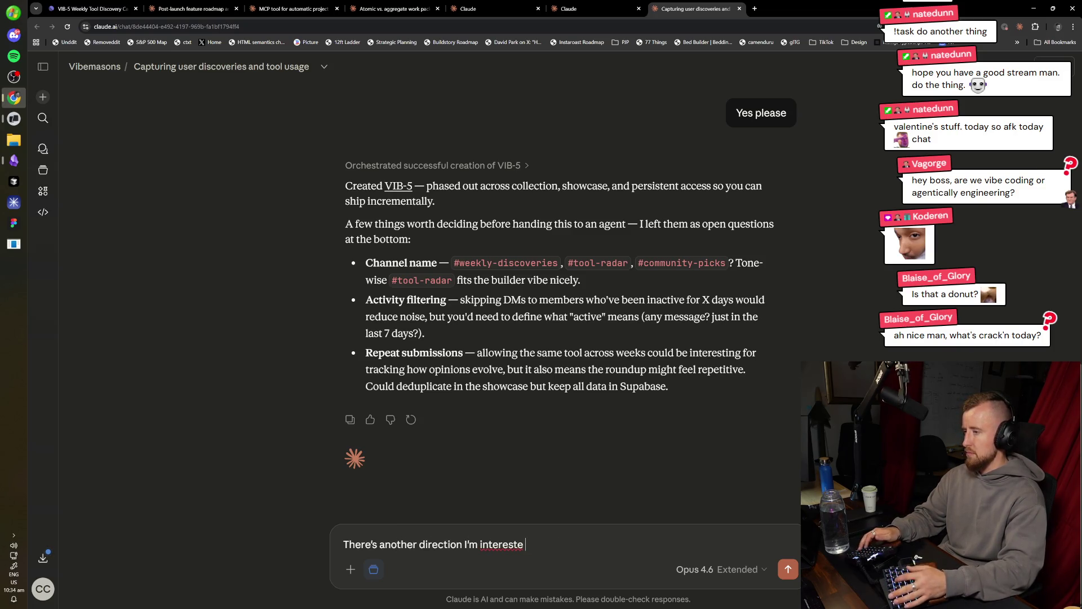
pyautogui.write('in exp')
pyautogui.write("ng here: we've ess")
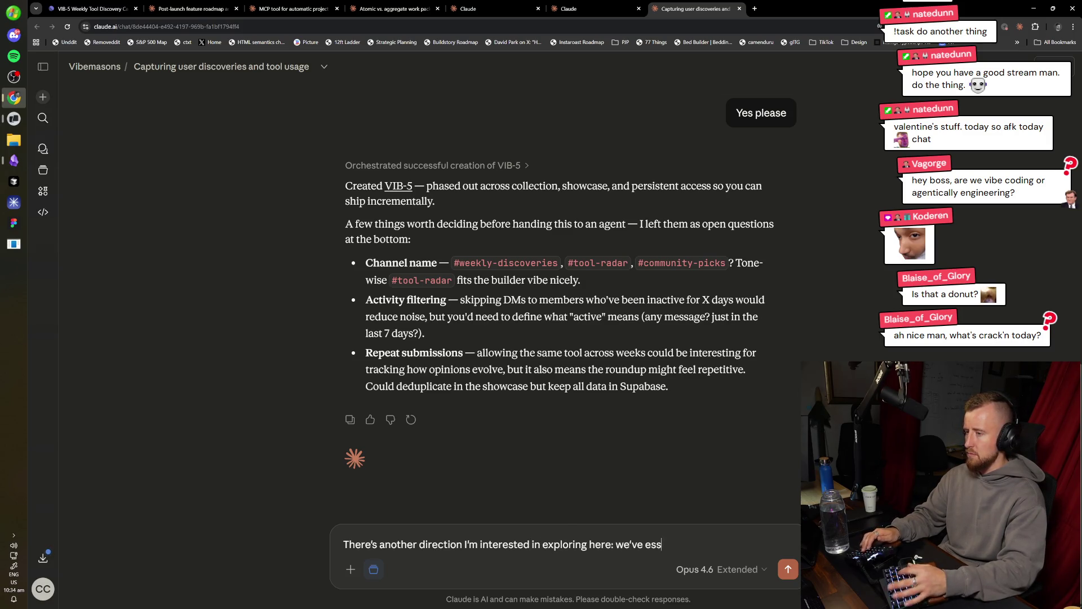
pyautogui.write('t a community web ap')
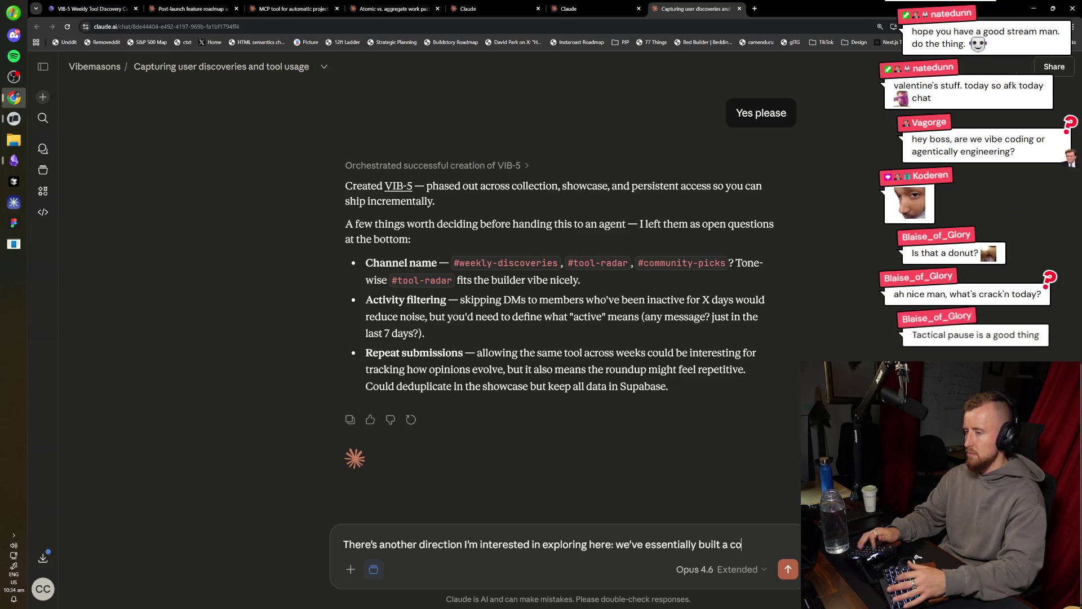
pyautogui.write('p,')
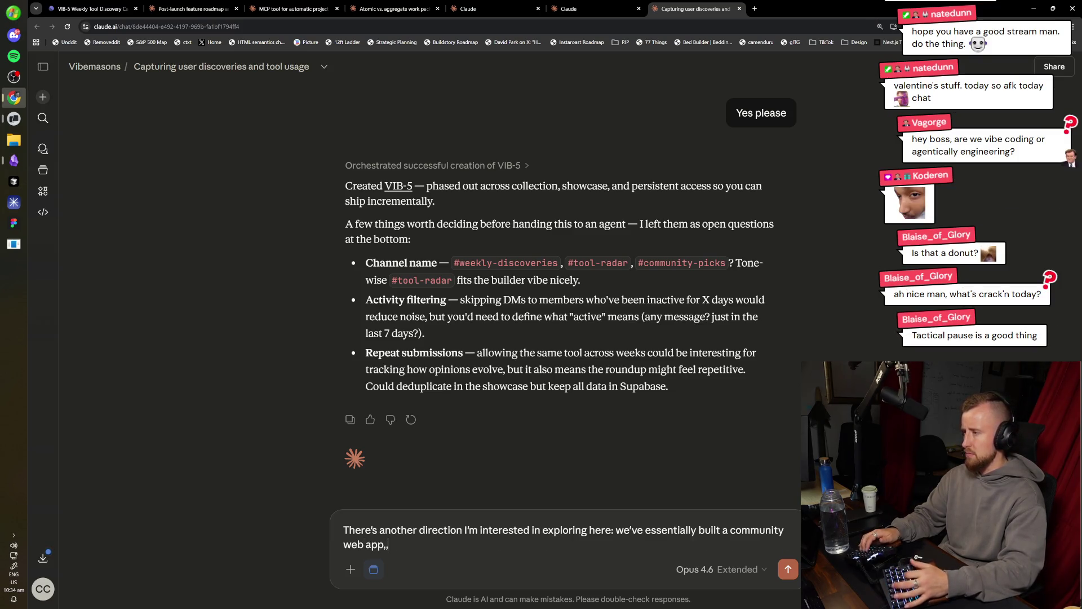
pyautogui.write('uld')
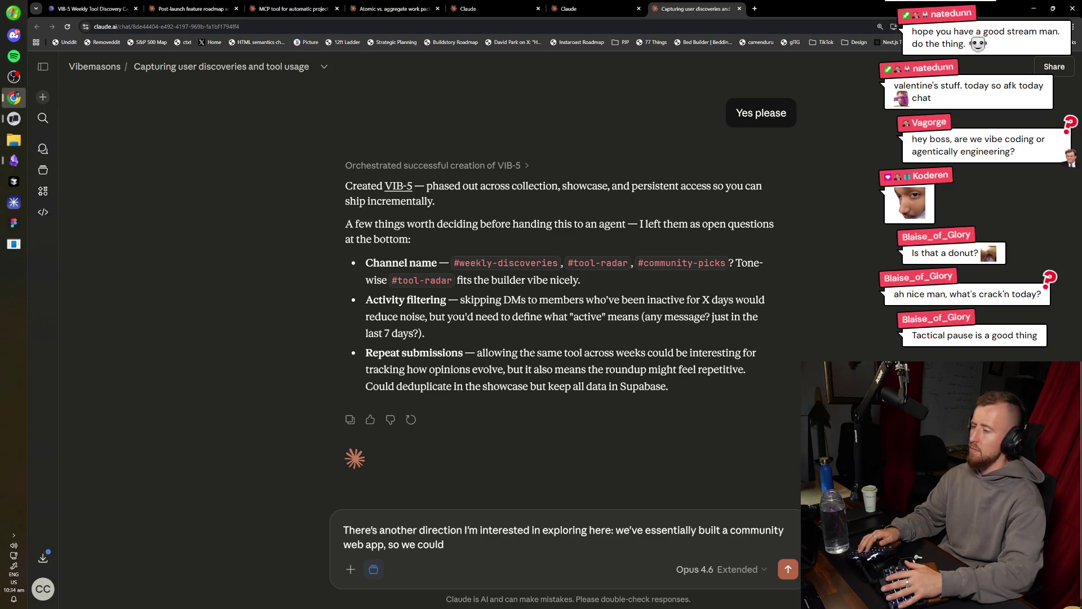
pyautogui.write('create a')
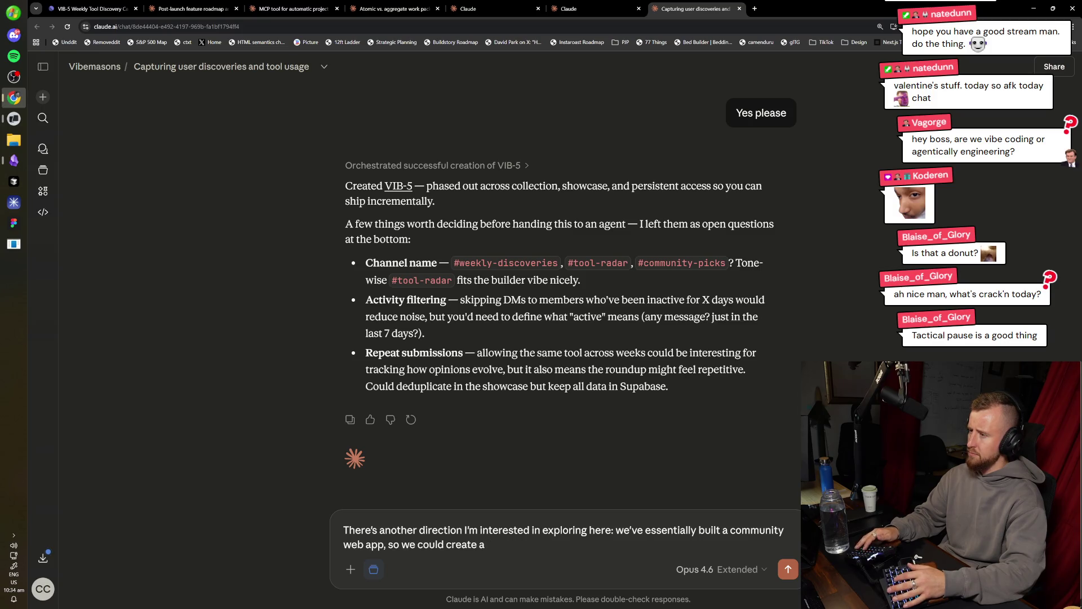
pyautogui.write('lace to do')
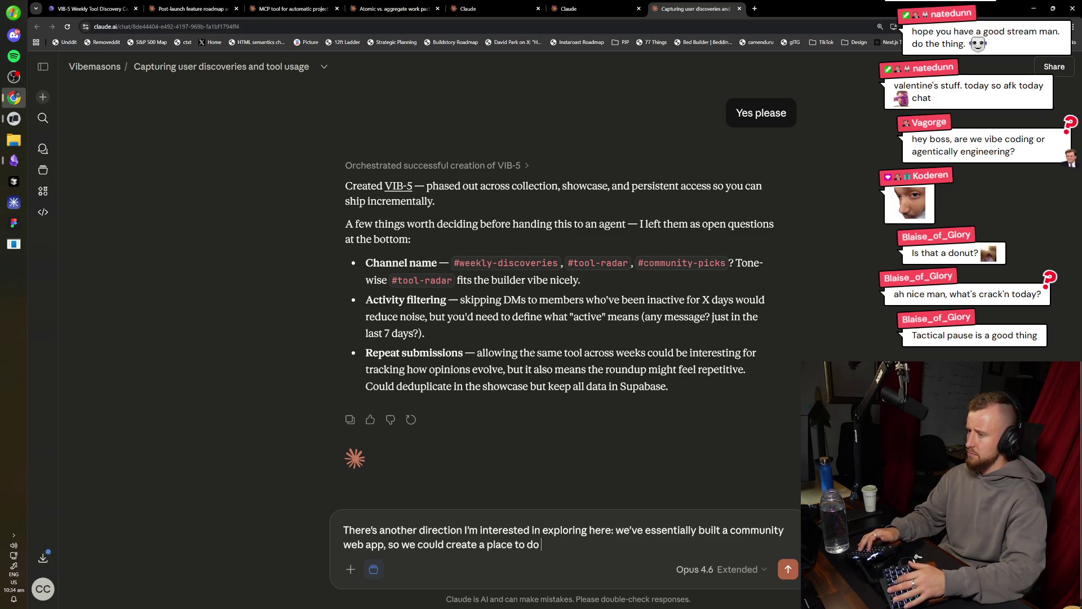
pyautogui.write('s on')
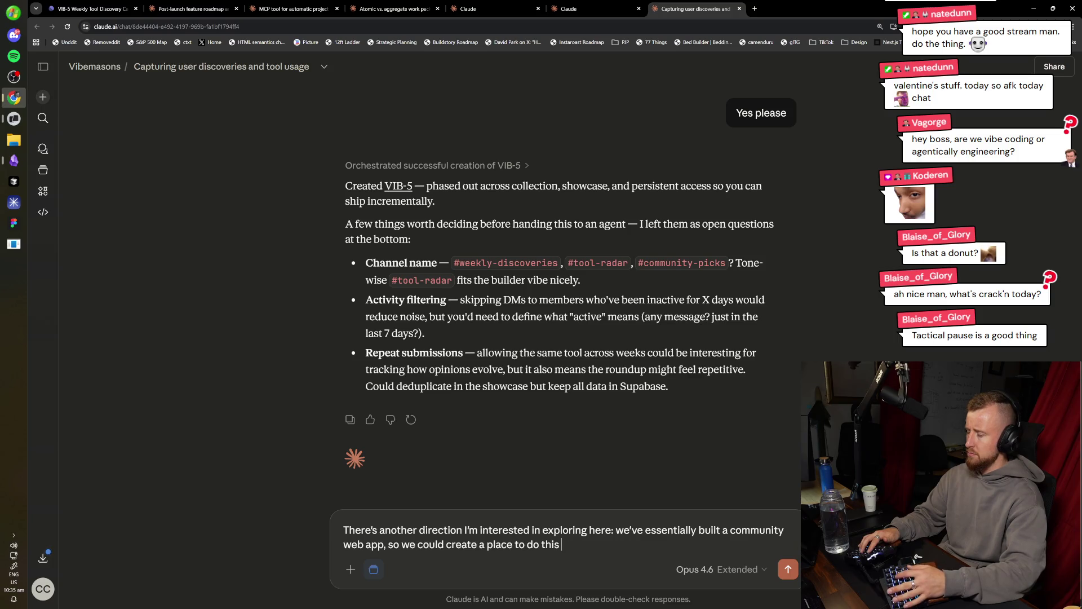
pyautogui.write('thi')
pyautogui.write('nstead')
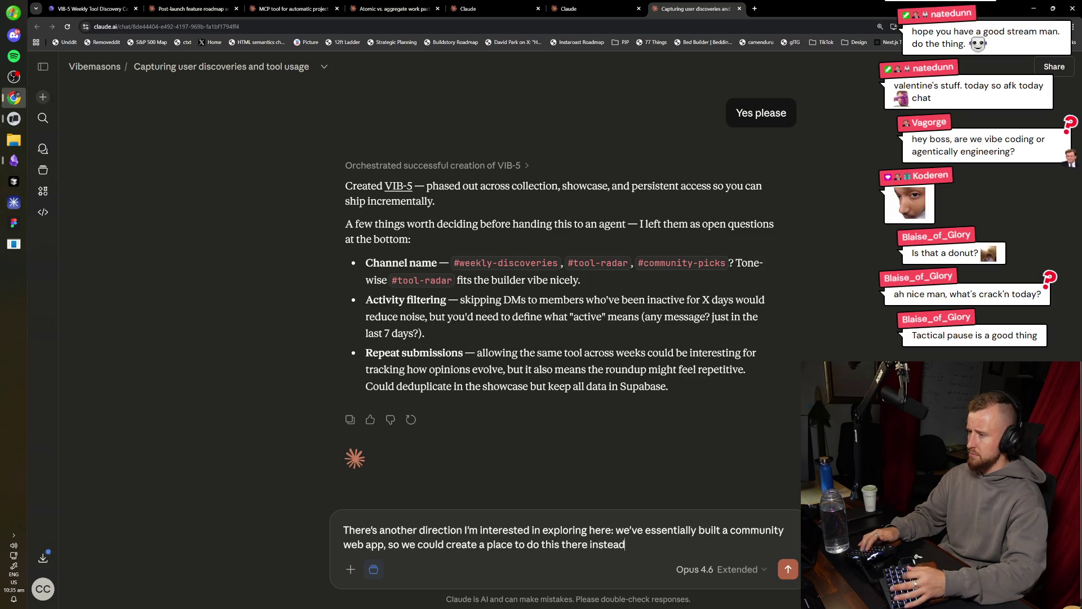
pyautogui.write('ave a hunch that might ')
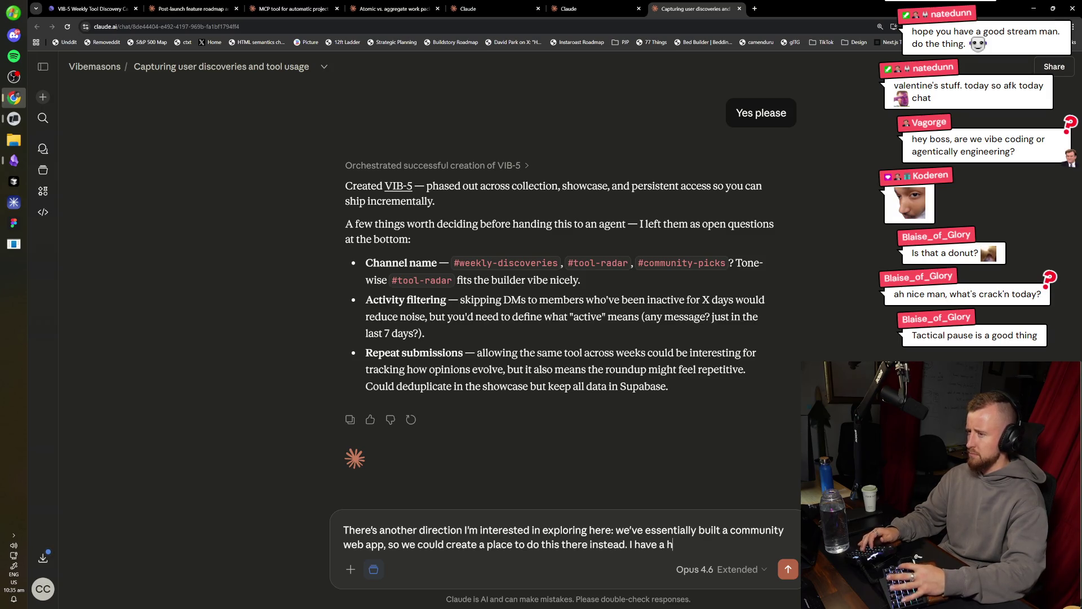
pyautogui.write('feel and')
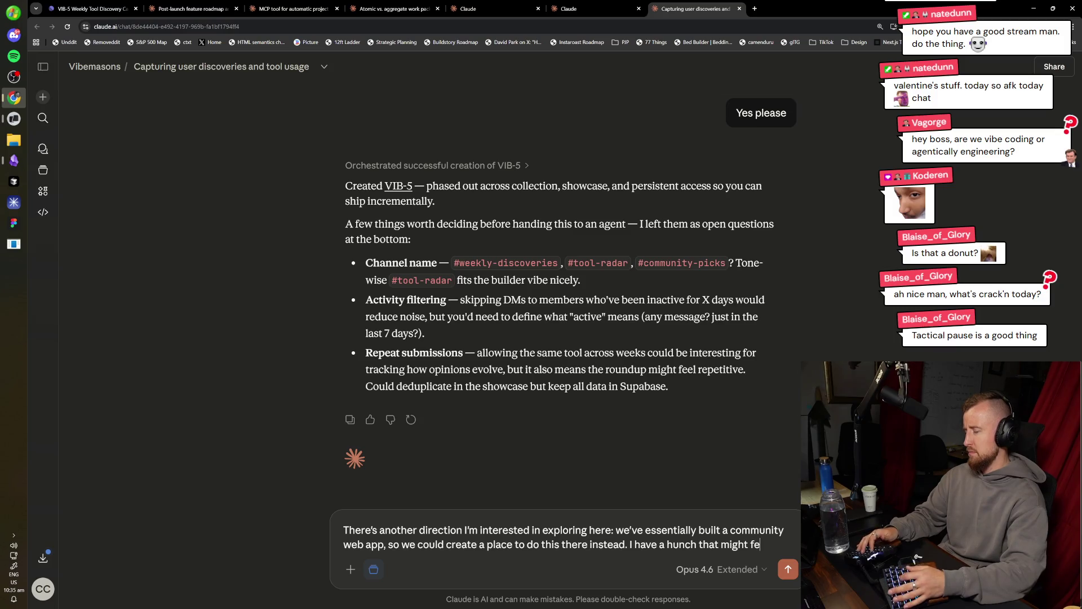
pyautogui.write('ore ocmpl')
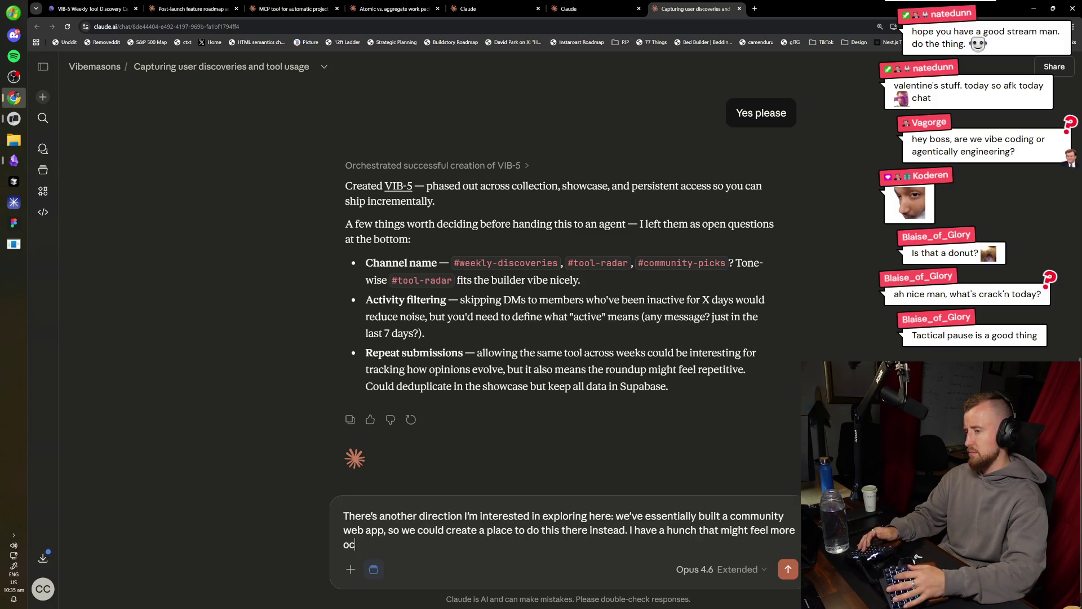
pyautogui.press('BackSpace')
pyautogui.press('BackSpace')
pyautogui.press('BackSpace')
pyautogui.write('compelling and exci')
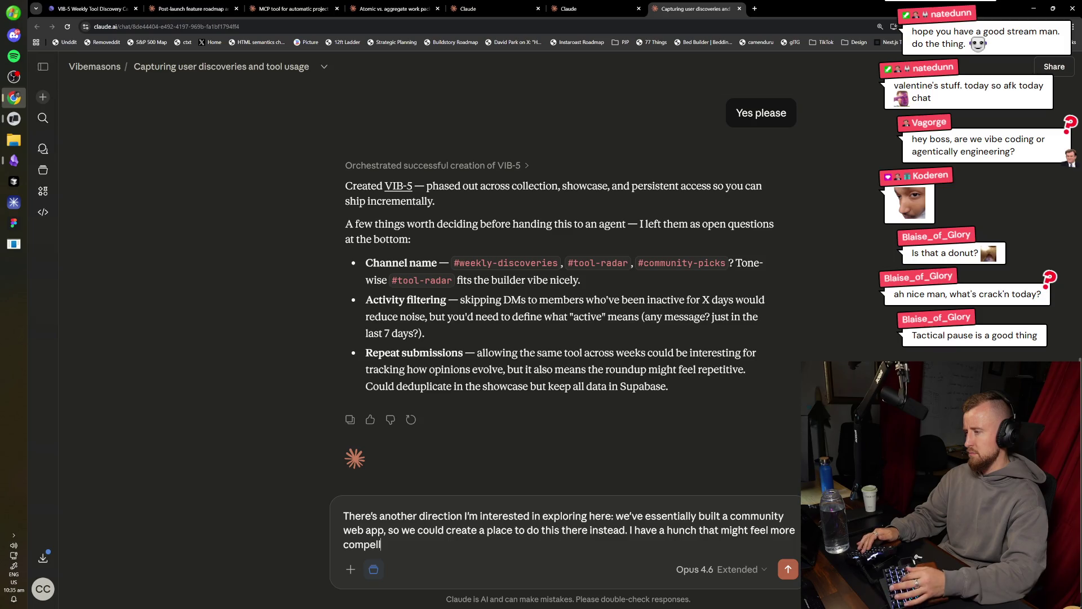
pyautogui.write("ting, such that we'd have much higher engagement and ")
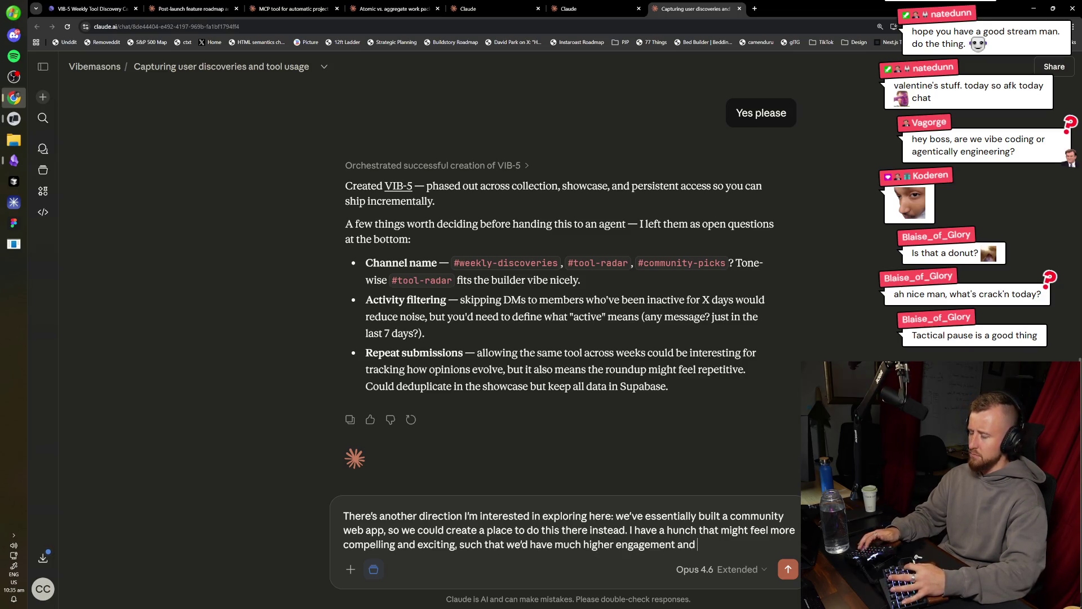
pyautogui.write('parti')
pyautogui.hotkey('ctrl', 'BackSpace')
pyautogui.write('participation')
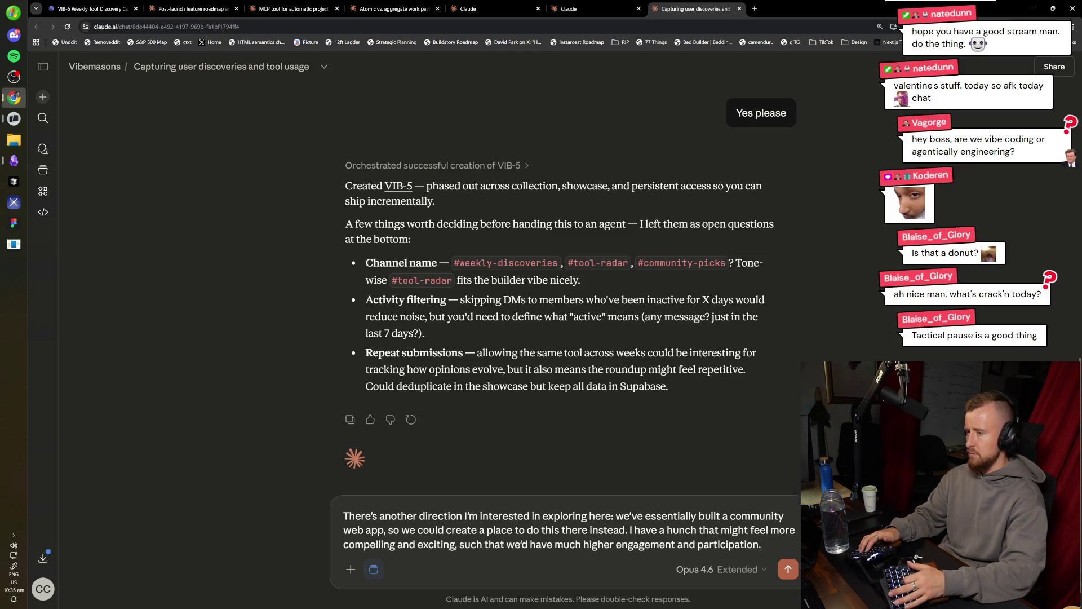
# - Describe a /members/recap route with a forum-thread format where users can reply to each other
pyautogui.hotkey('shift', 'Return')
pyautogui.hotkey('shift', 'Return')
pyautogui.write('Someth')
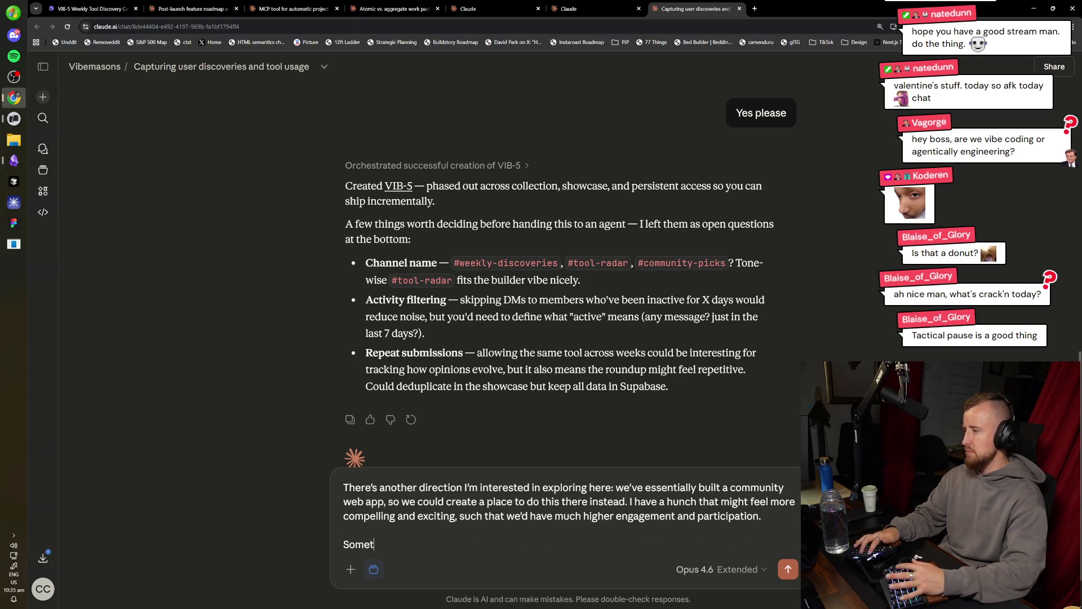
pyautogui.write('ing along the lines of a ')
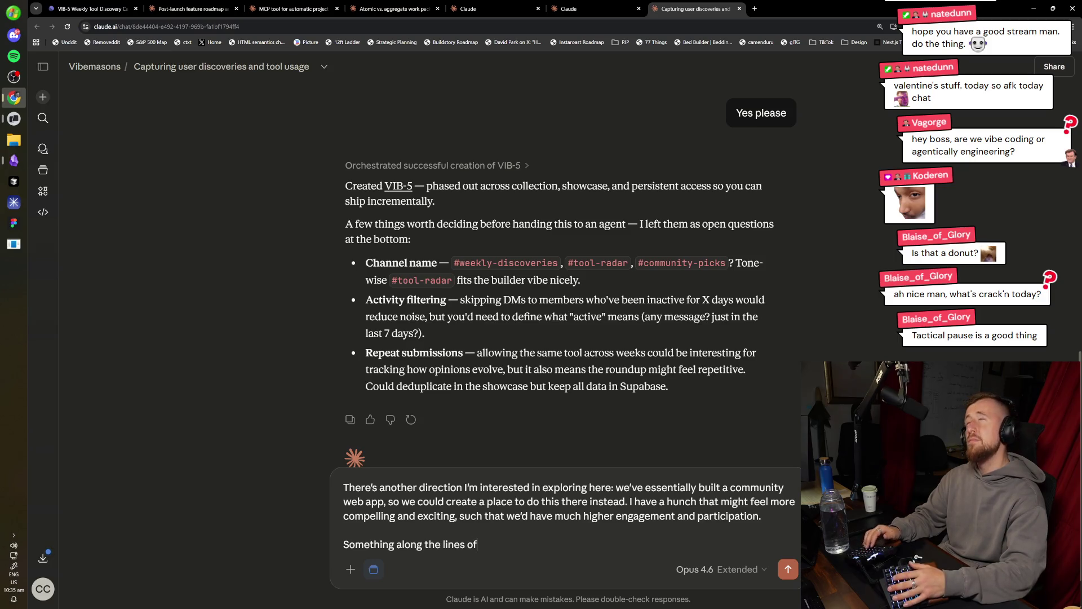
pyautogui.write('/recap route')
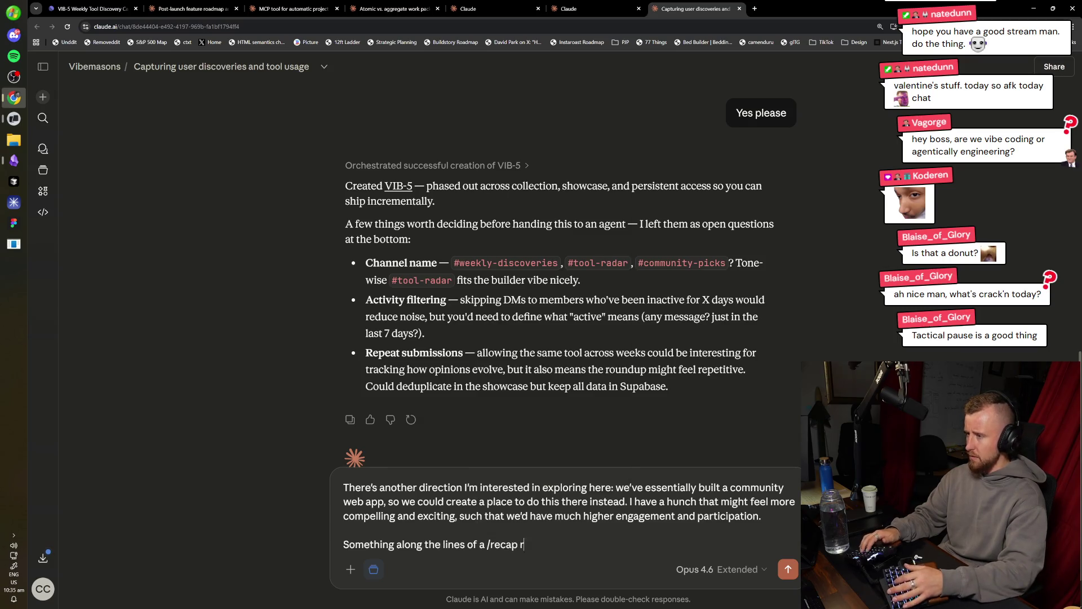
pyautogui.click(489, 544)
pyautogui.write('member')
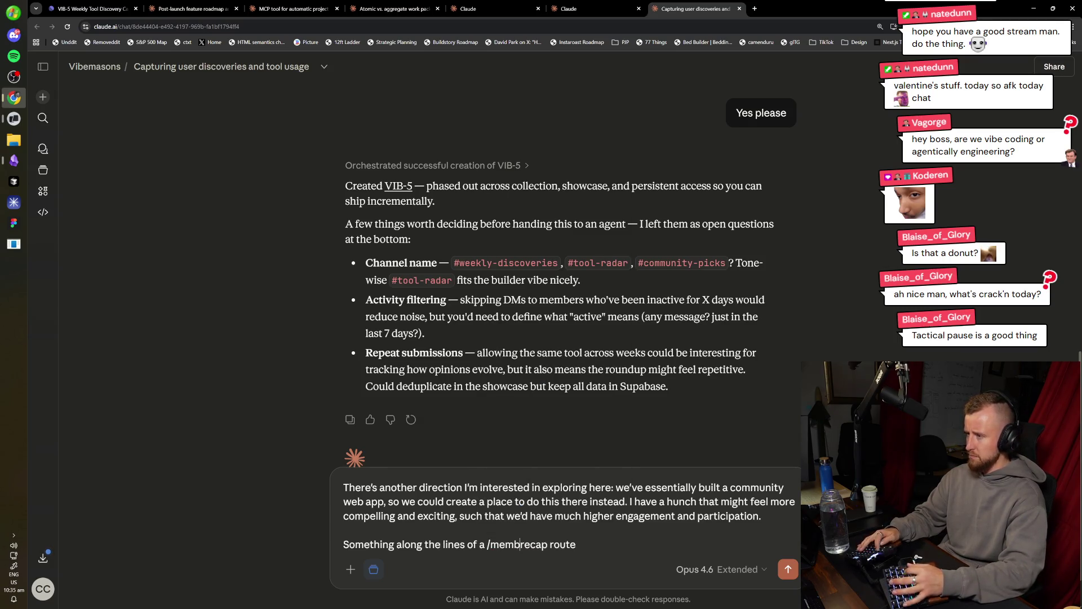
pyautogui.write('s/recap')
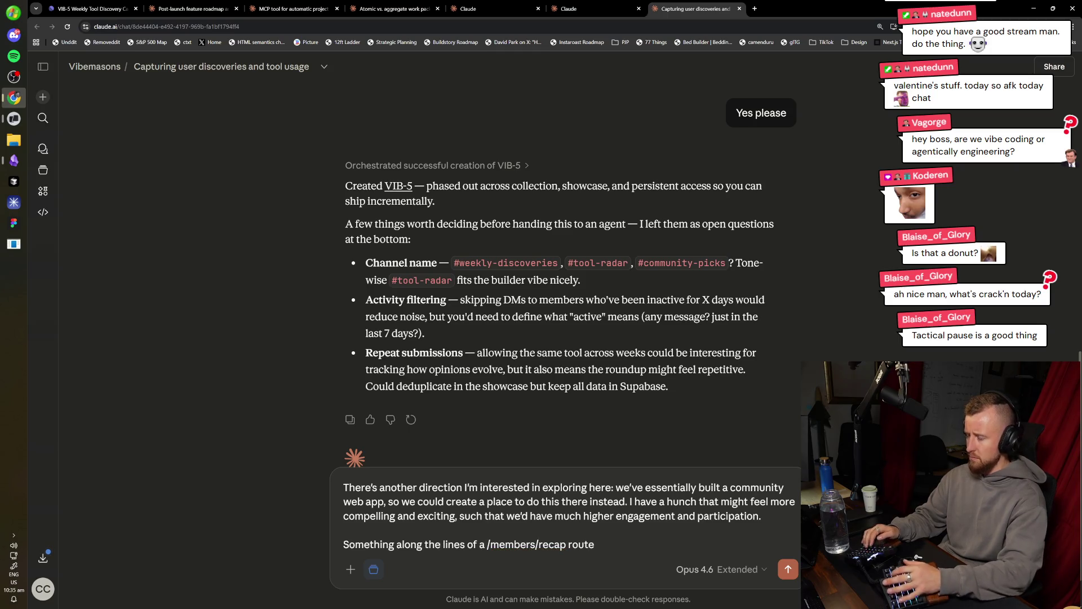
pyautogui.write(' route, with a thr')
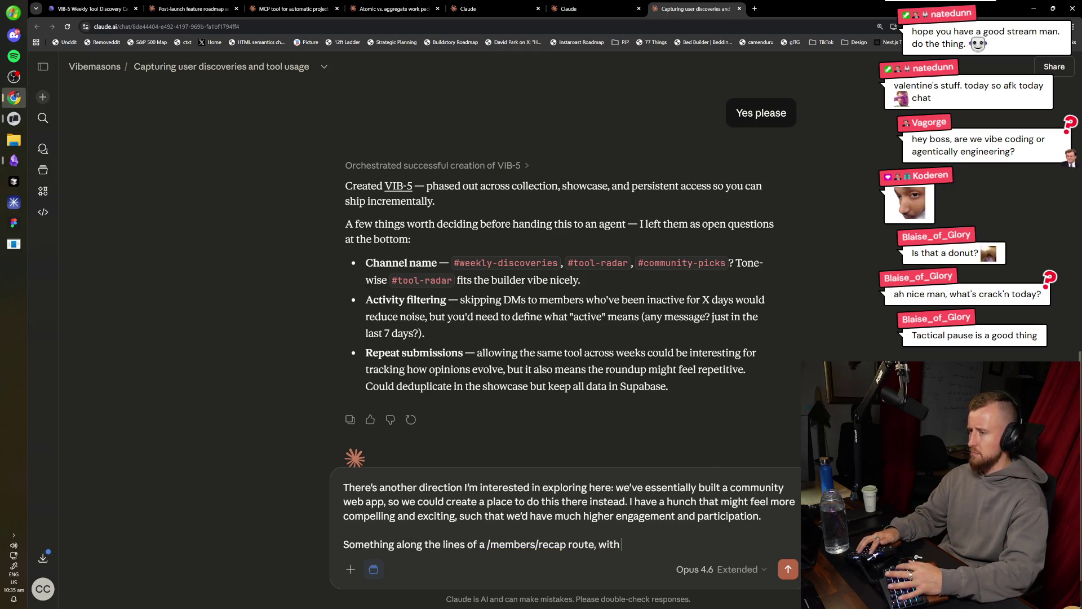
pyautogui.write('ead format w')
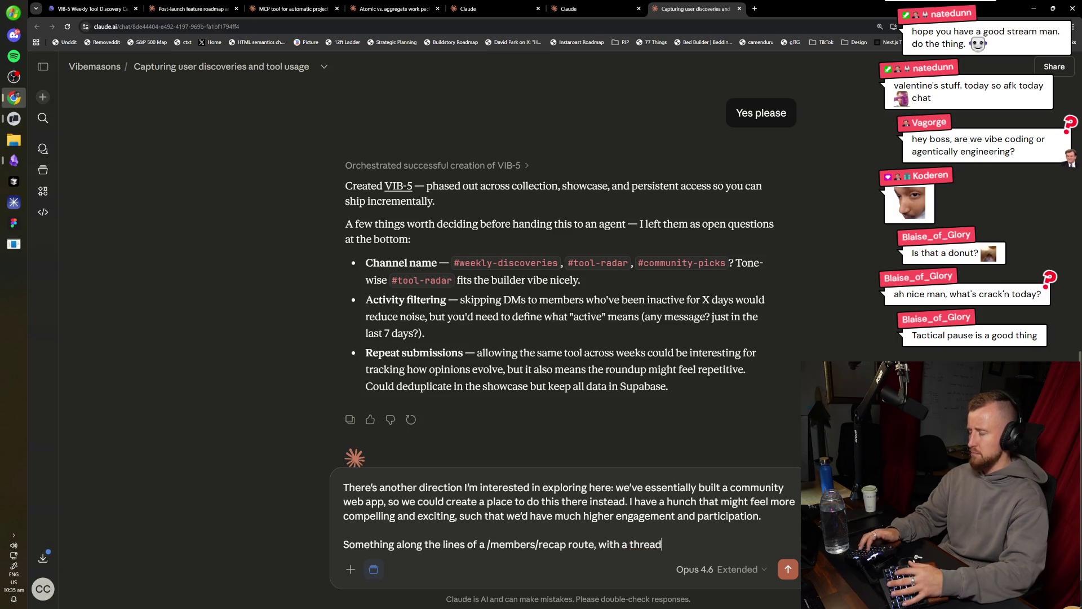
pyautogui.write('ith the question posed, ')
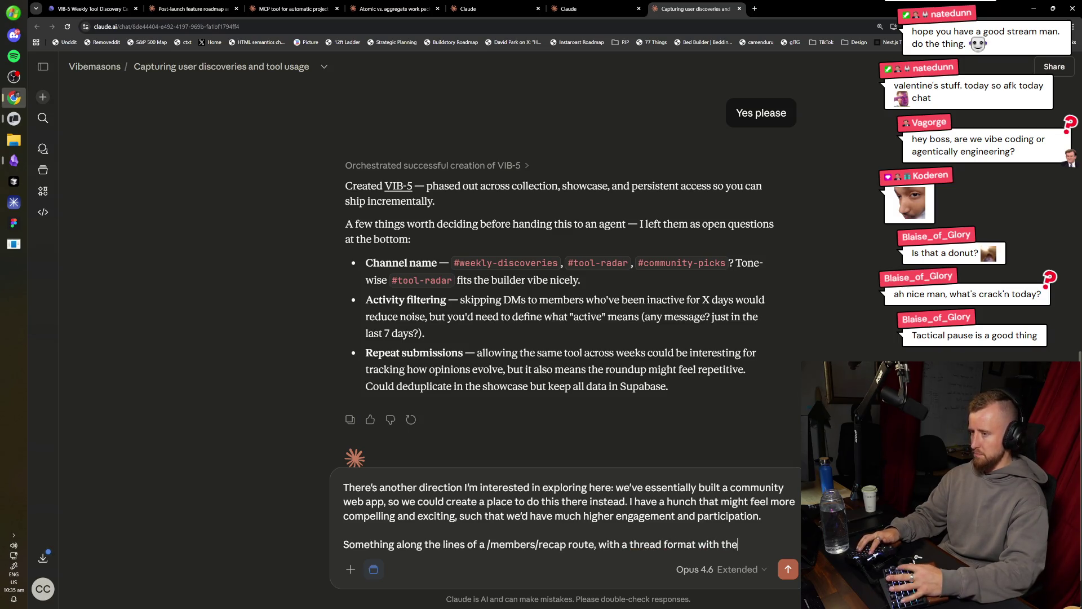
pyautogui.write('and the ability to reply with ')
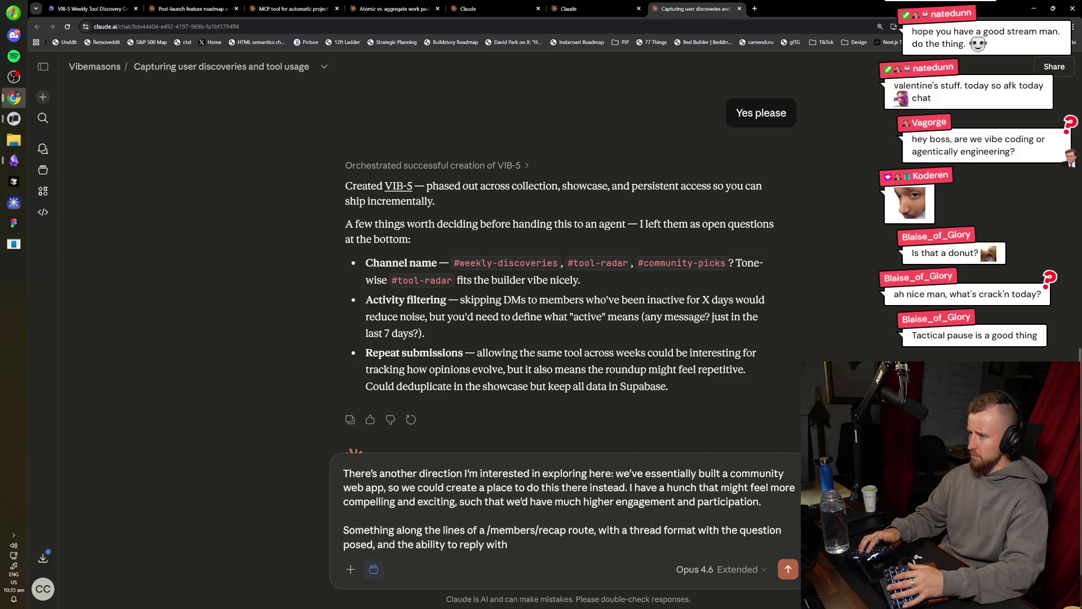
pyautogui.write('a message, or repli')
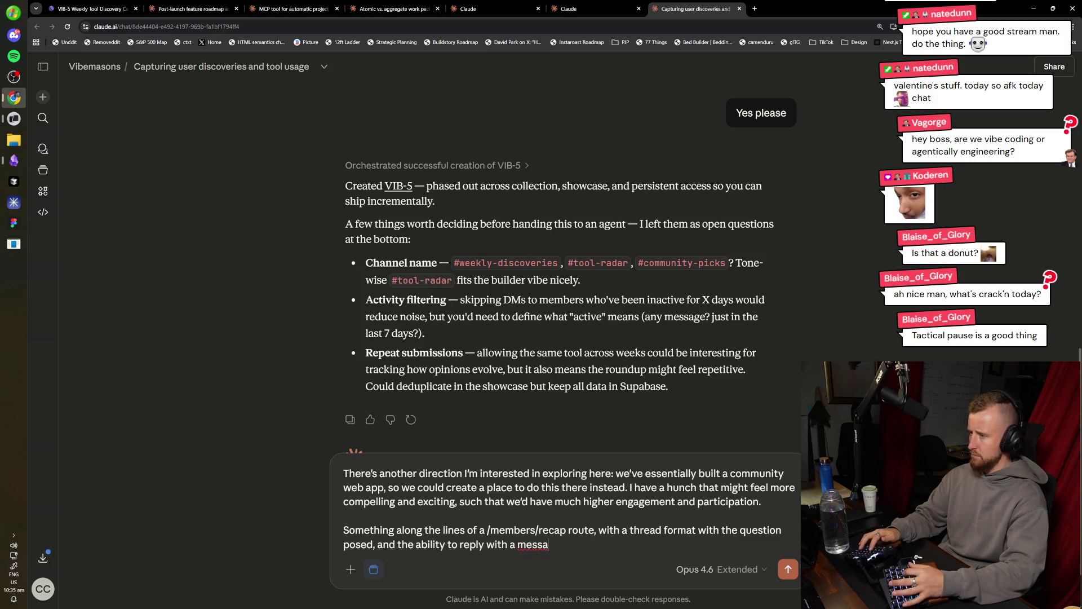
pyautogui.press('BackSpace')
pyautogui.write('y to other')
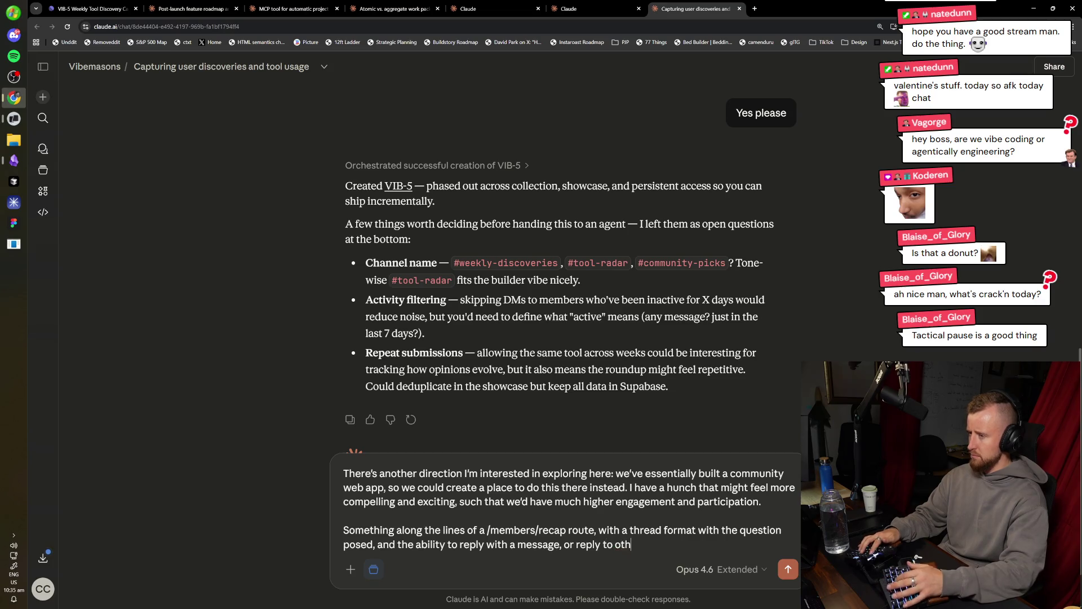
pyautogui.write(' a forum thread')
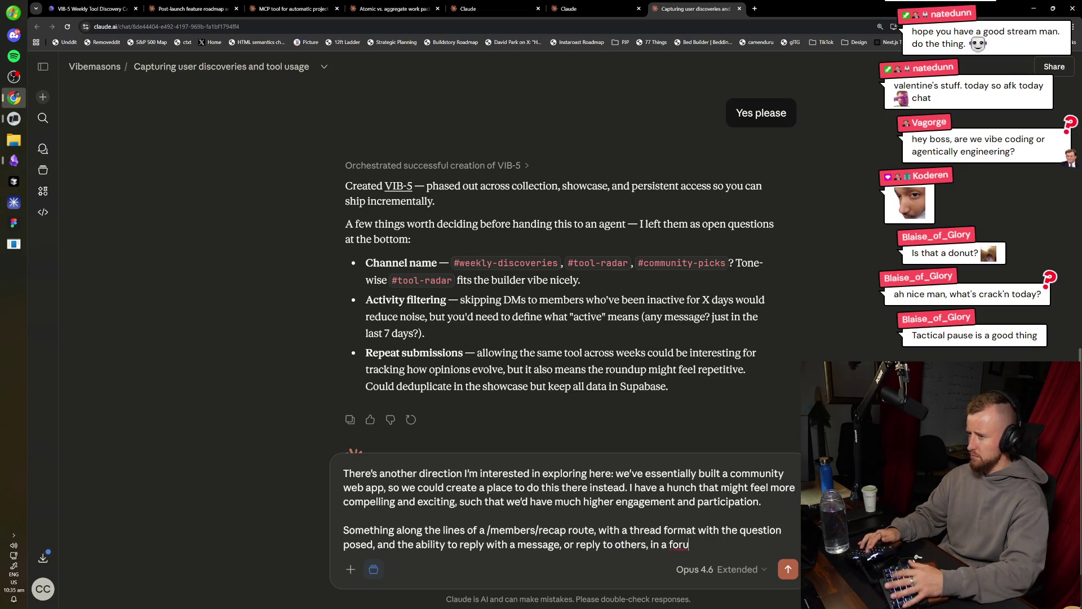
pyautogui.write(' style ')
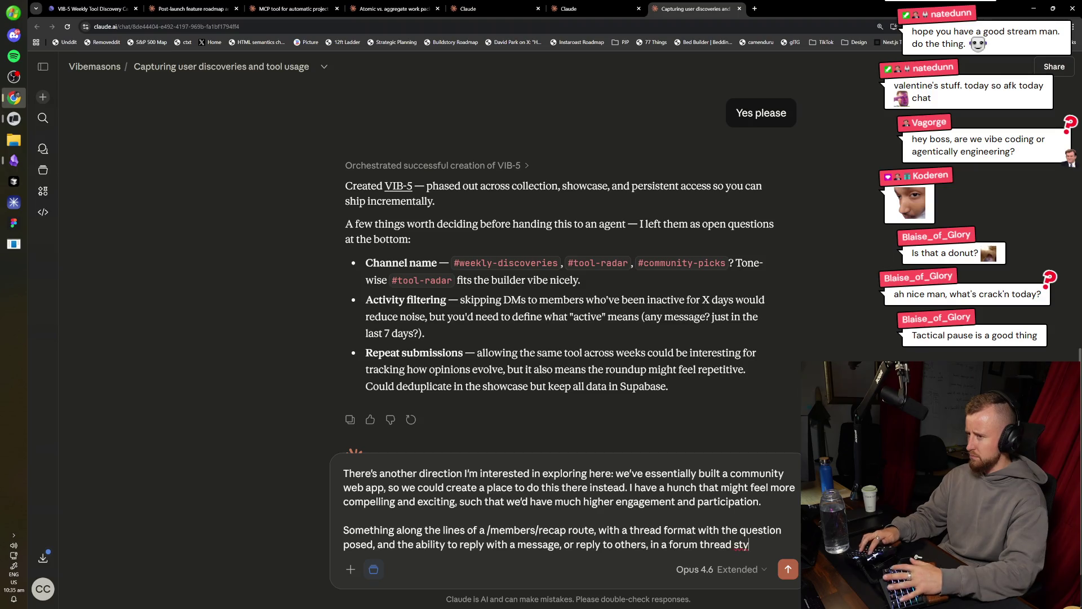
pyautogui.write('.')
# - Add the +rep for replies and first-reply badge idea, end with 'Thoughts?', and send
pyautogui.hotkey('shift', 'Return')
pyautogui.hotkey('shift', 'Return')
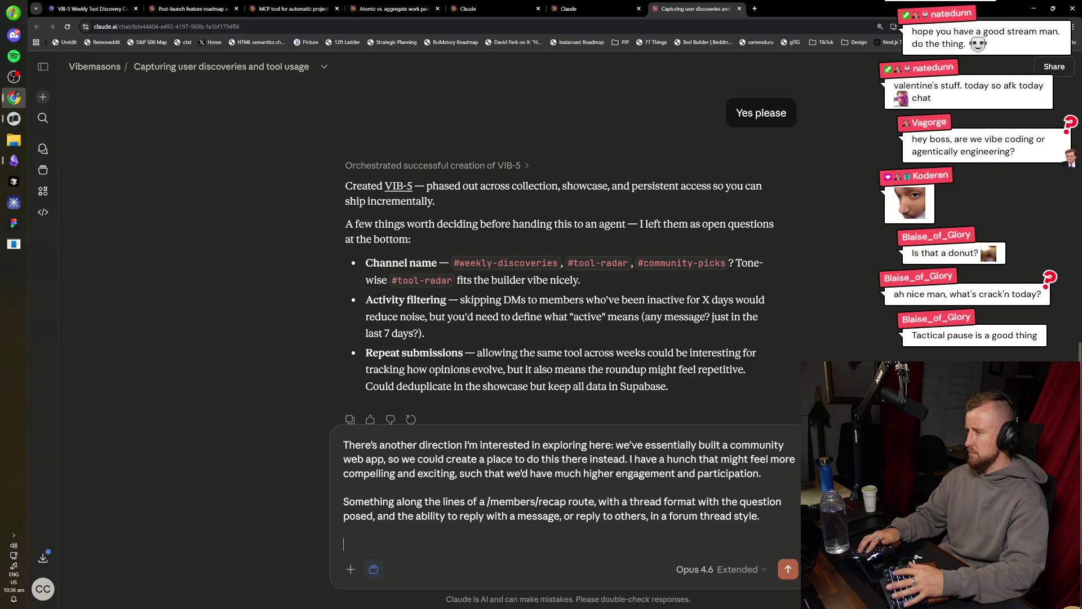
pyautogui.press('BackSpace')
pyautogui.press('BackSpace')
pyautogui.write('be cool to ')
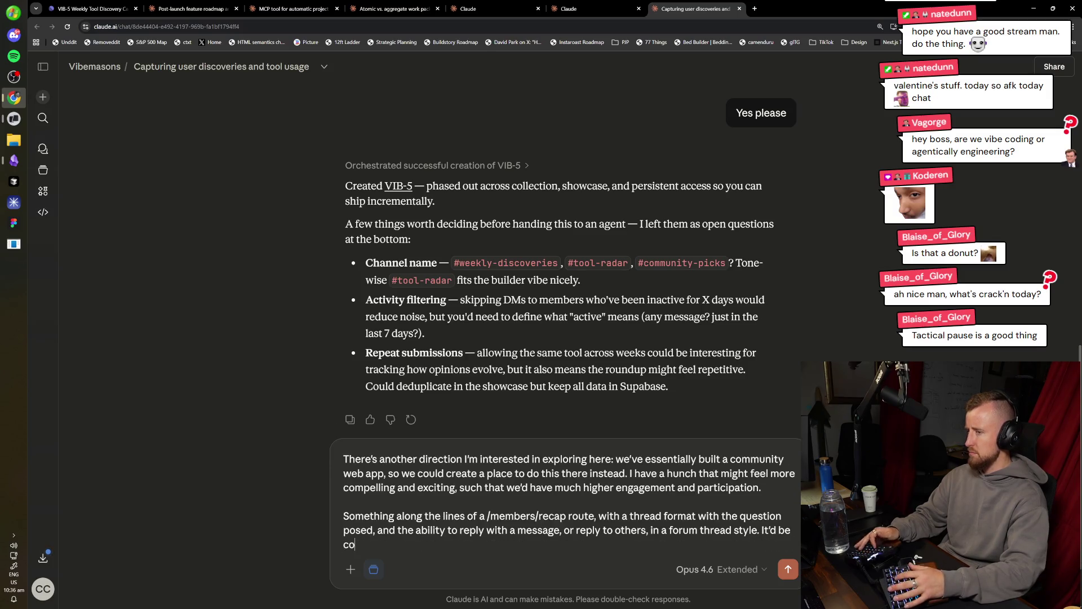
pyautogui.write('start the ')
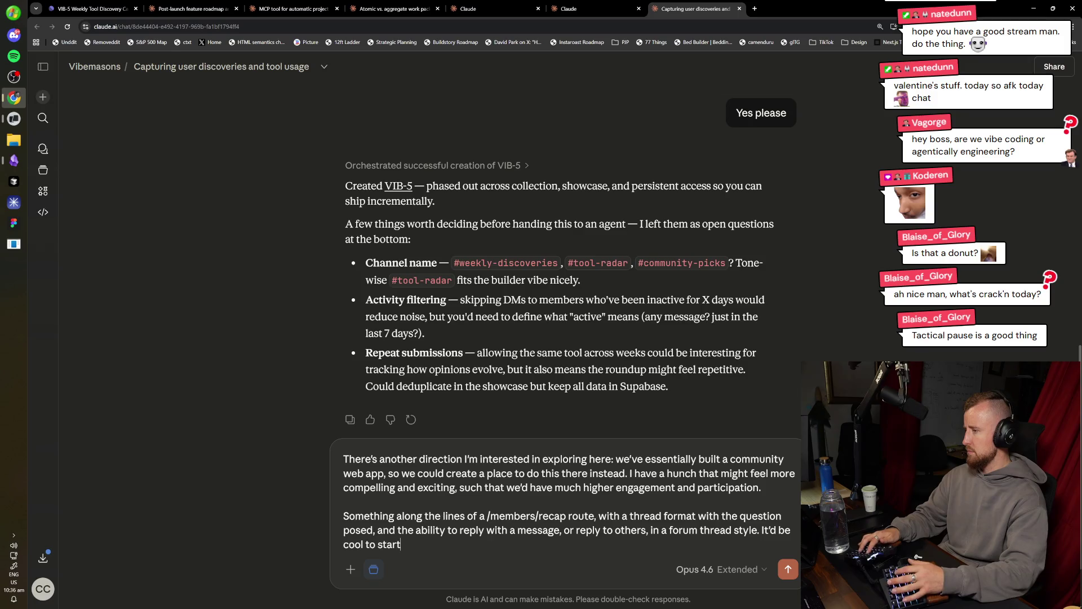
pyautogui.write('rep system off here, too: users who reply ')
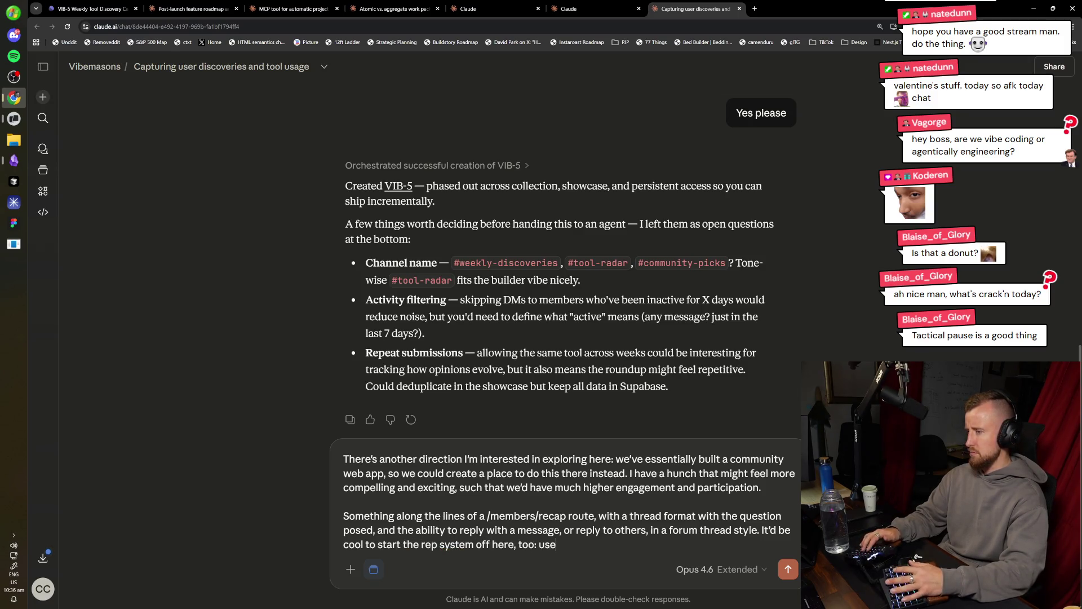
pyautogui.write('get a +')
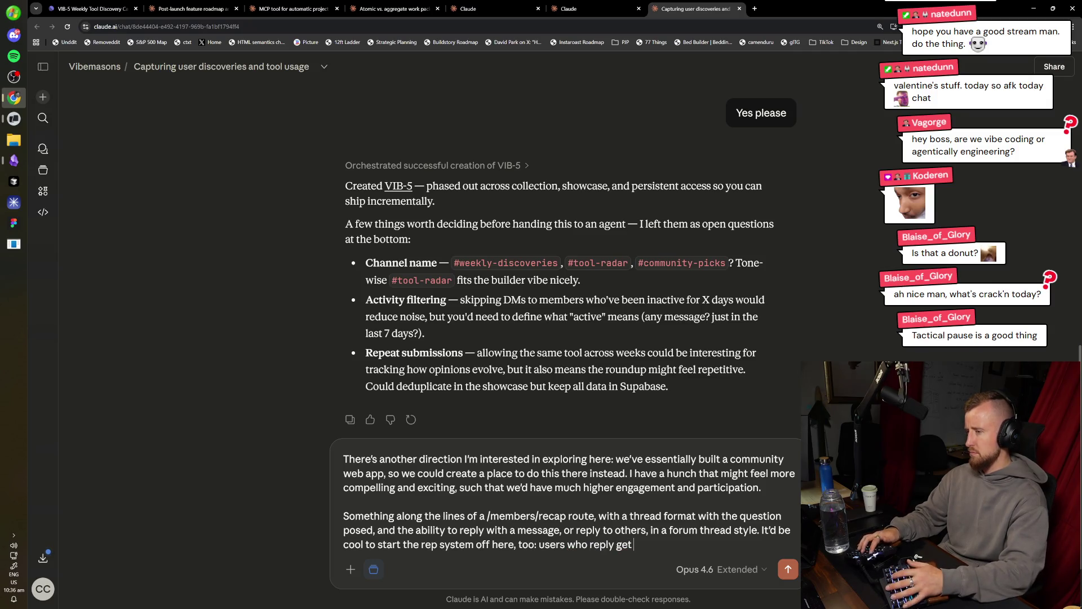
pyautogui.write('rep for participating.')
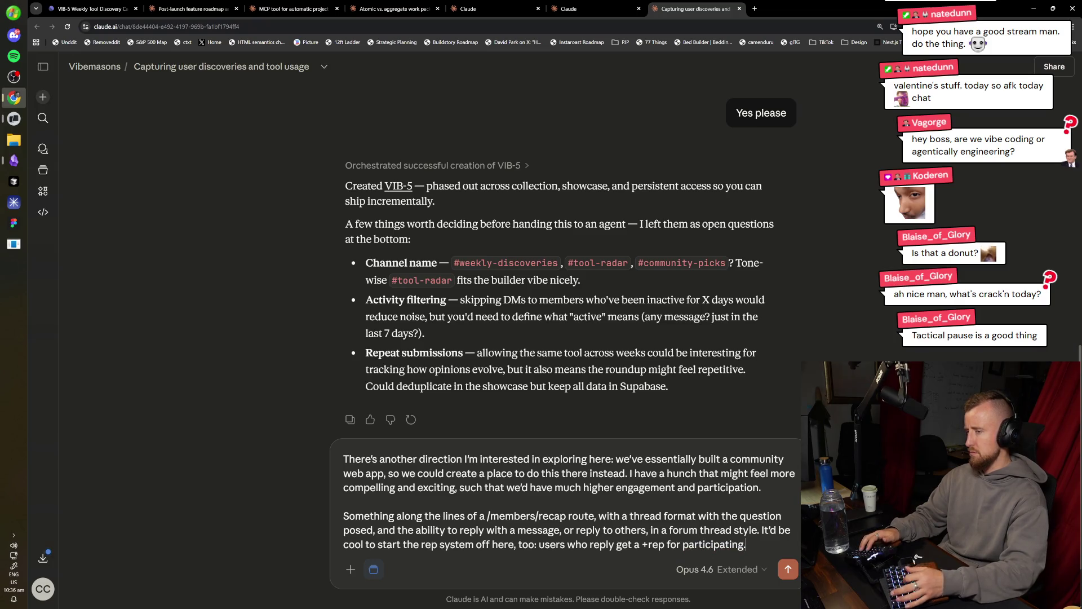
pyautogui.hotkey('shift', 'Return')
pyautogui.hotkey('shift', 'Return')
pyautogui.write('Thoughts?')
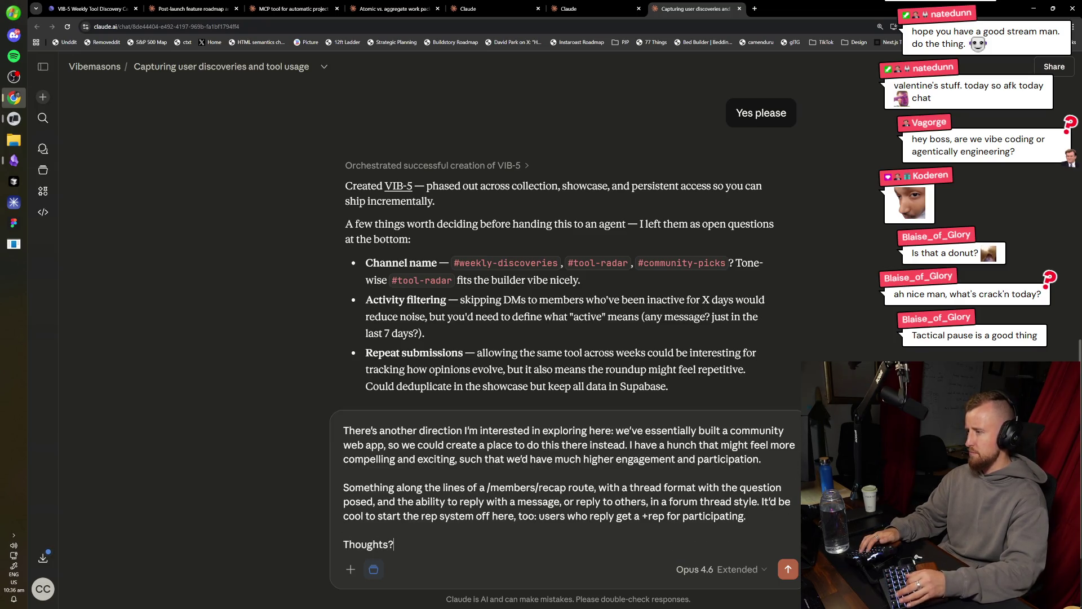
pyautogui.write('and perhaps a badge for the first time they do so?')
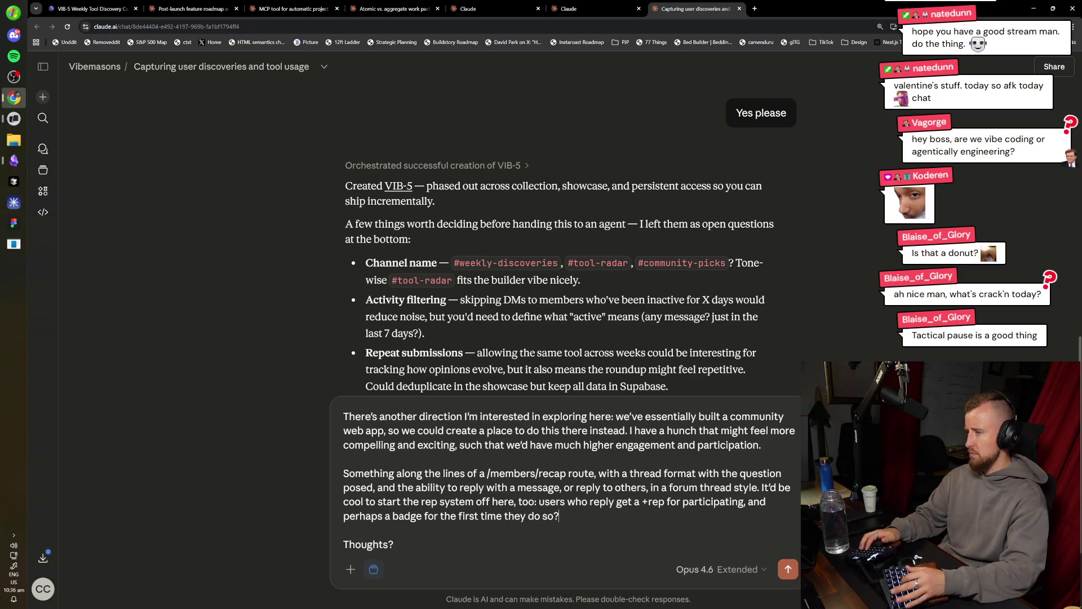
pyautogui.hotkey('shift', 'Return')
pyautogui.press('Delete')
pyautogui.write('.')
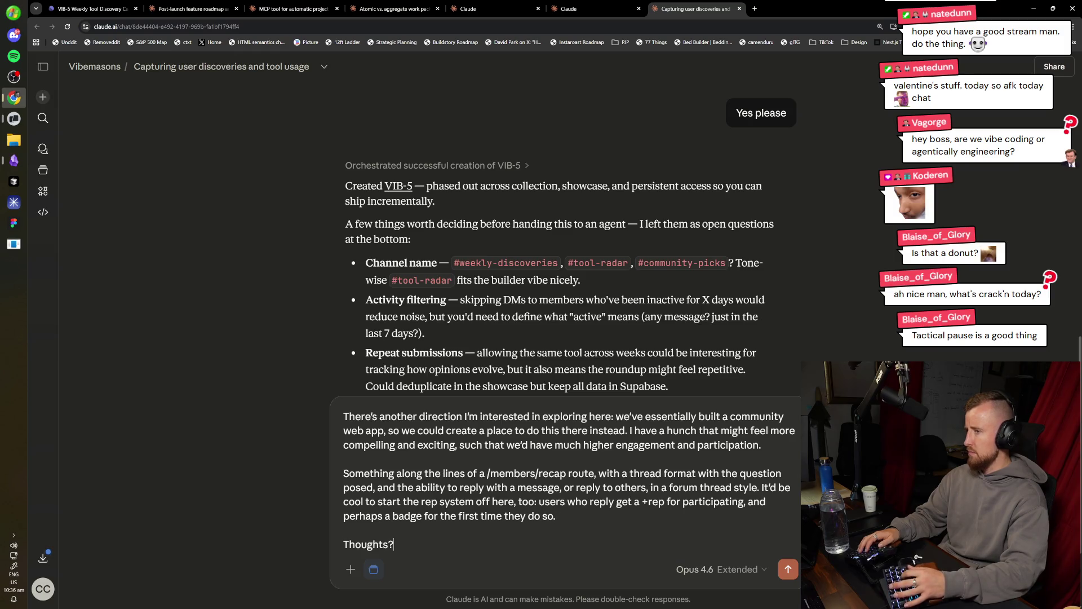
pyautogui.press('Return')
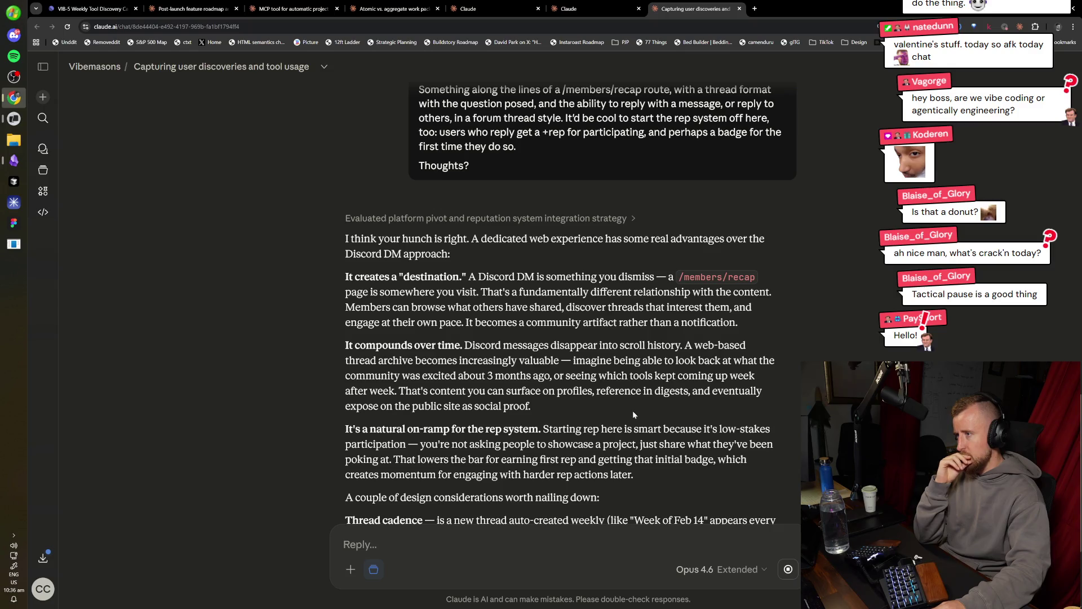
# - Read Claude's reply on thread cadence, reply depth and rep mechanics, highlighting key paragraphs
pyautogui.moveTo(633, 414); pyautogui.dragTo(345, 338)
pyautogui.click(312, 336)
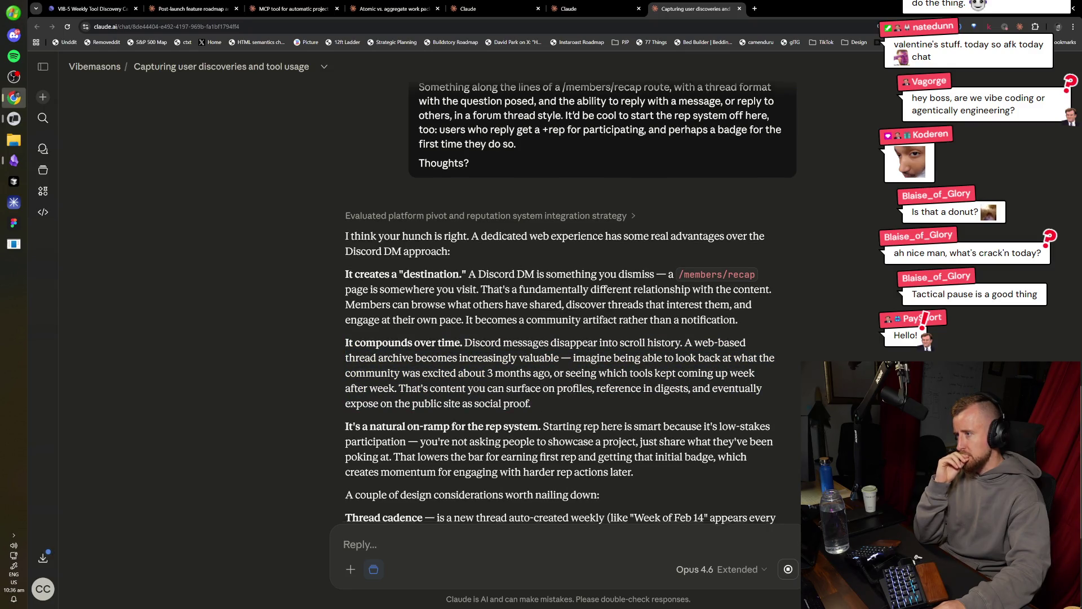
pyautogui.moveTo(644, 398); pyautogui.dragTo(345, 344)
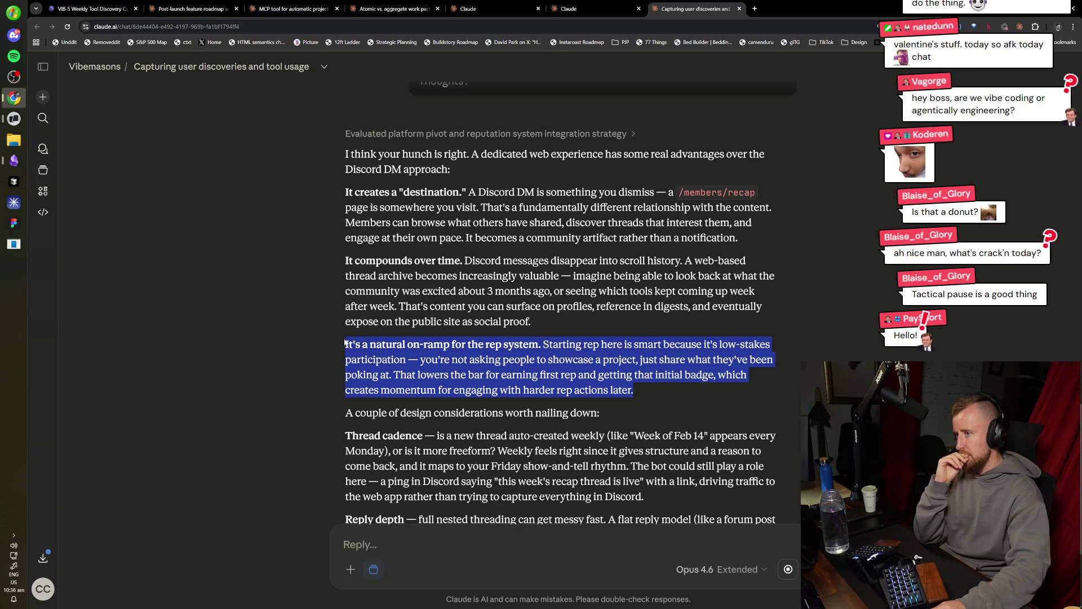
pyautogui.click(626, 417)
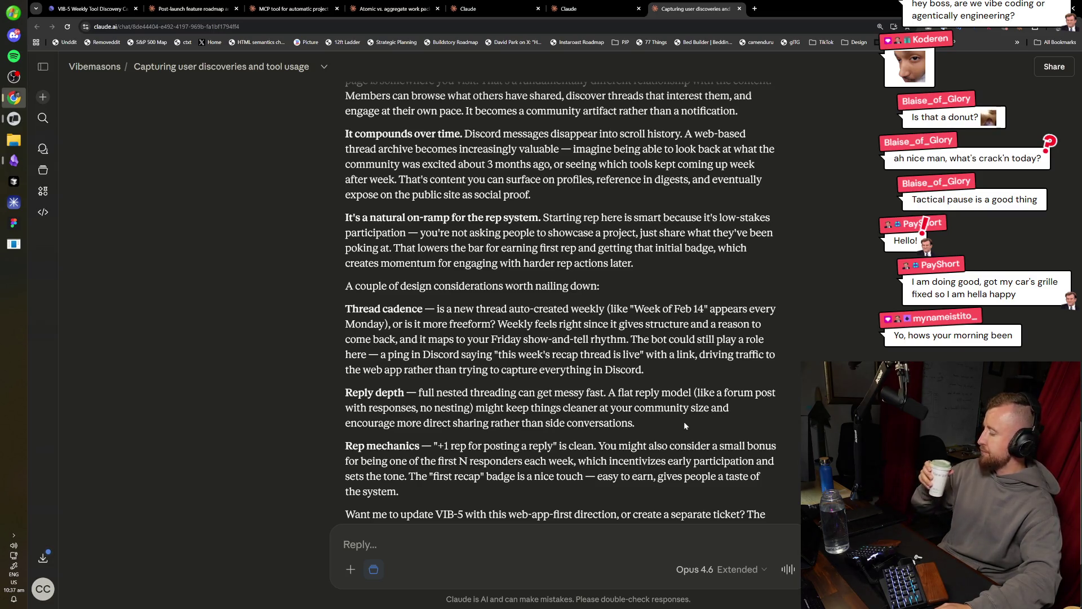
pyautogui.scroll(-2, 695, 417)
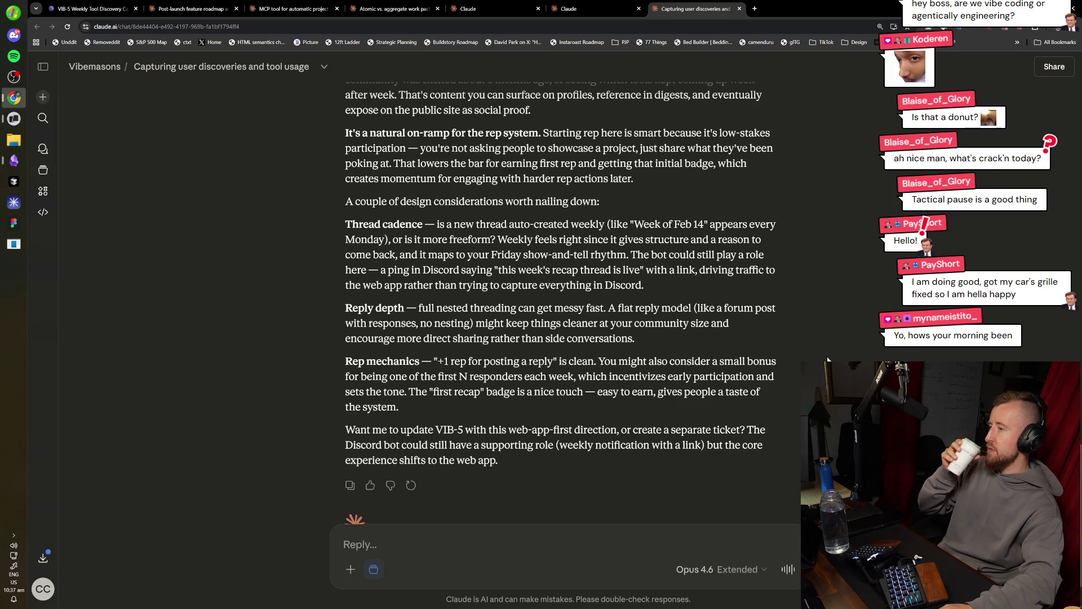
pyautogui.scroll(-2, 827, 356)
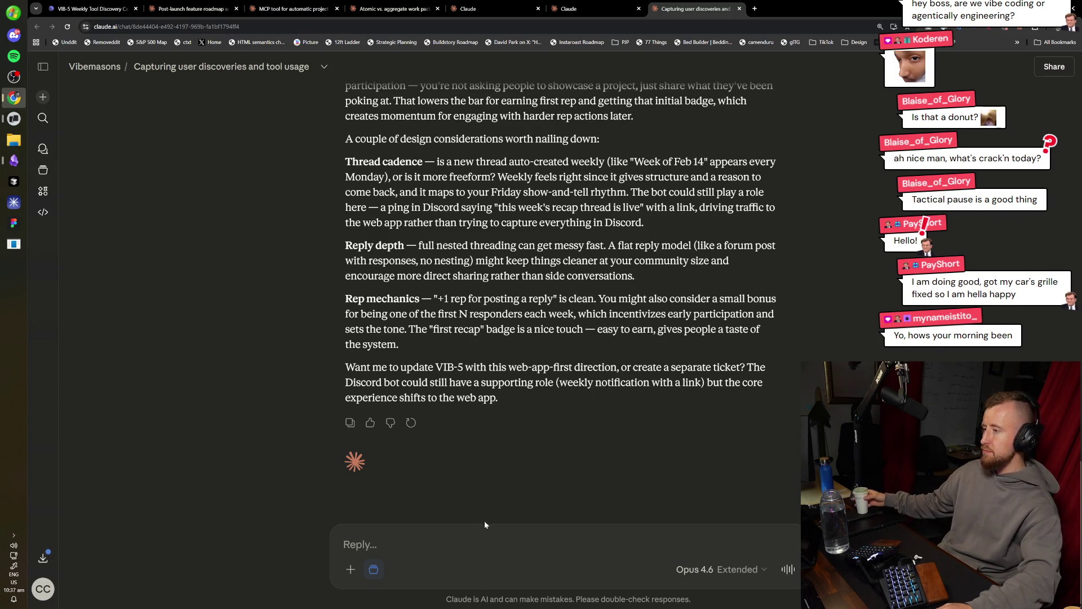
pyautogui.scroll(2, 567, 516)
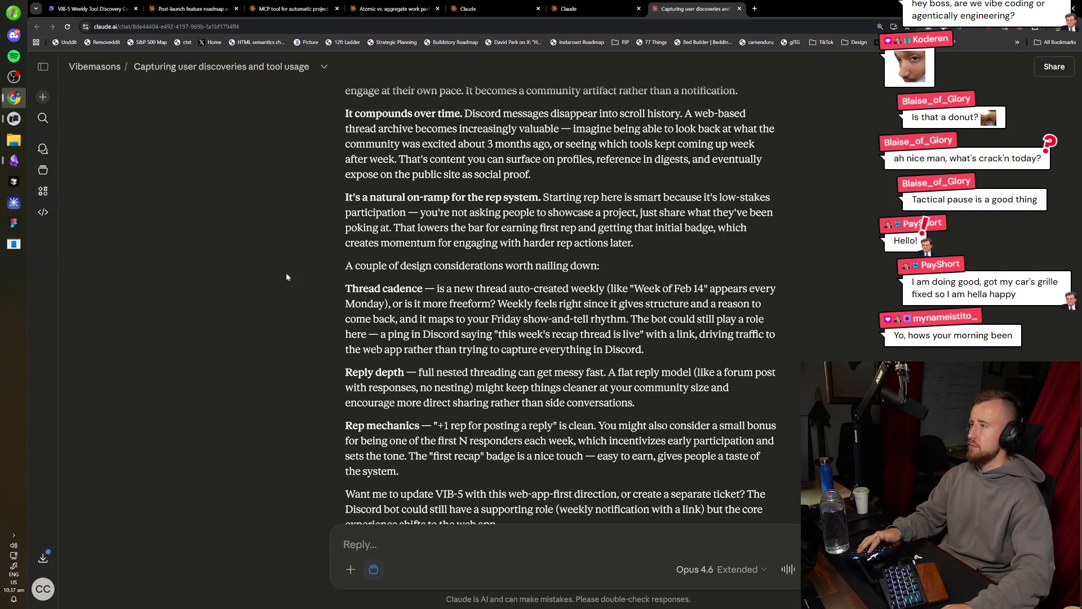
# - Open and close an extra Claude new-chat tab, returning to the recap conversation
pyautogui.hotkey('ctrl', 't')
pyautogui.write('cl')
pyautogui.press('Return')
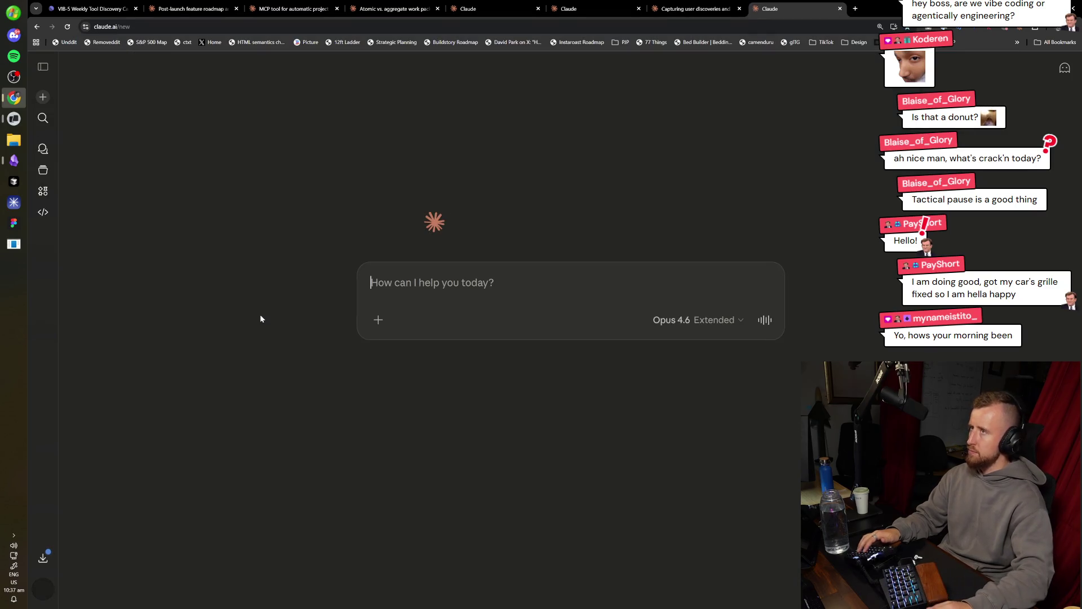
pyautogui.hotkey('ctrl', 'shift', 'Tab')
pyautogui.hotkey('ctrl', 'Tab')
pyautogui.hotkey('ctrl', 'w')
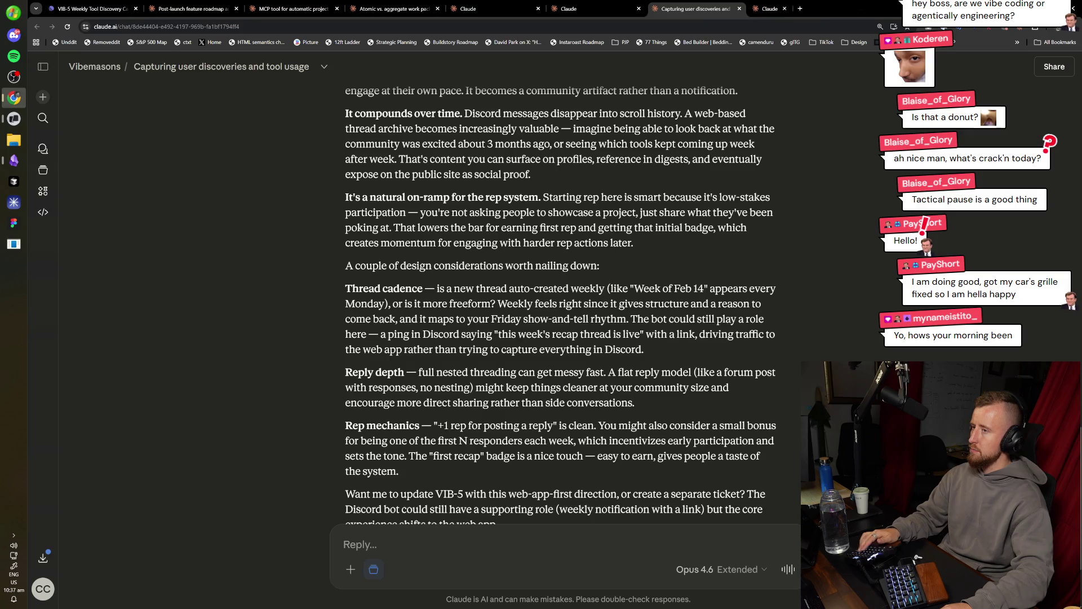
# - Draft 'Lets keep going to really flesh this out. I'm thinking:' with a weekly auto-created thread bullet
pyautogui.write('Lets')
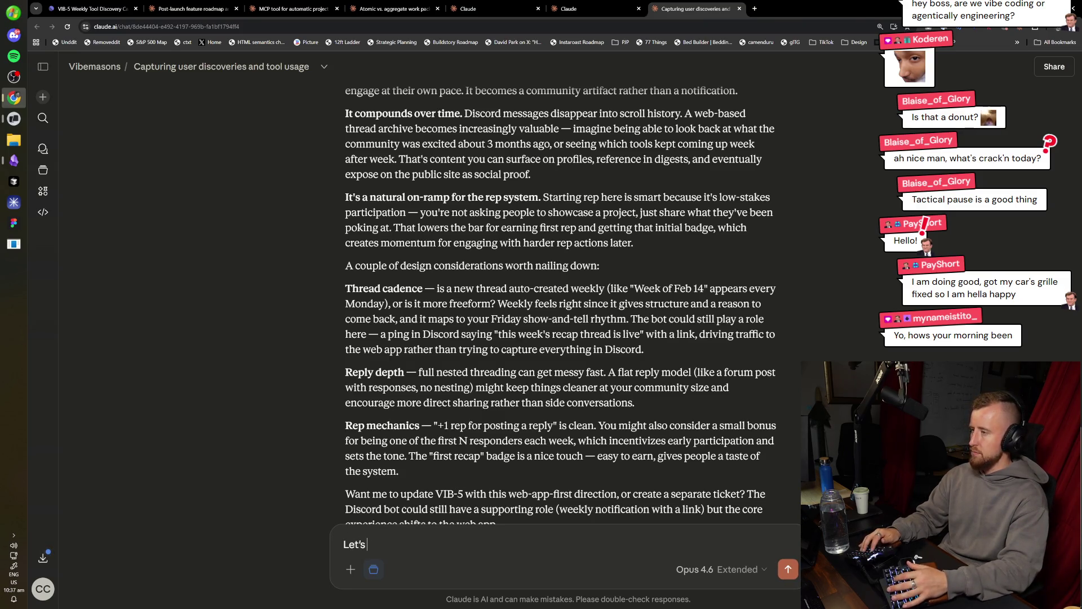
pyautogui.hotkey('ctrl', 'BackSpace')
pyautogui.write('keep going to ')
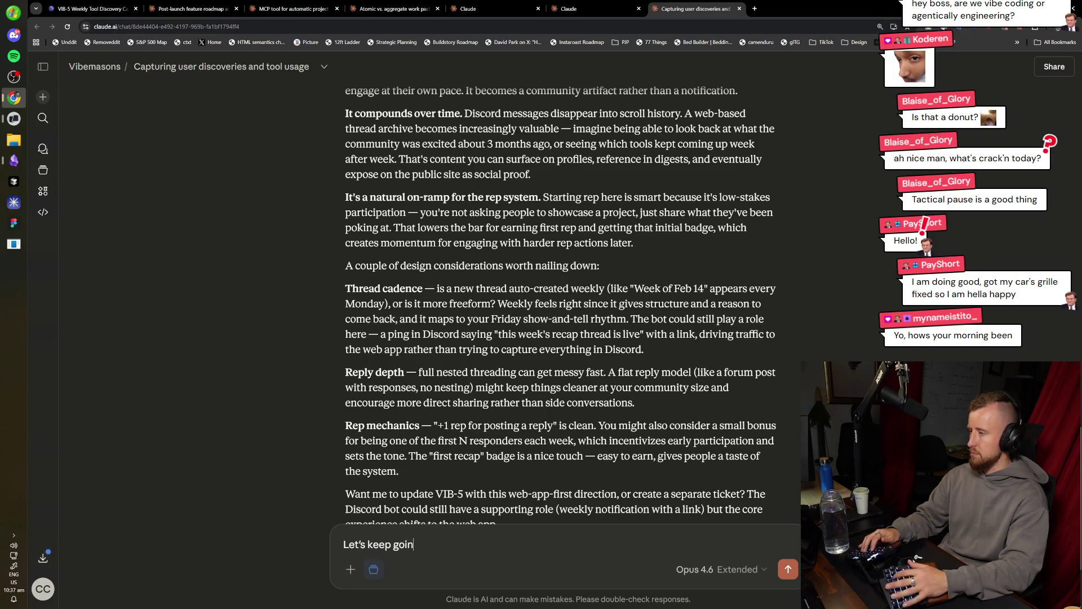
pyautogui.write('really flesh t')
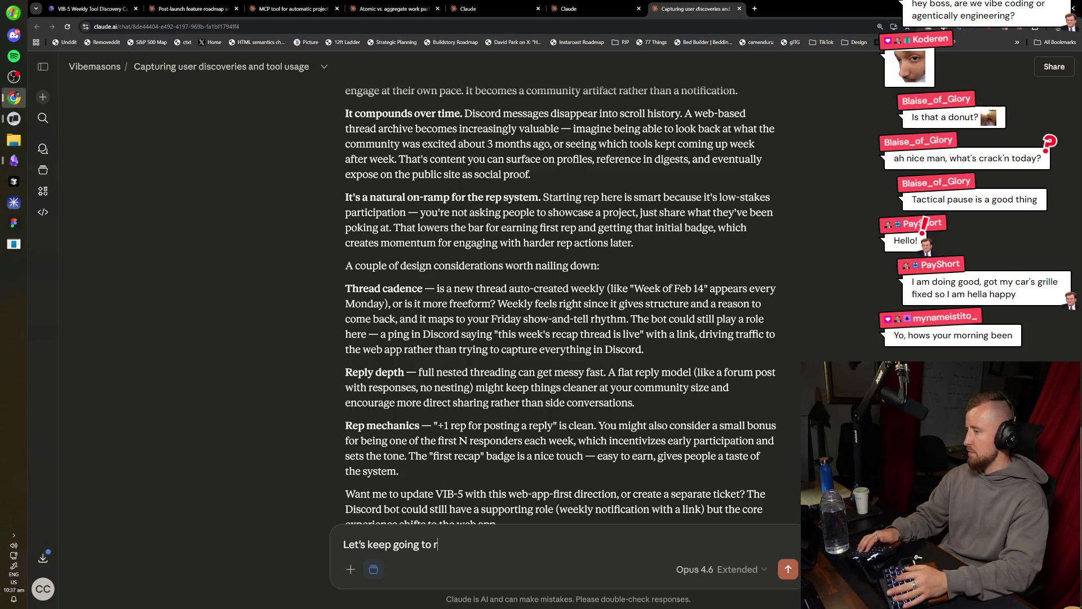
pyautogui.write('his out.')
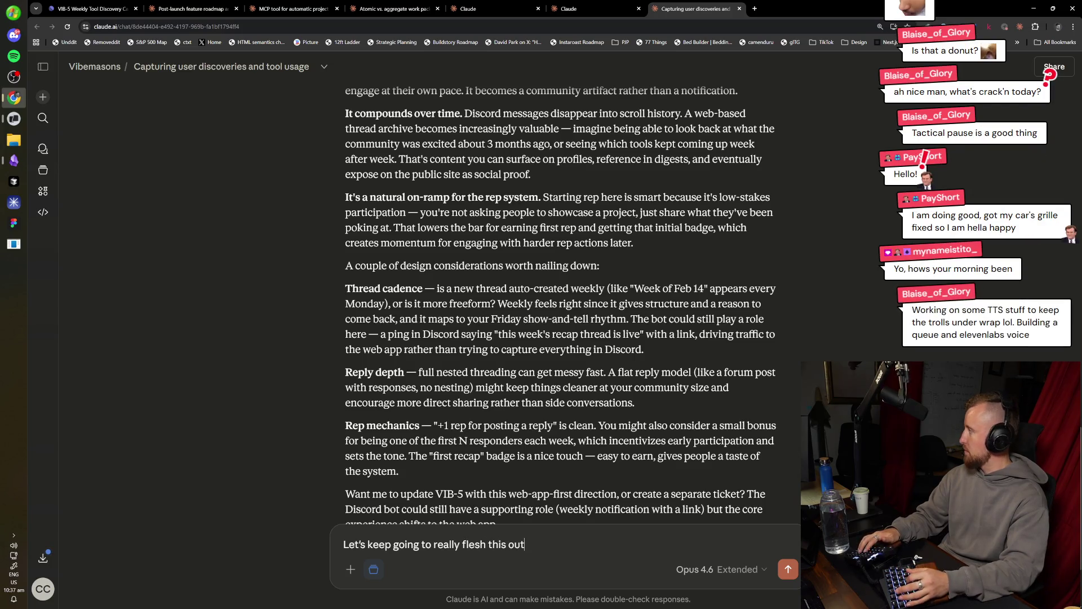
pyautogui.hotkey('shift', 'Return')
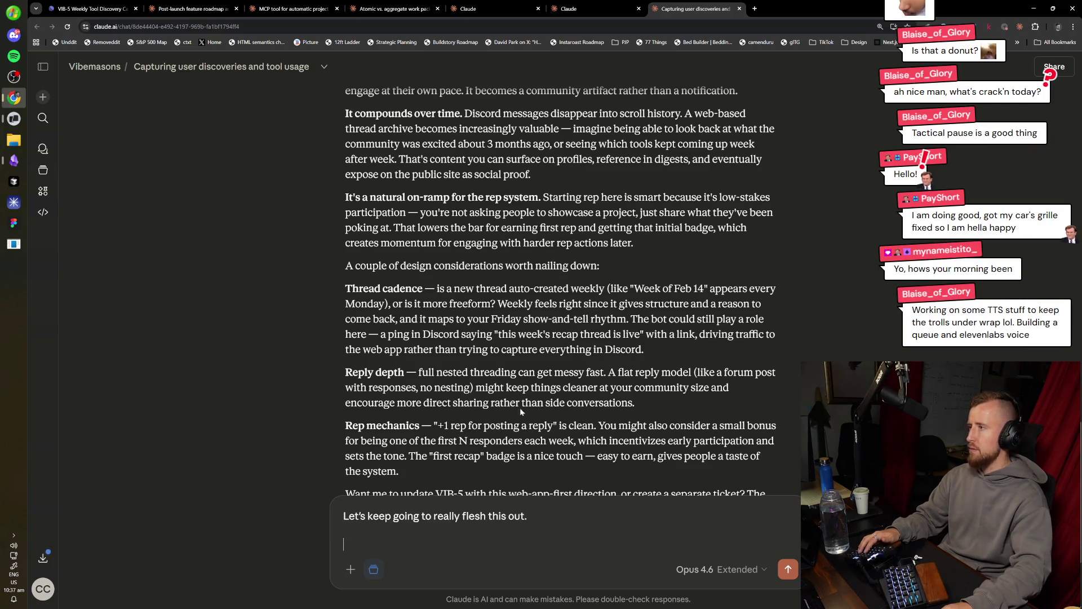
pyautogui.scroll(-1, 509, 415)
pyautogui.write("I'm thinking:")
pyautogui.hotkey('shift', 'Return')
pyautogui.write('- ')
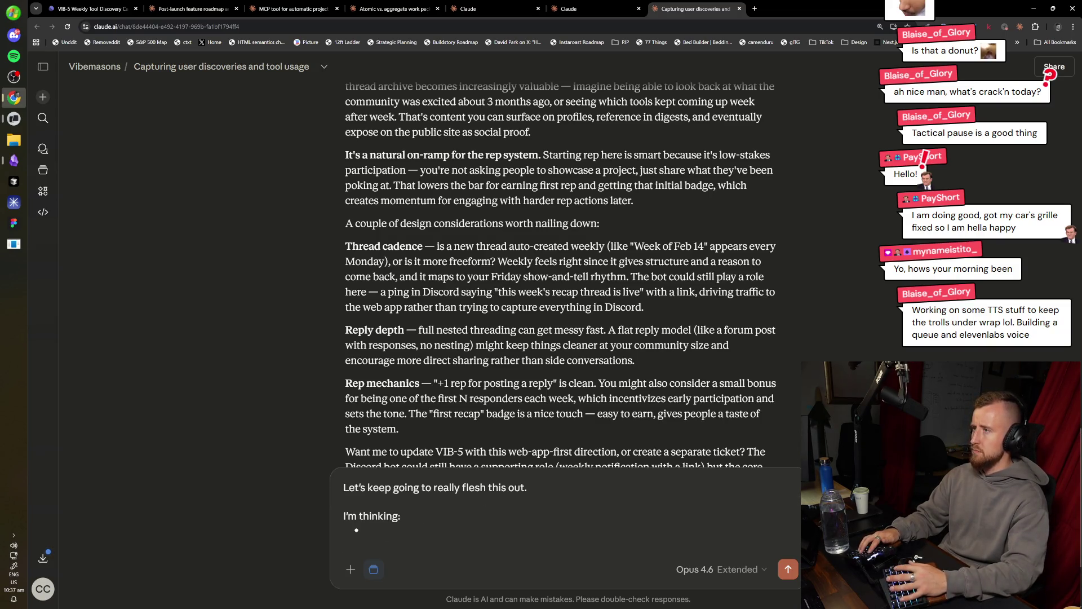
pyautogui.write('Aut')
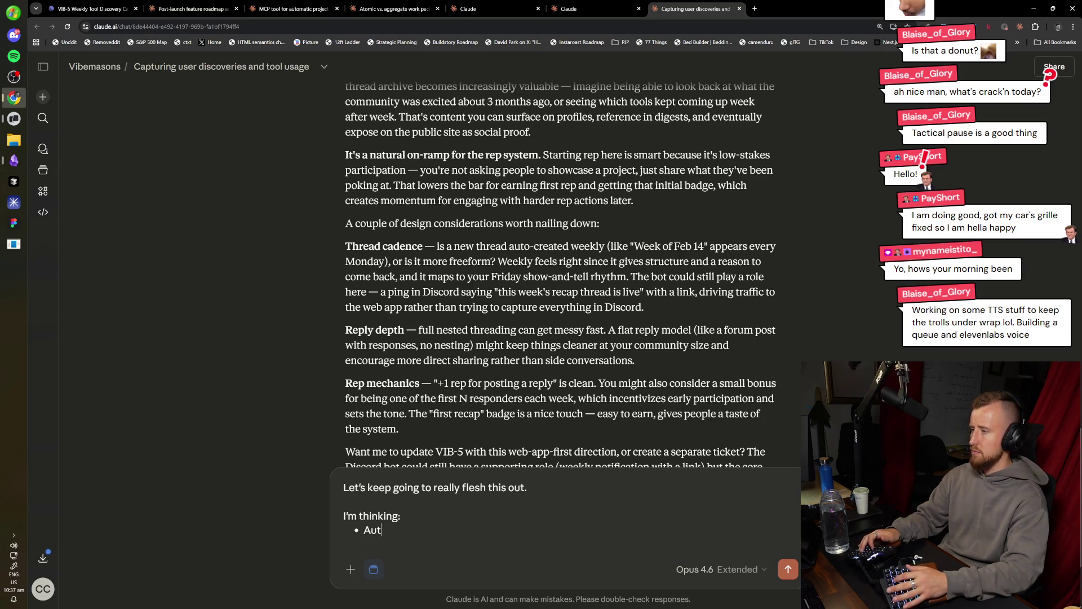
pyautogui.write('o-creat')
pyautogui.write('with a ')
pyautogui.write('ot message ')
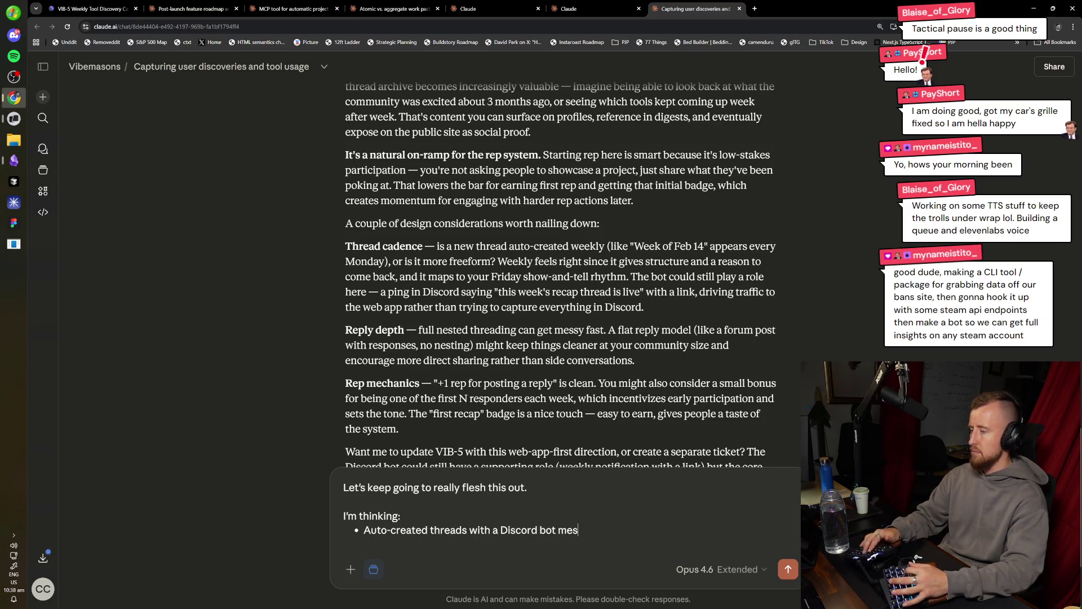
pyautogui.write('goes out')
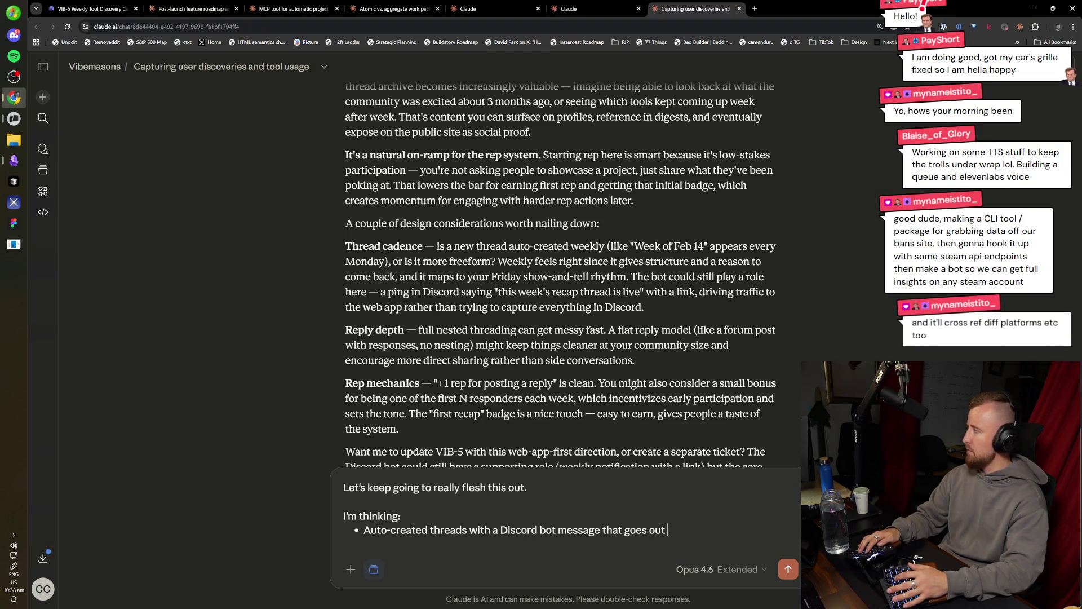
pyautogui.hotkey('ctrl', 'BackSpace')
pyautogui.hotkey('ctrl', 'BackSpace')
pyautogui.hotkey('ctrl', 'BackSpace')
pyautogui.hotkey('ctrl', 'BackSpace')
pyautogui.hotkey('ctrl', 'BackSpace')
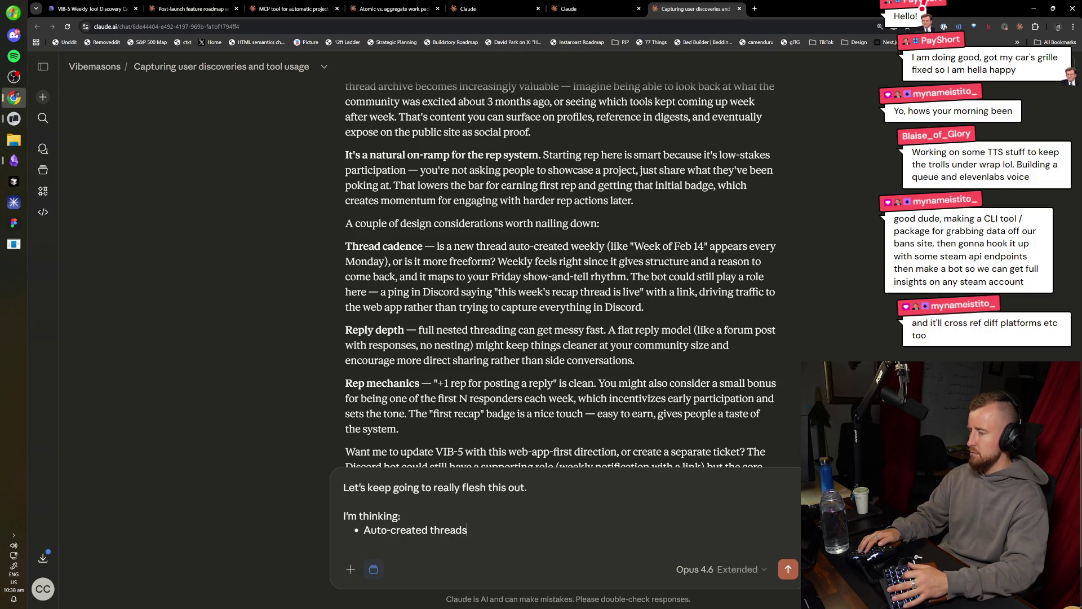
pyautogui.write('each week')
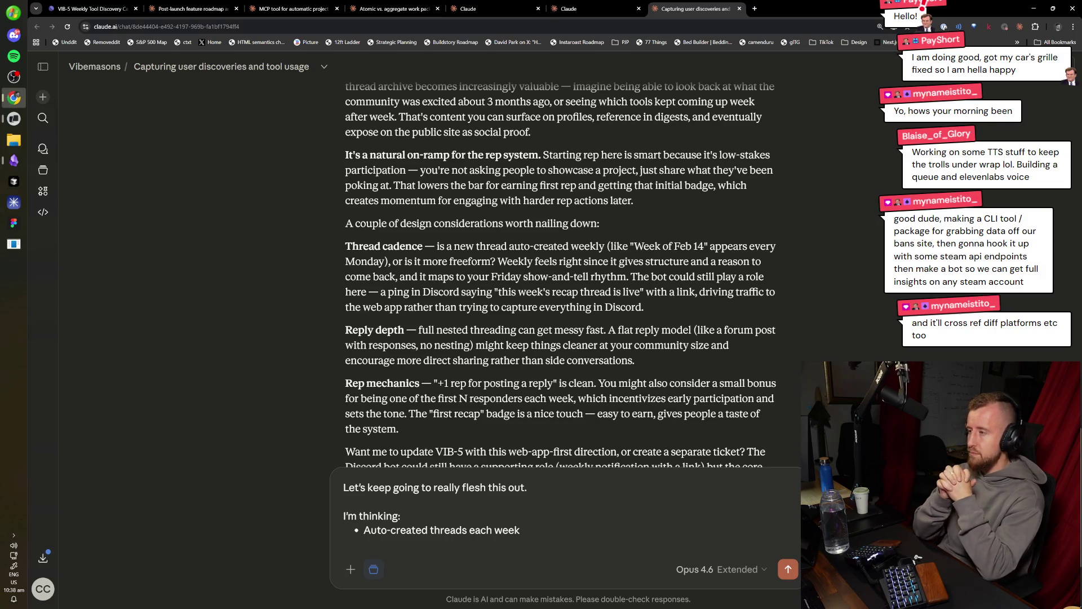
pyautogui.hotkey('shift', 'Return')
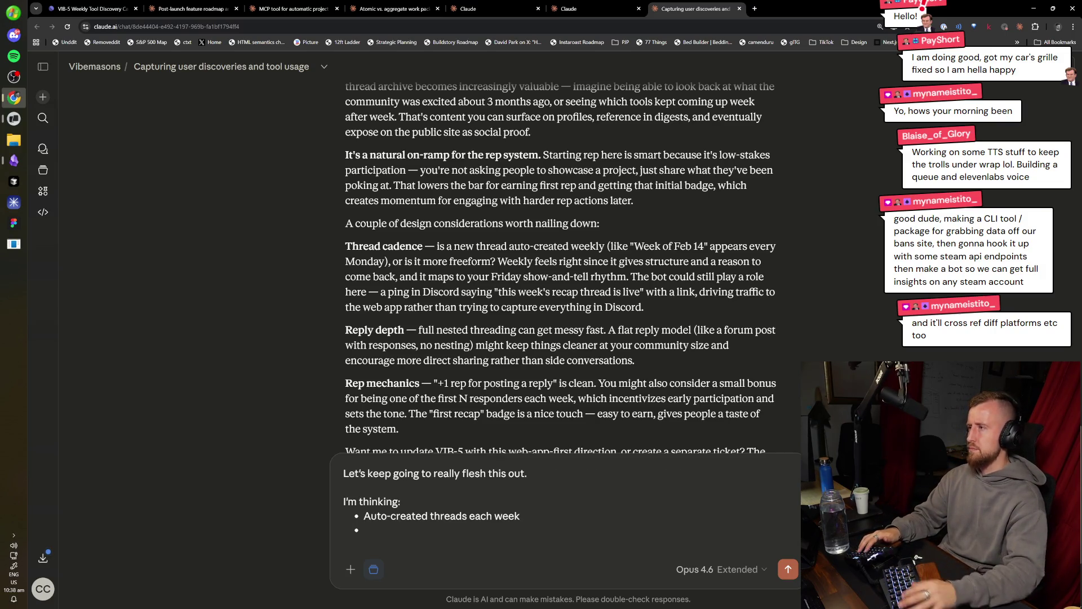
pyautogui.scroll(-1, 560, 267)
pyautogui.scroll(-1, 561, 262)
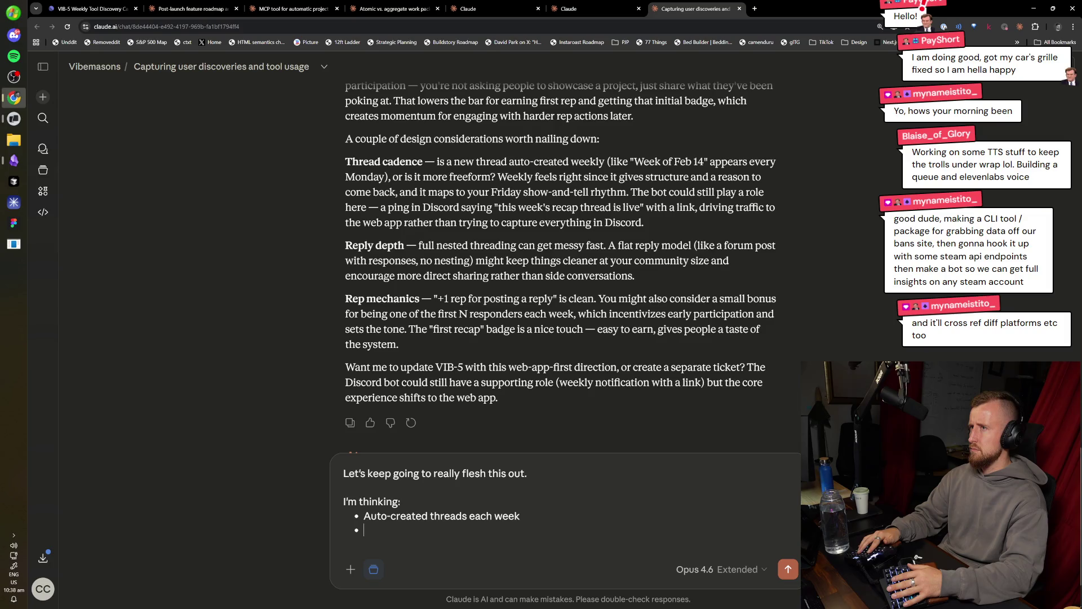
# - Load vibemasons.com in a new browser tab
pyautogui.hotkey('ctrl', 't')
pyautogui.write('vibemasons.com')
pyautogui.press('Return')
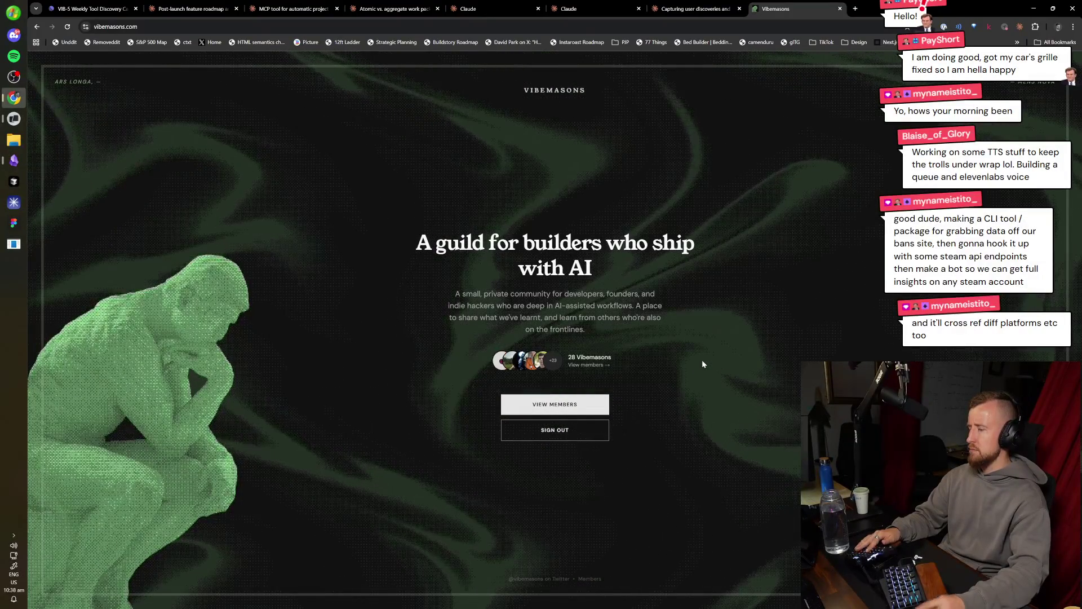
# - Load vibemasons.com in an Incognito window to view the signed-out landing page
pyautogui.hotkey('ctrl', 'shift', 'n')
pyautogui.write('vibemasons.com')
pyautogui.press('Return')
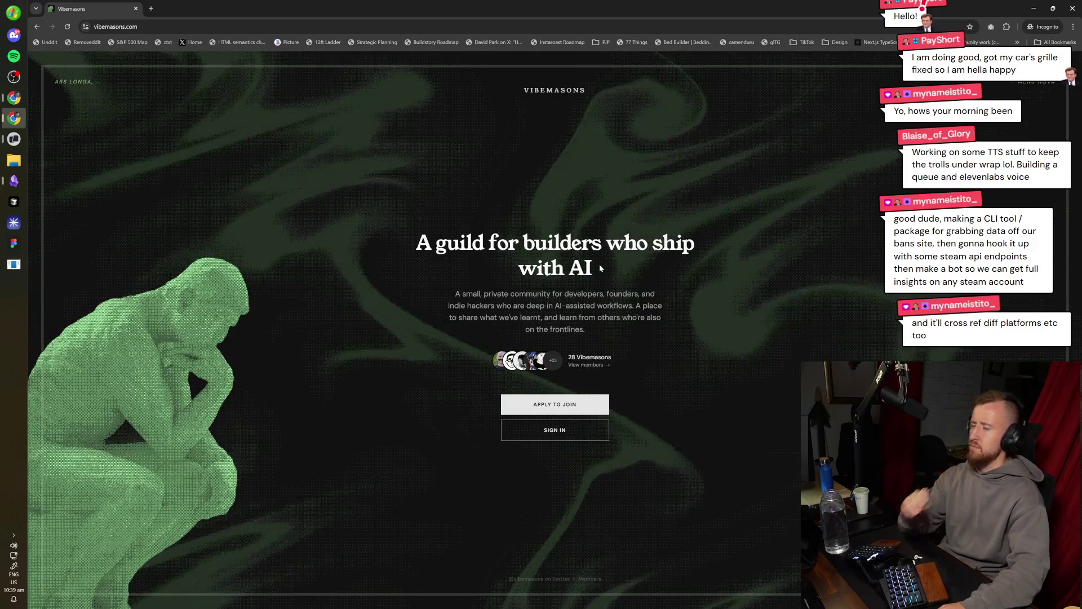
pyautogui.hotkey('alt', 'Tab')
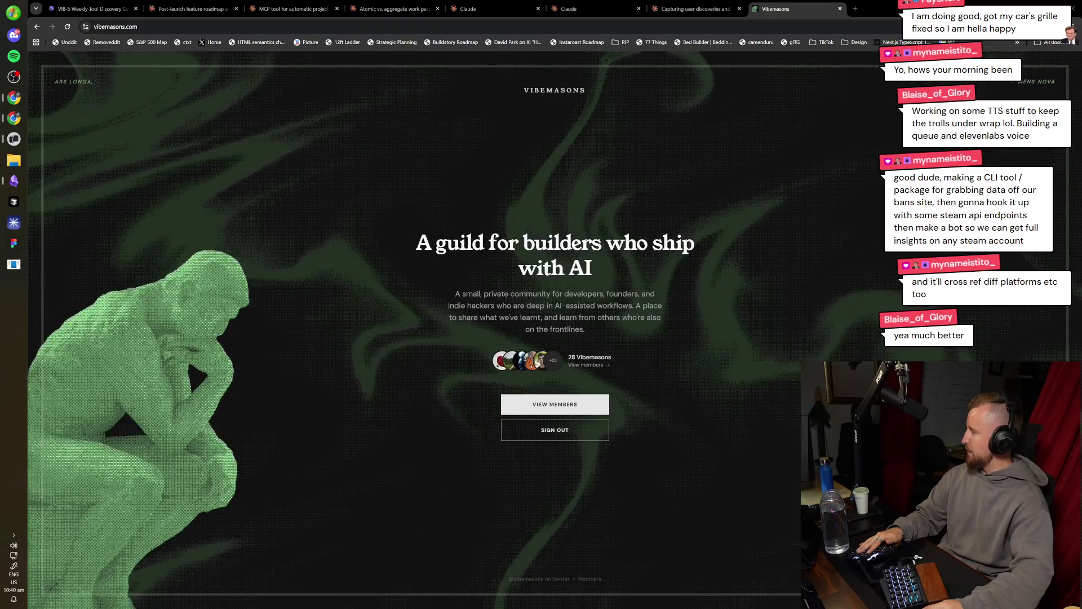
# - Open a new tab in the signed-in browser window
pyautogui.hotkey('ctrl', 't')
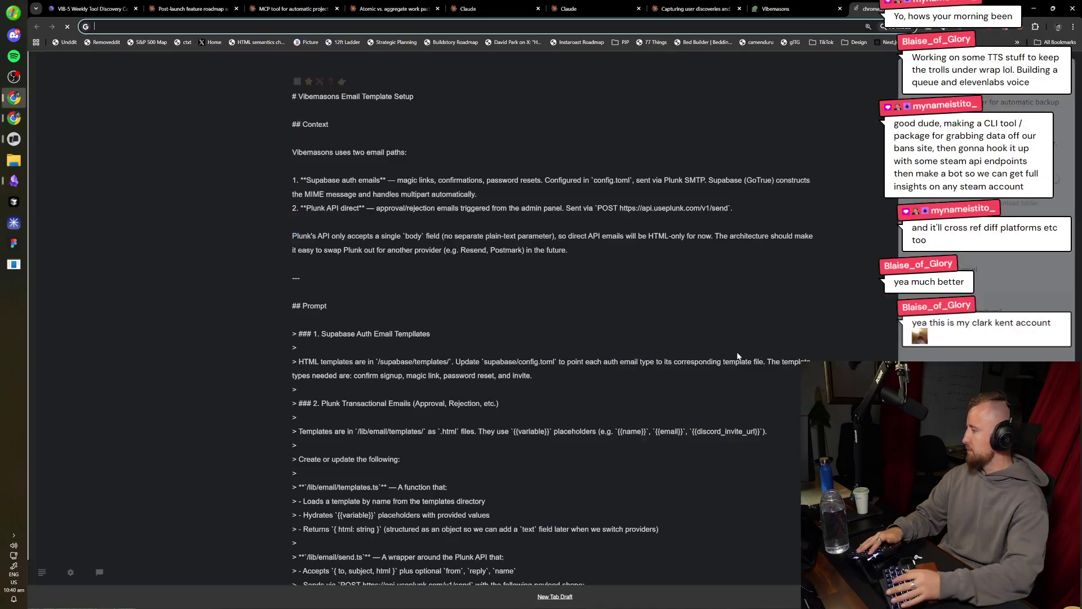
# - Open X Media Studio Producer and copy the Feb 14 broadcast's name
pyautogui.write('produc')
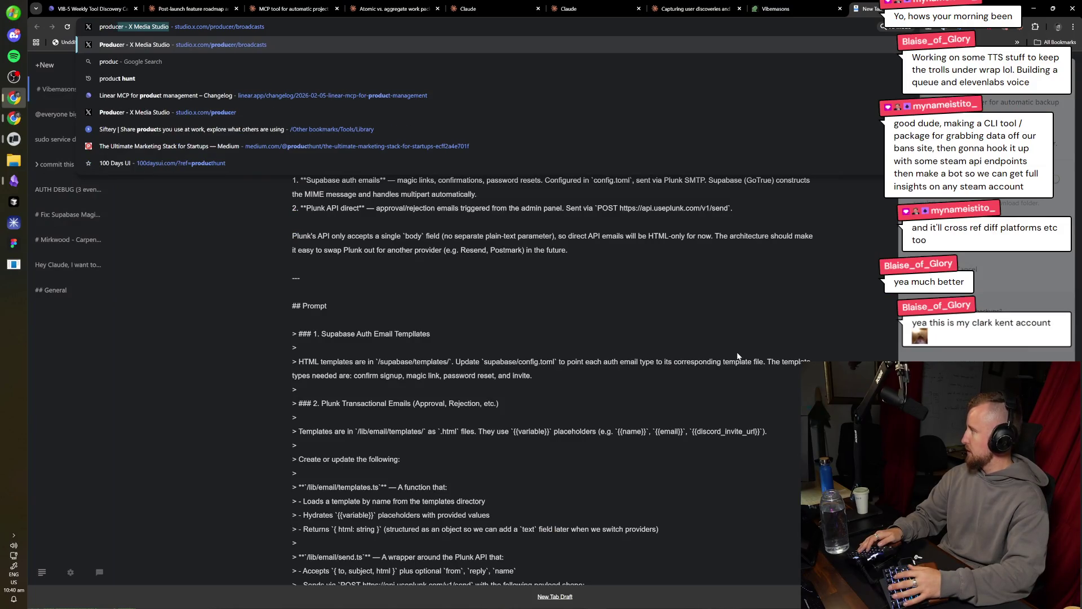
pyautogui.press('Return')
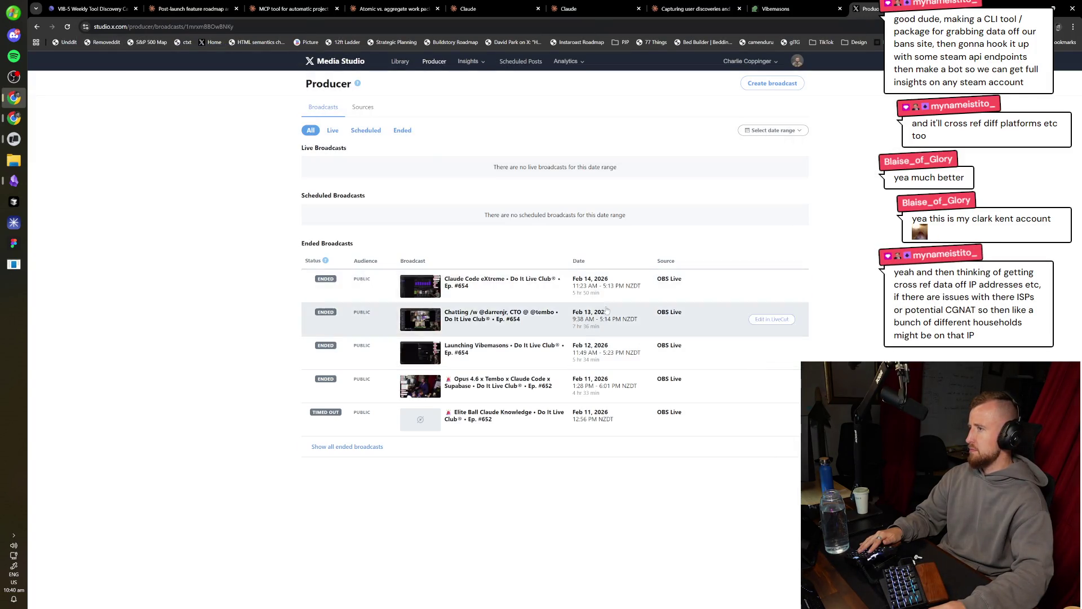
pyautogui.click(628, 301)
pyautogui.doubleClick(568, 354)
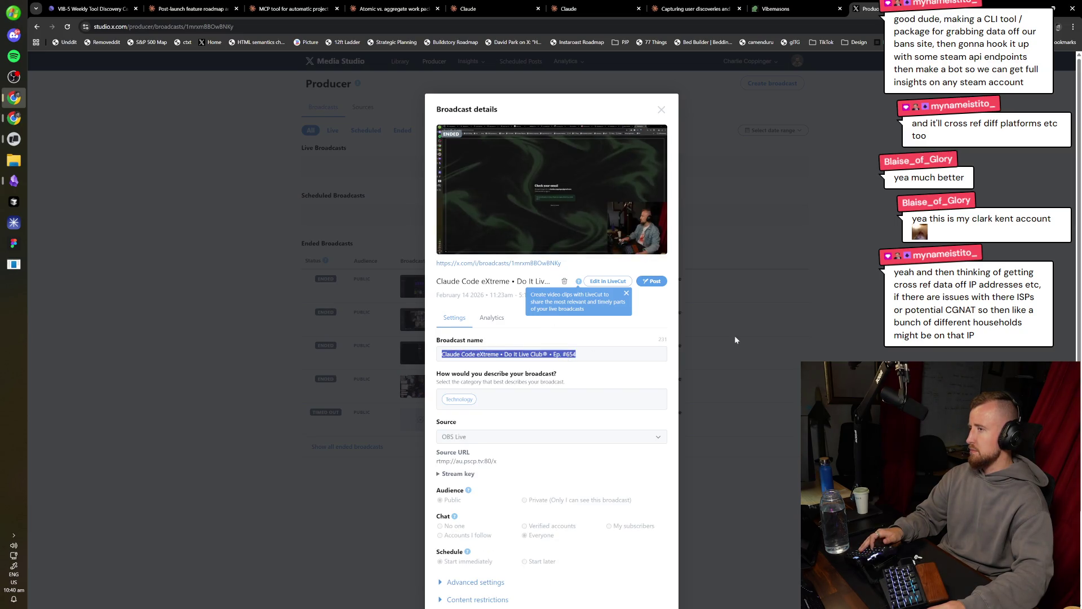
pyautogui.click(662, 109)
# - Create a broadcast titled 'Claude Code Time • Do It Live Club® • Ep. #657' under Technology
pyautogui.click(786, 89)
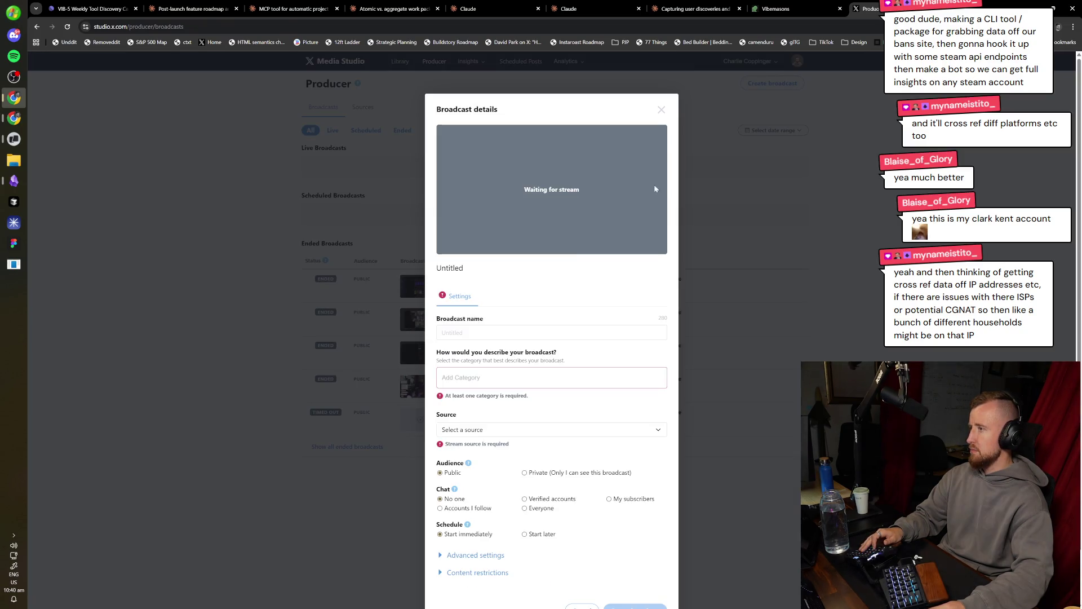
pyautogui.click(520, 378)
pyautogui.write('Claude Code eXtreme • Do It Live Club® • Ep. #654')
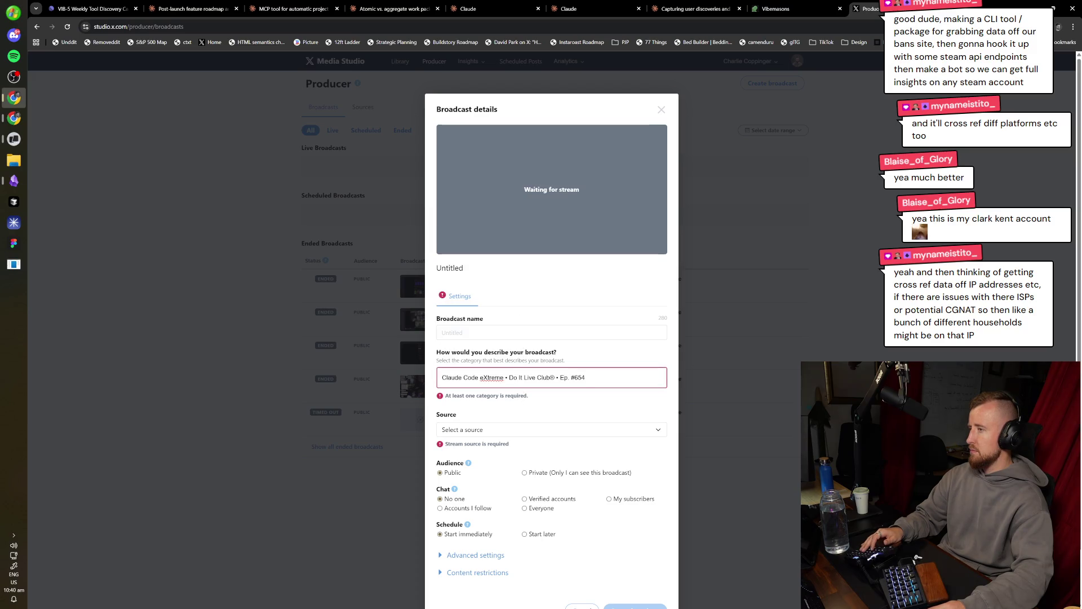
pyautogui.click(512, 386)
pyautogui.click(509, 344)
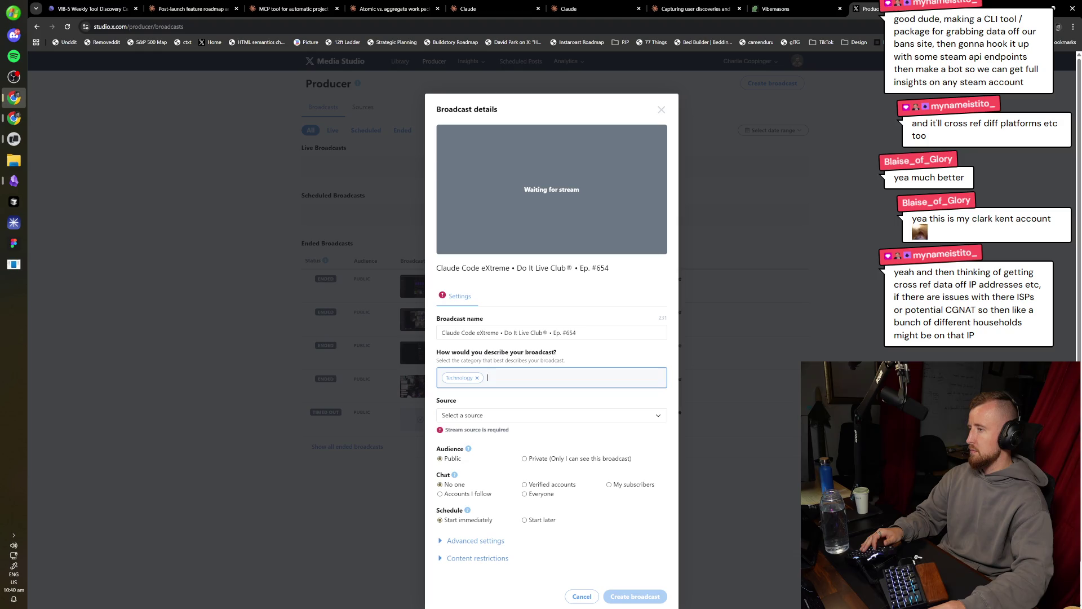
pyautogui.write('Claude Code')
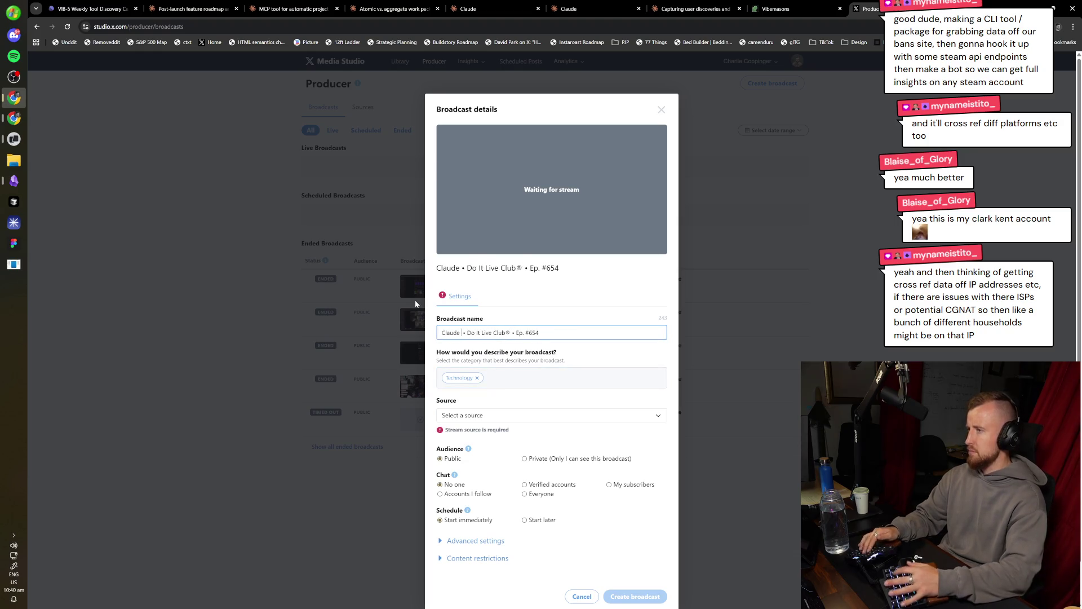
pyautogui.write(' Time')
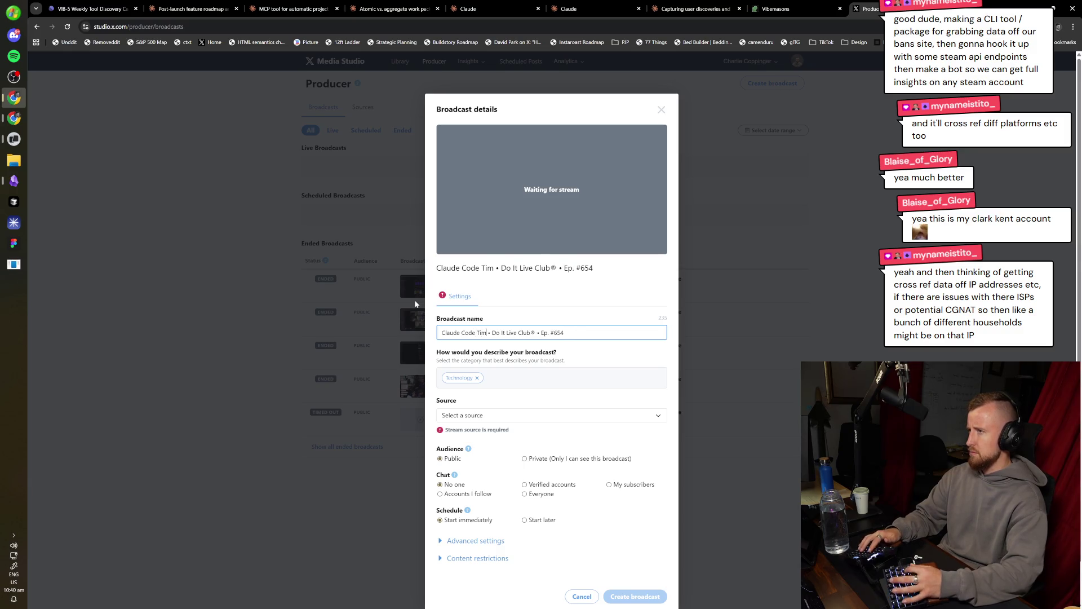
pyautogui.press('End')
pyautogui.press('BackSpace')
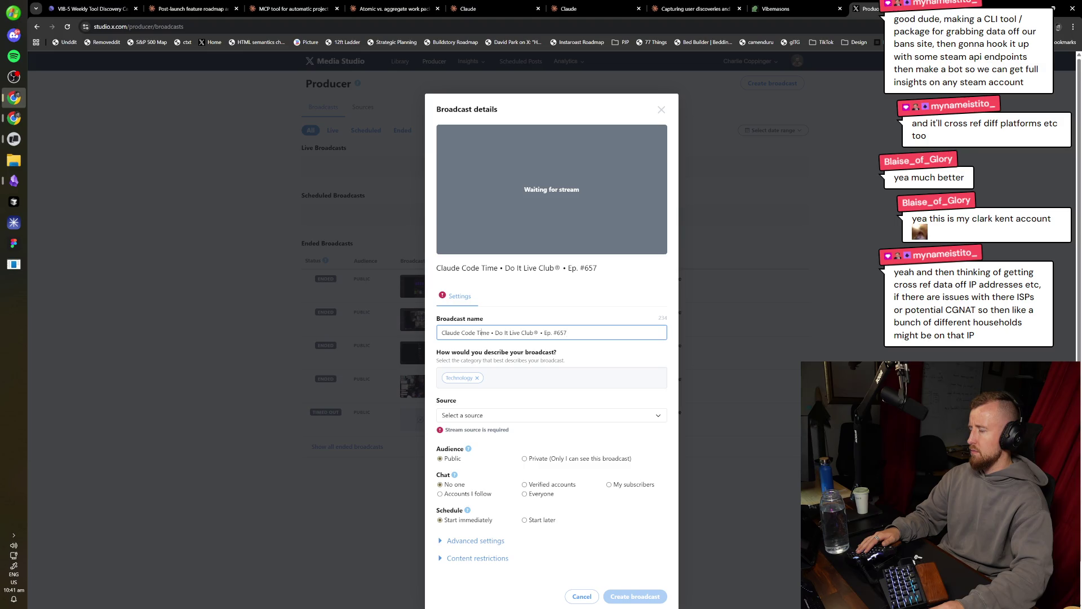
# - Set the broadcast source to OBS Live so the broadcast goes live
pyautogui.click(488, 417)
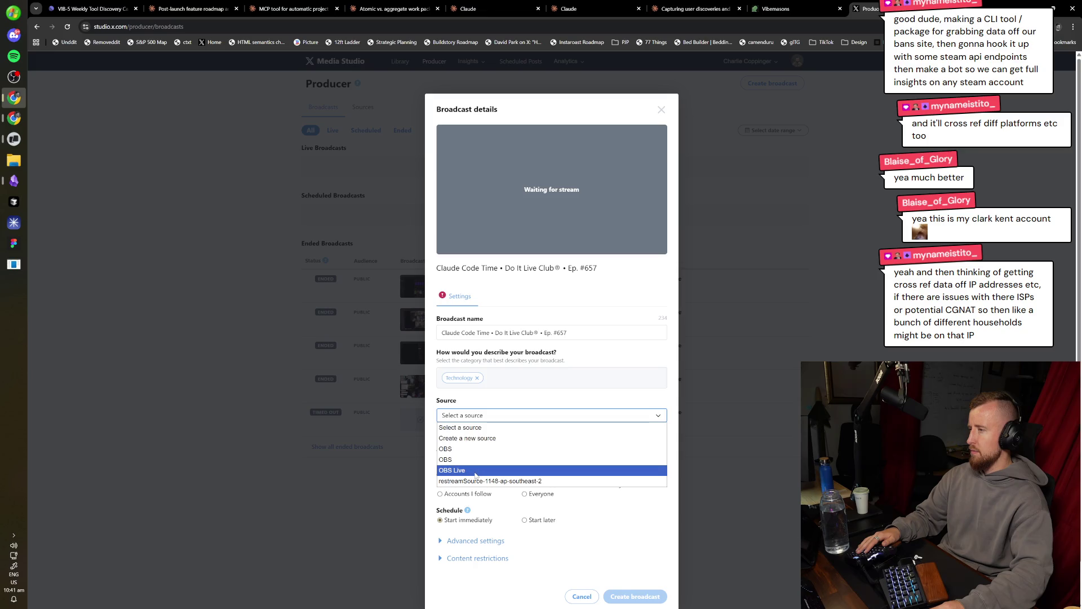
pyautogui.click(475, 471)
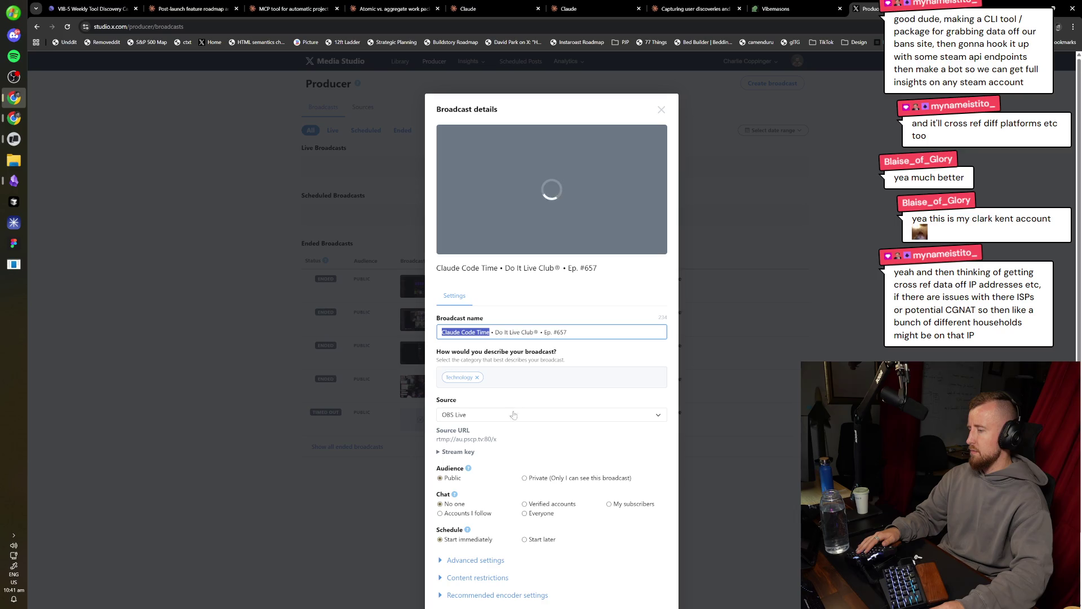
pyautogui.scroll(-2, 512, 413)
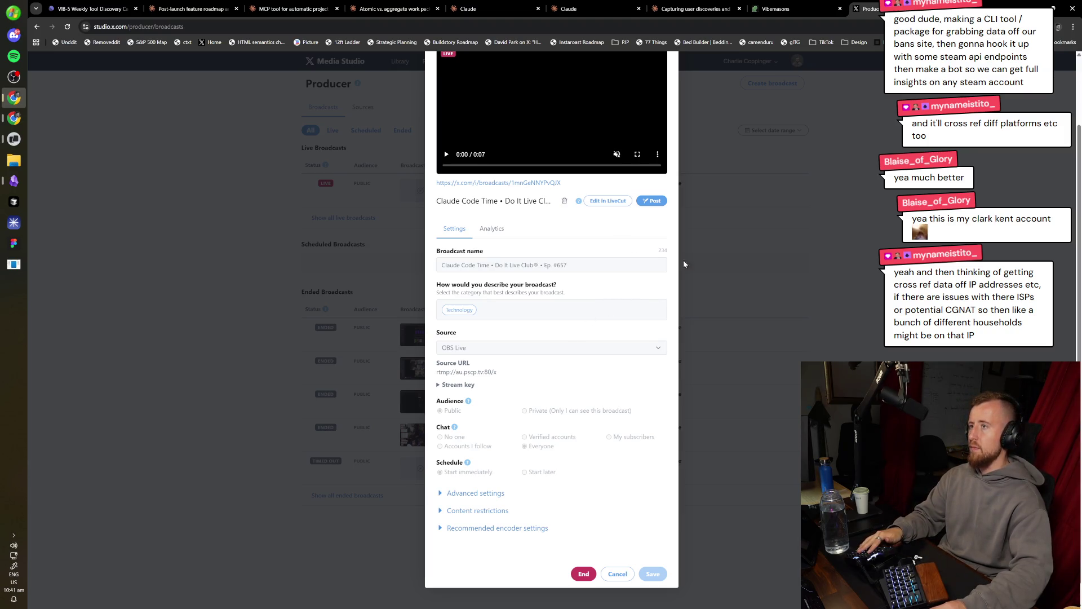
pyautogui.scroll(2, 692, 214)
pyautogui.click(653, 281)
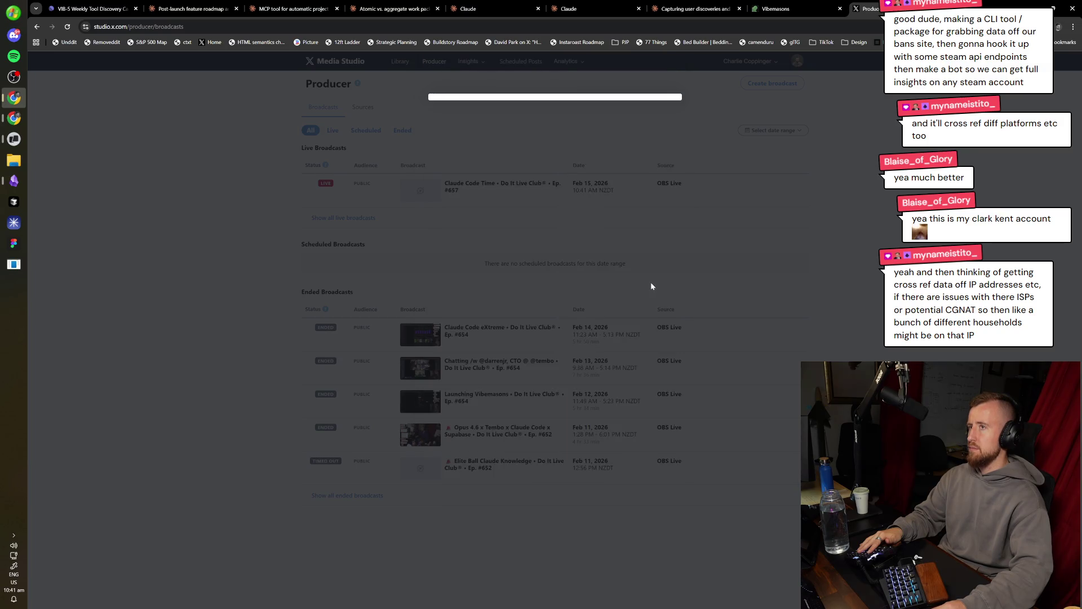
# - Load x.com in a new browser tab to view the home feed
pyautogui.hotkey('ctrl', 't')
pyautogui.write('x.com')
pyautogui.press('Return')
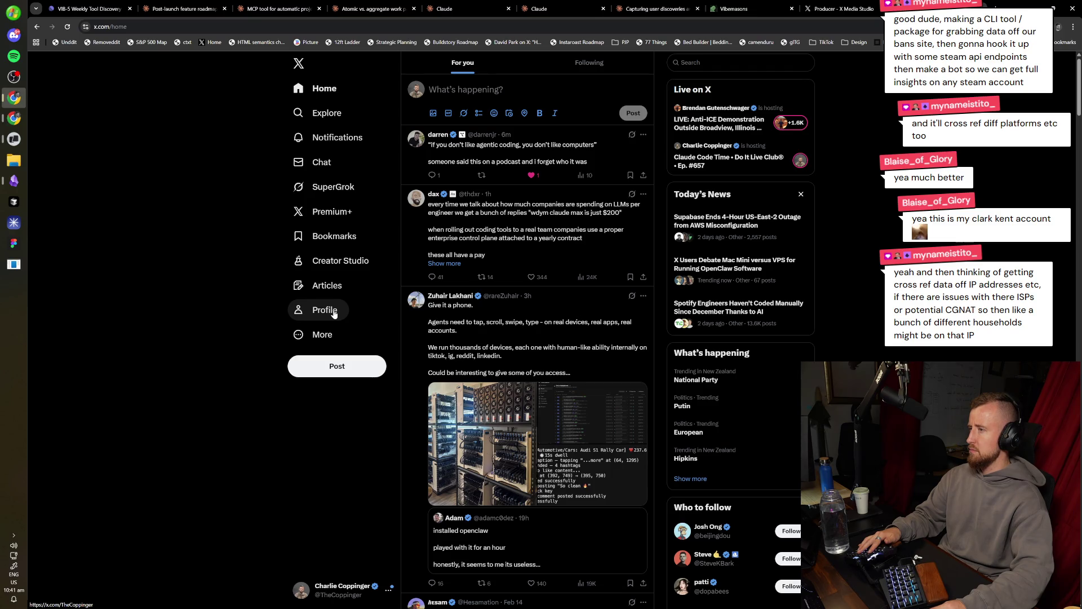
# - Browse the profile's recent posts, then close the X tab to return to the broadcast post
pyautogui.click(334, 315)
pyautogui.scroll(-3, 561, 304)
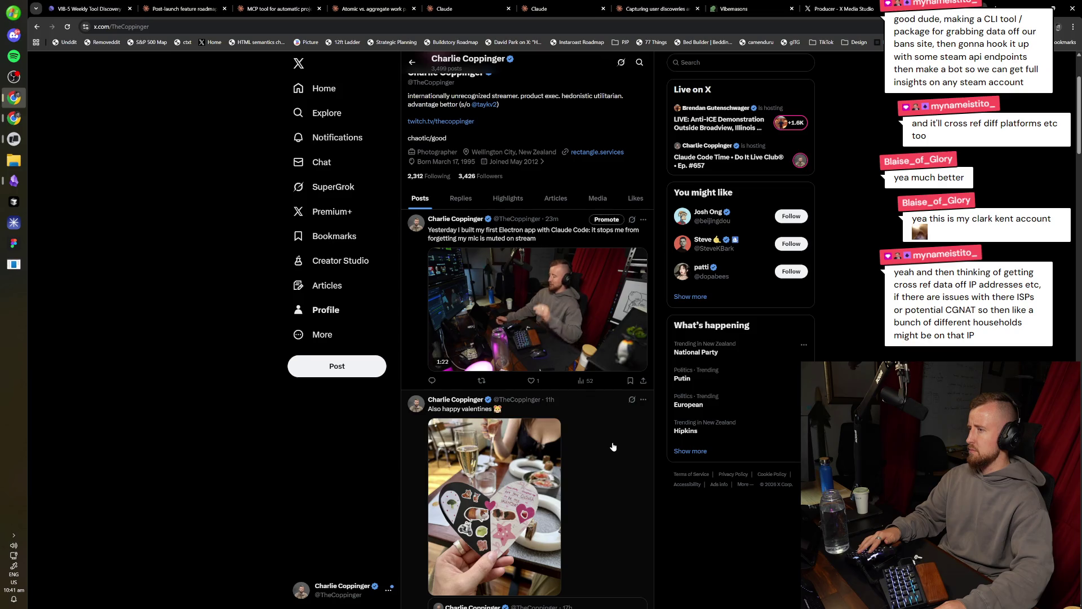
pyautogui.hotkey('ctrl', 'w')
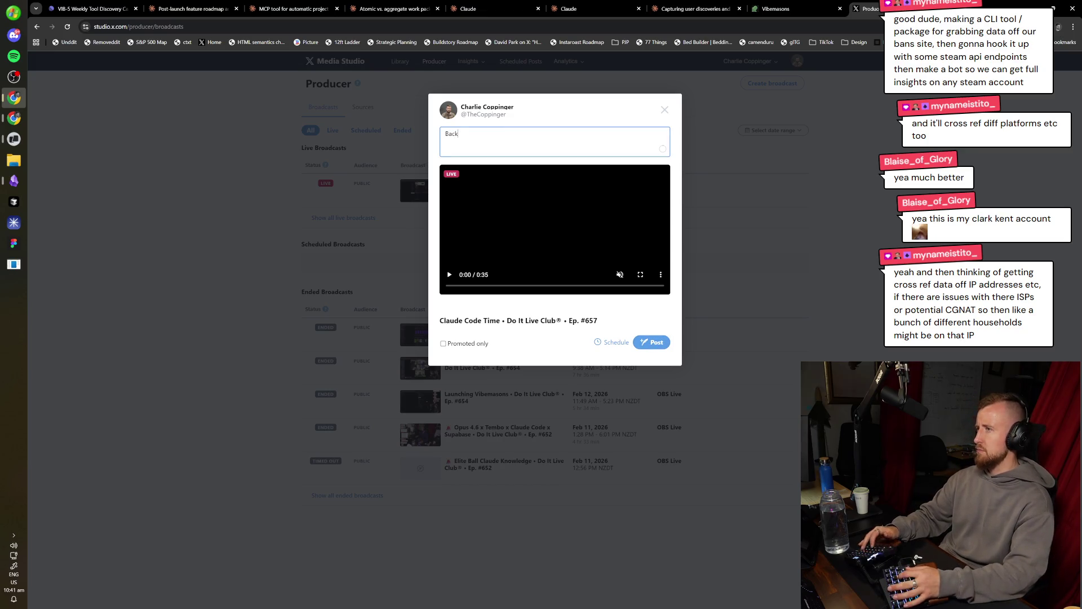
# - Post the broadcast captioned 'Back at it (in my defense, Valentine's day was yesterday here)', after googling valentines day
pyautogui.write("k at it (in my defence, valentine's")
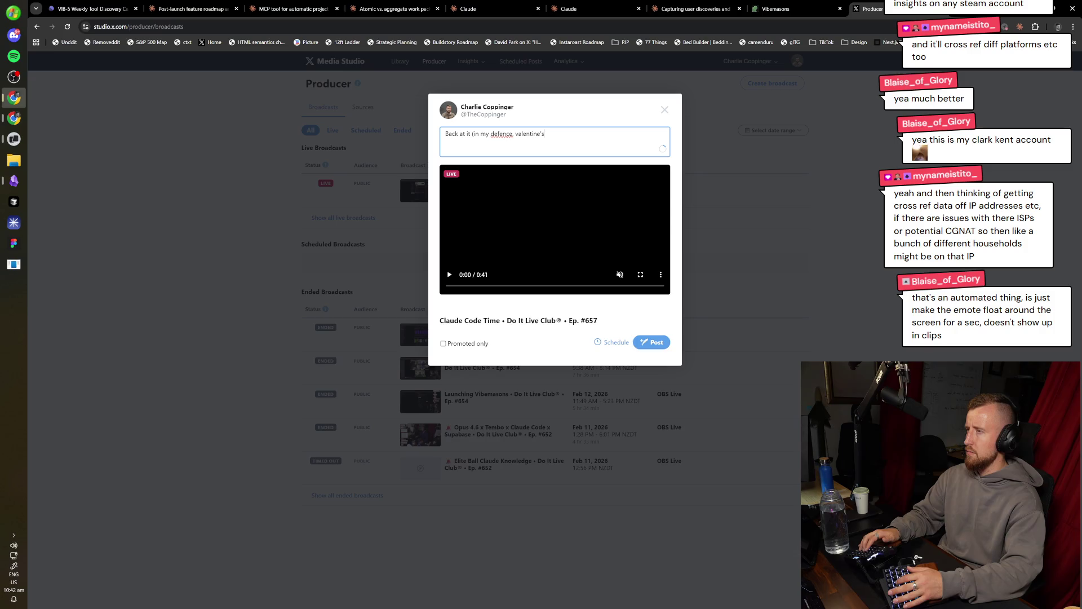
pyautogui.hotkey('ctrl', 't')
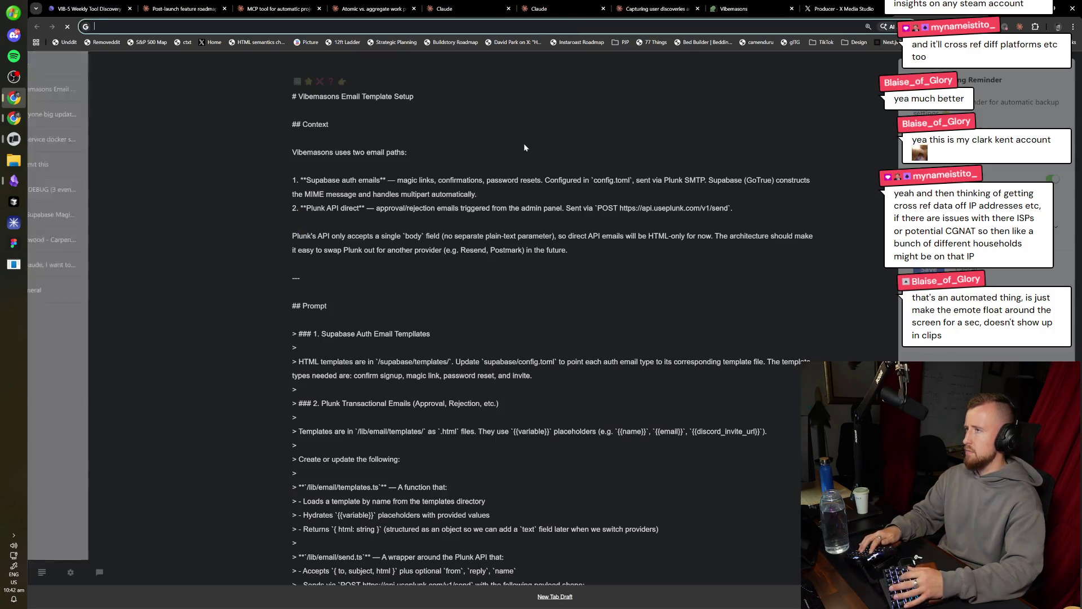
pyautogui.write('valentines day')
pyautogui.press('Return')
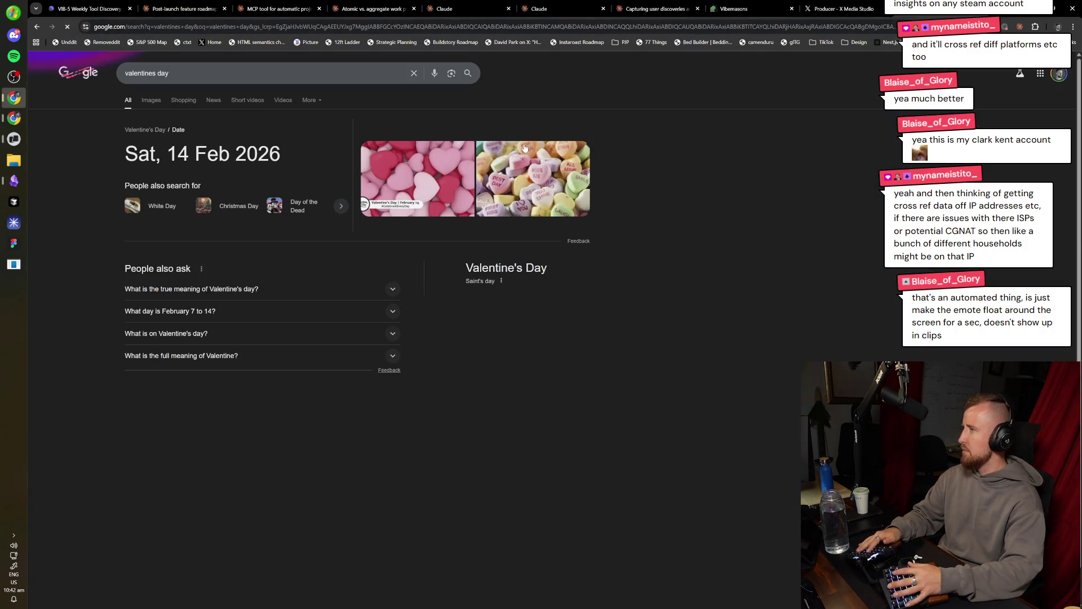
pyautogui.hotkey('ctrl', 'w')
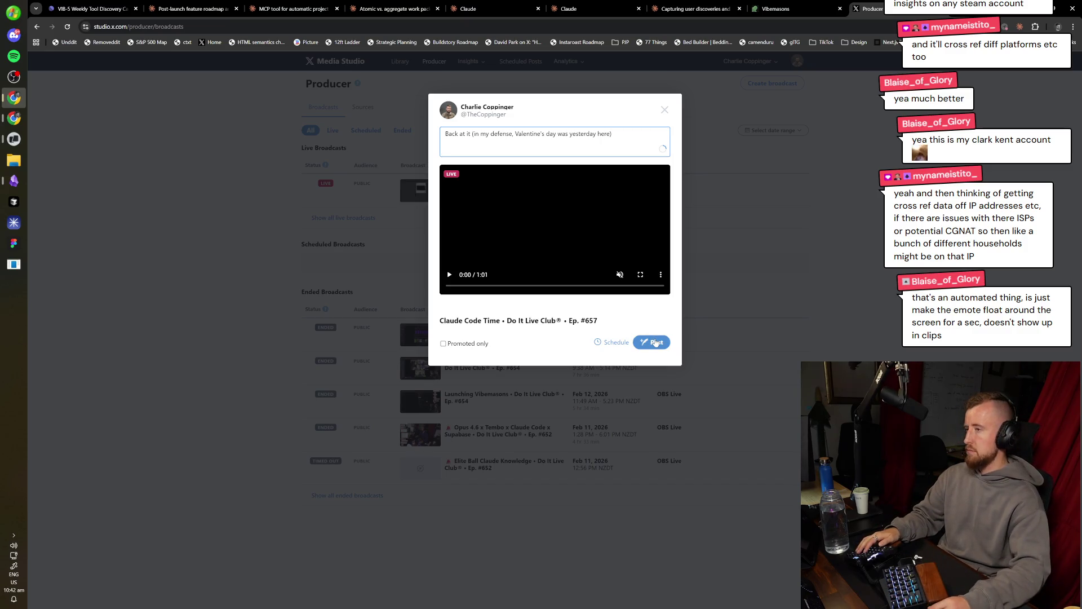
pyautogui.click(655, 343)
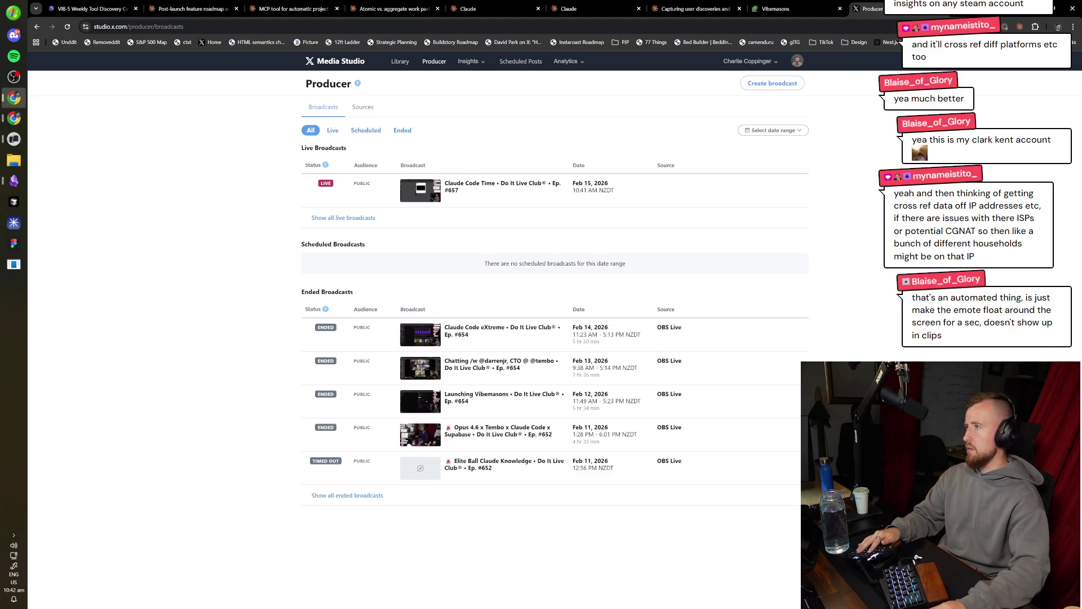
# - Close the Producer tab and open the ProtoBurn dashboard link in a new tab
pyautogui.hotkey('ctrl', 'w')
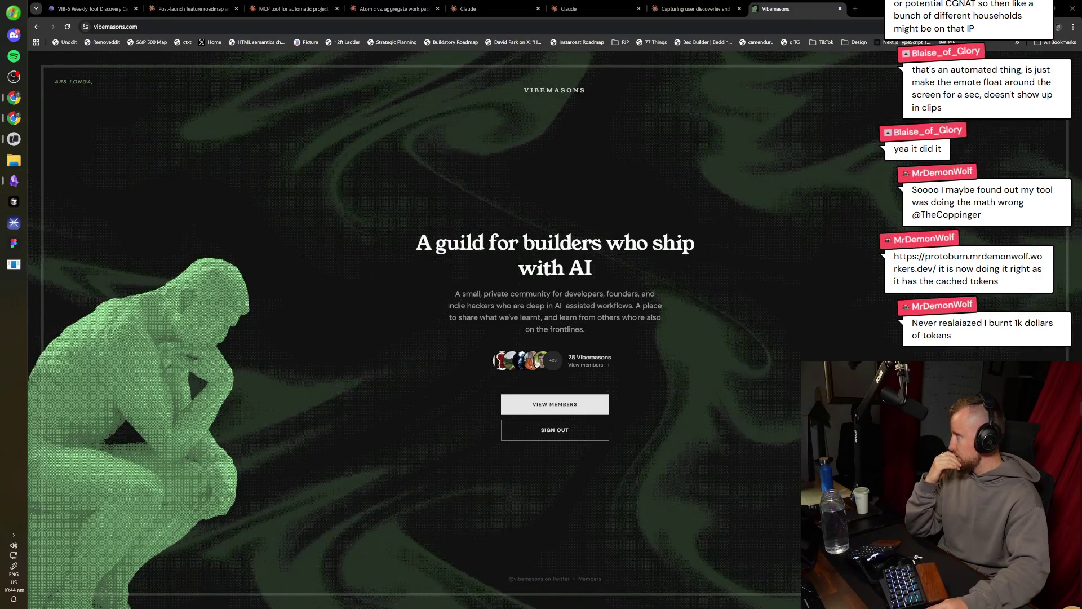
pyautogui.moveTo(530, 315)
pyautogui.mouseDown()
pyautogui.moveTo(652, 225)
pyautogui.moveTo(859, 5)
pyautogui.moveTo(874, 4)
pyautogui.mouseUp()
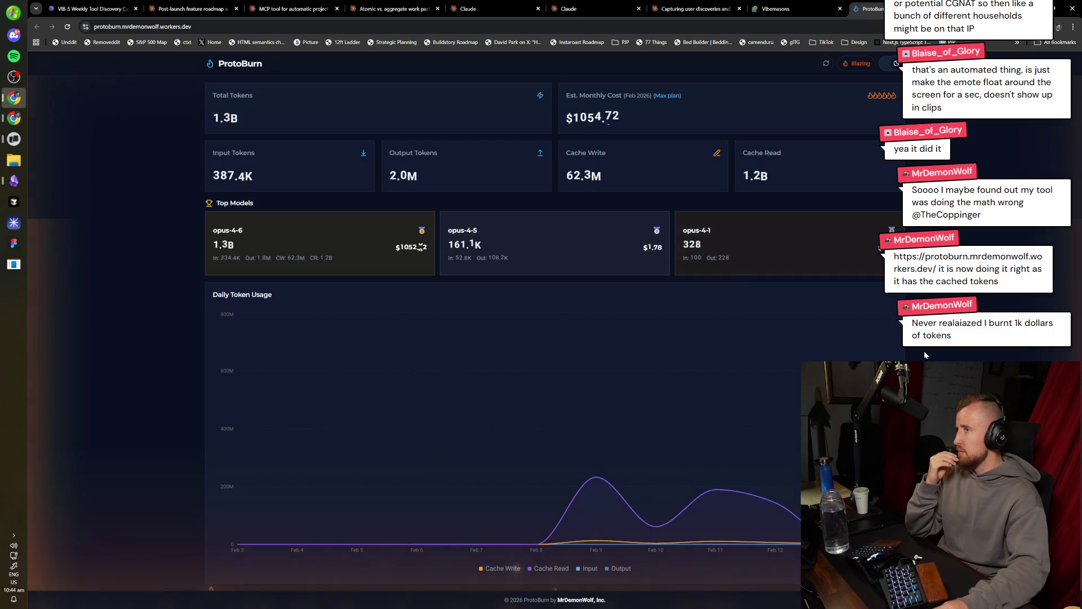
# - Open Chrome DevTools' element picker on the ProtoBurn token usage dashboard
pyautogui.moveTo(895, 359)
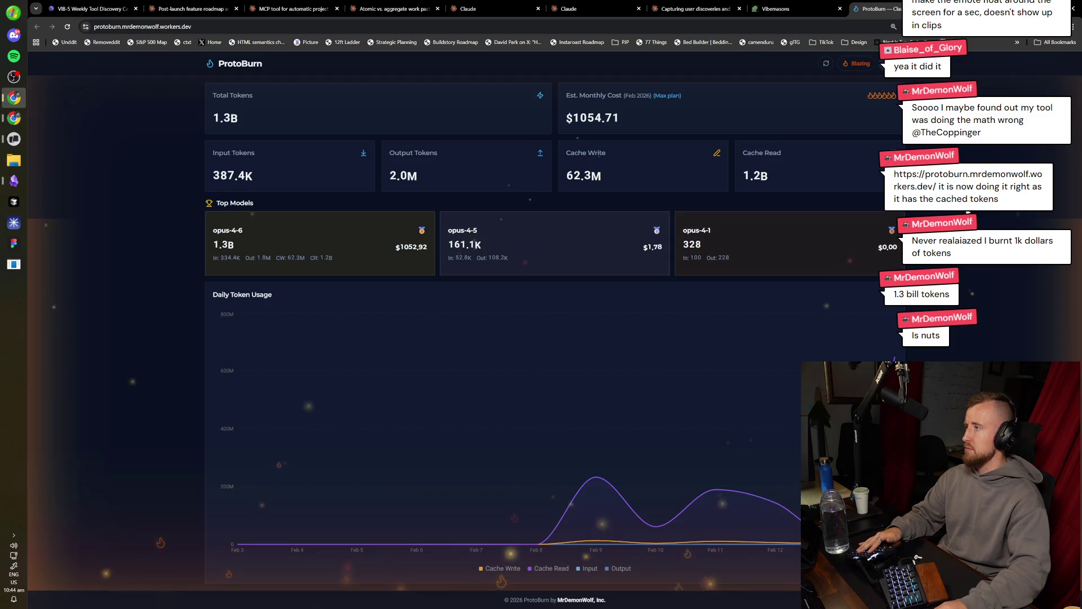
pyautogui.hotkey('ctrl', 'shift', 'c')
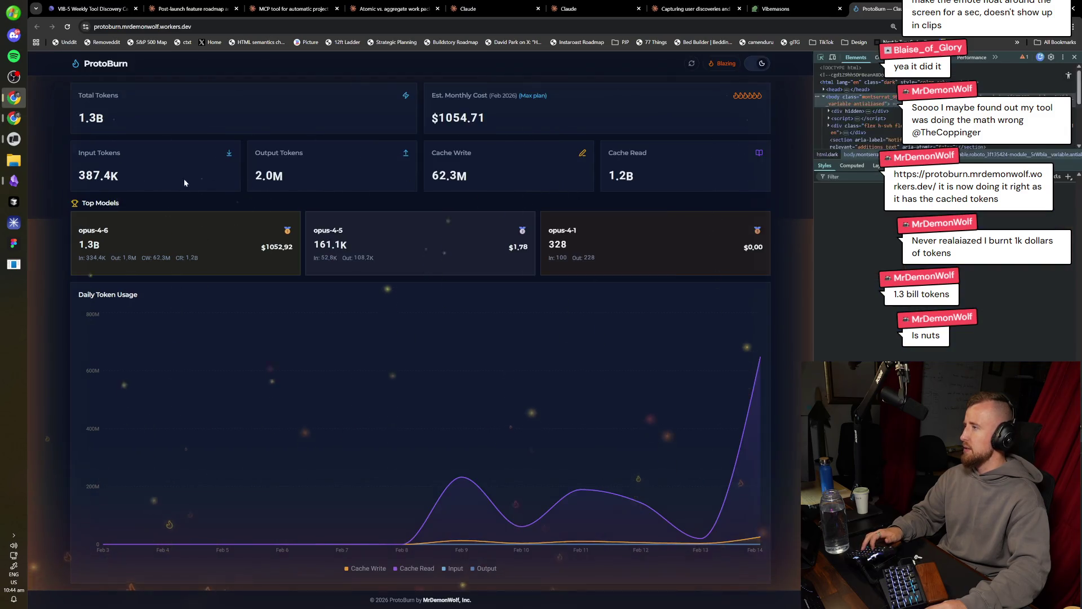
# - Inspect the digit spans of the 387.4K Input Tokens figure in the Elements panel
pyautogui.click(128, 179)
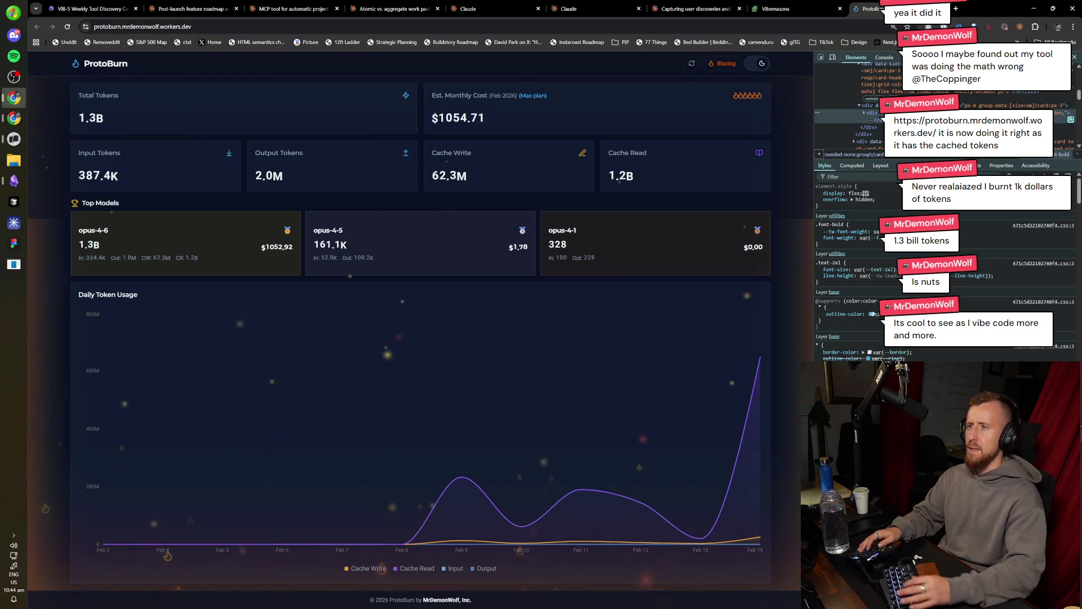
pyautogui.press('Right')
pyautogui.press('Down')
pyautogui.press('Down')
pyautogui.press('Down')
pyautogui.press('Down')
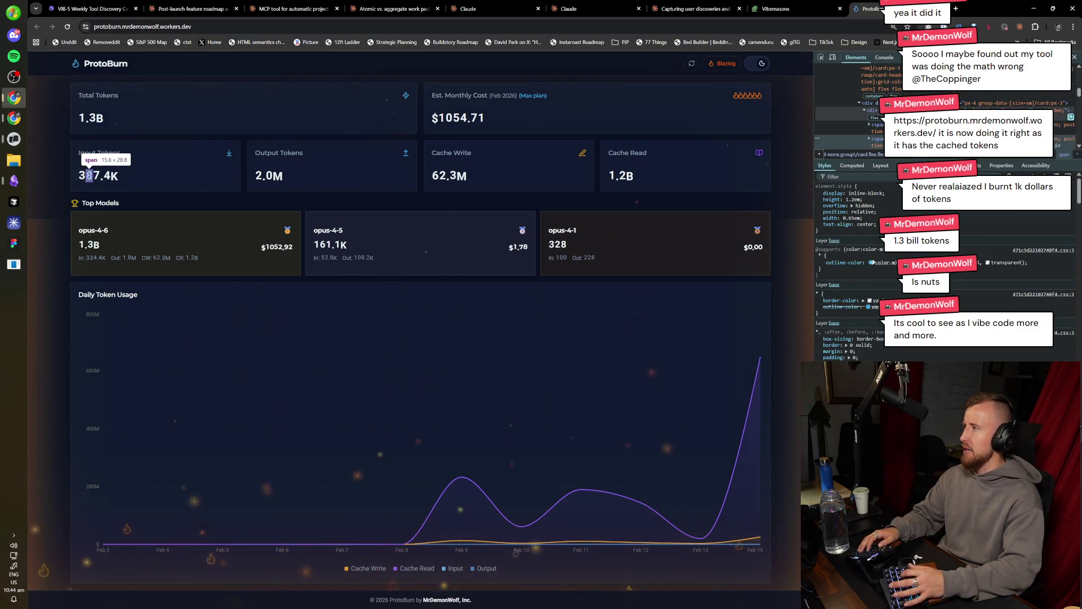
pyautogui.press('Down')
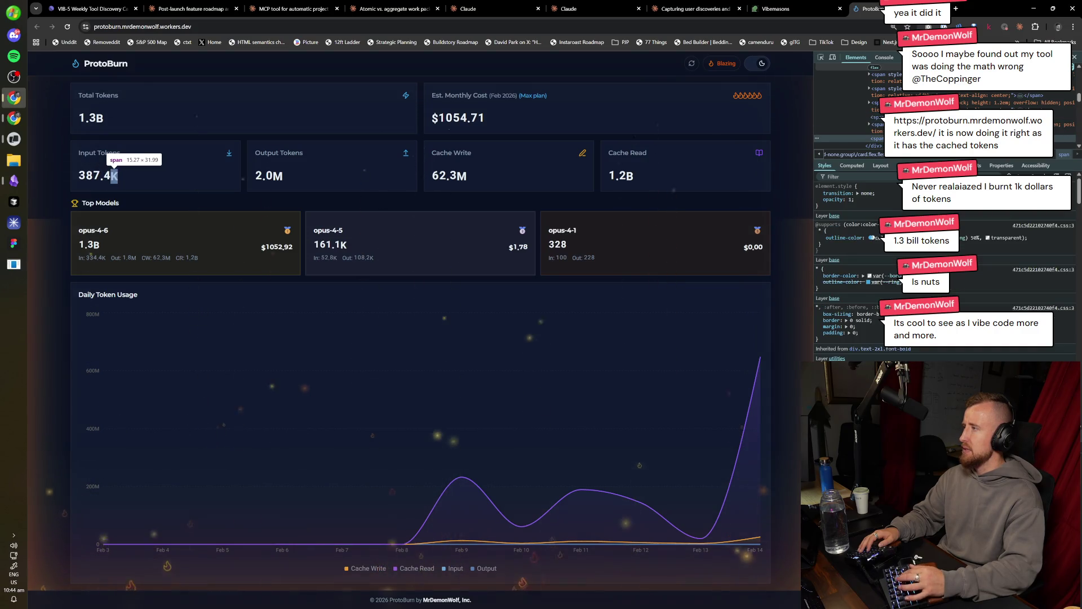
pyautogui.press('Up')
pyautogui.press('Up')
pyautogui.press('Up')
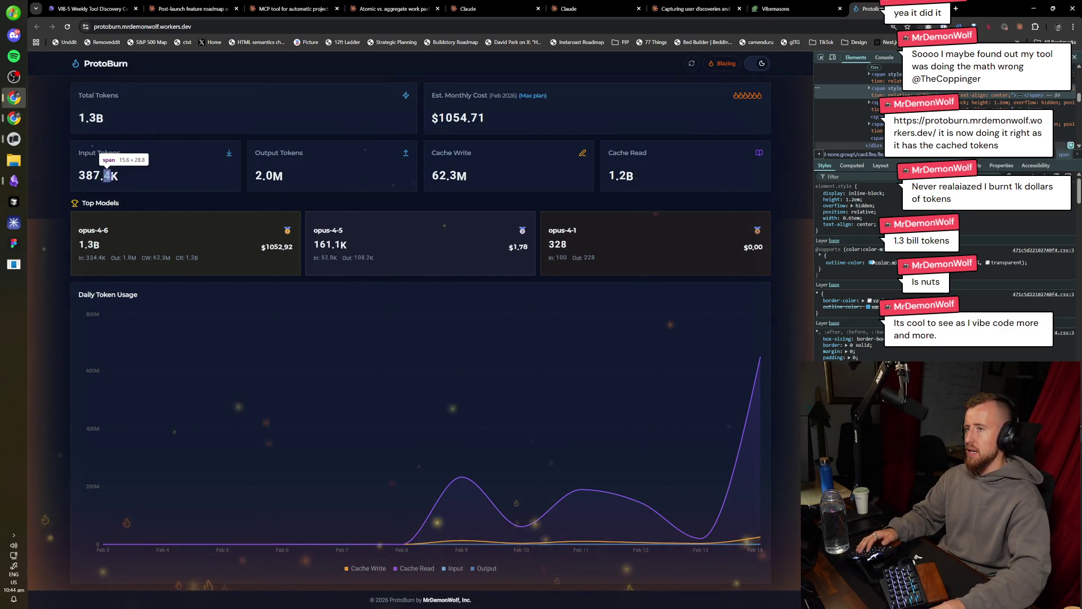
# - Reload the ProtoBurn dashboard and close DevTools
pyautogui.scroll(2, 857, 107)
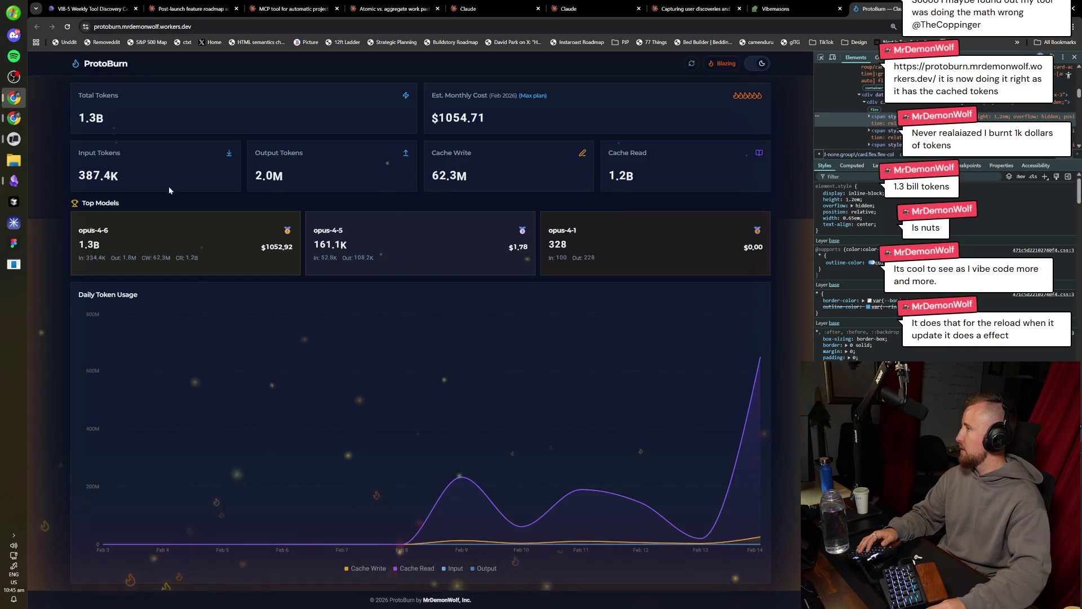
pyautogui.press('F5')
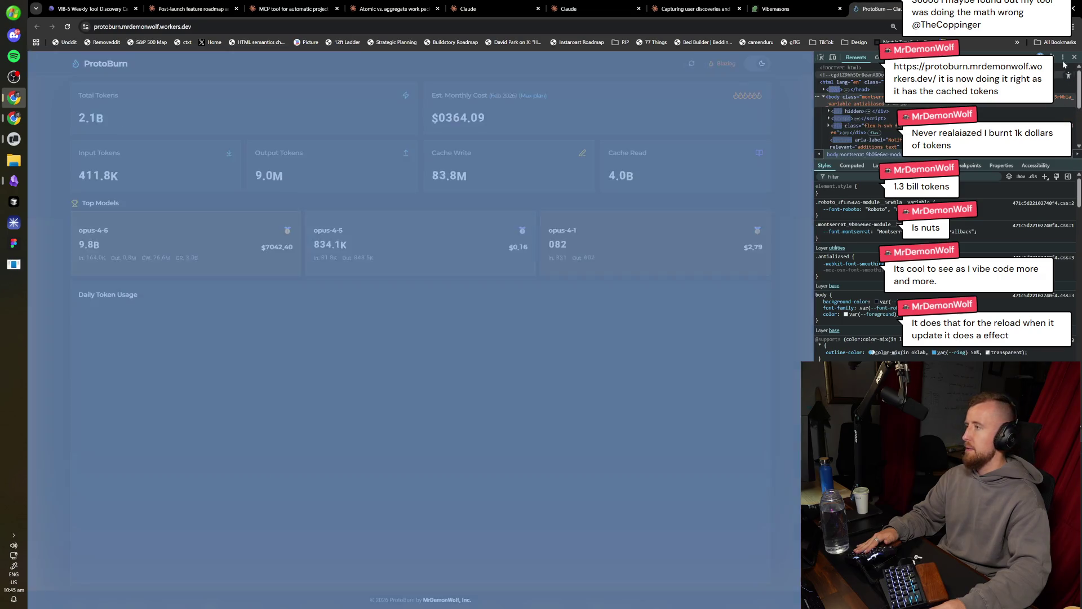
pyautogui.press('F12')
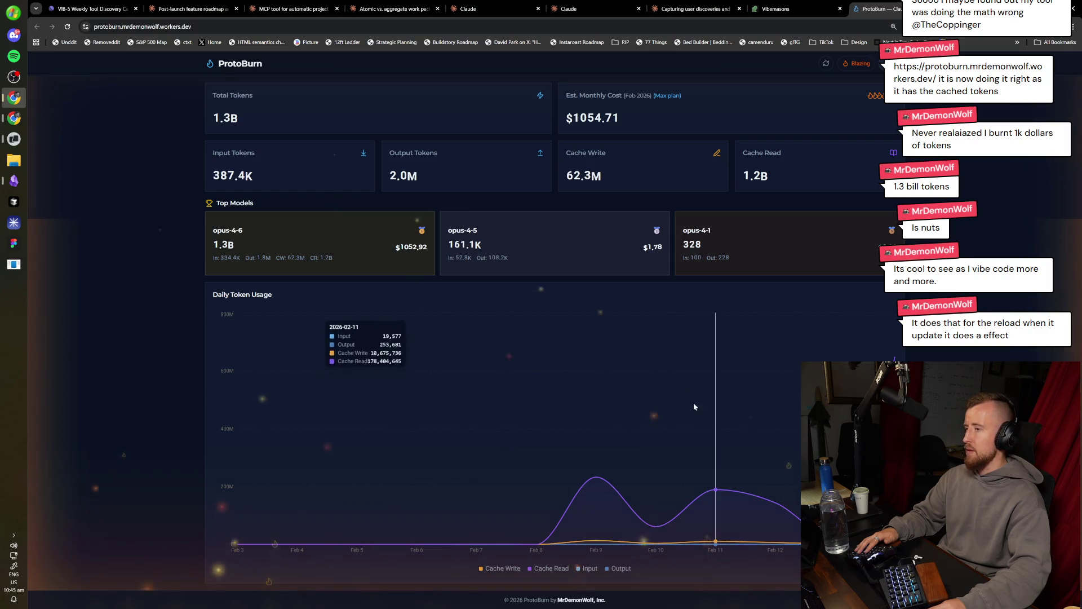
# - Close the ProtoBurn dashboard tab to return to the Vibemasons homepage
pyautogui.hotkey('ctrl', 'w')
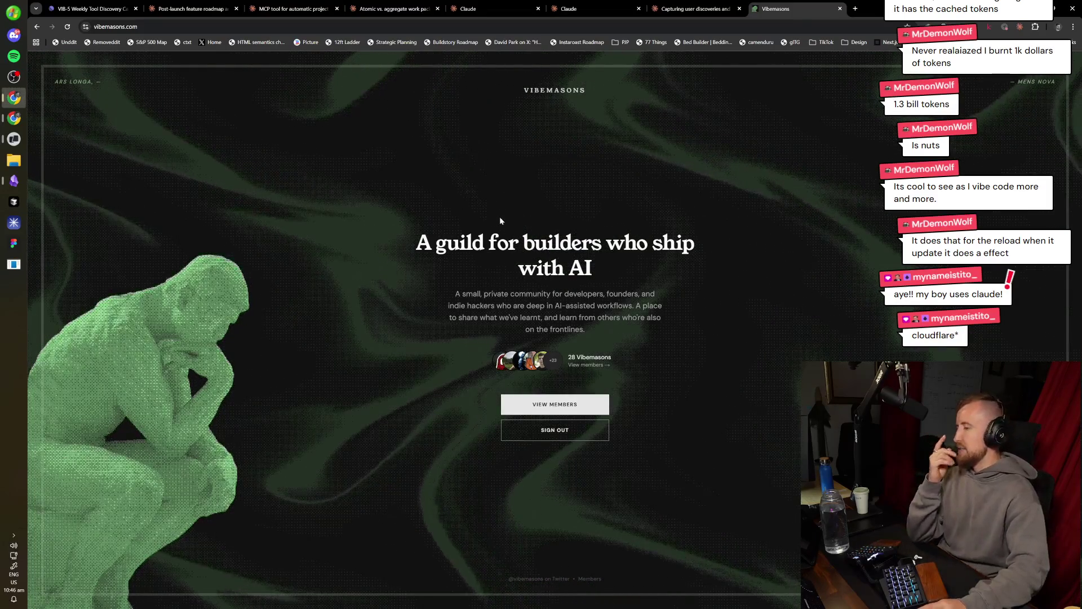
# - Select and clear the Vibemasons headline text, then switch to the Figma desktop app
pyautogui.moveTo(491, 243); pyautogui.dragTo(586, 329)
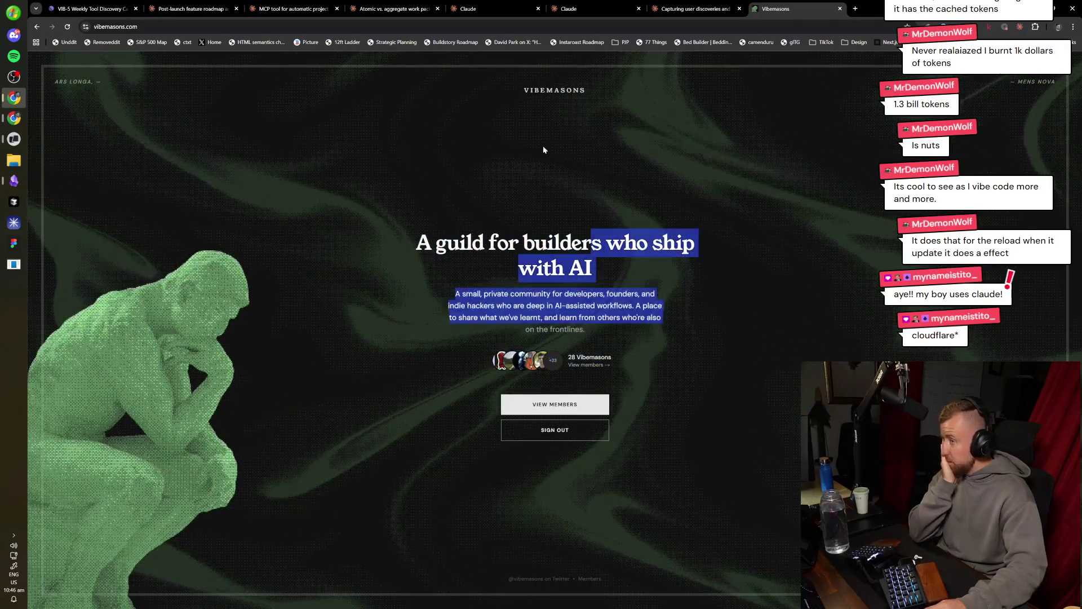
pyautogui.click(545, 145)
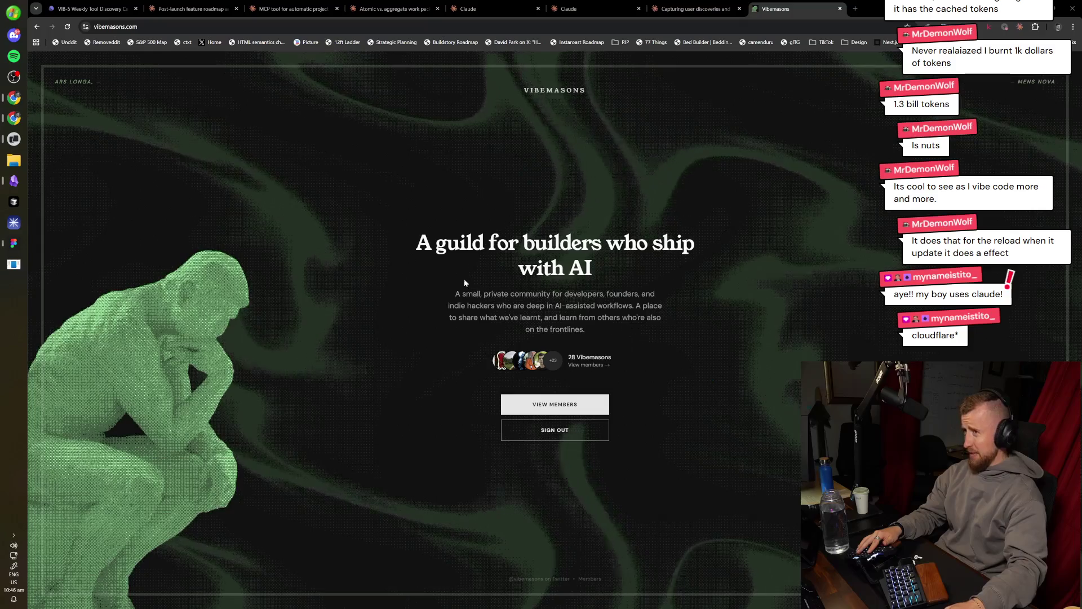
pyautogui.click(14, 243)
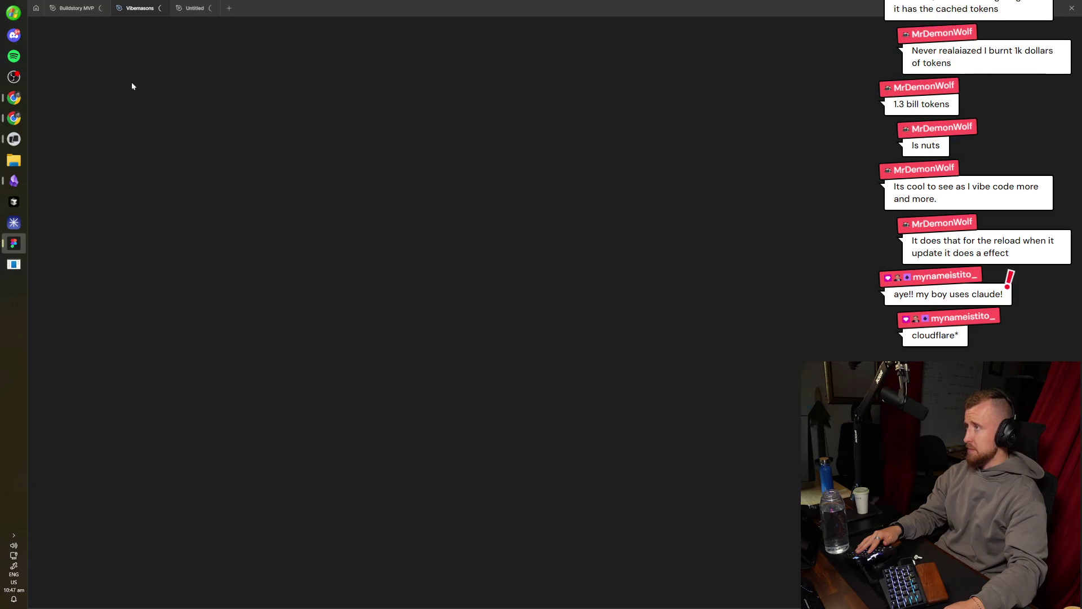
# - Open the Untitled FigJam board from the file browser and select its heading and sticky notes
pyautogui.click(36, 9)
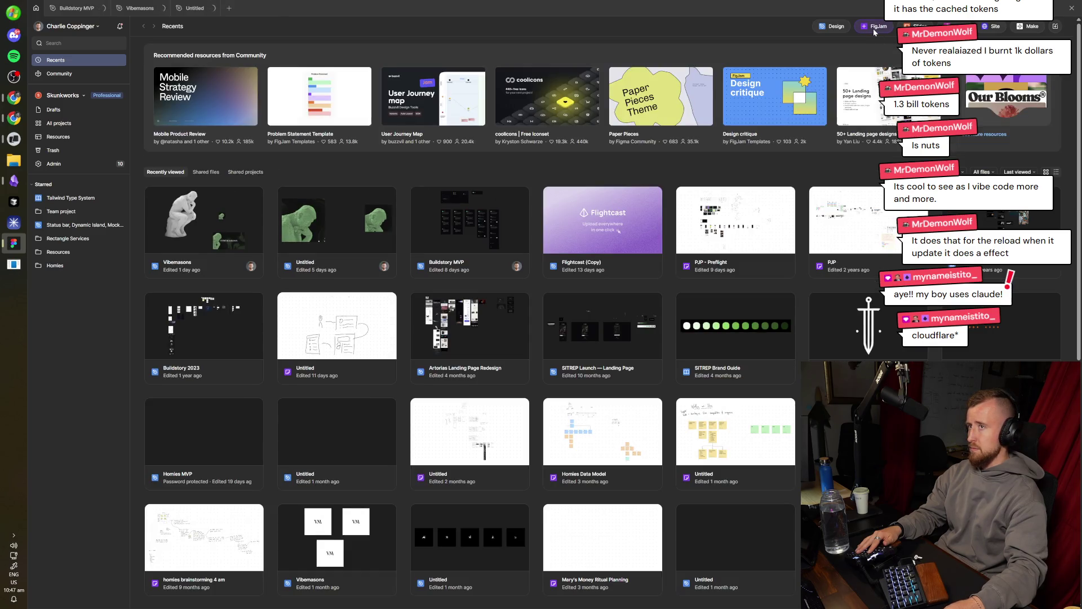
pyautogui.click(874, 29)
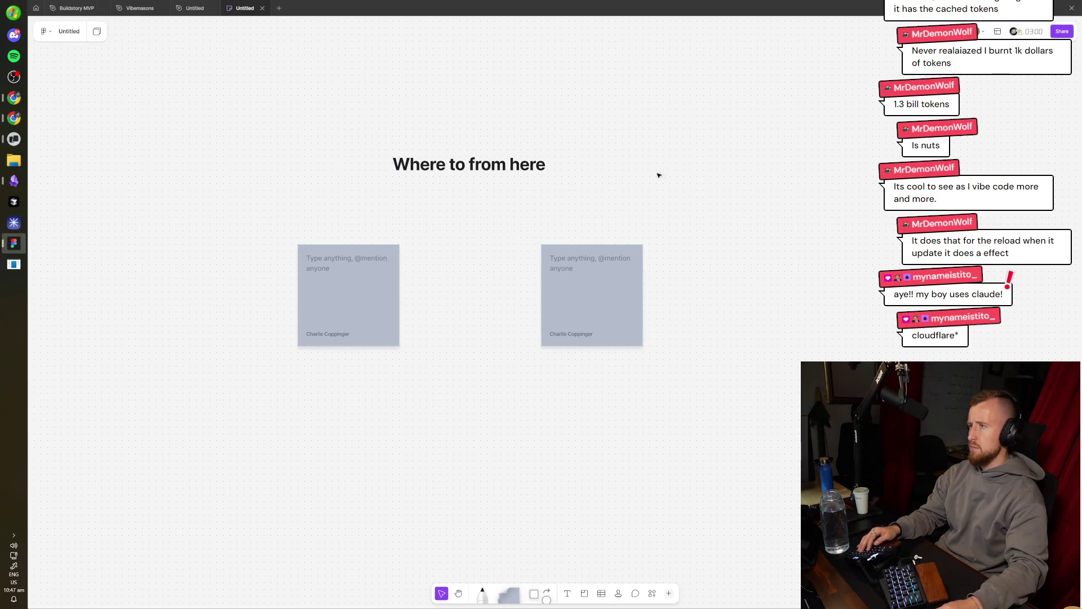
pyautogui.moveTo(630, 148); pyautogui.dragTo(326, 425)
pyautogui.click(394, 370)
pyautogui.click(454, 174)
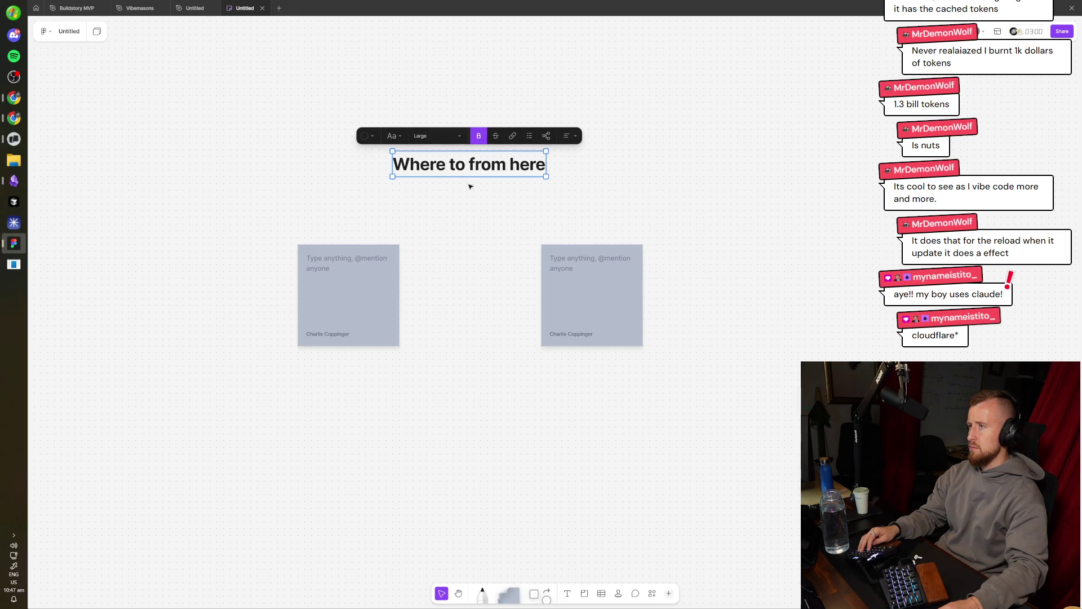
pyautogui.press('Escape')
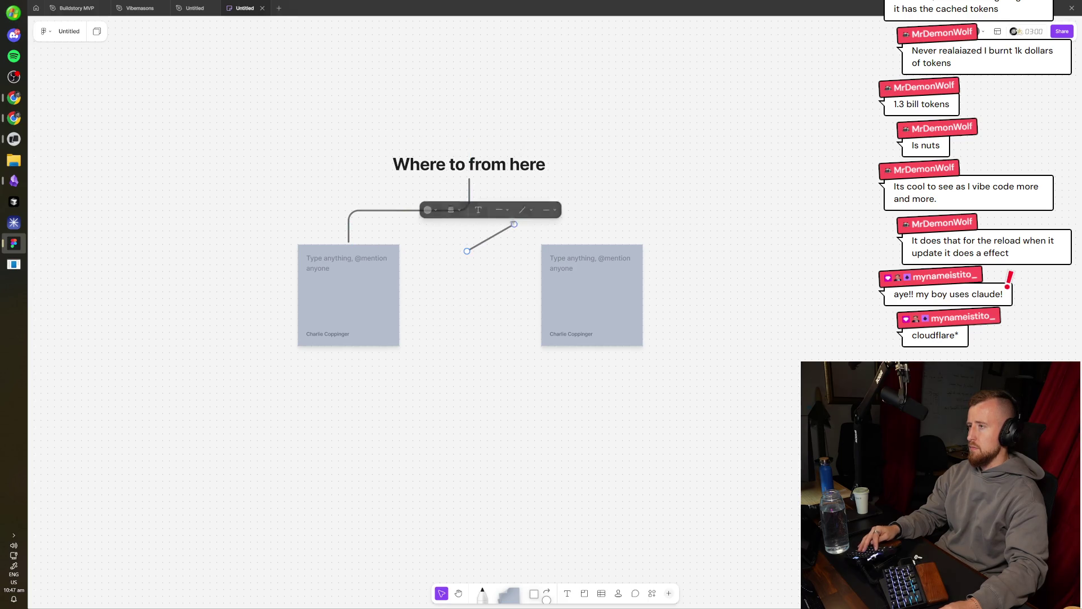
# - Connect the 'Where to from here' heading to the sticky notes with connectors, then adjust the notes' selection
pyautogui.press('x')
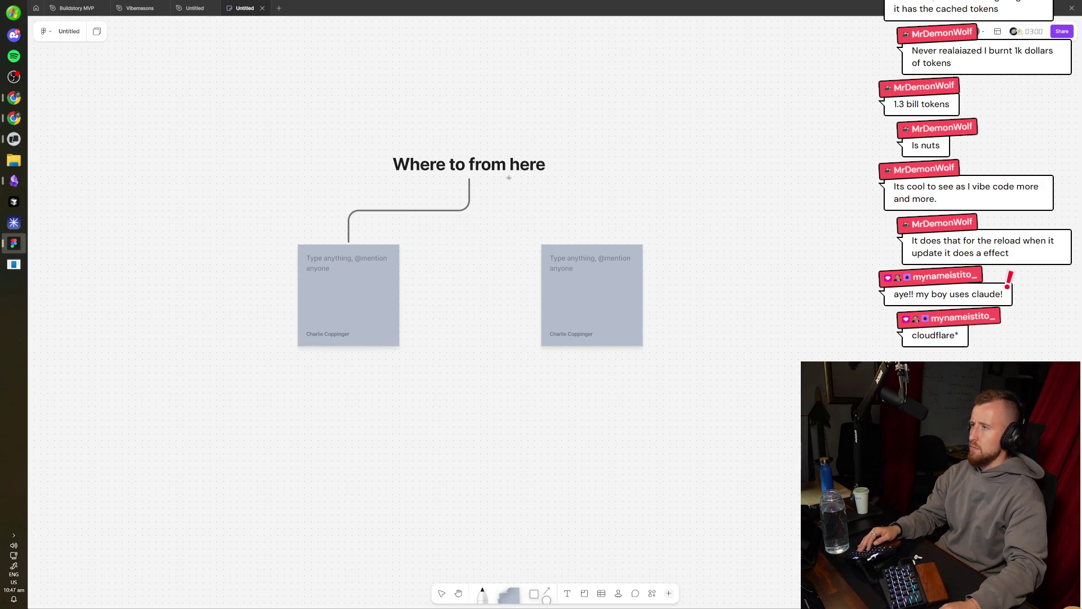
pyautogui.click(592, 245)
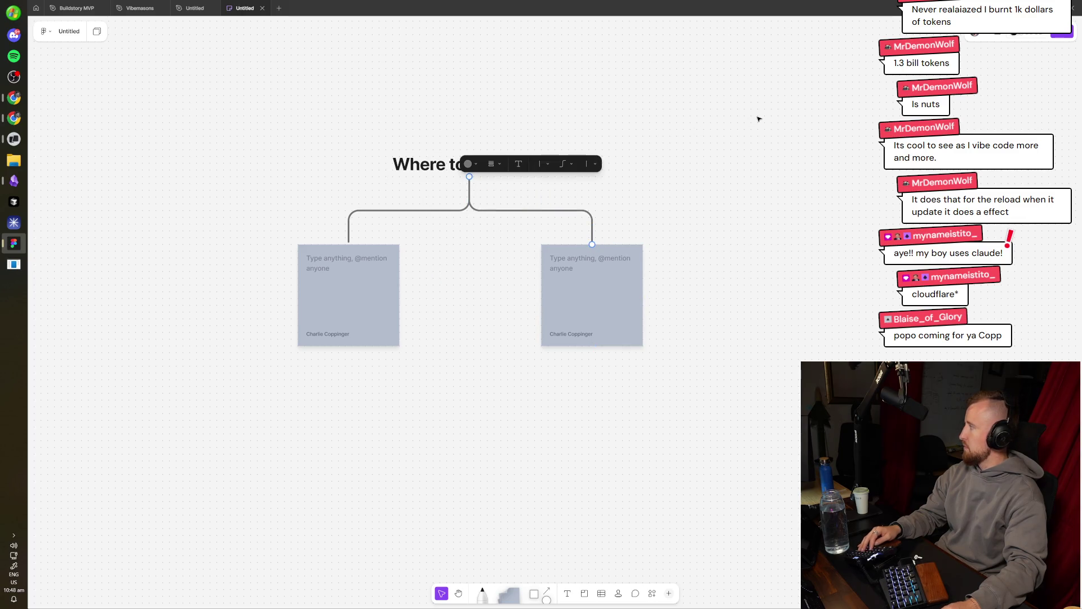
pyautogui.moveTo(736, 401); pyautogui.dragTo(271, 321)
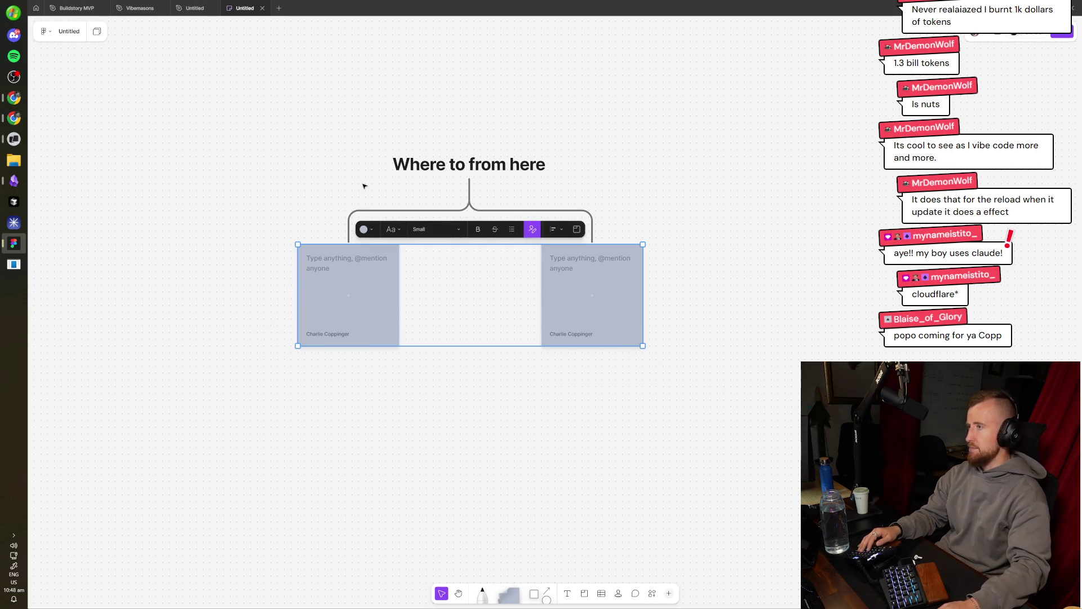
pyautogui.click(483, 166)
pyautogui.moveTo(586, 417); pyautogui.dragTo(343, 276)
pyautogui.press('Escape')
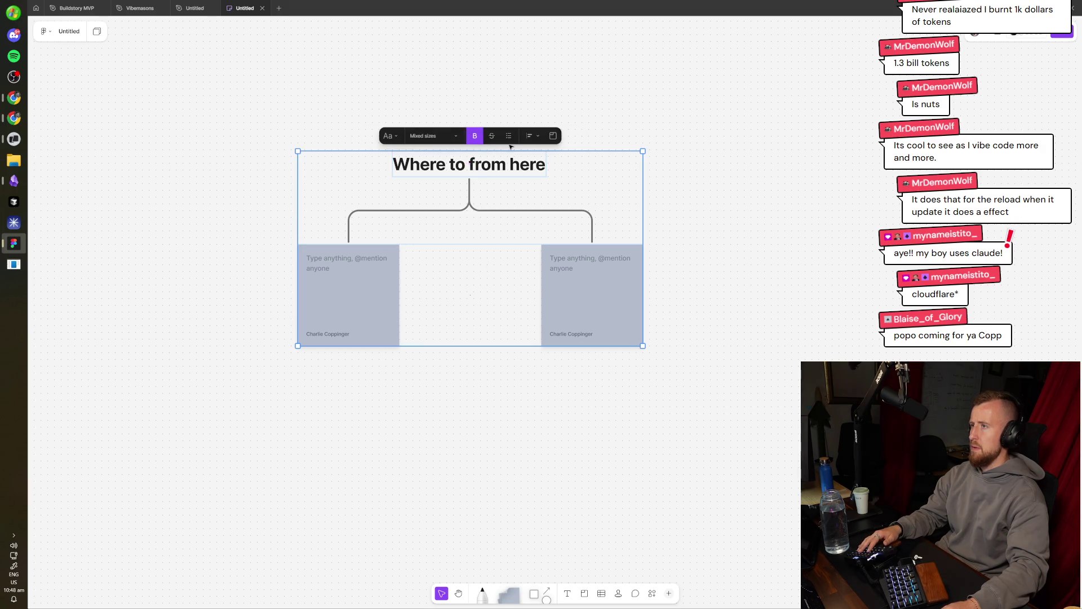
pyautogui.click(352, 323)
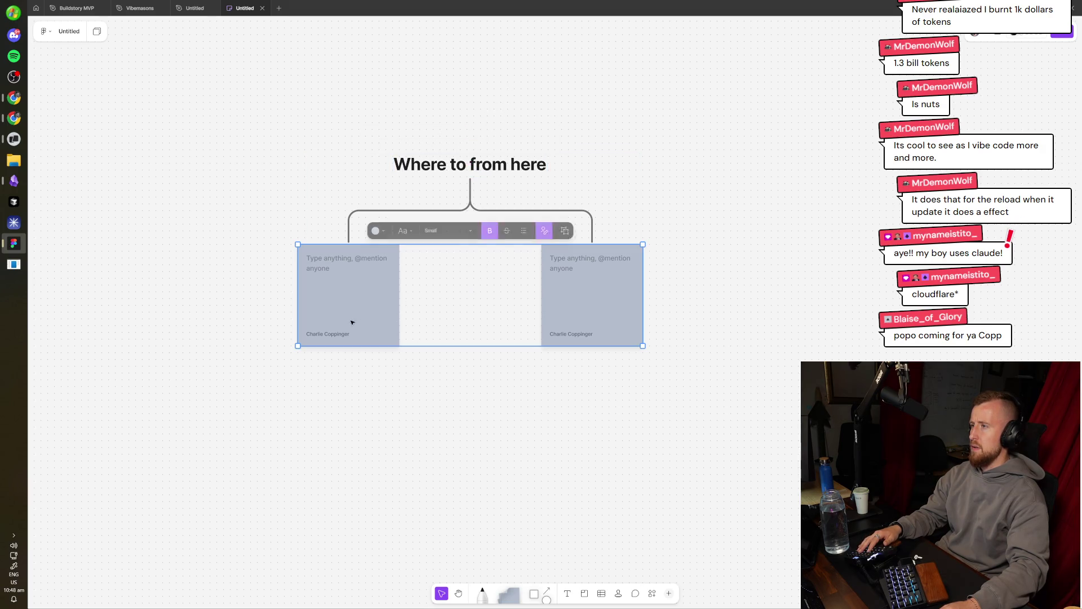
pyautogui.click(512, 419)
pyautogui.click(595, 295)
pyautogui.rightClick(548, 319)
pyautogui.click(494, 481)
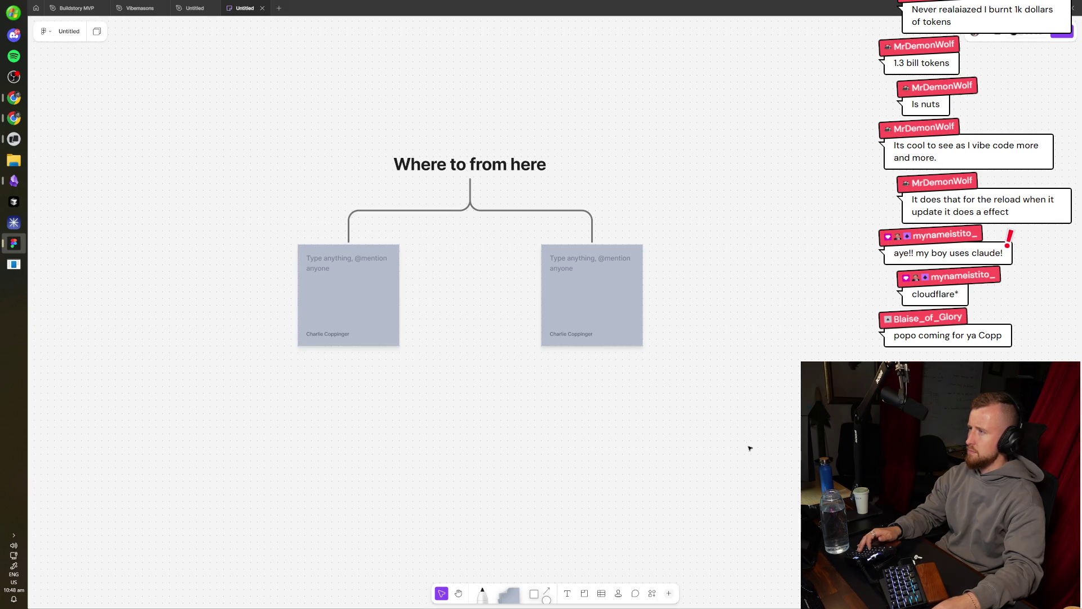
# - Finish the left Vibemasons sticky note and set its text size to Medium
pyautogui.write('C')
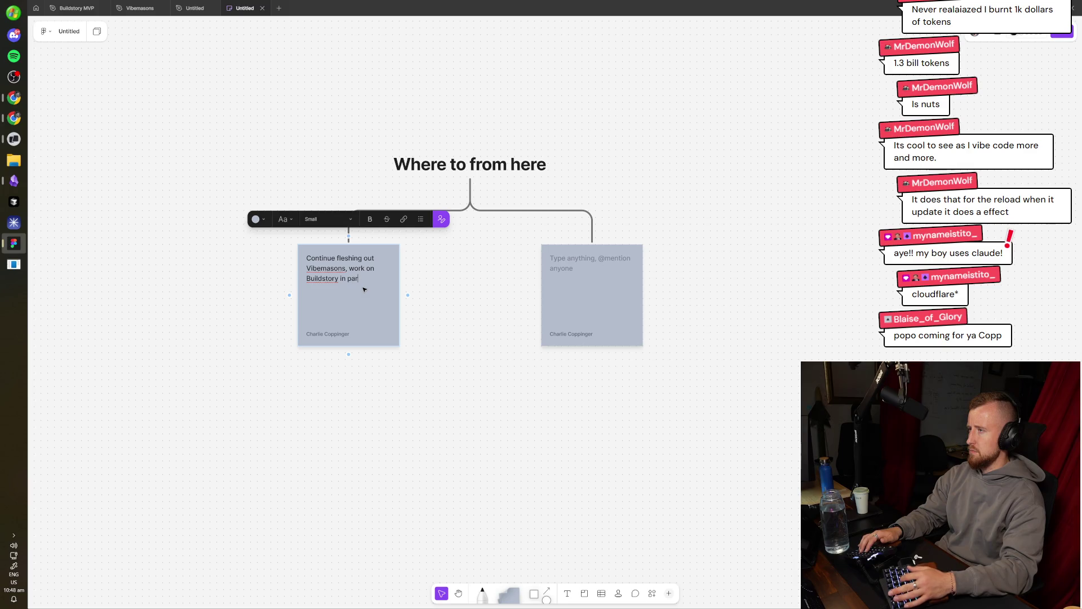
pyautogui.click(464, 338)
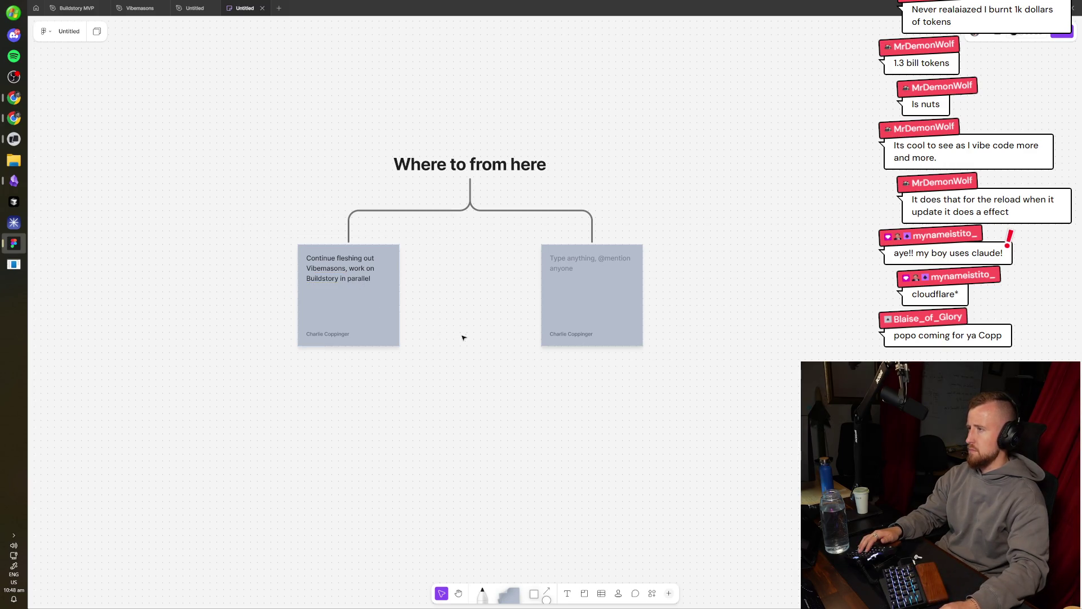
pyautogui.click(597, 300)
pyautogui.click(387, 321)
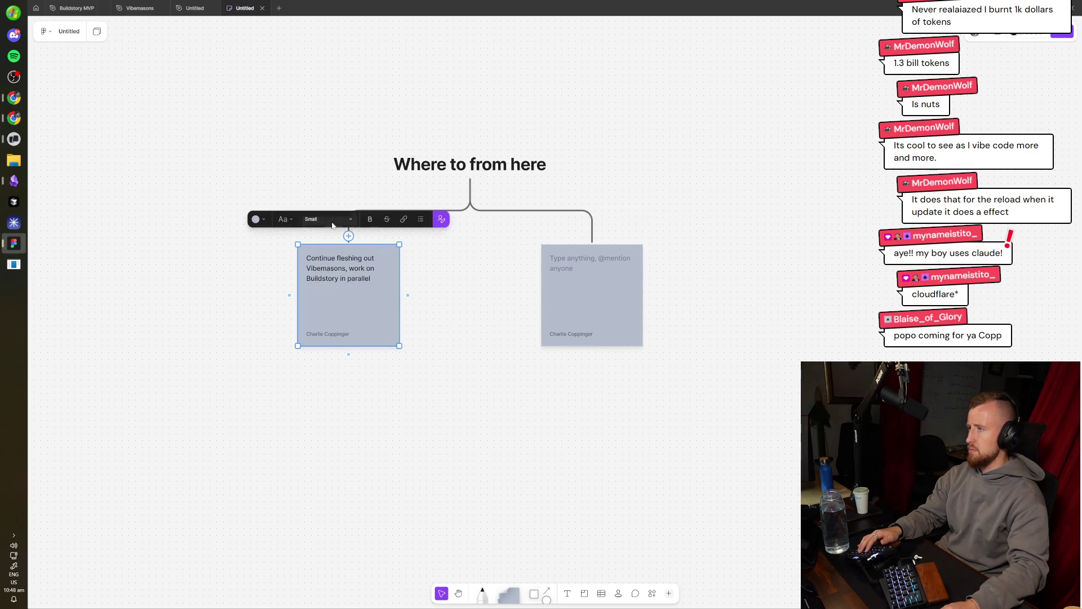
pyautogui.click(333, 220)
pyautogui.click(335, 266)
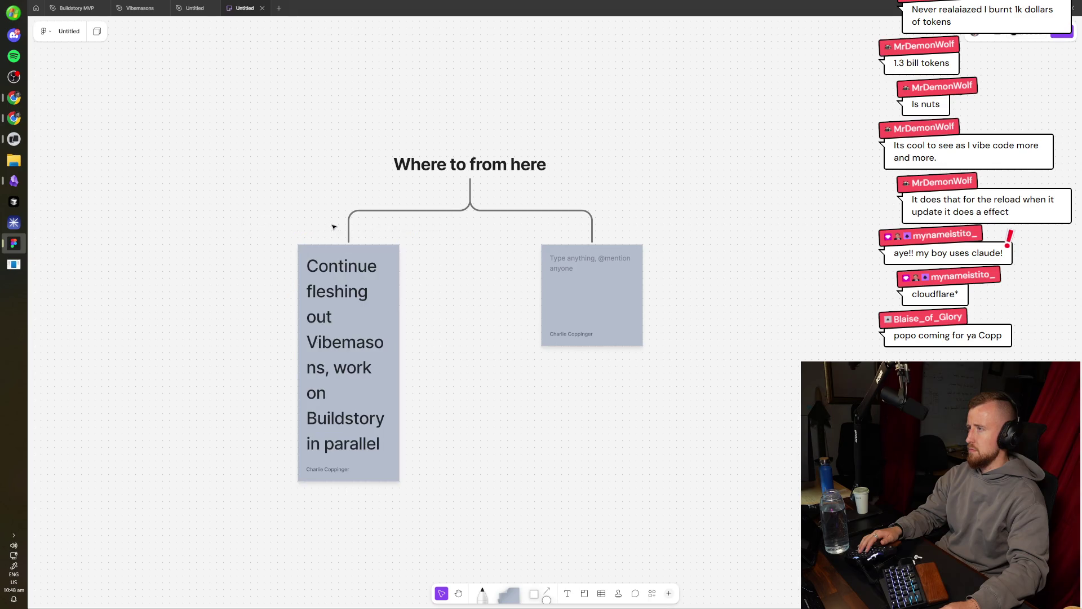
pyautogui.click(322, 219)
pyautogui.click(326, 249)
pyautogui.click(445, 354)
# - Fill the right sticky note with the text 'Focus more on Buildstory'
pyautogui.doubleClick(382, 306)
pyautogui.hotkey('ctrl', 'c')
pyautogui.doubleClick(586, 286)
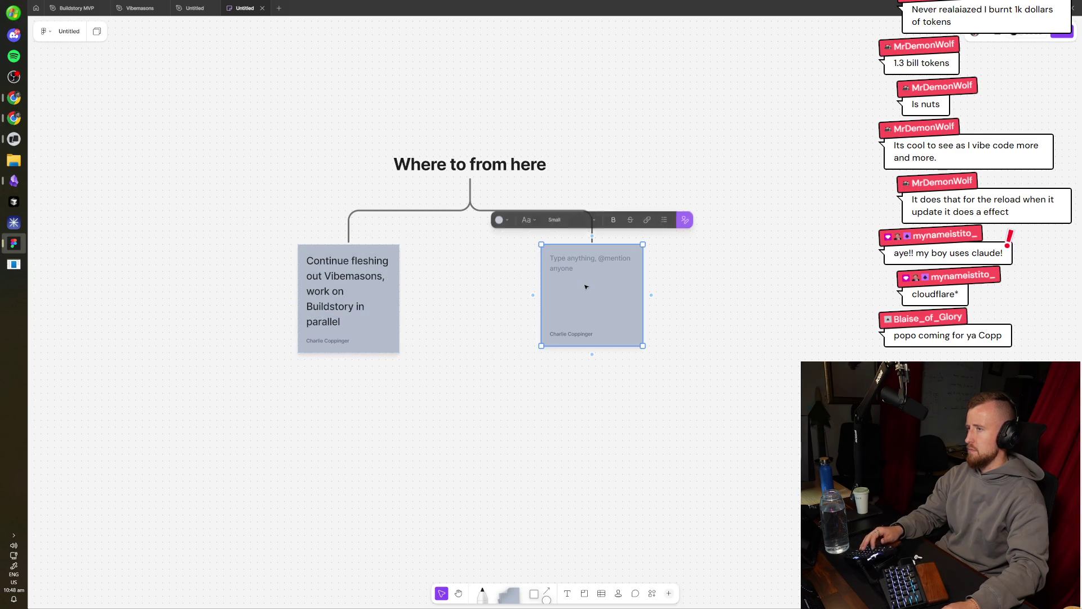
pyautogui.hotkey('ctrl', 'v')
pyautogui.hotkey('shift', 'Left')
pyautogui.hotkey('shift', 'Left')
pyautogui.hotkey('shift', 'Left')
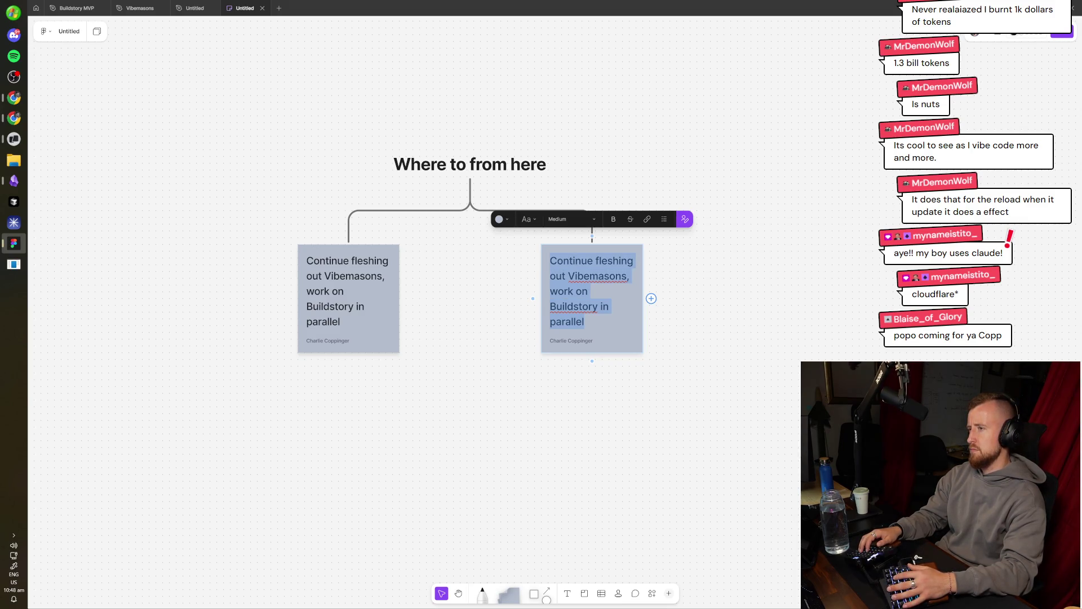
pyautogui.write('S')
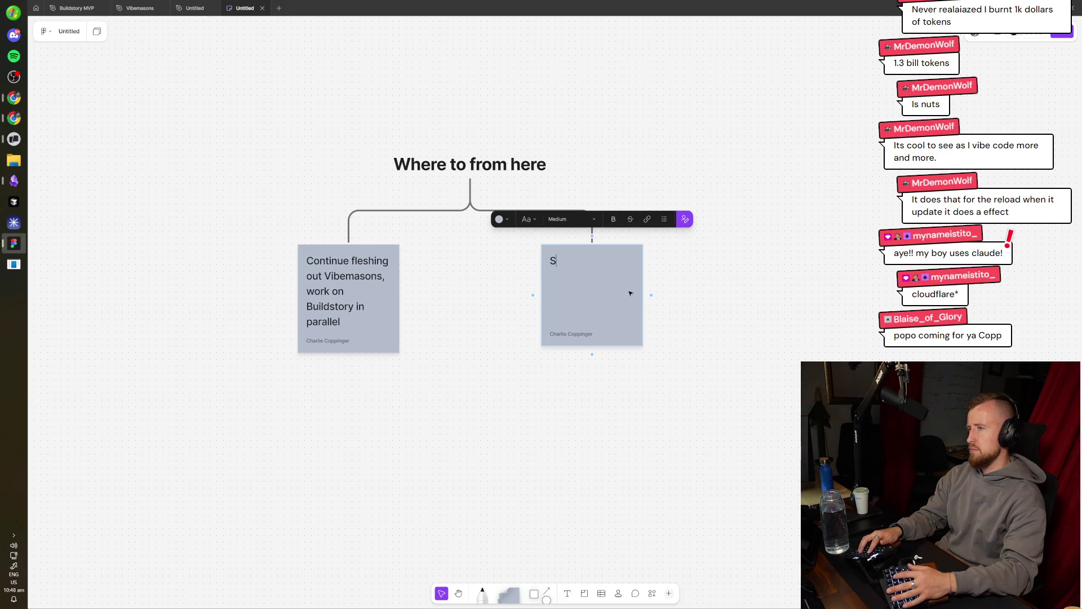
pyautogui.click(468, 271)
pyautogui.doubleClick(611, 269)
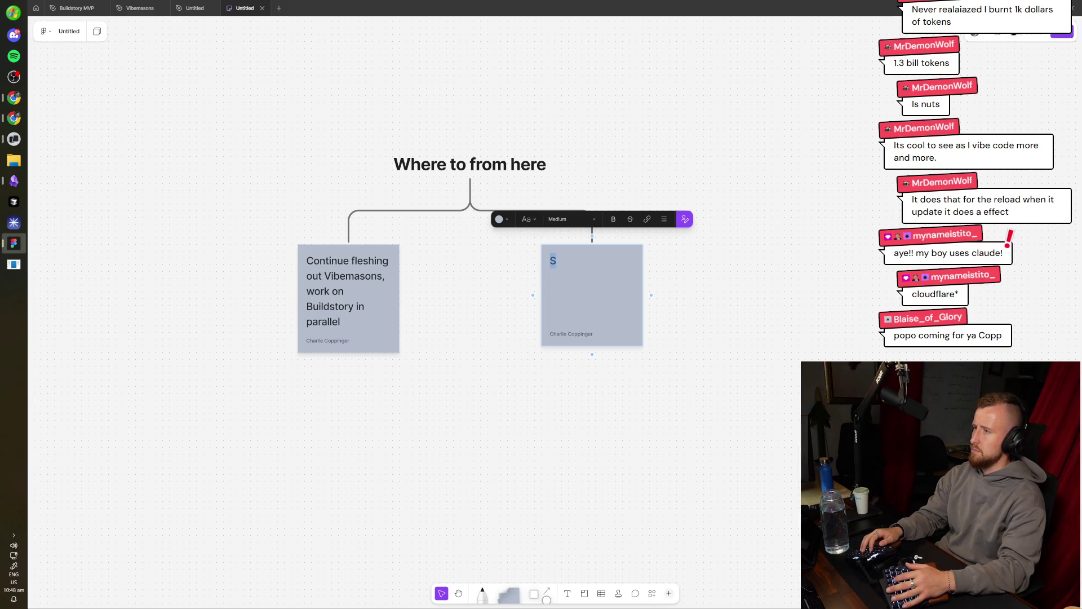
pyautogui.write('Focus on bring')
pyautogui.press('BackSpace')
pyautogui.press('BackSpace')
pyautogui.press('BackSpace')
pyautogui.press('BackSpace')
pyautogui.press('BackSpace')
pyautogui.press('BackSpace')
pyautogui.write('more on Bi')
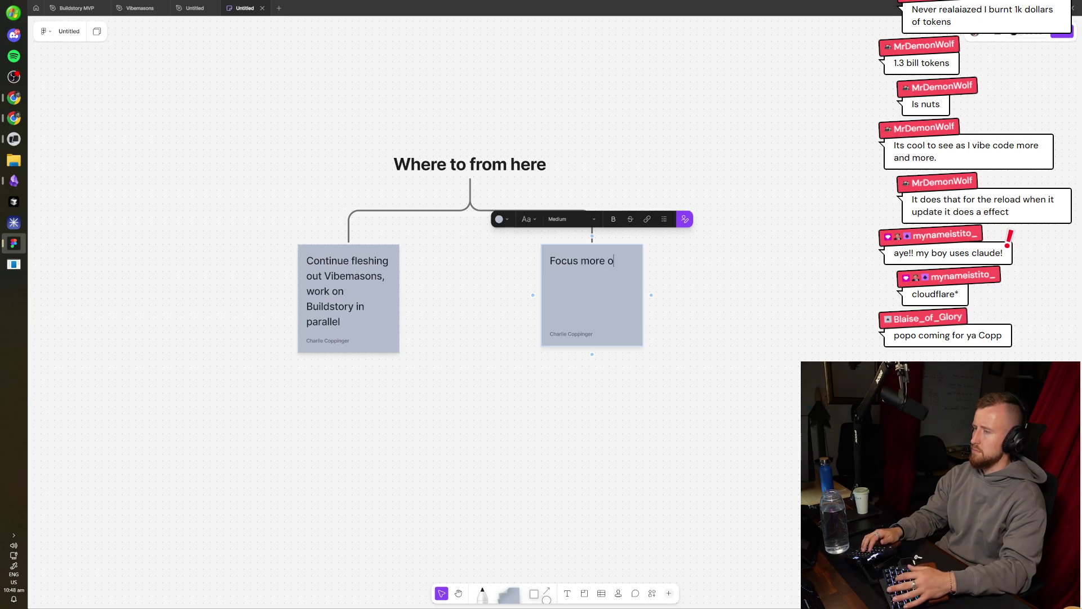
pyautogui.press('BackSpace')
pyautogui.write('uildstory')
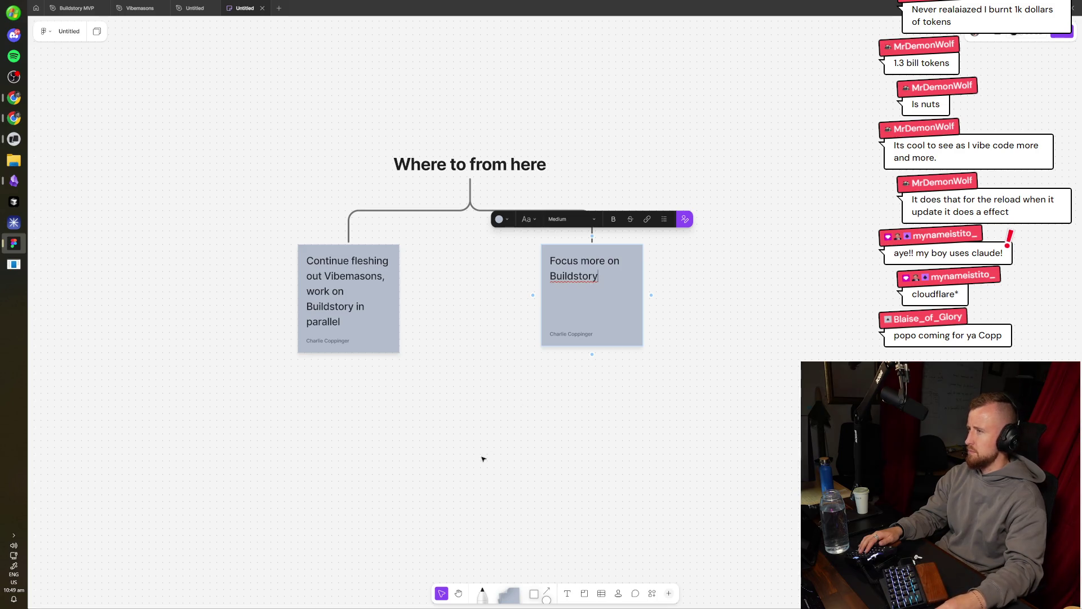
pyautogui.click(452, 432)
# - Duplicate the Vibemasons sticky with Ctrl+D, place the copy below, and connect it
pyautogui.moveTo(673, 441); pyautogui.dragTo(272, 283)
pyautogui.click(404, 411)
pyautogui.click(372, 347)
pyautogui.hotkey('ctrl', 'd')
pyautogui.moveTo(360, 442); pyautogui.dragTo(236, 467)
pyautogui.doubleClick(235, 467)
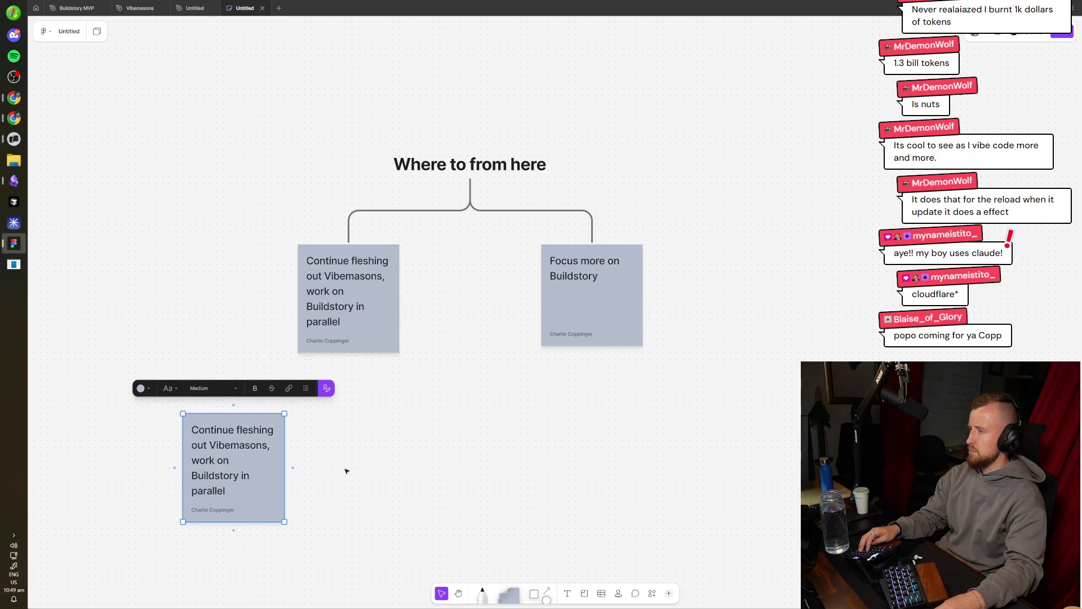
pyautogui.moveTo(234, 405); pyautogui.dragTo(346, 333)
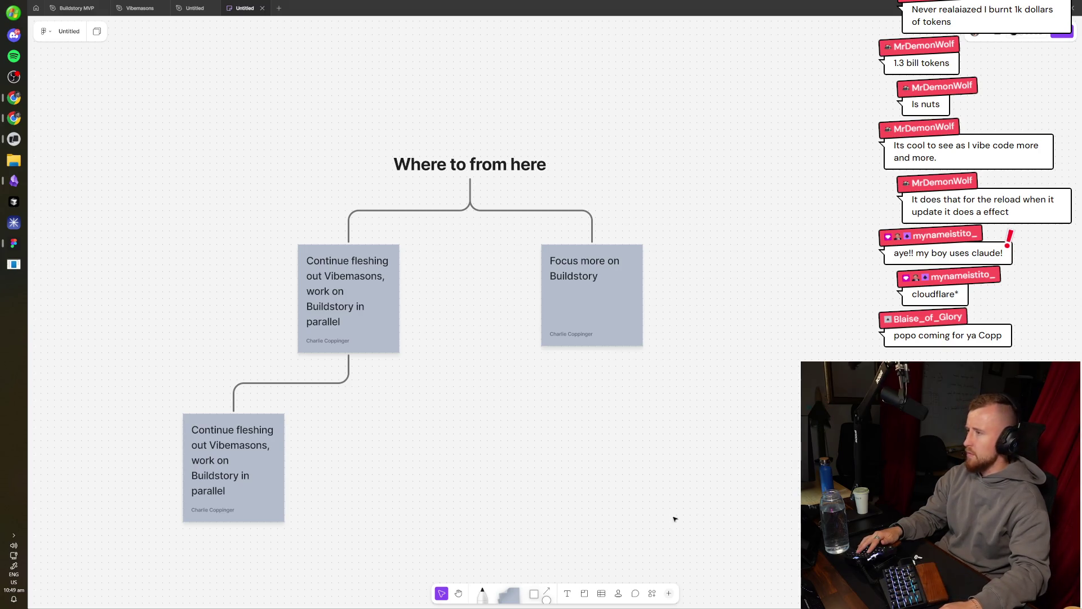
# - Remove the test duplicate stickies and their connector, keeping just the two branch notes
pyautogui.scroll(-2, 386, 468)
pyautogui.click(270, 418)
pyautogui.hotkey('ctrl', 'c')
pyautogui.click(380, 411)
pyautogui.hotkey('ctrl', 'v')
pyautogui.moveTo(453, 430); pyautogui.dragTo(505, 440)
pyautogui.hotkey('ctrl', 'z')
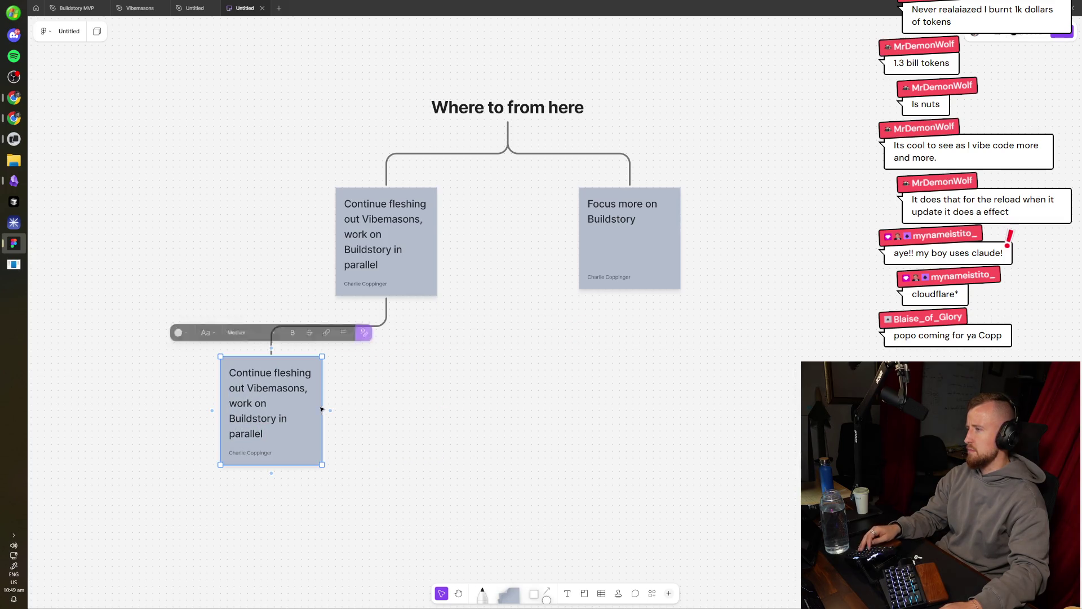
pyautogui.press('Delete')
pyautogui.scroll(3, 529, 66)
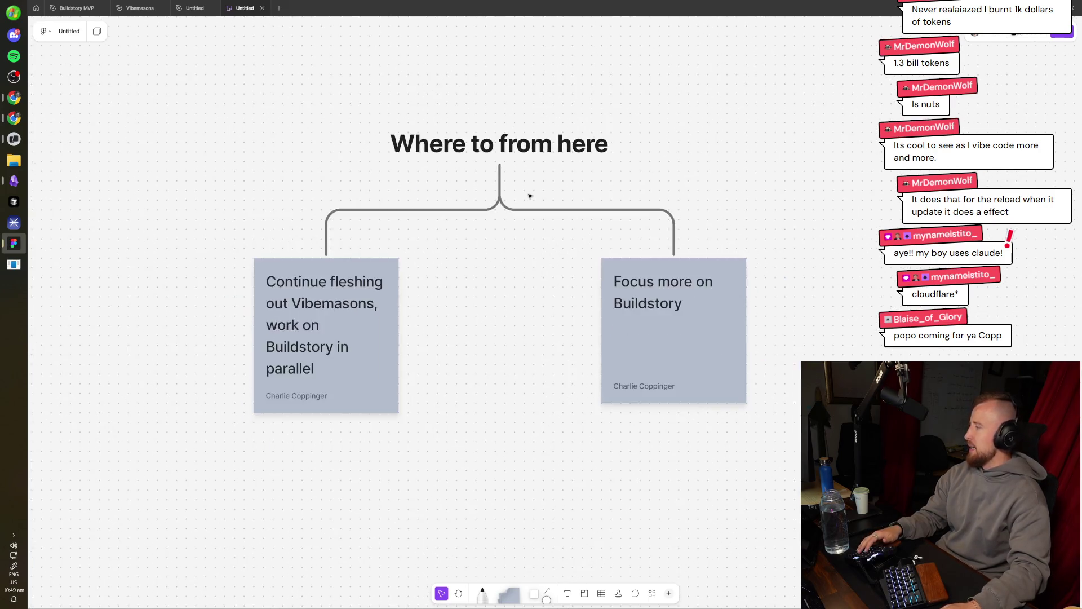
# - Leave the FigJam board for the Warp terminal running Claude Code in ~/projects/vibemasons
pyautogui.scroll(-2, 530, 196)
pyautogui.hscroll(1, 561, 254)
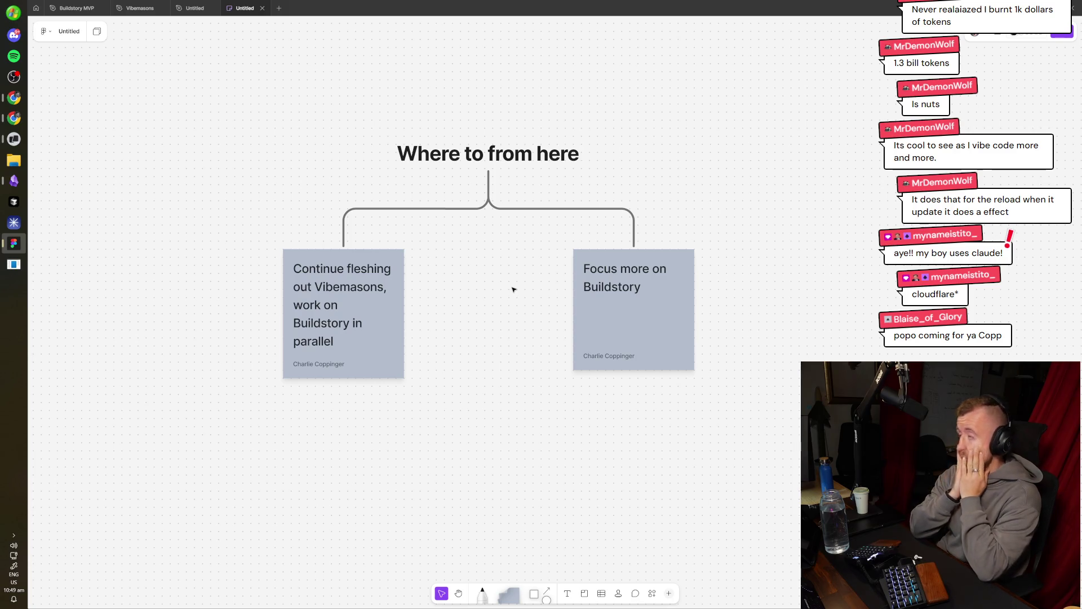
pyautogui.click(24, 145)
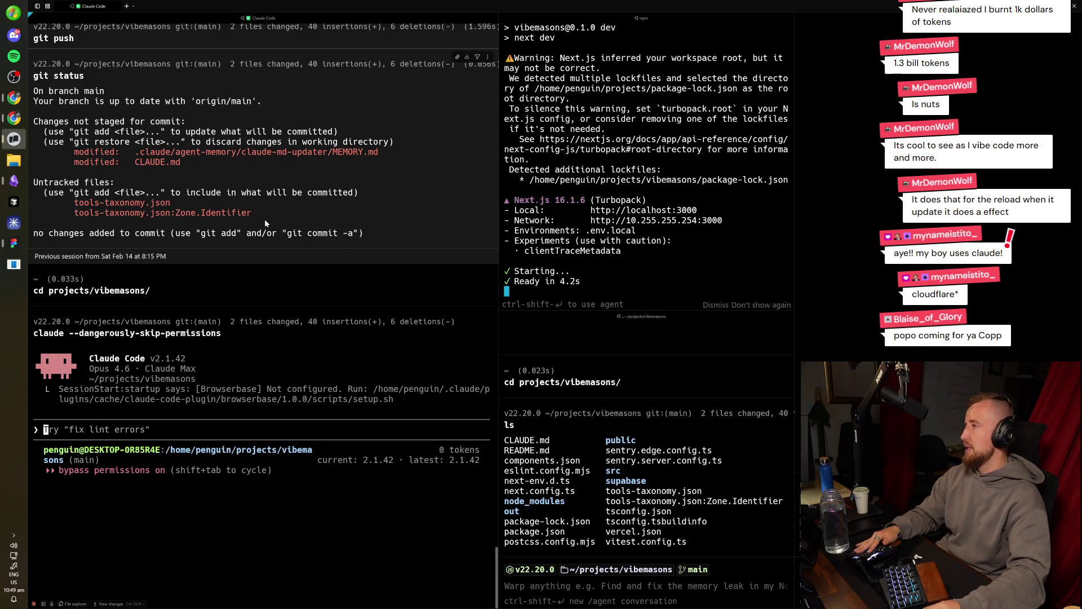
# - Open a new Warp terminal tab, then bring up Obsidian's 2026-02-15 daily note
pyautogui.click(276, 163)
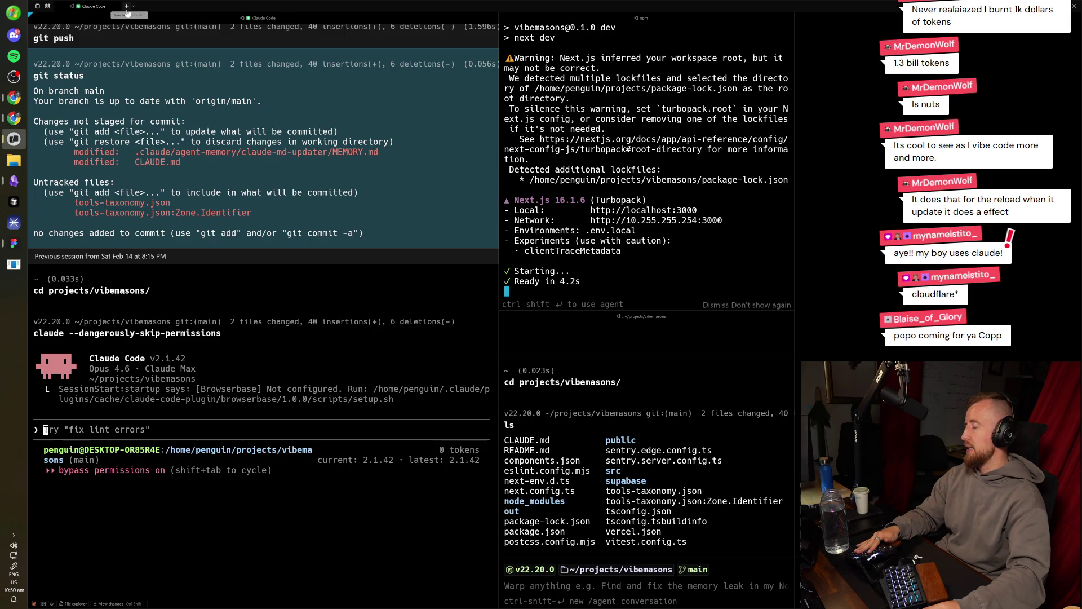
pyautogui.click(127, 6)
pyautogui.click(7, 176)
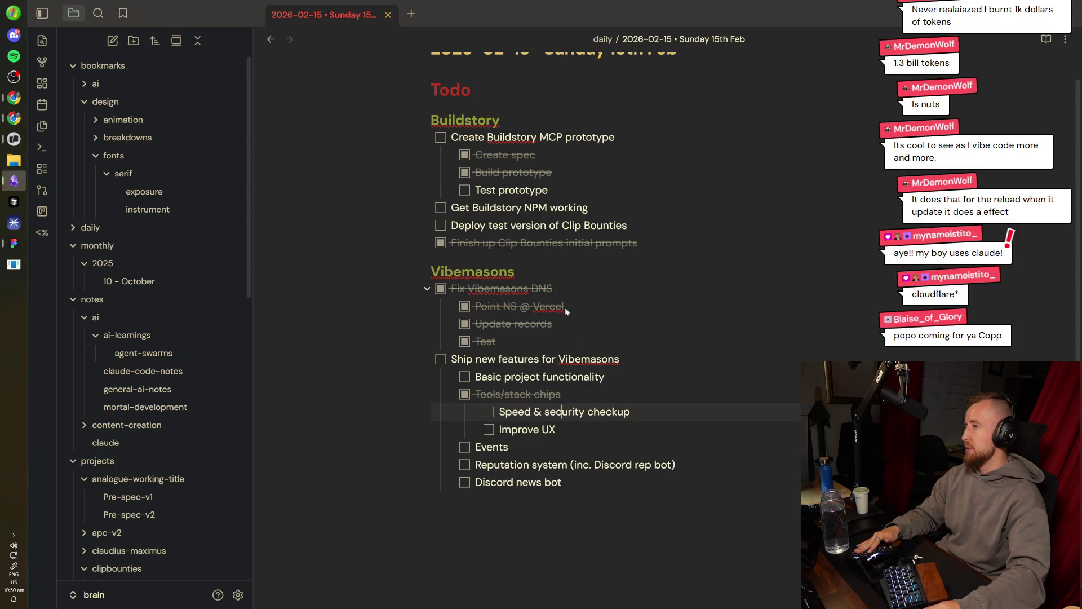
# - Bold the 'Get Buildstory NPM working' task with Ctrl+B
pyautogui.click(554, 306)
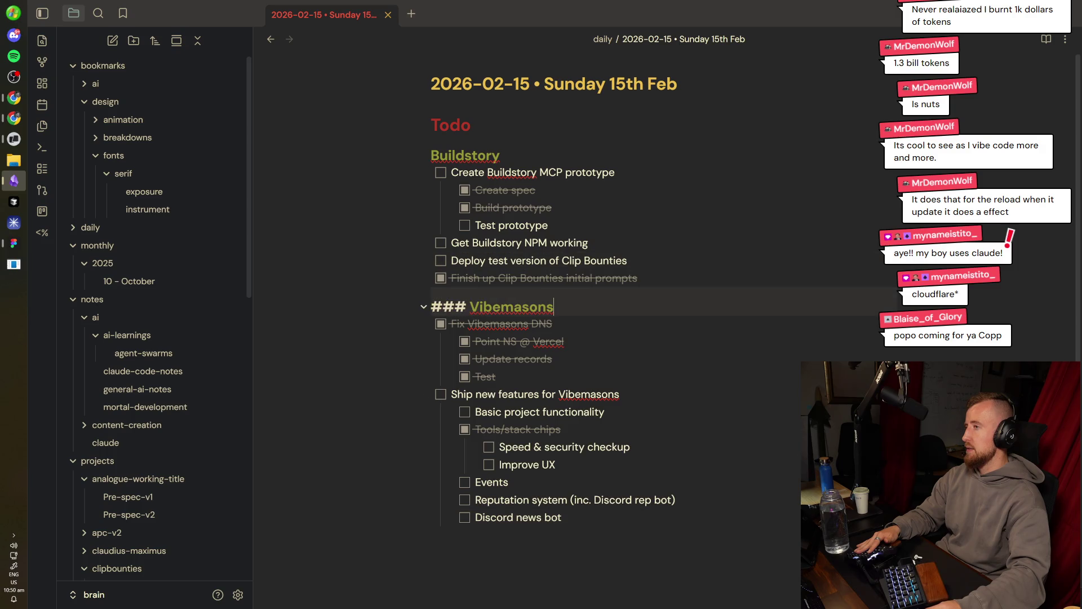
pyautogui.tripleClick(592, 172)
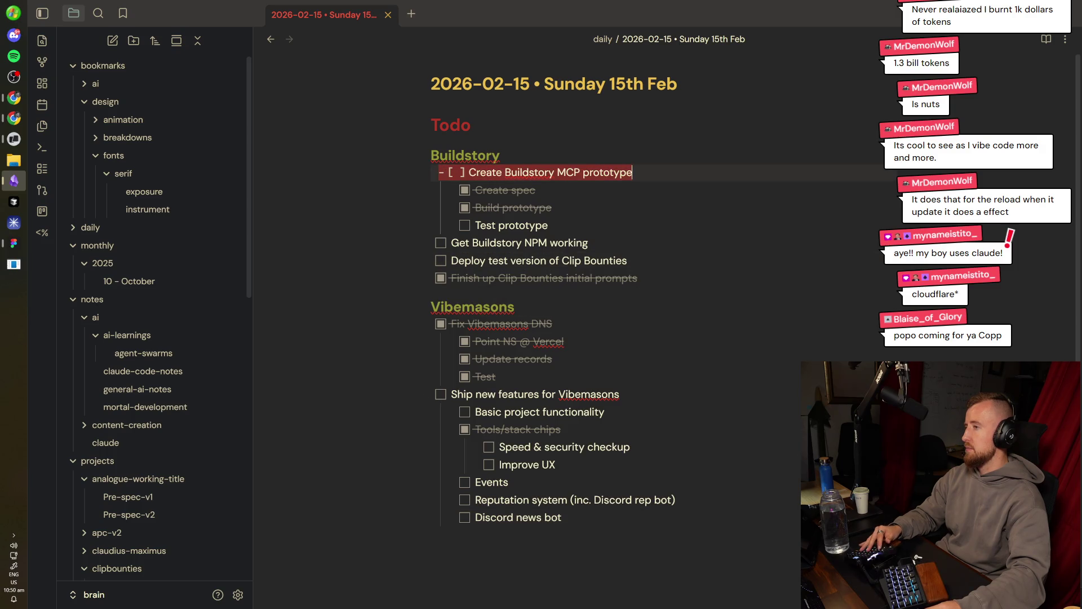
pyautogui.tripleClick(530, 225)
pyautogui.tripleClick(586, 242)
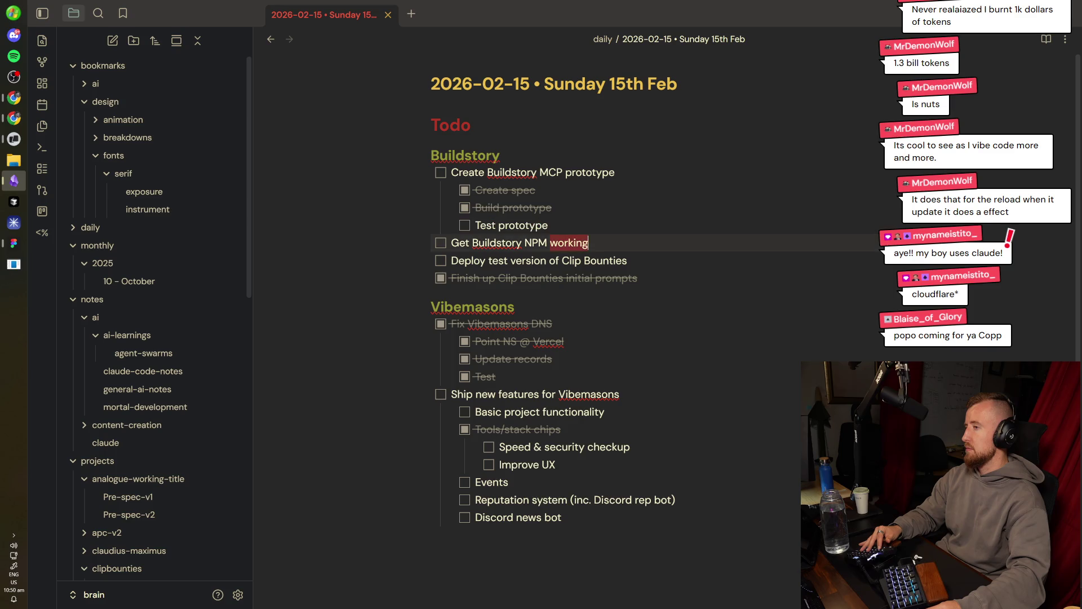
pyautogui.hotkey('ctrl', 'b')
# - Add a '### Clip Bounties' heading below the NPM task, reusing the Buildstory heading format
pyautogui.click(554, 306)
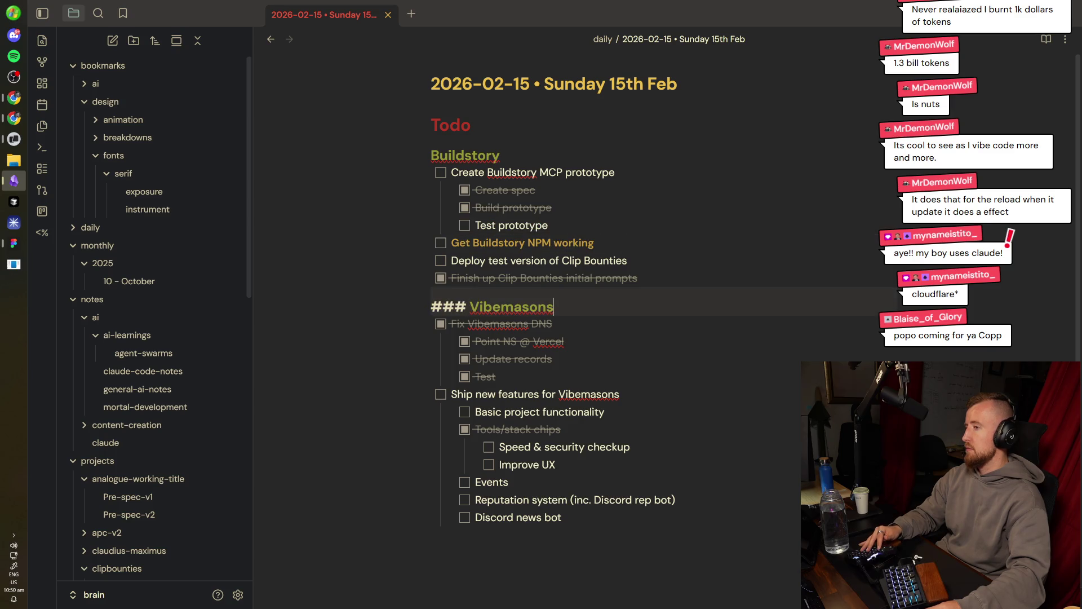
pyautogui.press('Up')
pyautogui.press('Up')
pyautogui.press('Up')
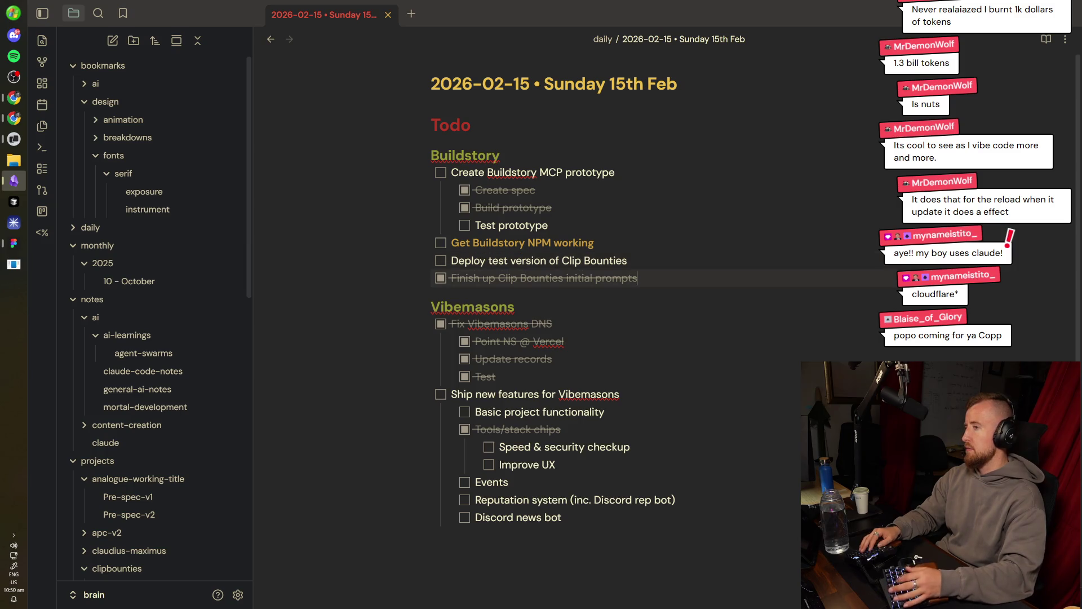
pyautogui.press('Return')
pyautogui.press('Return')
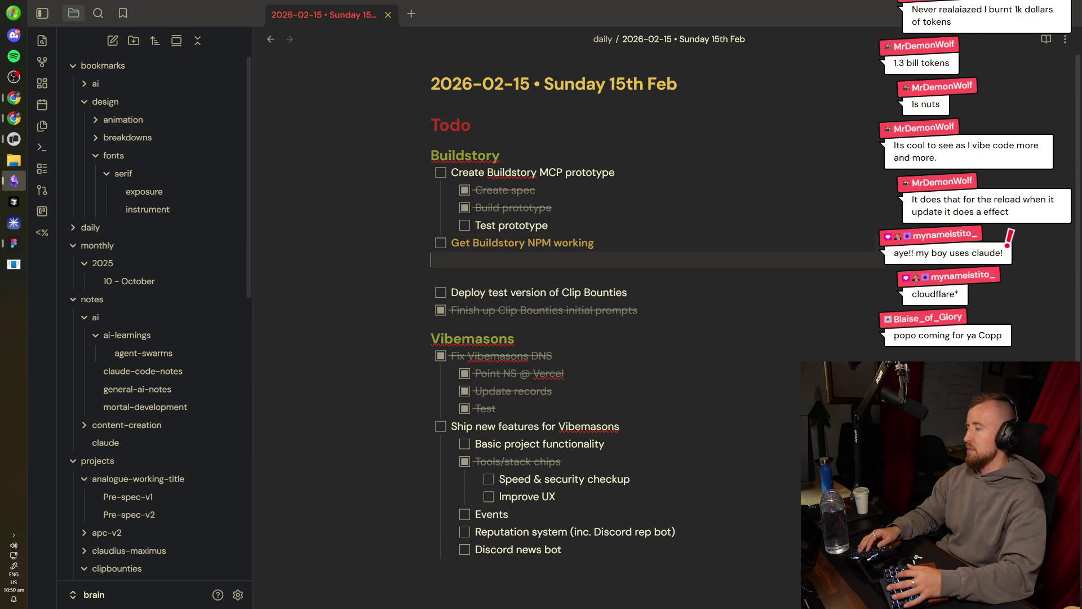
pyautogui.click(431, 155)
pyautogui.hotkey('shift', 'End')
pyautogui.hotkey('ctrl', 'c')
pyautogui.click(451, 276)
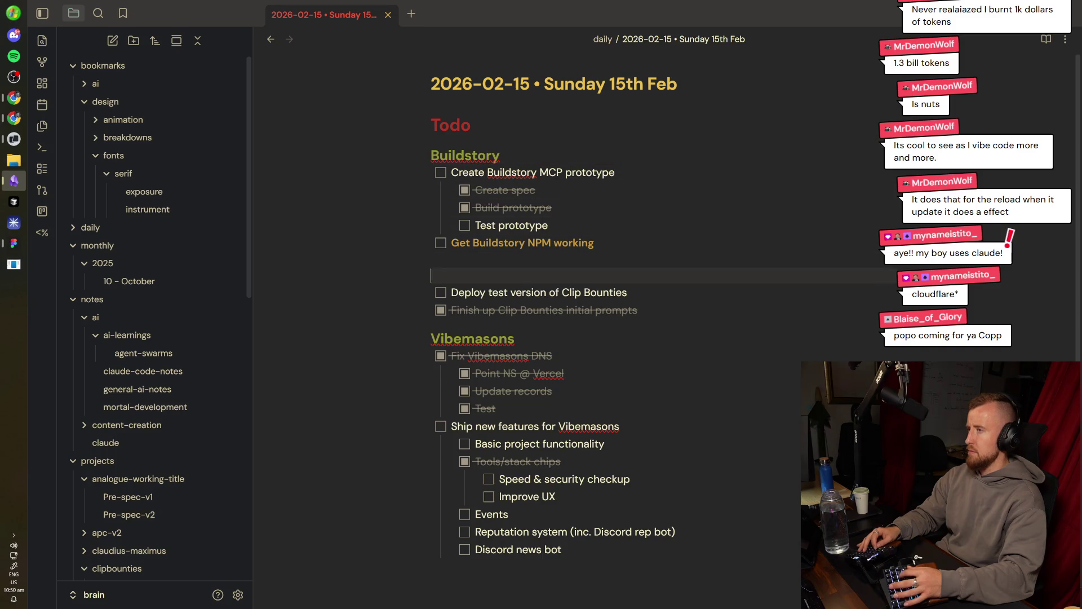
pyautogui.hotkey('ctrl', 'v')
pyautogui.hotkey('ctrl', 'BackSpace')
pyautogui.write('Clip Boun')
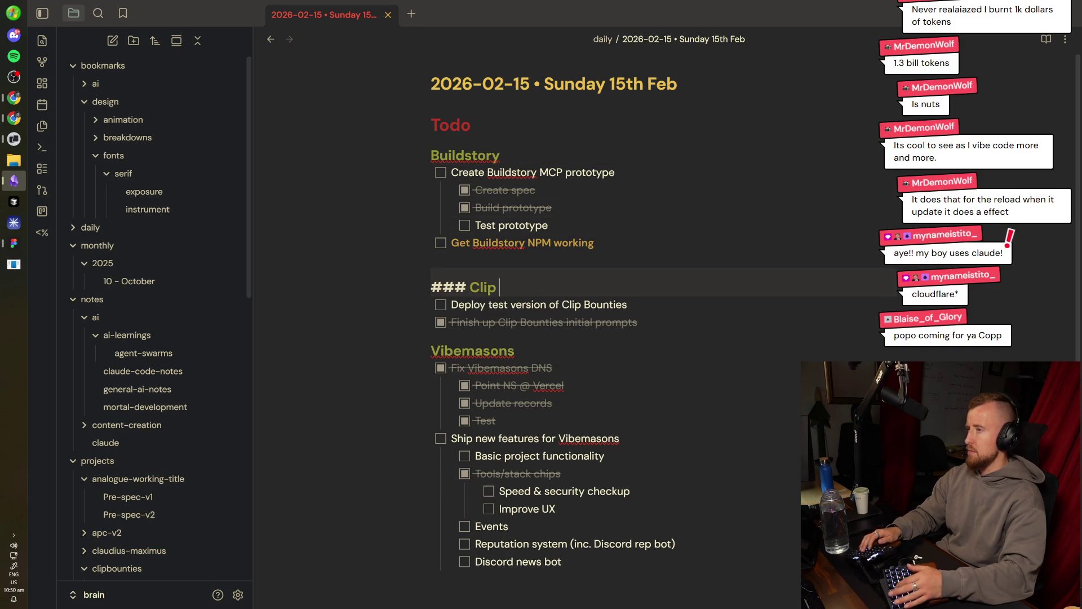
pyautogui.write('ties')
# - Remove the blank line above Clip Bounties, review the sections, and return to Warp
pyautogui.click(432, 259)
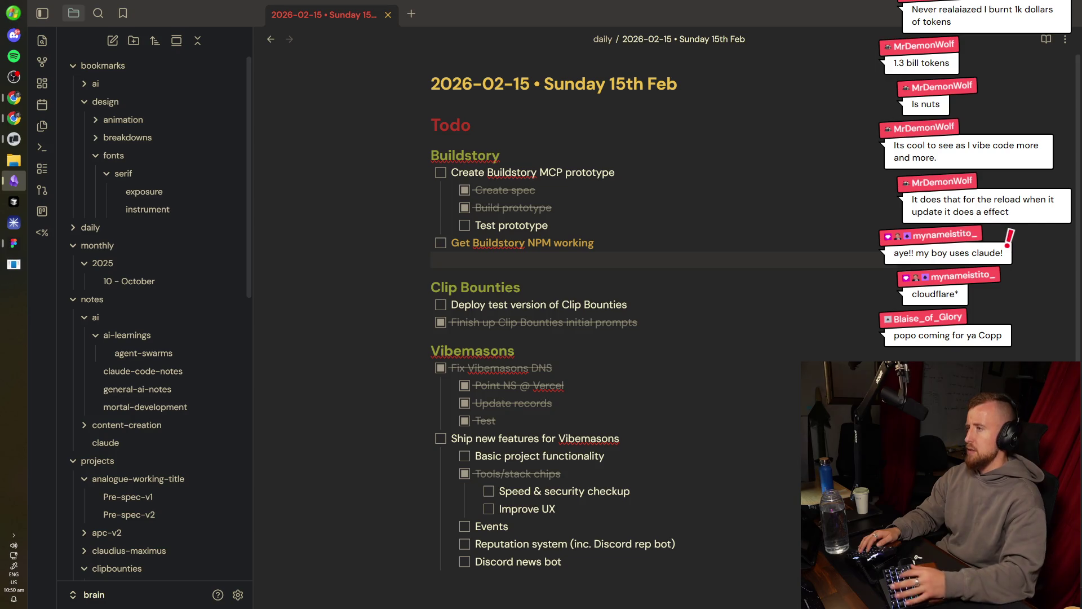
pyautogui.scroll(-2, 539, 280)
pyautogui.click(540, 279)
pyautogui.click(445, 217)
pyautogui.press('BackSpace')
pyautogui.click(552, 310)
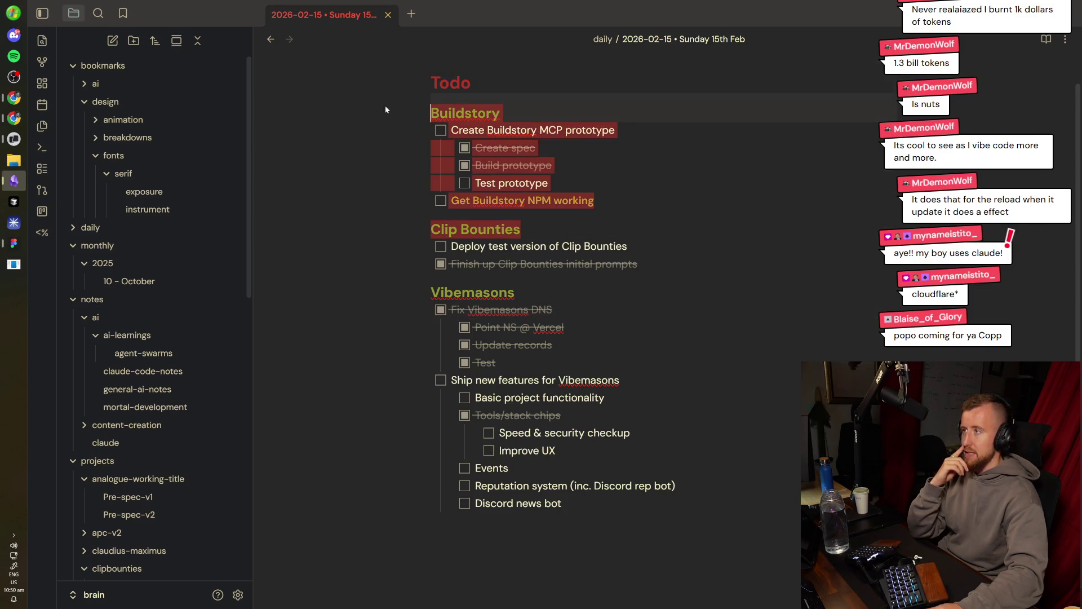
pyautogui.click(559, 229)
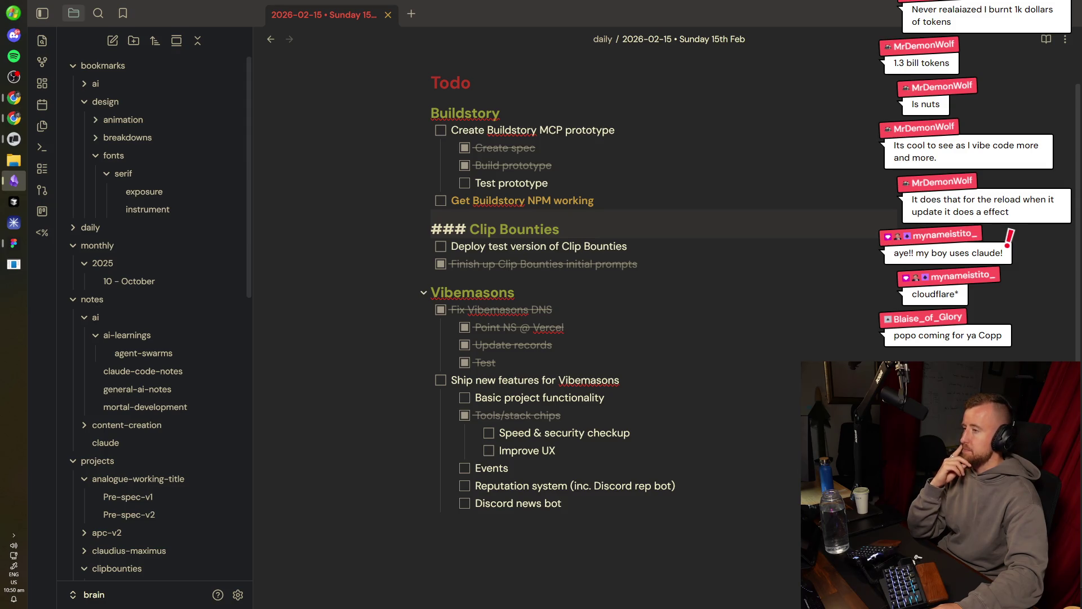
pyautogui.moveTo(634, 201); pyautogui.dragTo(432, 113)
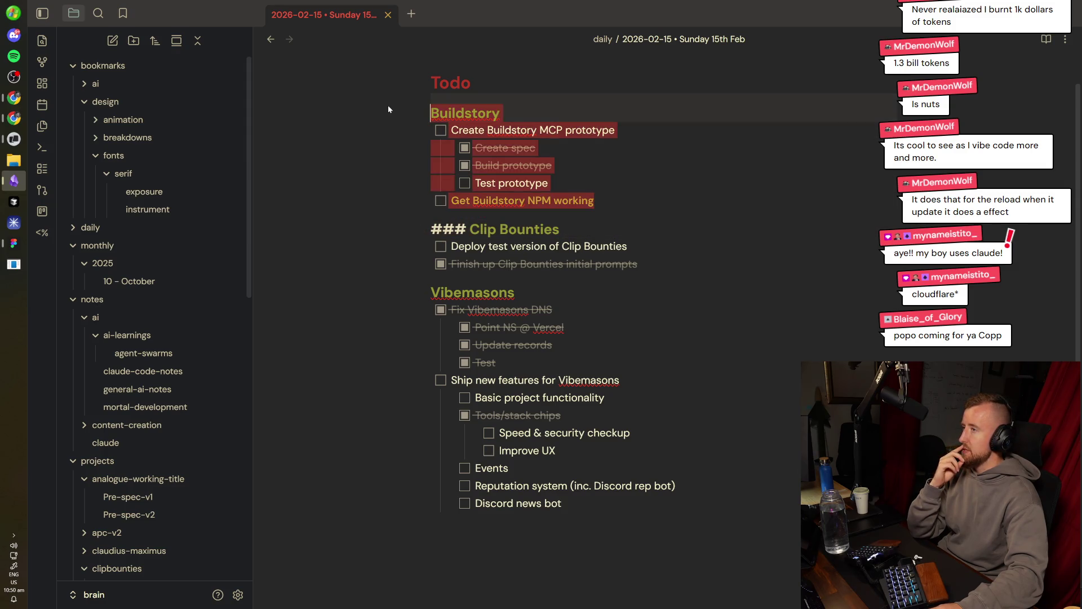
pyautogui.click(14, 139)
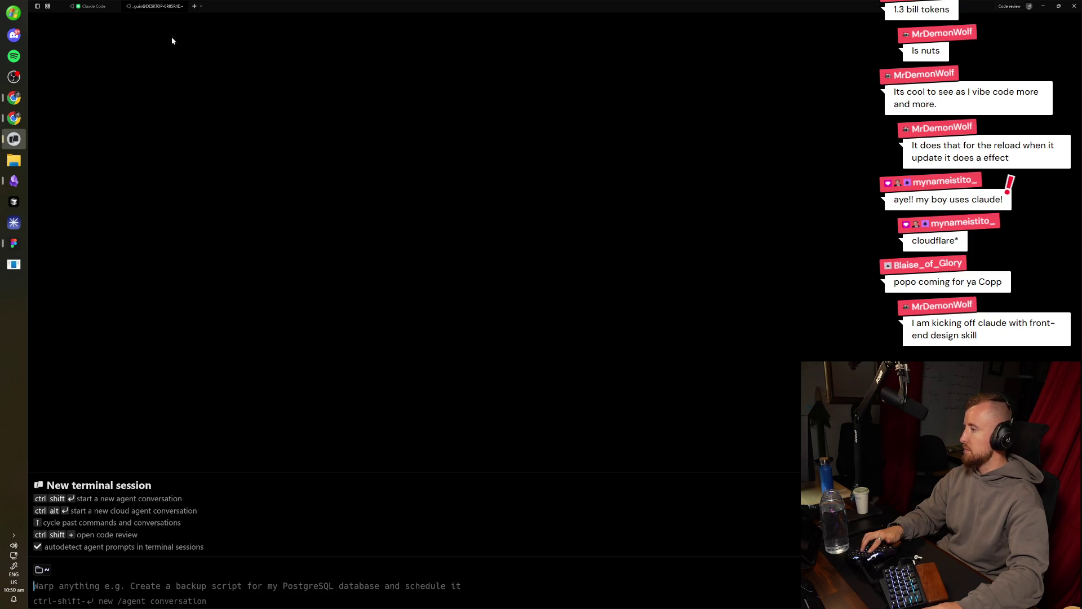
# - Change into the projects/buildstory-npm folder, correcting the mistyped buildstory-mcp path
pyautogui.write('ls')
pyautogui.press('Return')
pyautogui.write('cd projects/buildstory-mcp')
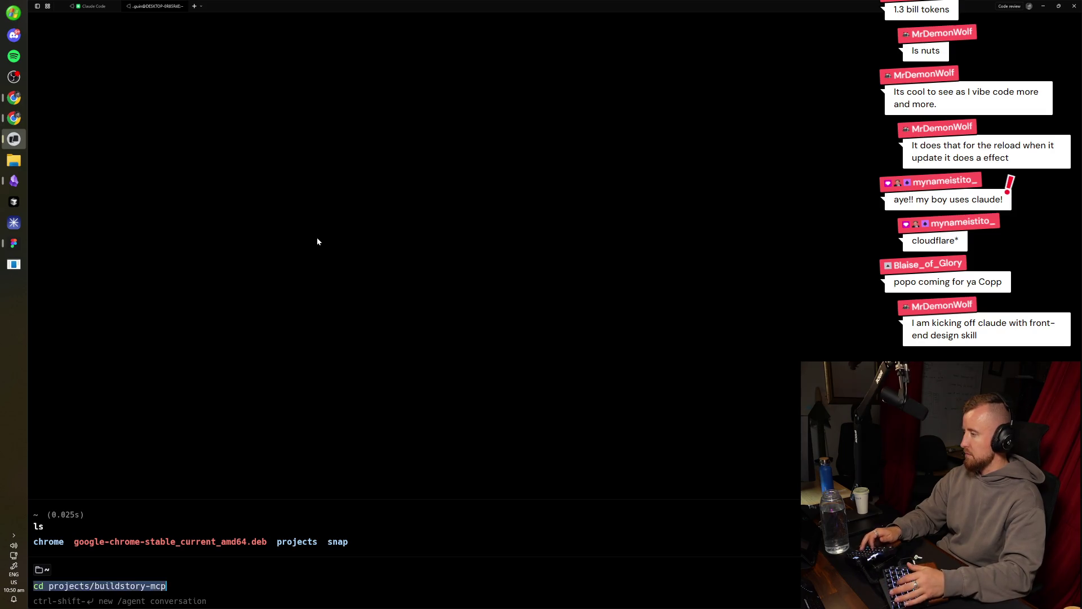
pyautogui.press('Return')
pyautogui.press('Up')
pyautogui.press('BackSpace')
pyautogui.press('BackSpace')
pyautogui.press('BackSpace')
pyautogui.write('npm')
pyautogui.press('Return')
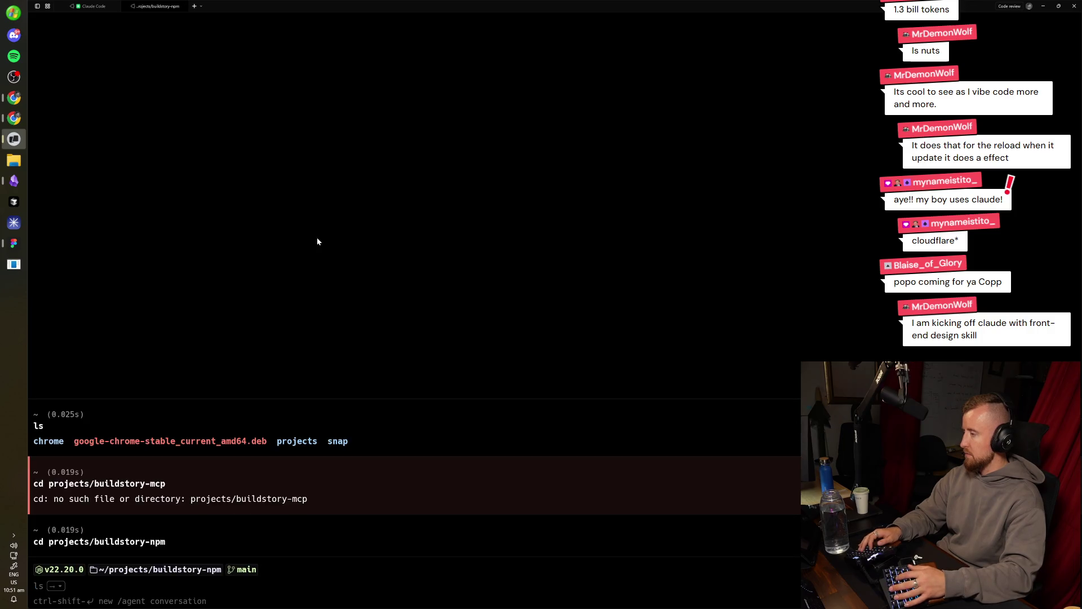
# - Split the terminal into extra panes, widen them, and cd another pane into buildstory-npm
pyautogui.hotkey('ctrl', 'shift', 'd')
pyautogui.hotkey('ctrl', 'shift', 'd')
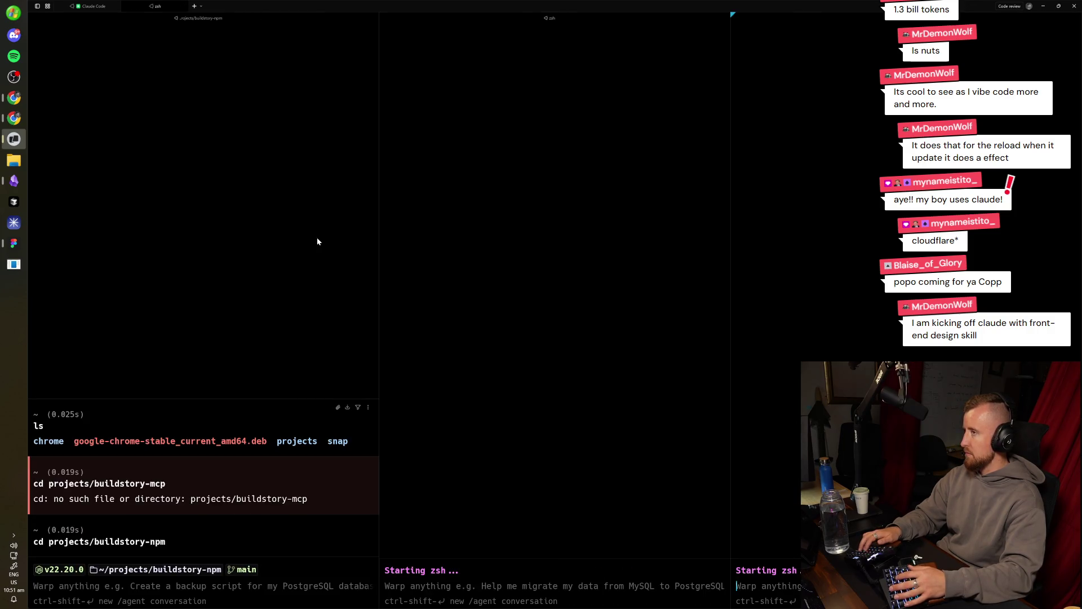
pyautogui.hotkey('ctrl', 'shift', 'e')
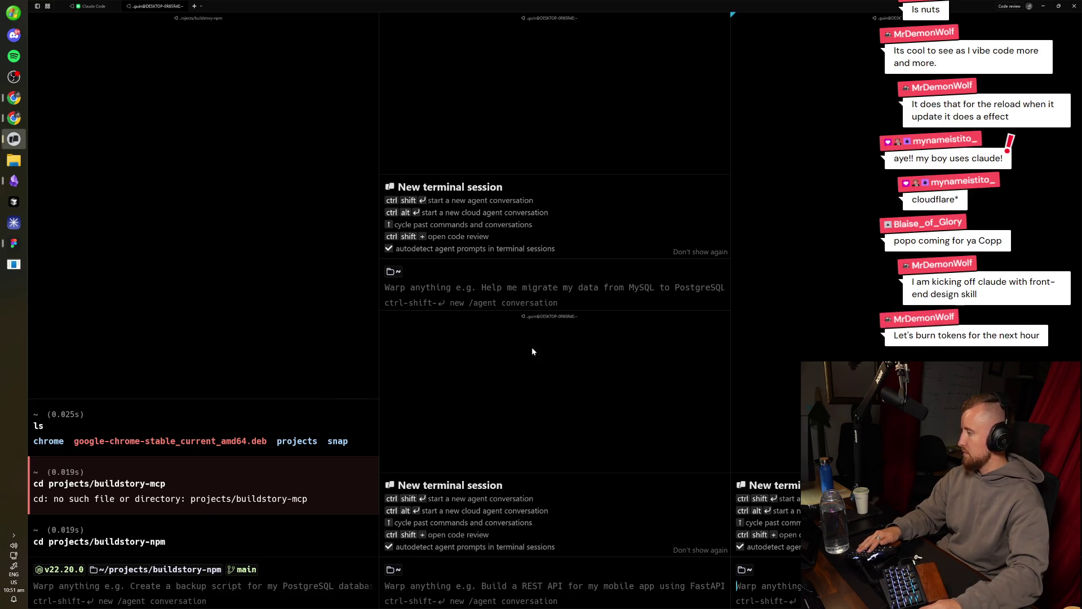
pyautogui.moveTo(729, 313); pyautogui.dragTo(797, 329)
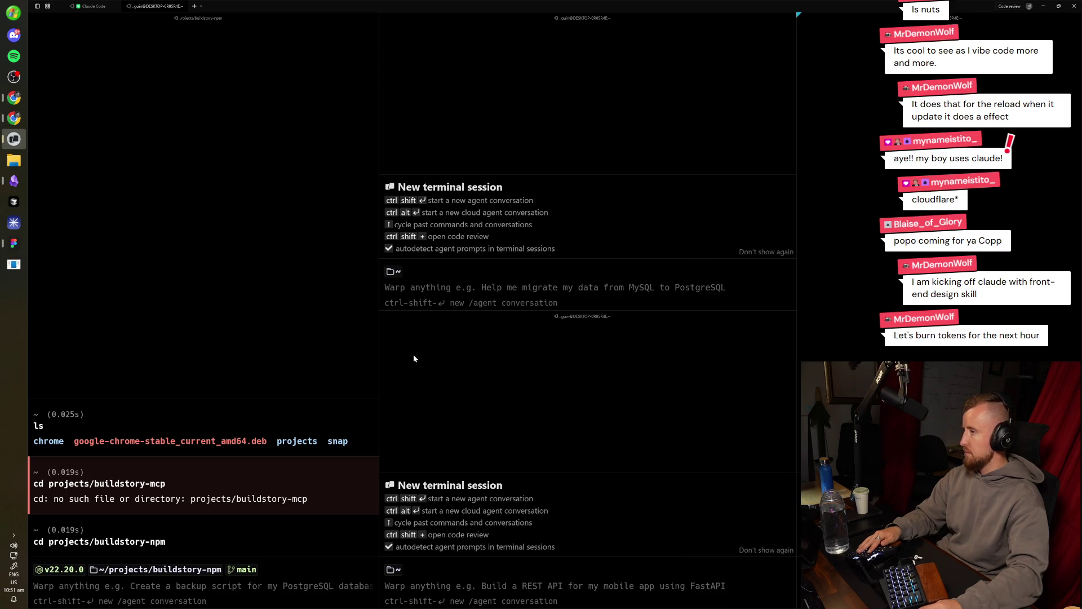
pyautogui.moveTo(381, 343); pyautogui.dragTo(510, 352)
pyautogui.click(564, 287)
pyautogui.write('cd projects/buildstory-npm')
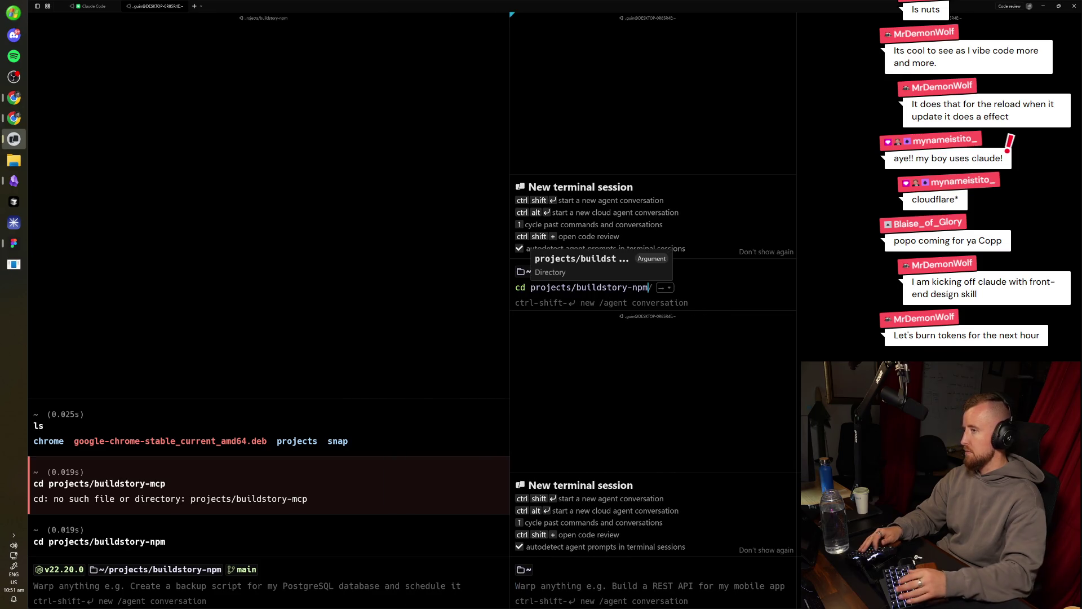
pyautogui.press('Return')
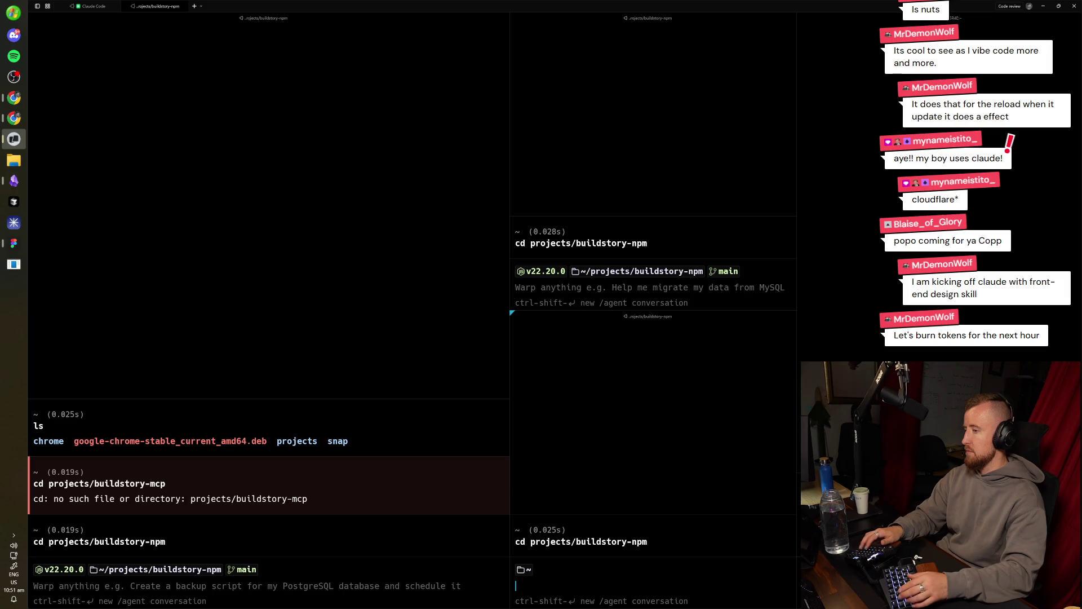
# - Launch Claude Code with claude --dangerously-skip-permissions in the project pane
pyautogui.click(113, 586)
pyautogui.write('claude')
pyautogui.press('Right')
pyautogui.press('Return')
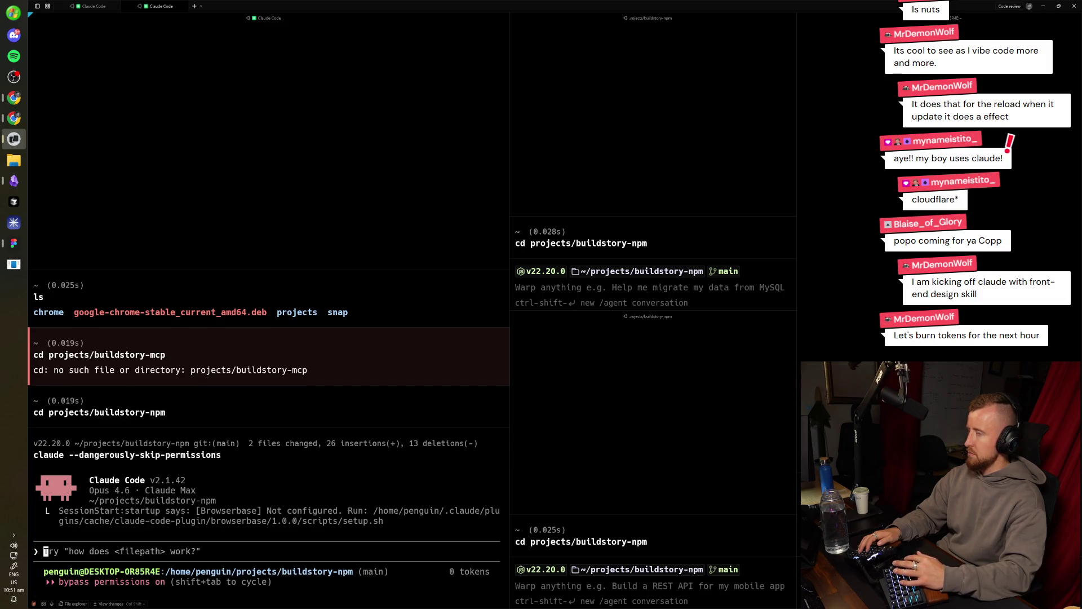
# - Resume the most recent setup-plan conversation in Claude Code with /resume
pyautogui.click(564, 287)
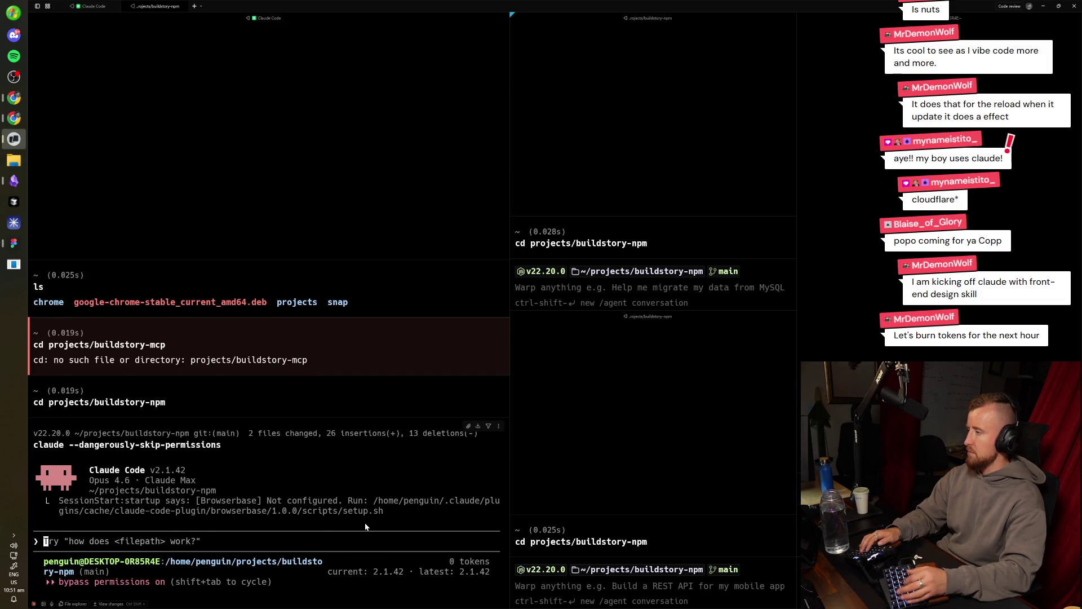
pyautogui.write('/')
pyautogui.press('BackSpace')
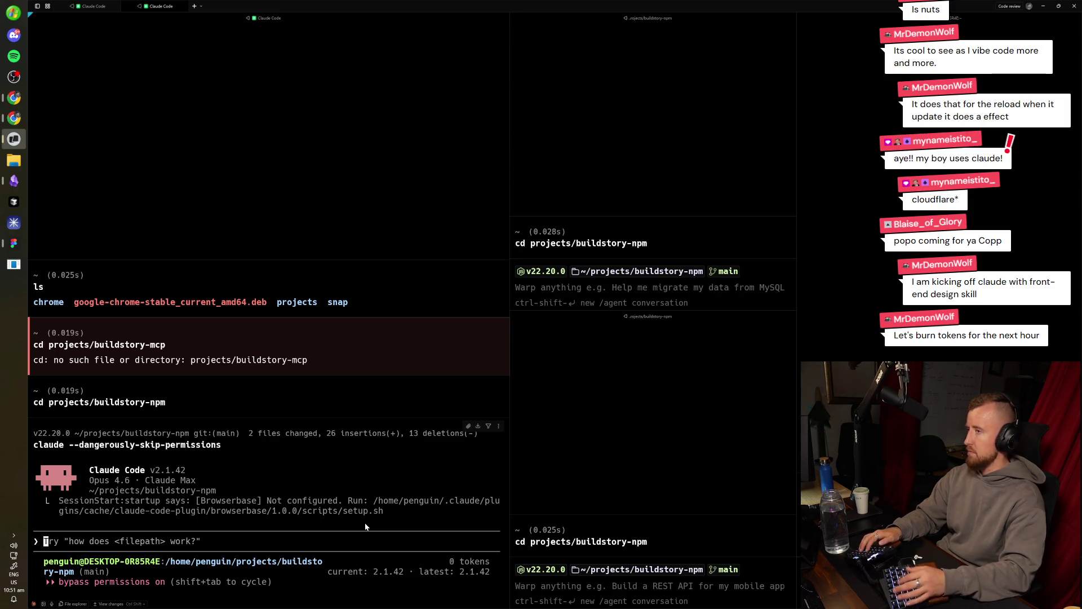
pyautogui.click(366, 527)
pyautogui.write('/resu')
pyautogui.press('Return')
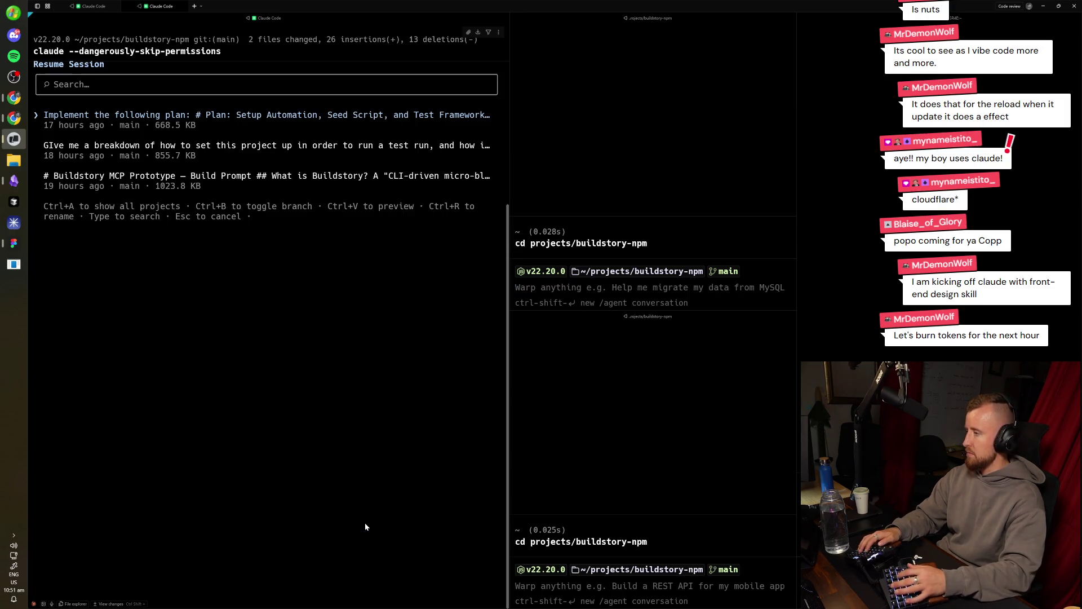
pyautogui.press('Return')
# - Read through the test, commit and port-fix results, widening the Claude Code pane
pyautogui.scroll(5, 300, 428)
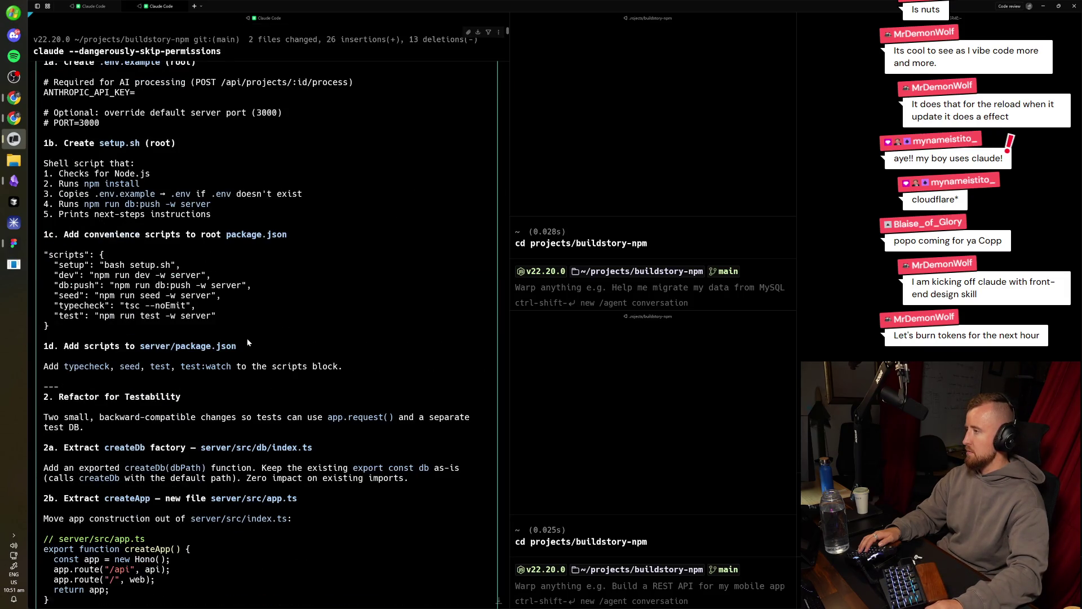
pyautogui.scroll(-15, 188, 213)
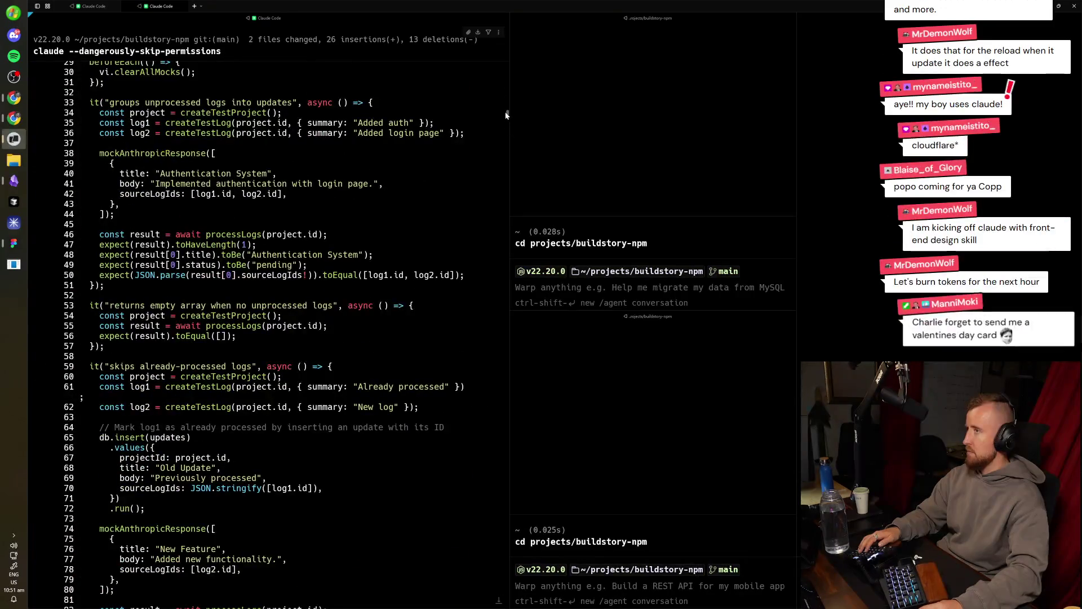
pyautogui.moveTo(506, 112)
pyautogui.mouseDown()
pyautogui.moveTo(469, 469)
pyautogui.moveTo(501, 481)
pyautogui.mouseUp()
pyautogui.click(500, 480)
pyautogui.scroll(-1, 354, 326)
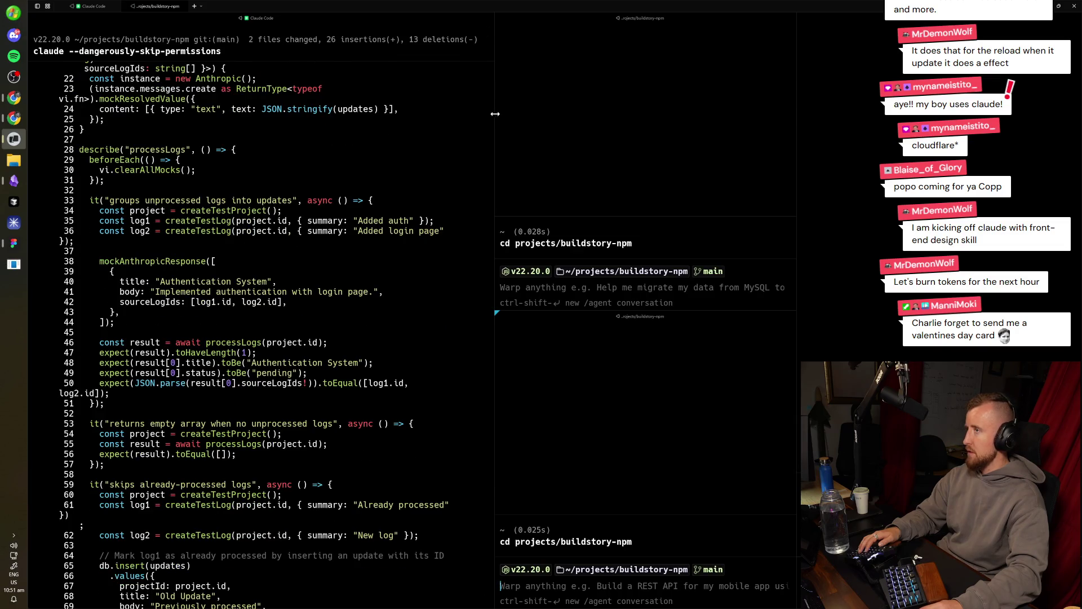
pyautogui.scroll(-20, 438, 603)
pyautogui.scroll(-14, 438, 604)
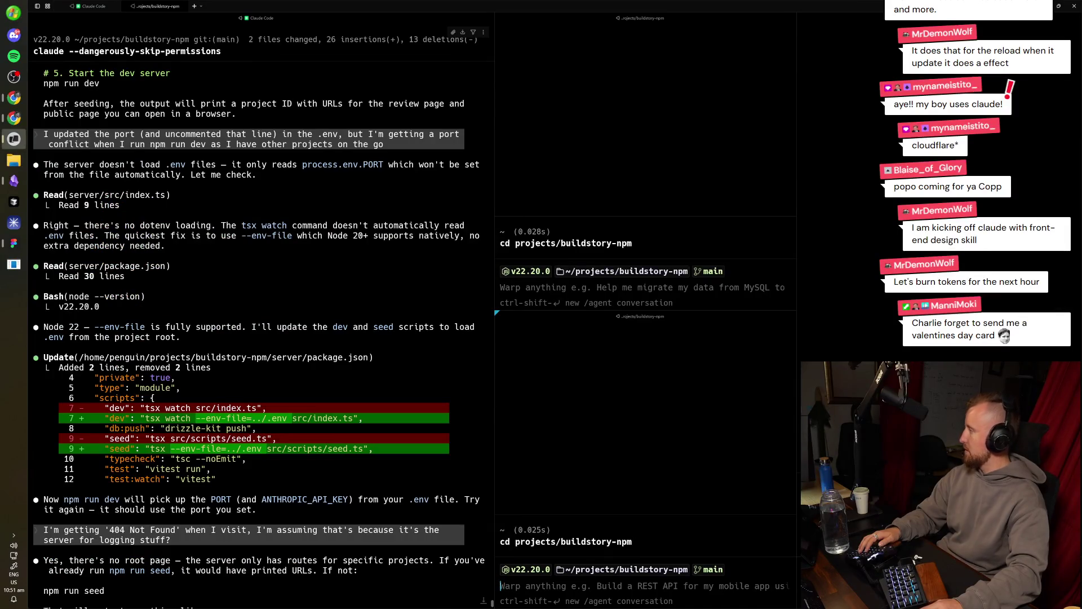
pyautogui.scroll(-5, 368, 376)
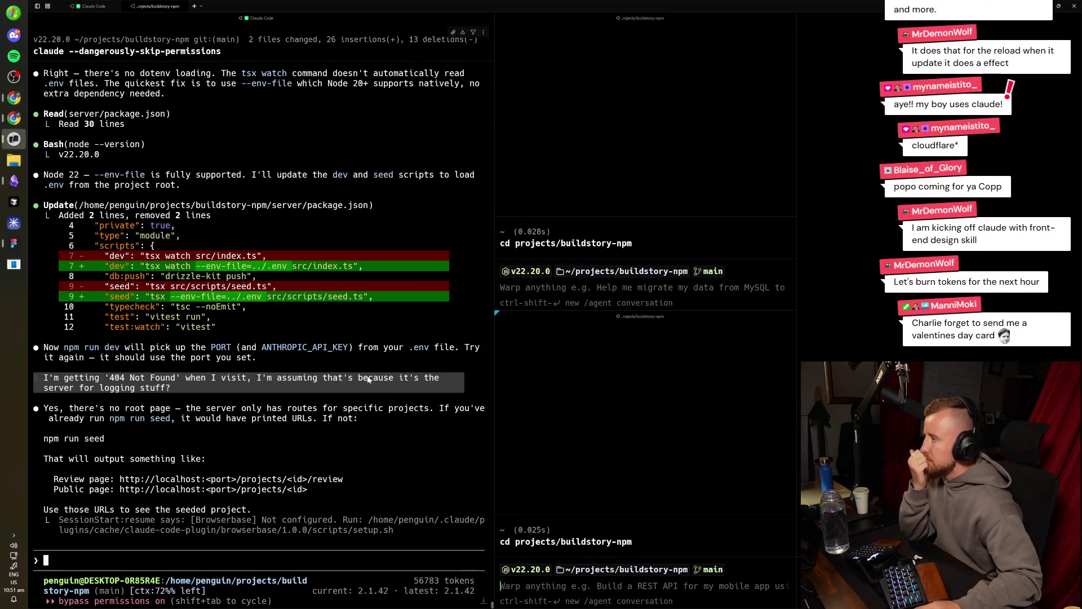
pyautogui.scroll(-1, 367, 377)
pyautogui.scroll(15, 373, 443)
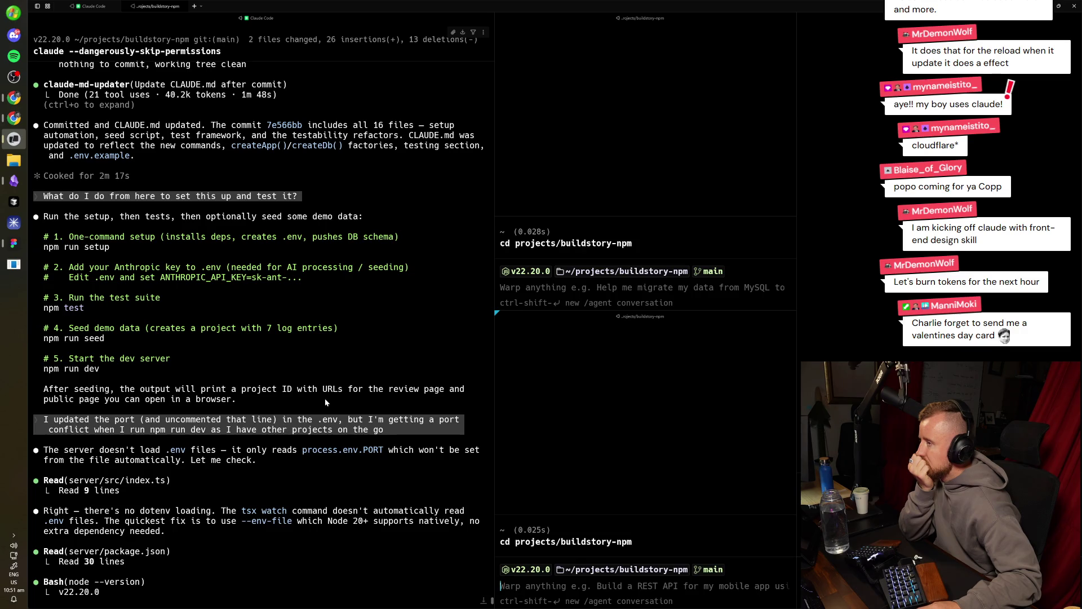
pyautogui.scroll(5, 325, 401)
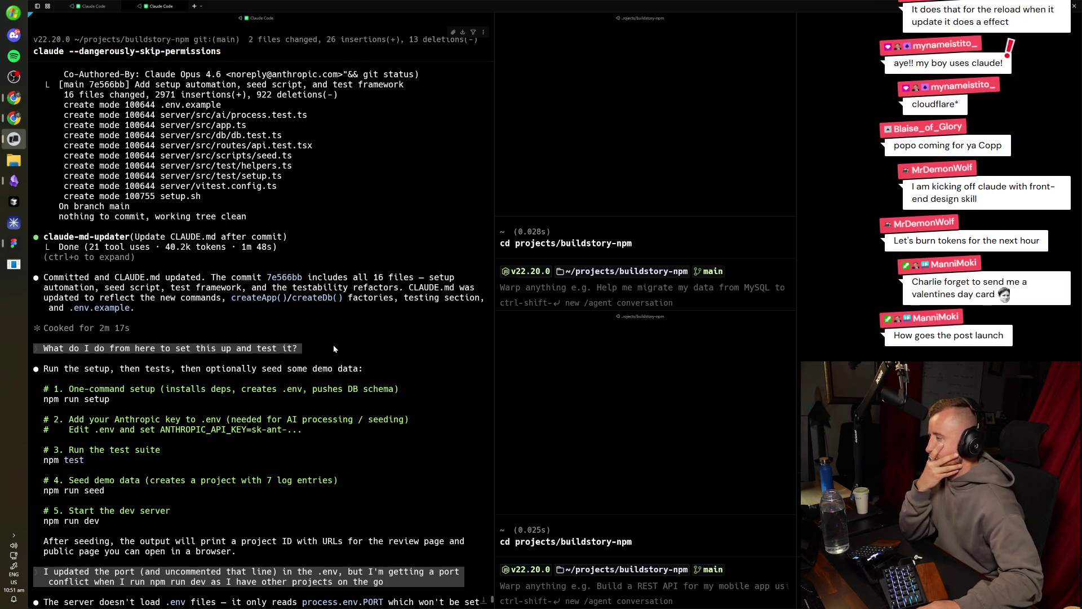
pyautogui.scroll(5, 334, 348)
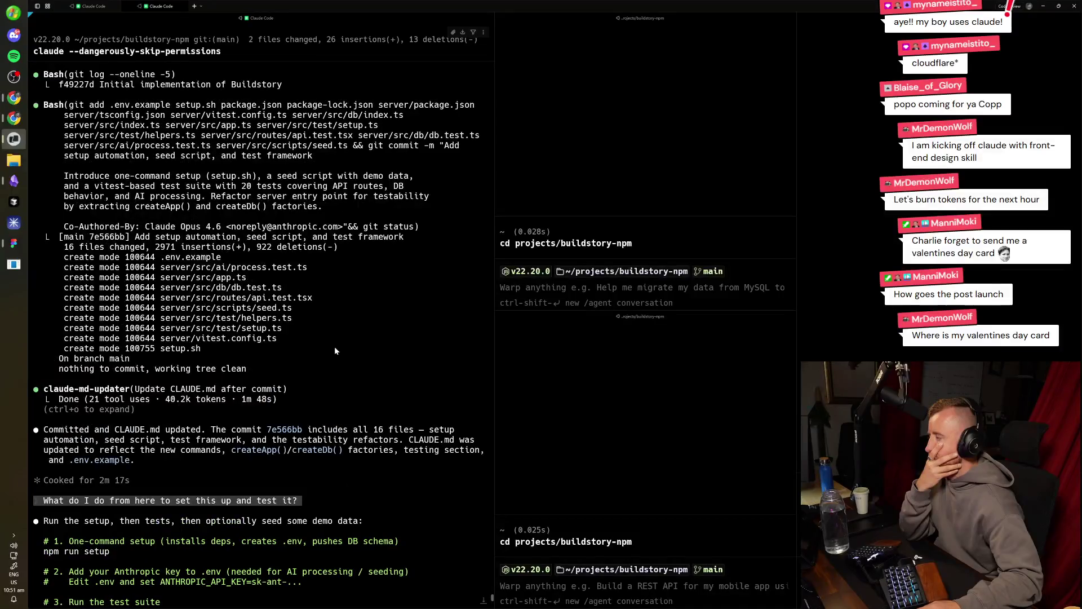
pyautogui.scroll(6, 335, 351)
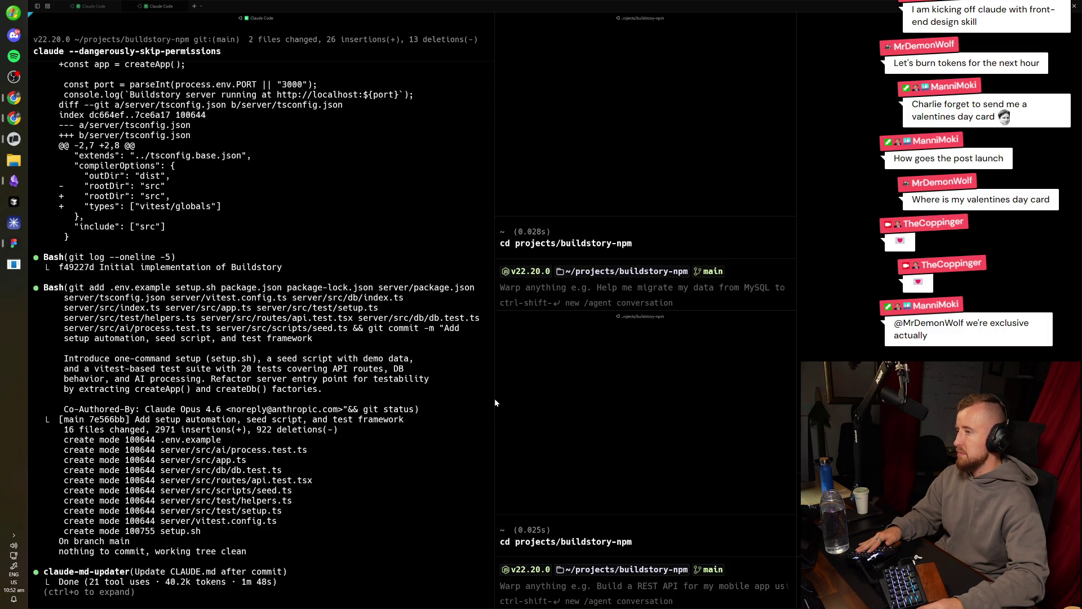
pyautogui.moveTo(495, 399); pyautogui.dragTo(522, 404)
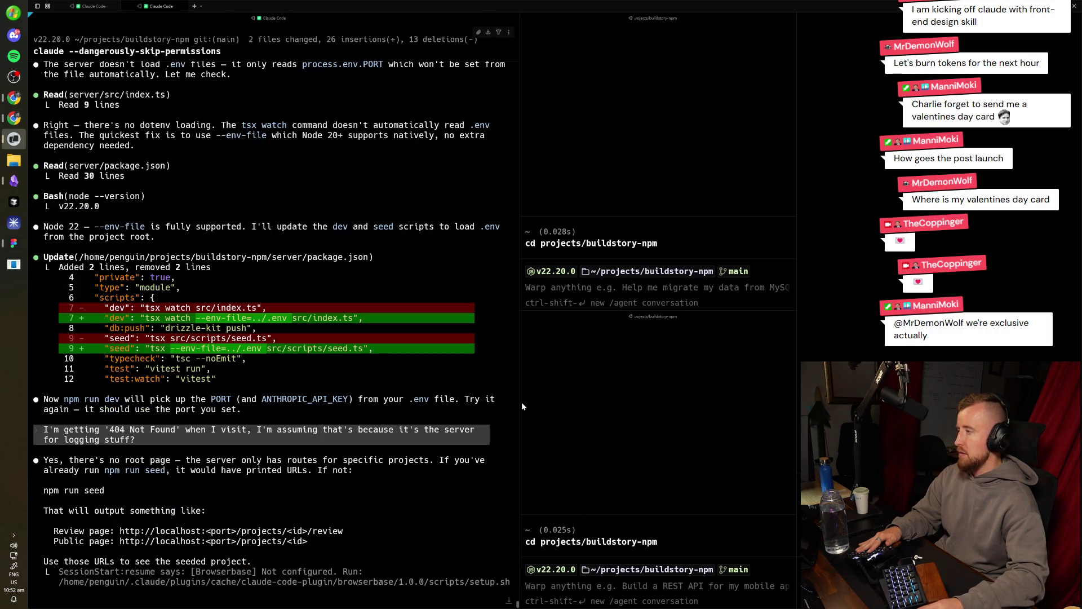
pyautogui.scroll(-3, 417, 469)
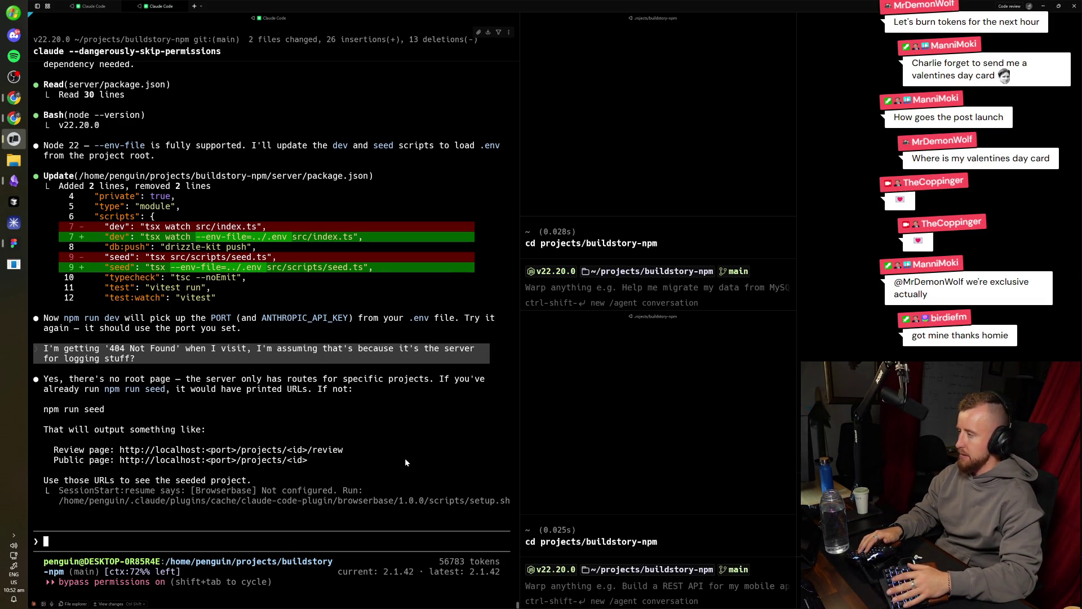
pyautogui.hotkey('alt', 'Tab')
pyautogui.hotkey('alt', 'Tab')
pyautogui.hotkey('alt', 'Tab')
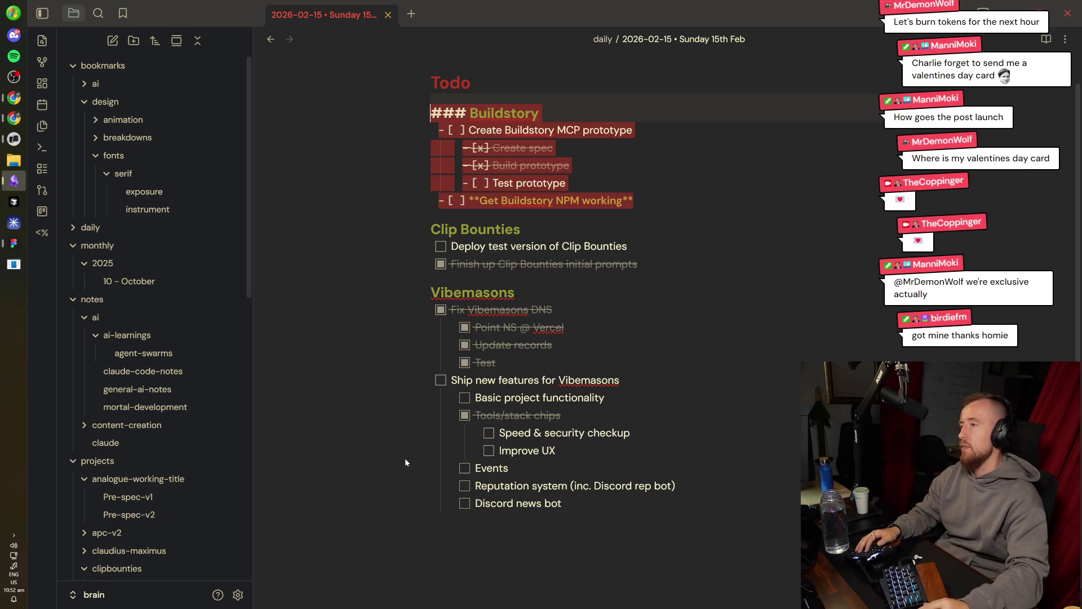
pyautogui.press('Right')
pyautogui.hotkey('alt', 'Tab')
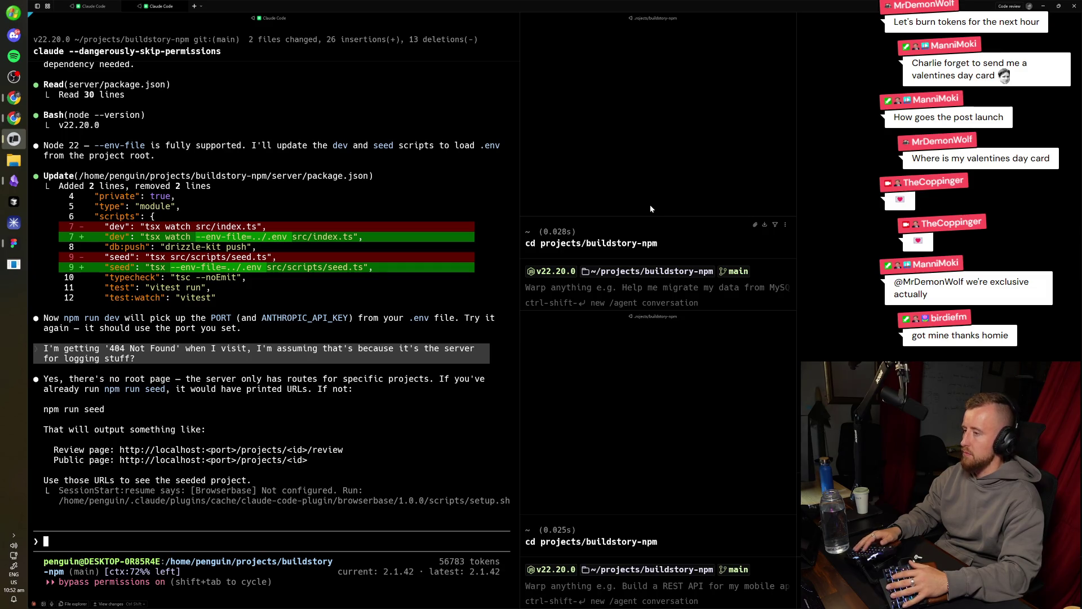
# - Open the buildstory-npm project in VS Code with 'code .' from a spare pane
pyautogui.click(651, 205)
pyautogui.write('code .')
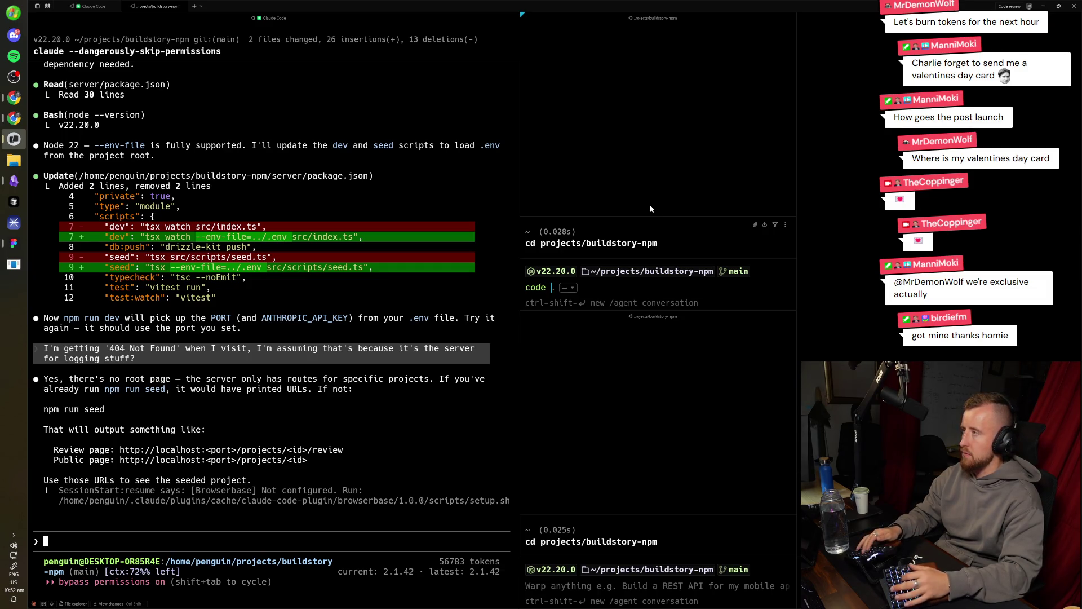
pyautogui.press('Return')
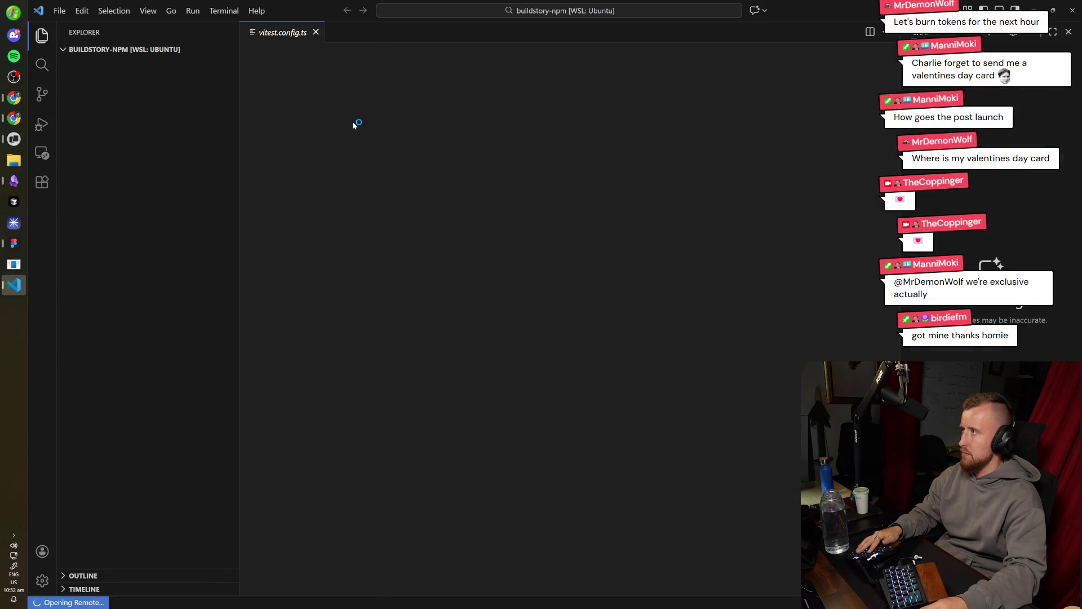
# - Close vitest.config.ts and read through CLAUDE.md, then return to Claude Code
pyautogui.click(316, 32)
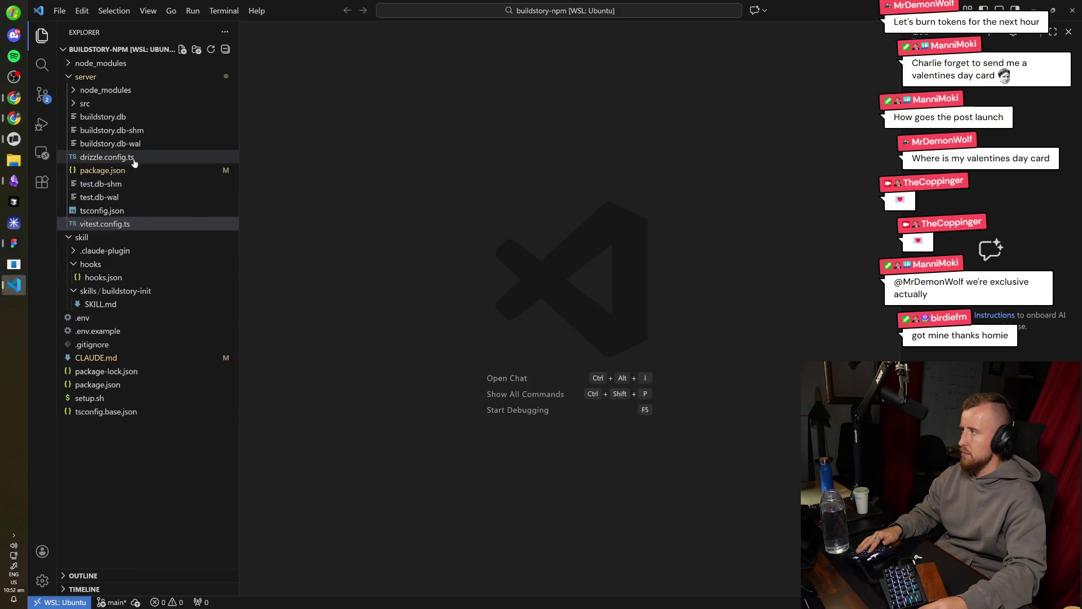
pyautogui.click(138, 360)
pyautogui.scroll(6, 530, 327)
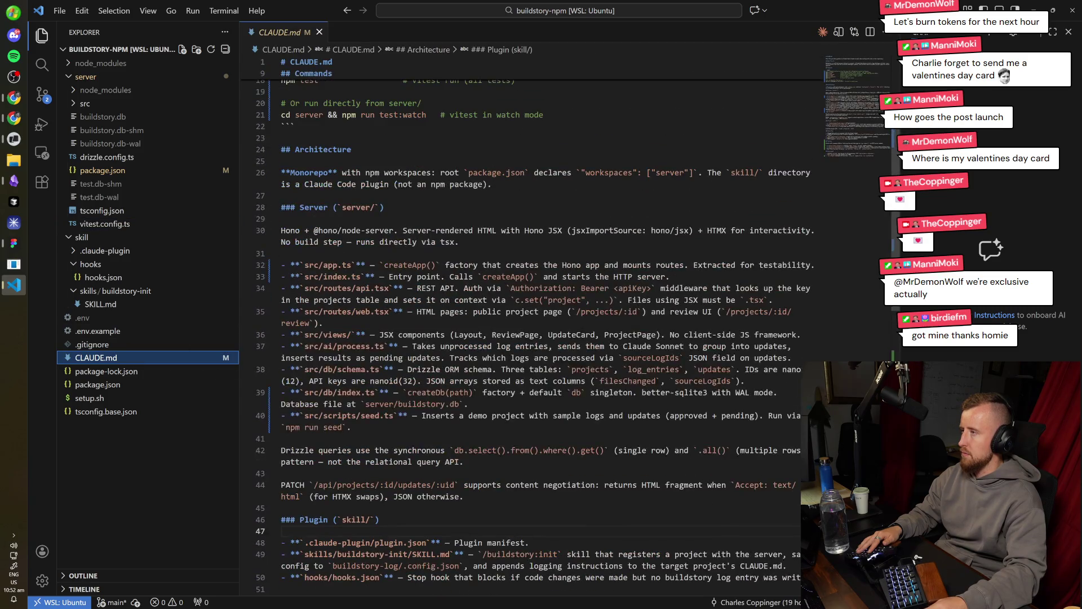
pyautogui.scroll(2, 530, 327)
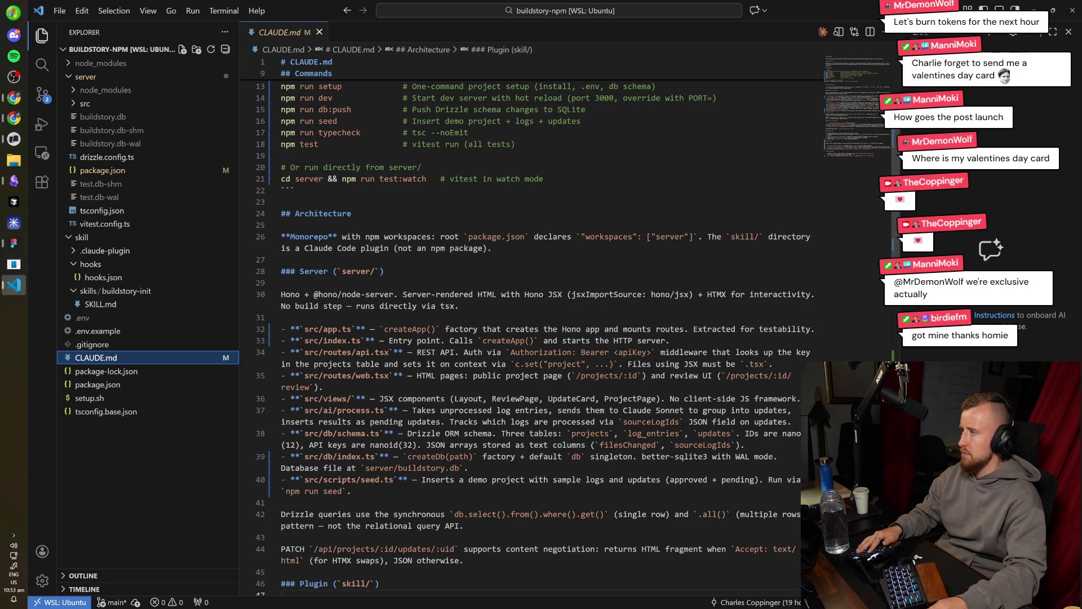
pyautogui.scroll(4, 530, 327)
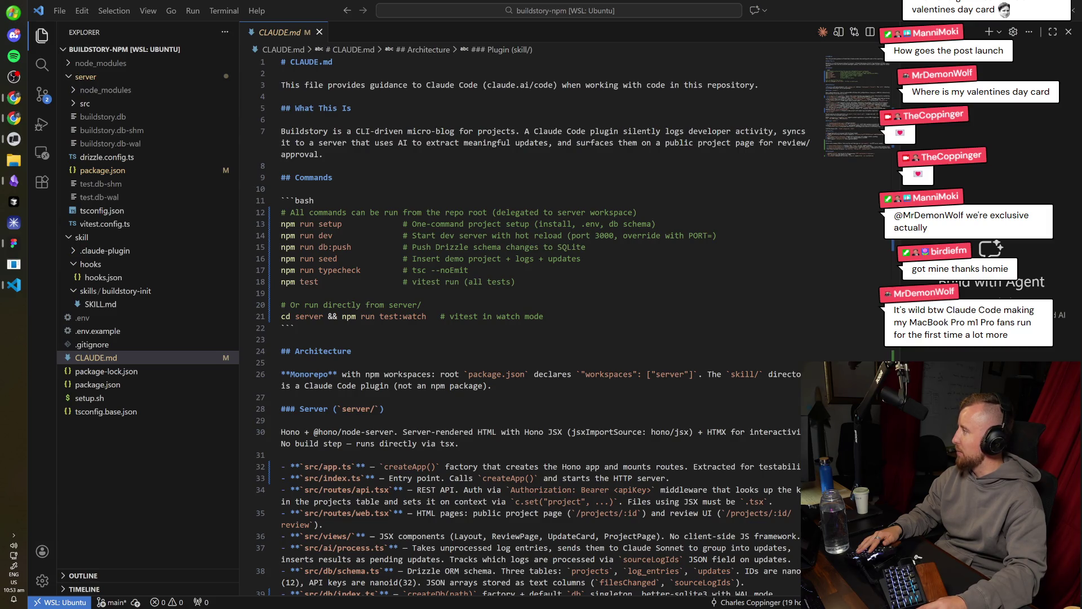
pyautogui.scroll(-12, 541, 316)
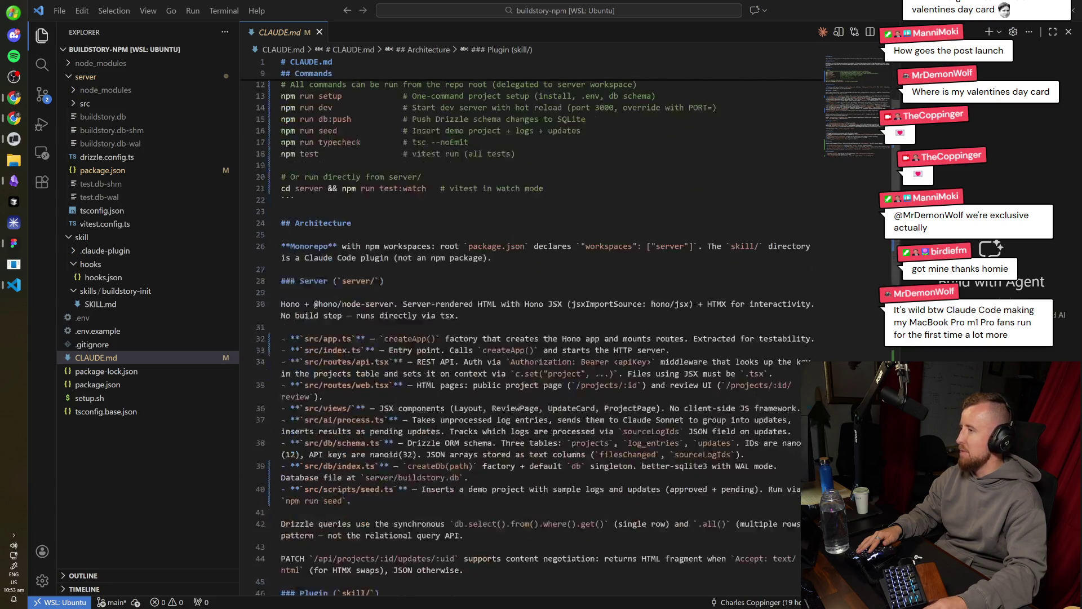
pyautogui.scroll(-3, 530, 315)
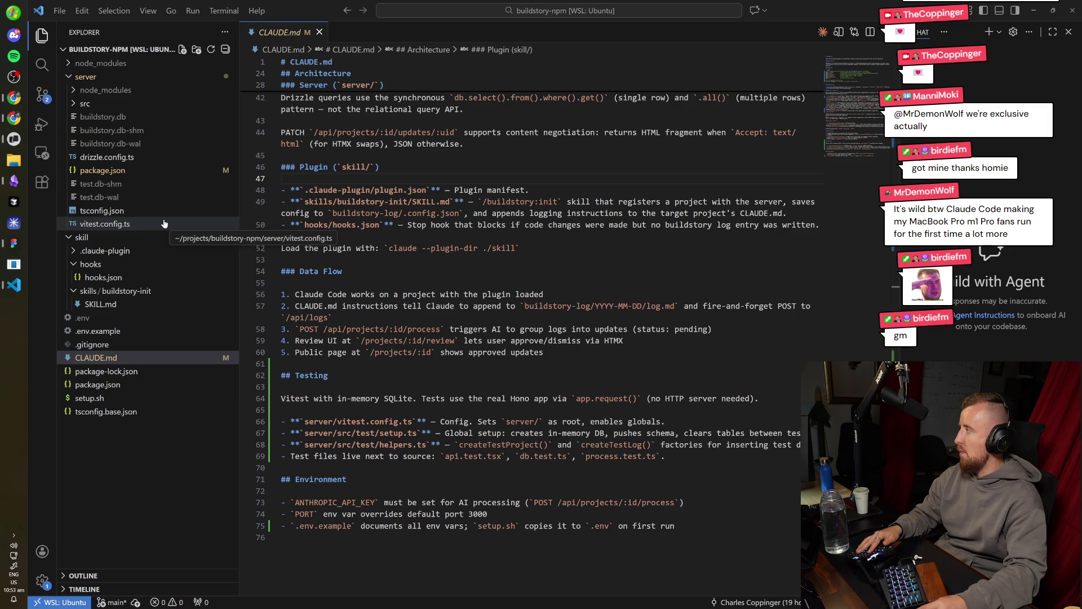
pyautogui.click(449, 202)
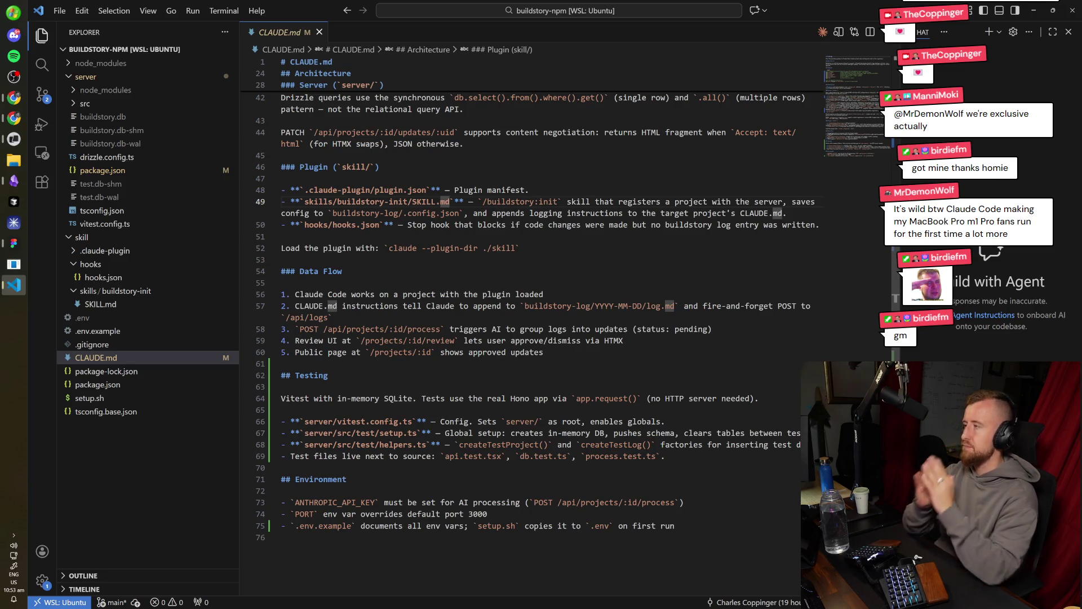
pyautogui.hotkey('alt', 'Tab')
pyautogui.hotkey('alt', 'Tab')
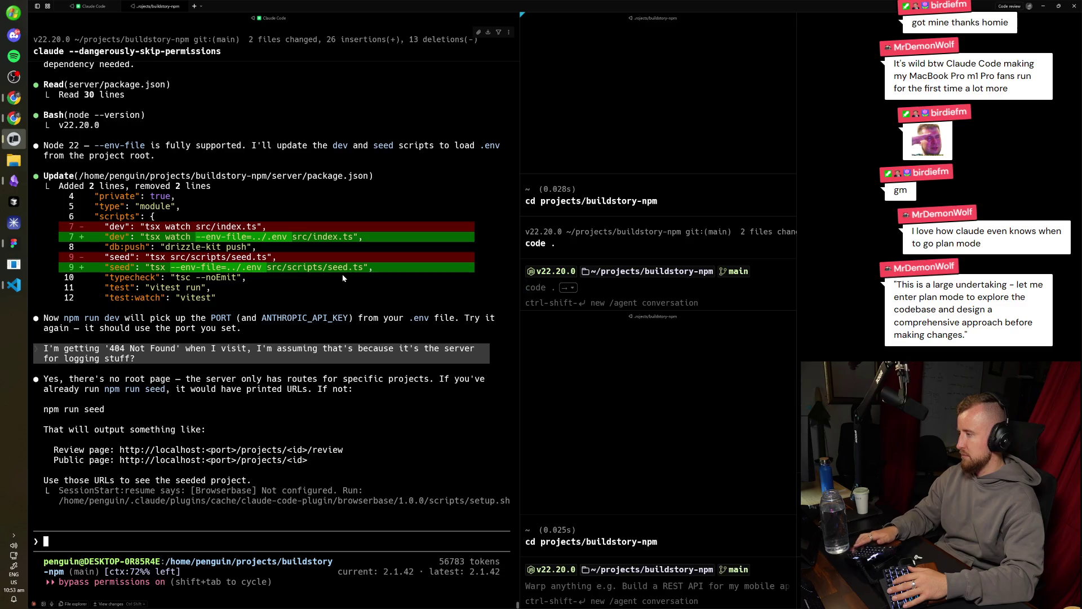
# - Switch the Buildstory Claude Code session to plan mode and clear the conversation with /clear
pyautogui.hotkey('shift', 'Tab')
pyautogui.hotkey('shift', 'Tab')
pyautogui.hotkey('shift', 'Tab')
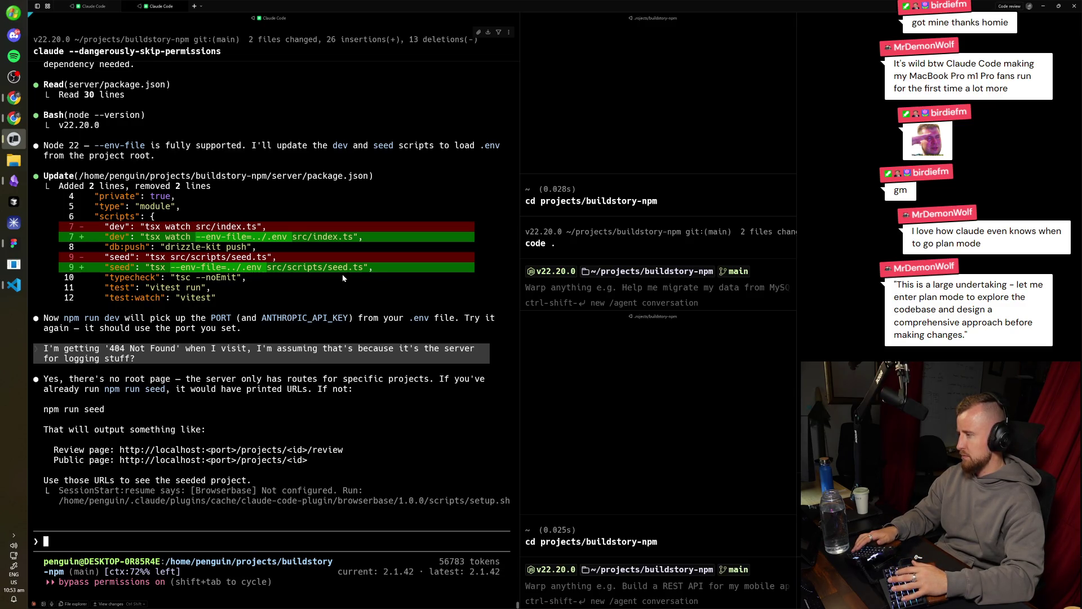
pyautogui.hotkey('shift', 'Tab')
pyautogui.hotkey('shift', 'Tab')
pyautogui.hotkey('shift', 'Tab')
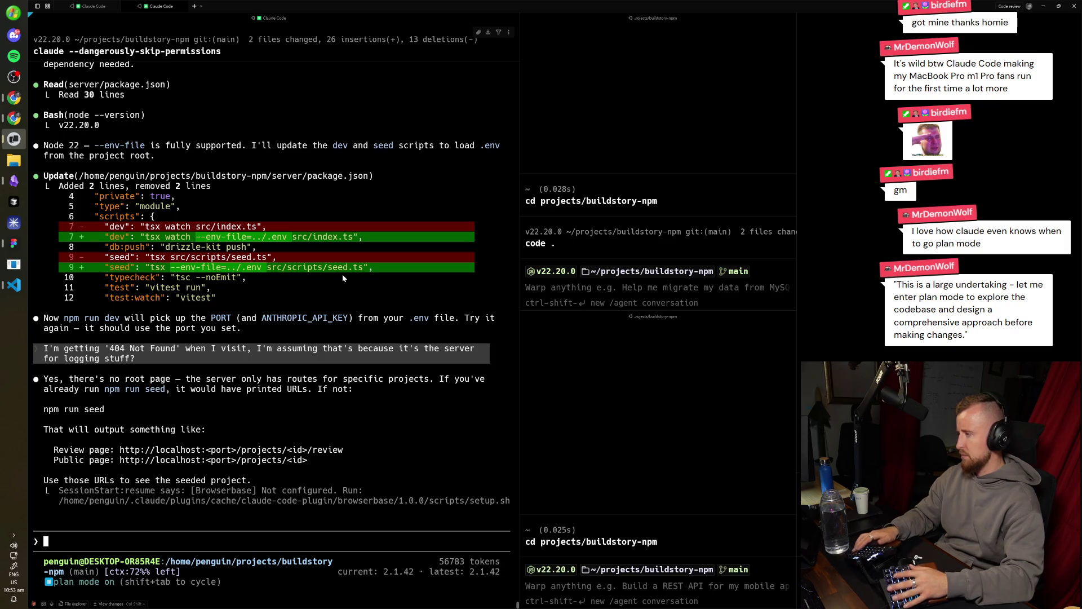
pyautogui.write('/clear')
pyautogui.press('Return')
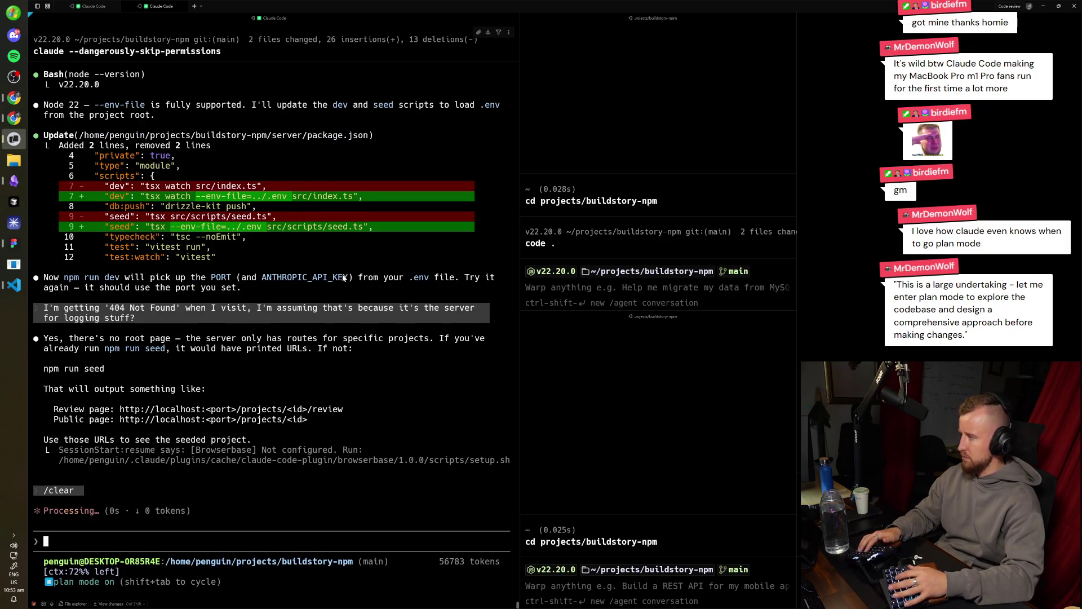
# - Write a prompt asking for a setup guide explaining the project plus concrete first test-run steps
pyautogui.write("I'm ")
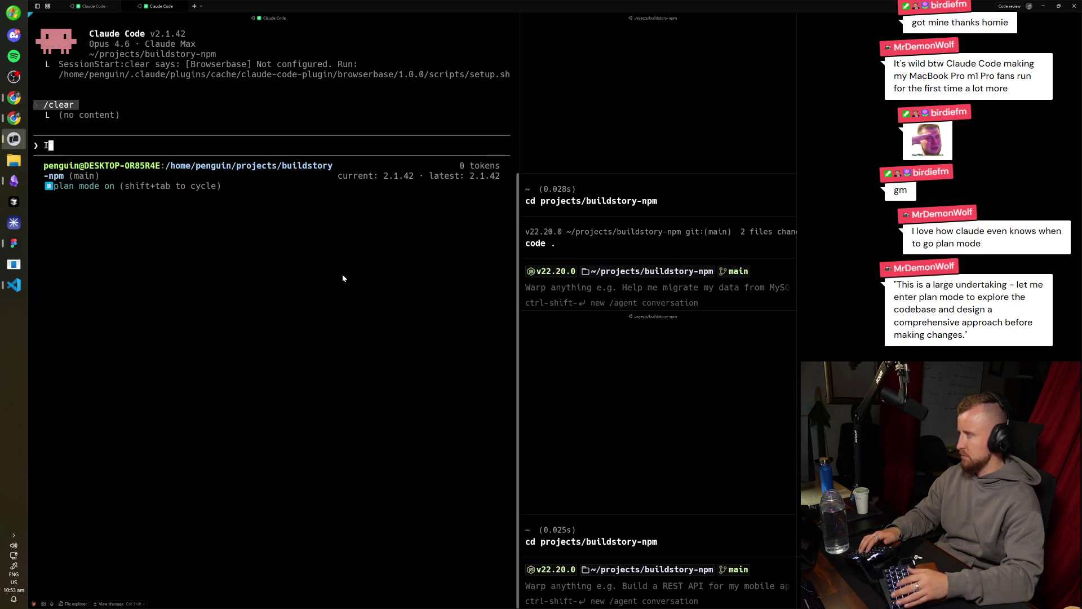
pyautogui.write('keen to und')
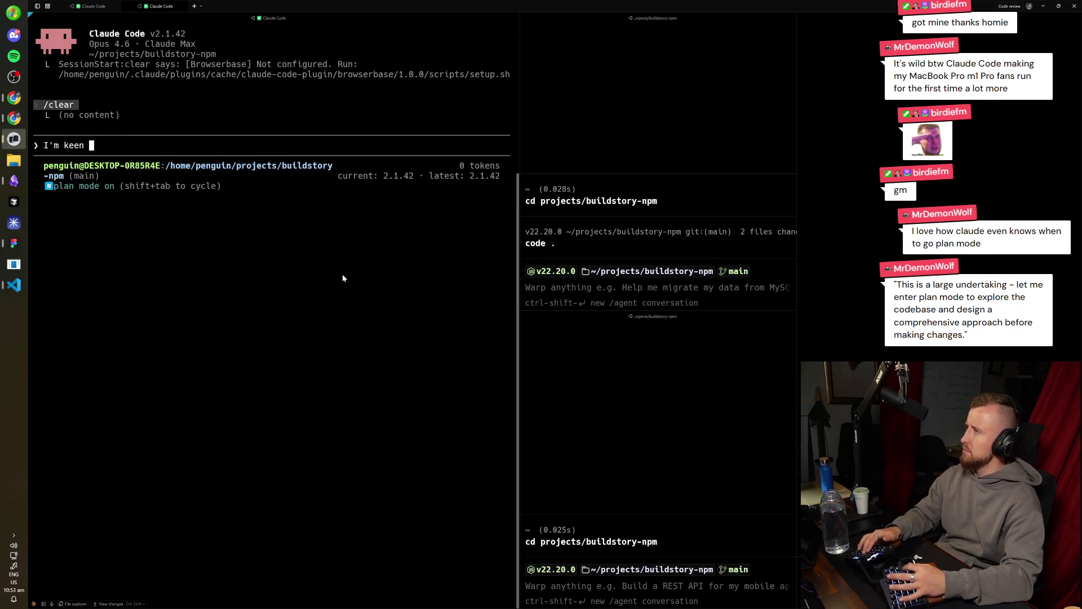
pyautogui.write("erstand how this all works in it's current form, specifically so I can get thng")
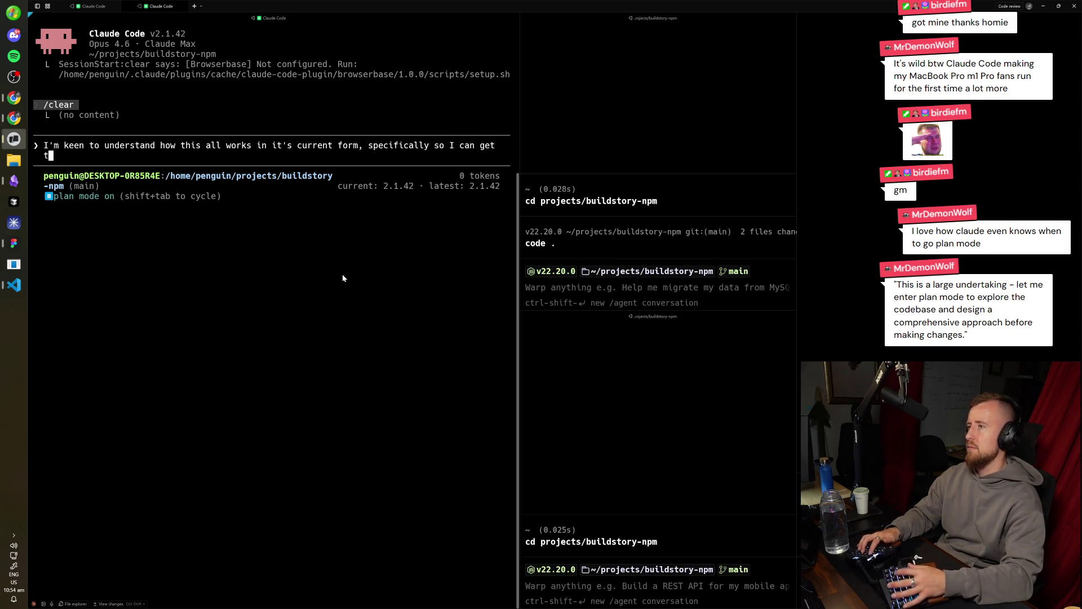
pyautogui.press('BackSpace')
pyautogui.write('it setup to ')
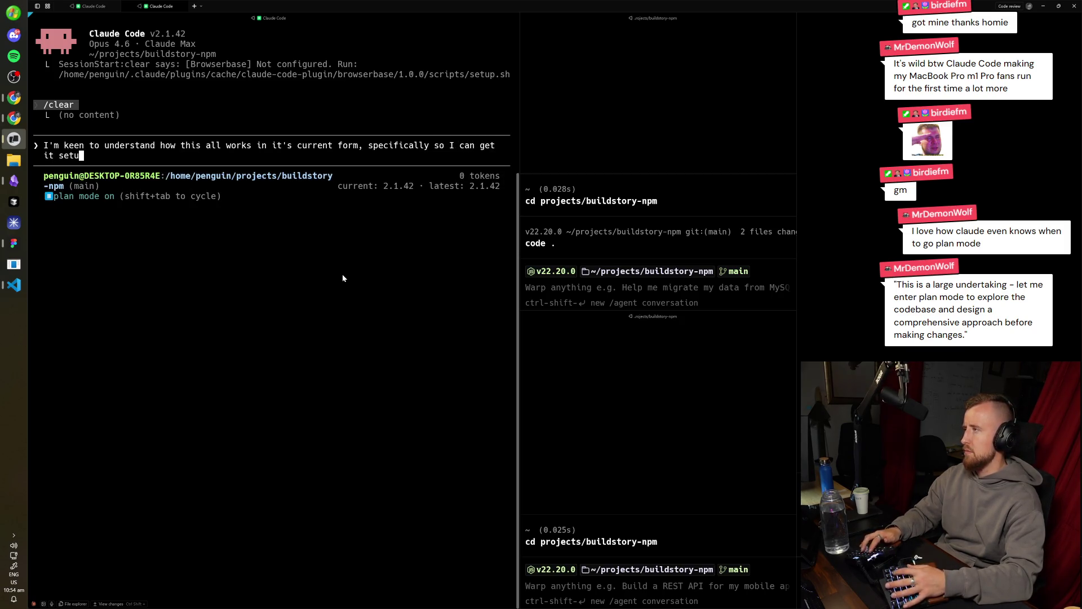
pyautogui.write('ry run')
pyautogui.press('BackSpace')
pyautogui.press('BackSpace')
pyautogui.press('BackSpace')
pyautogui.write('test run ')
pyautogui.write('e ')
pyautogui.write('how')
pyautogui.press('BackSpace')
pyautogui.press('BackSpace')
pyautogui.press('BackSpace')
pyautogui.write('how')
pyautogui.press('BackSpace')
pyautogui.press('BackSpace')
pyautogui.press('BackSpace')
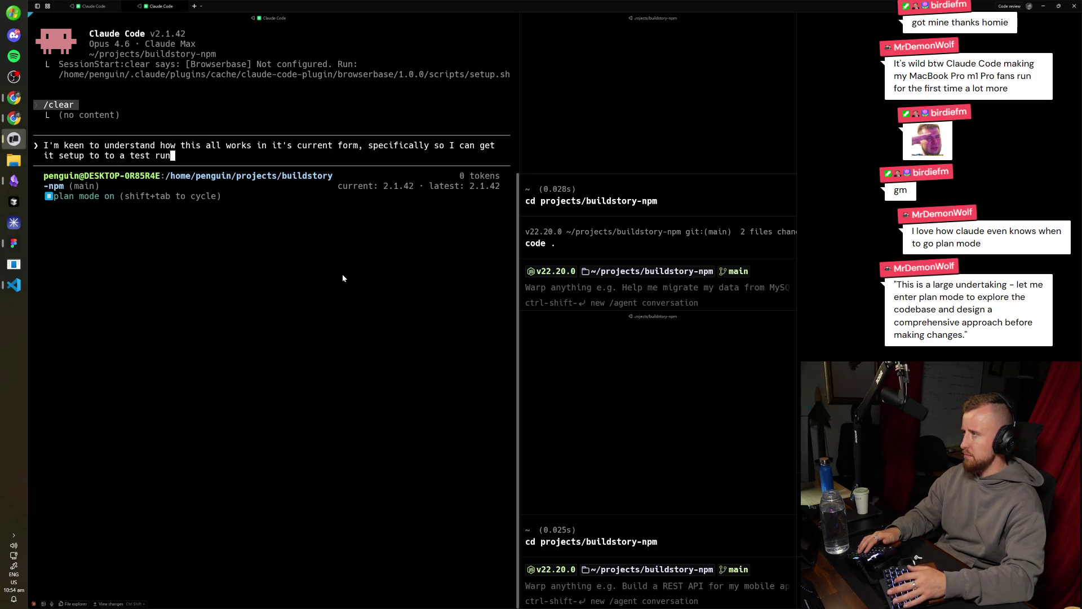
pyautogui.write('lease prepare a ')
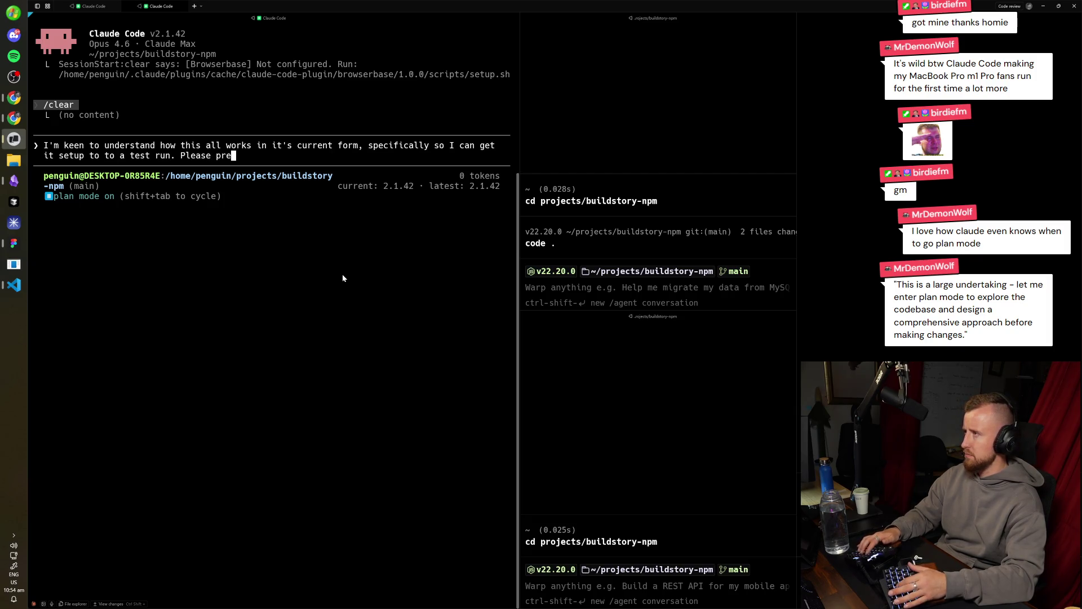
pyautogui.write('setup')
pyautogui.press('BackSpace')
pyautogui.press('BackSpace')
pyautogui.press('BackSpace')
pyautogui.write('guide for me that ')
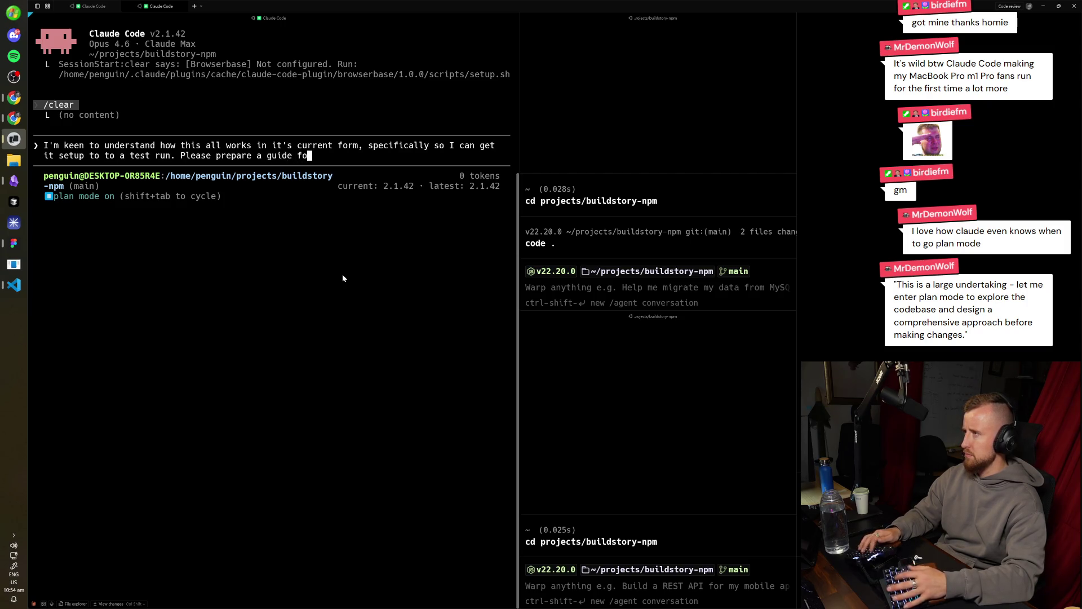
pyautogui.write('includes an explainer o')
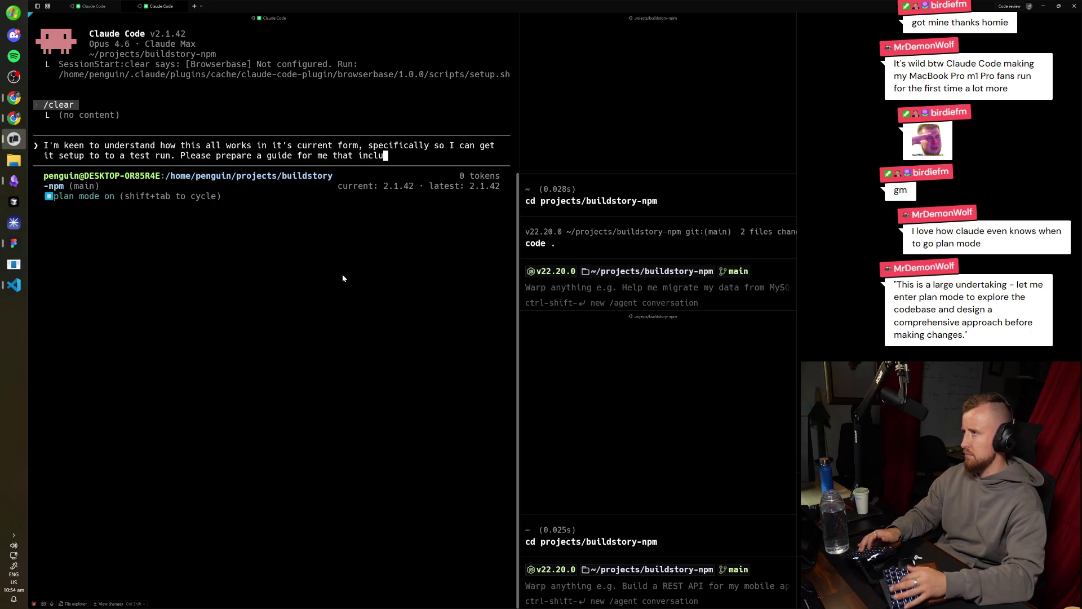
pyautogui.write('f everything, as well as a c')
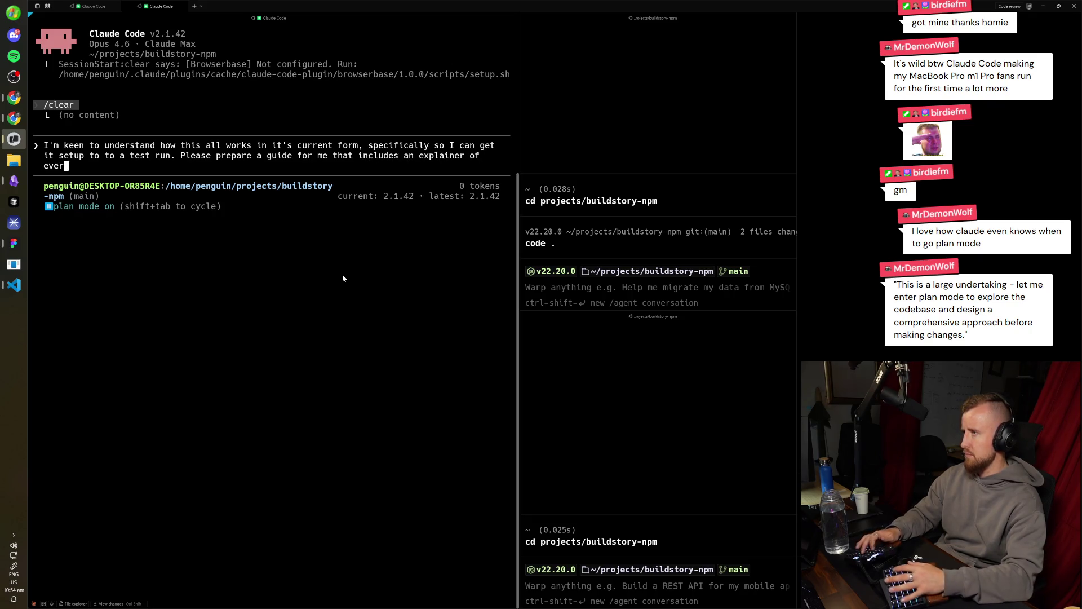
pyautogui.write('oncrete set of steps for me to do the first test of running this with a project locally to start capturing t')
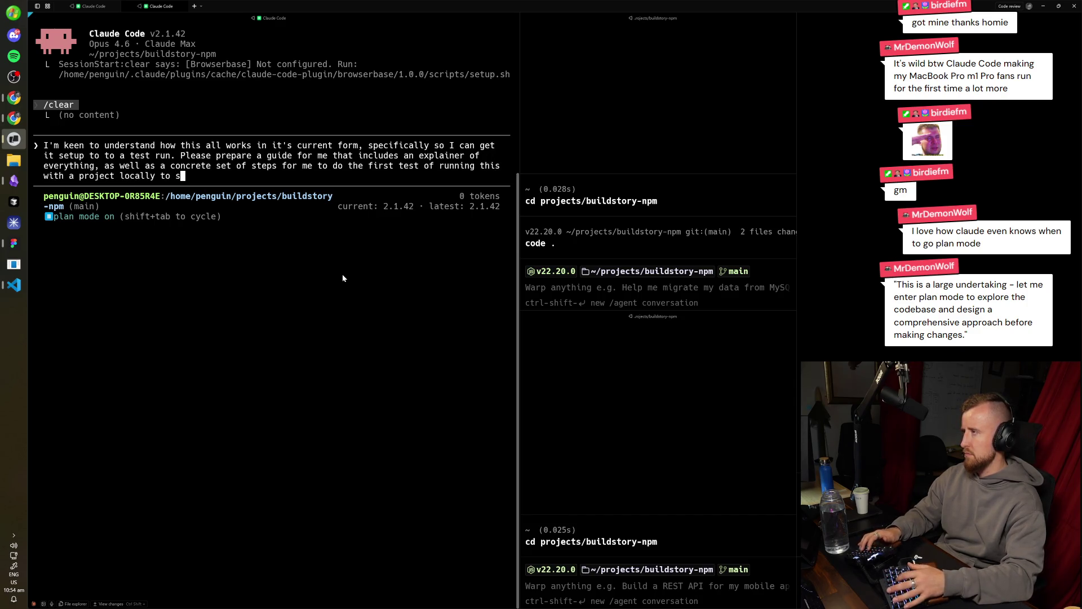
pyautogui.write('hings.')
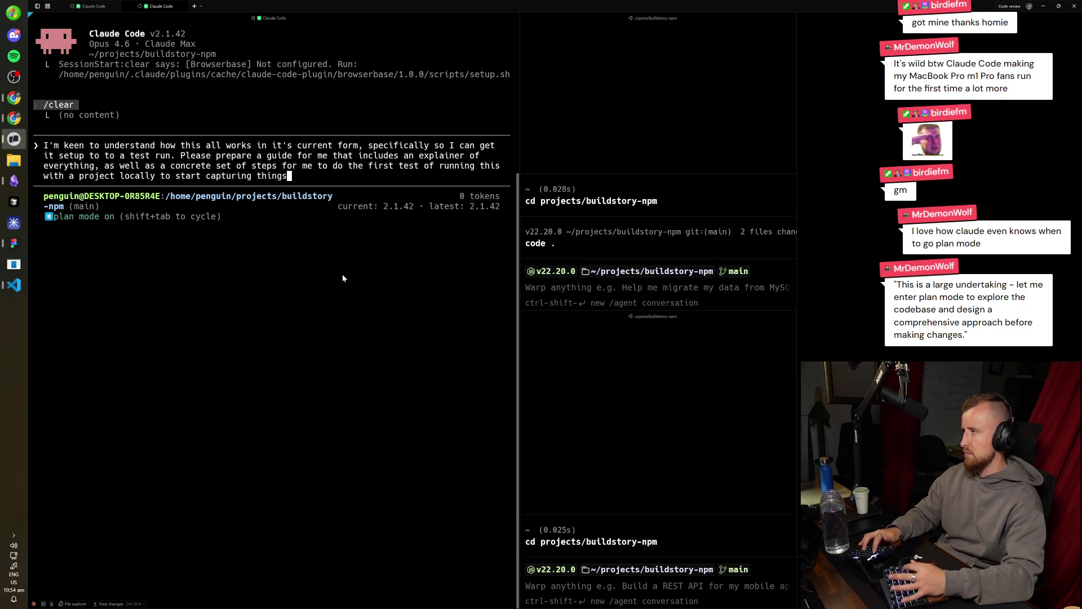
# - Put the session back in plan mode and submit the guide request
pyautogui.hotkey('shift', 'Tab')
pyautogui.hotkey('shift', 'Tab')
pyautogui.hotkey('shift', 'Tab')
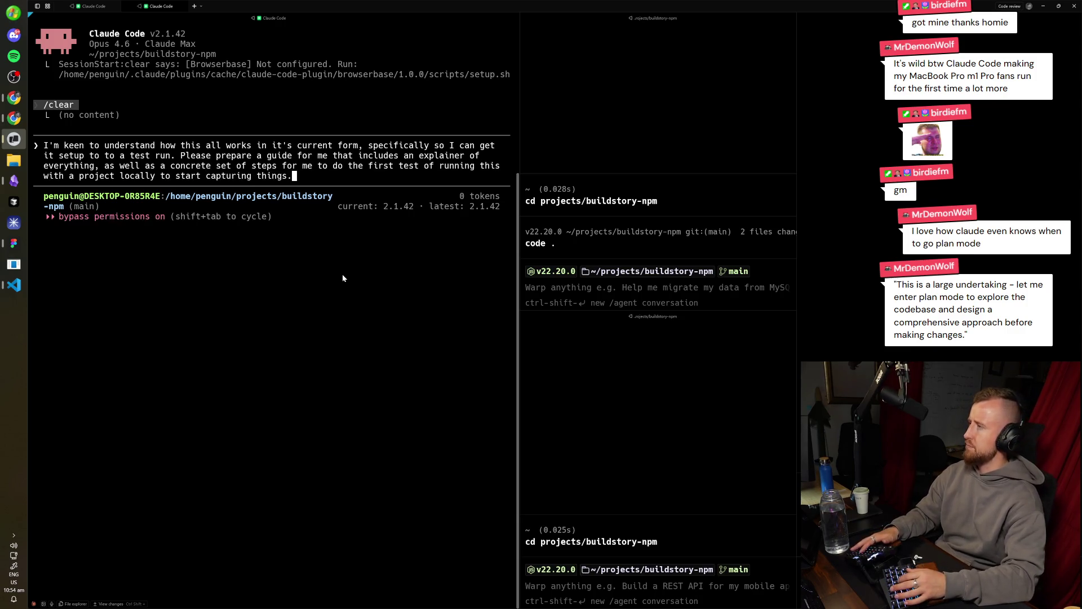
pyautogui.hotkey('shift', 'Tab')
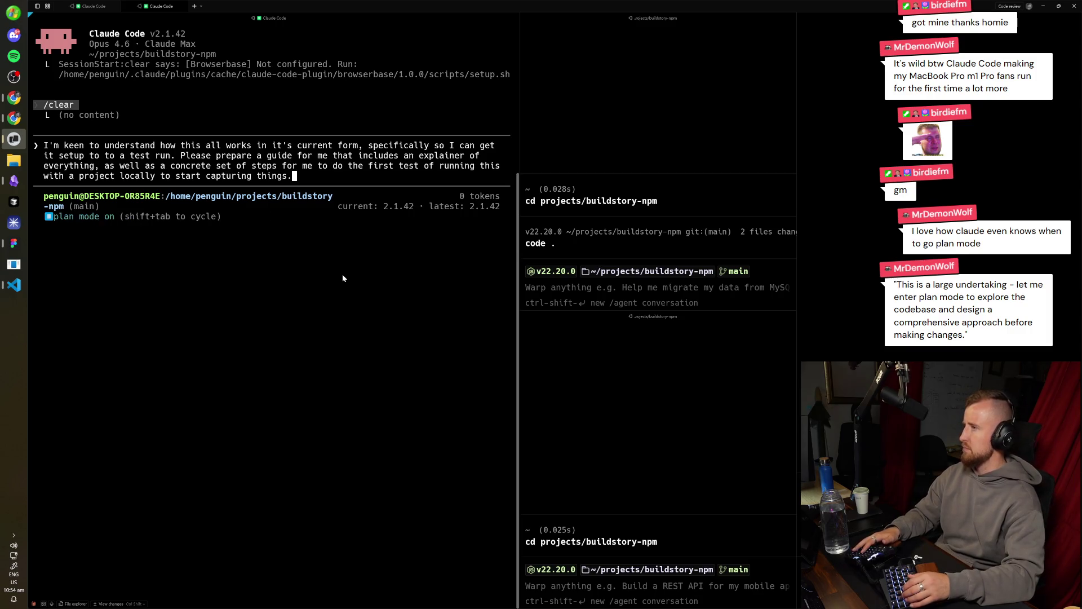
pyautogui.press('Return')
# - Clear the conversation in the vibemasons Claude Code session
pyautogui.hotkey('ctrl', 'shift', 'Tab')
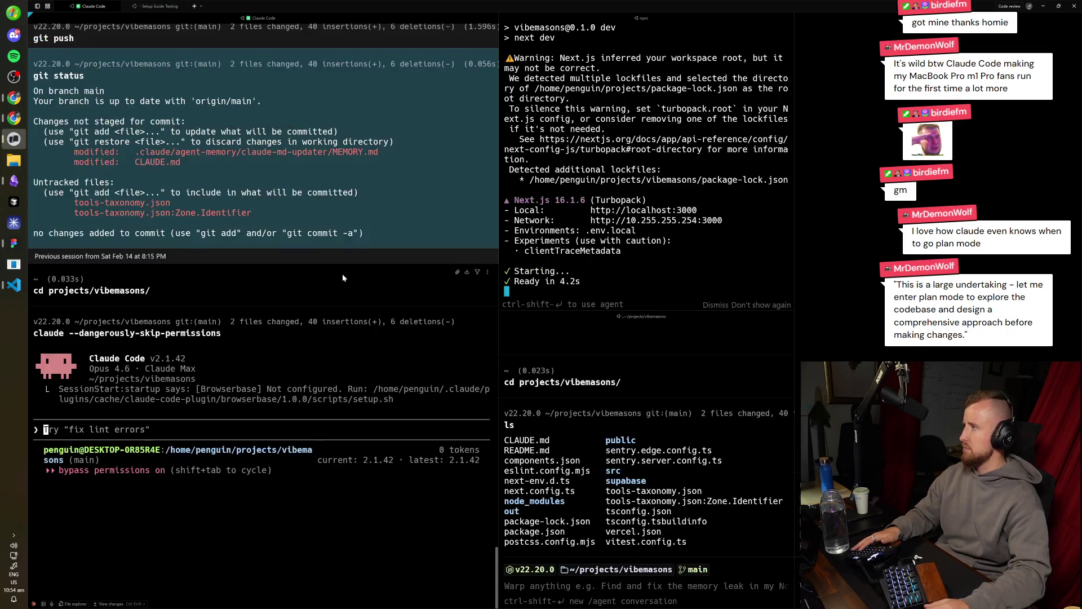
pyautogui.click(235, 433)
pyautogui.write('/clear')
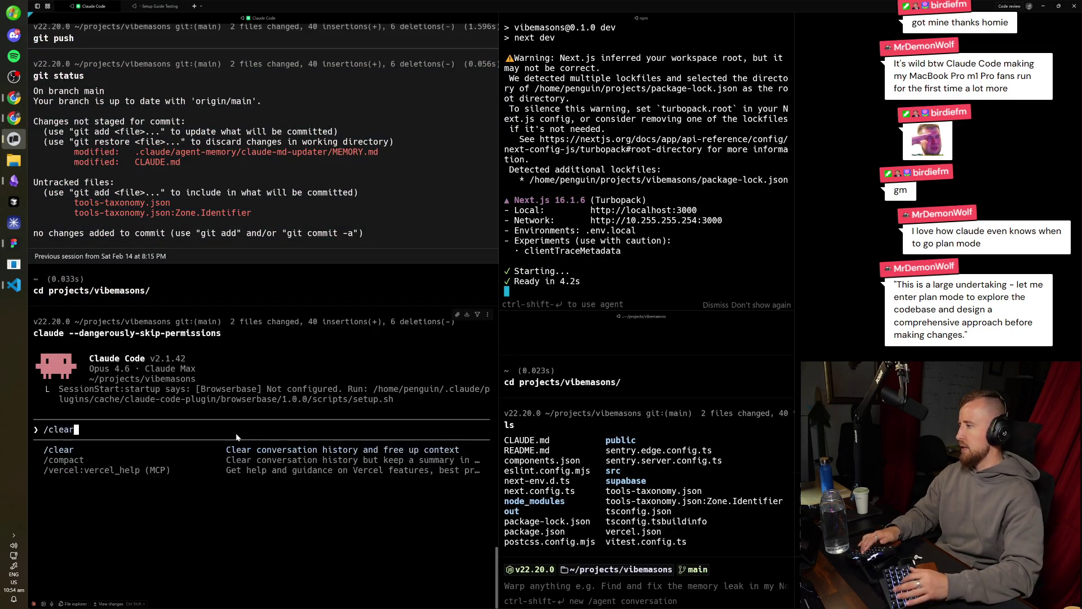
pyautogui.press('Return')
# - Bring Obsidian forward and select the Buildstory todo lines in the daily note
pyautogui.hotkey('alt', 'Tab')
pyautogui.hotkey('alt', 'Tab')
pyautogui.hotkey('alt', 'Tab')
pyautogui.press('Up')
pyautogui.press('Up')
pyautogui.press('Down')
pyautogui.press('Down')
pyautogui.hotkey('shift', 'Up')
pyautogui.hotkey('shift', 'Up')
pyautogui.hotkey('shift', 'Up')
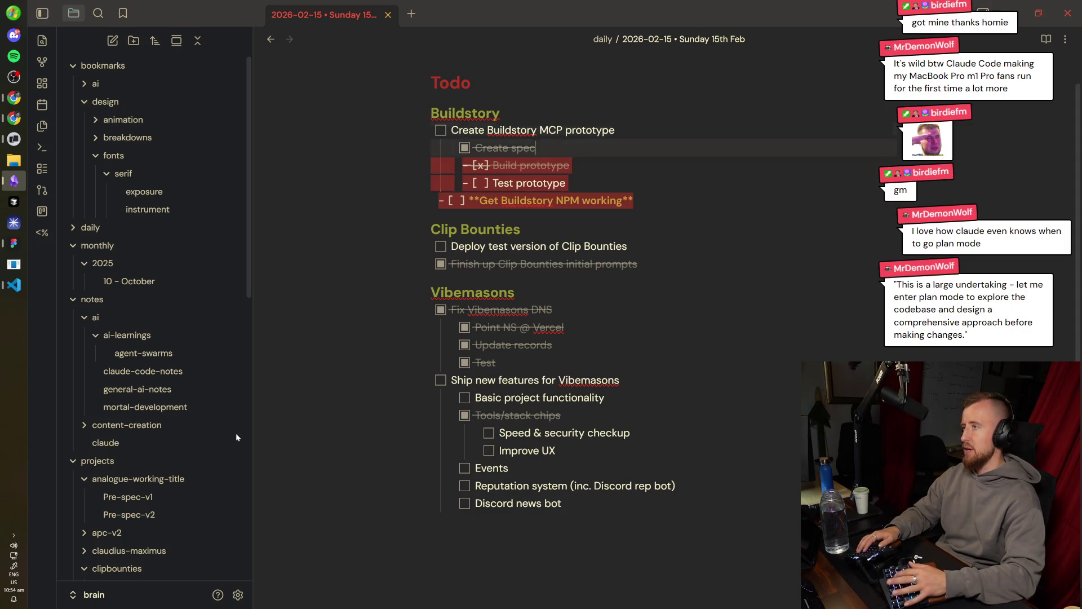
# - Move down the Todo list to the Vibemasons Speed & security checkup task, then return to Warp
pyautogui.hotkey('shift', 'Down')
pyautogui.press('Down')
pyautogui.press('Down')
pyautogui.press('Down')
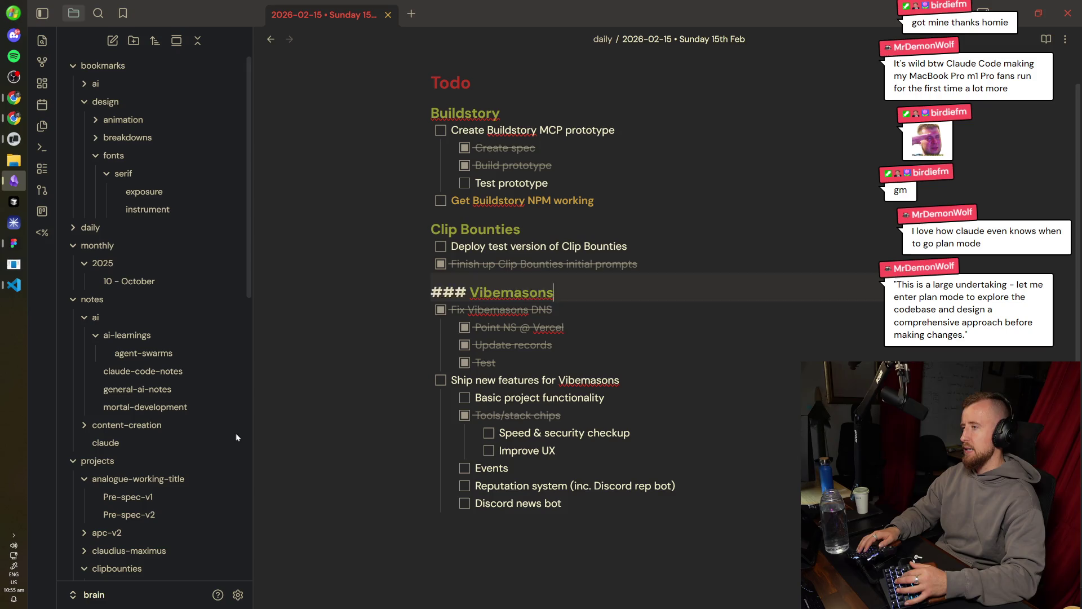
pyautogui.press('Up')
pyautogui.press('Down')
pyautogui.press('Down')
pyautogui.press('Down')
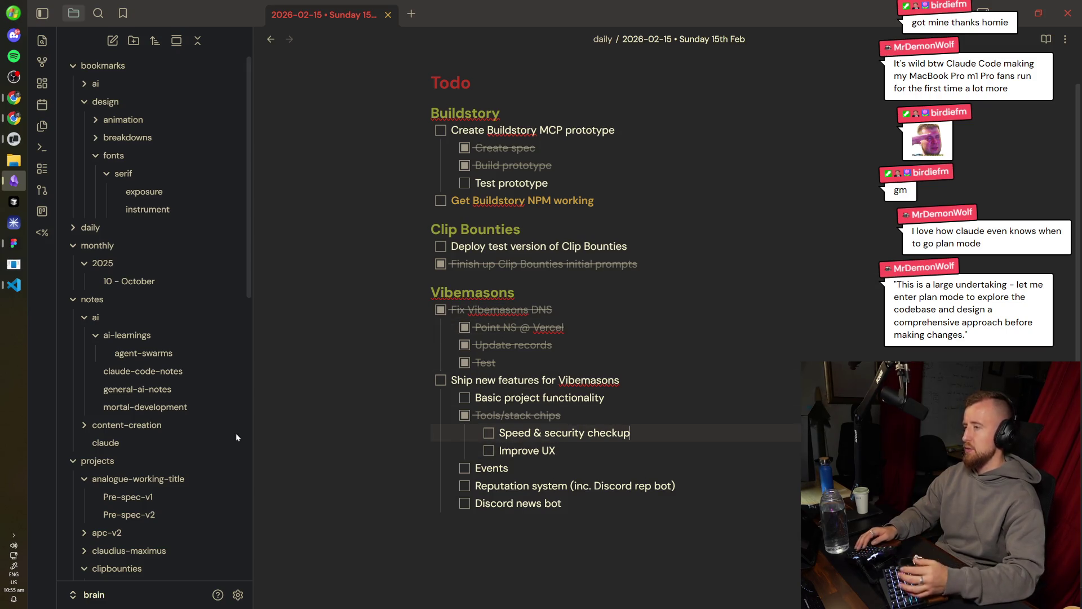
pyautogui.hotkey('alt', 'Tab')
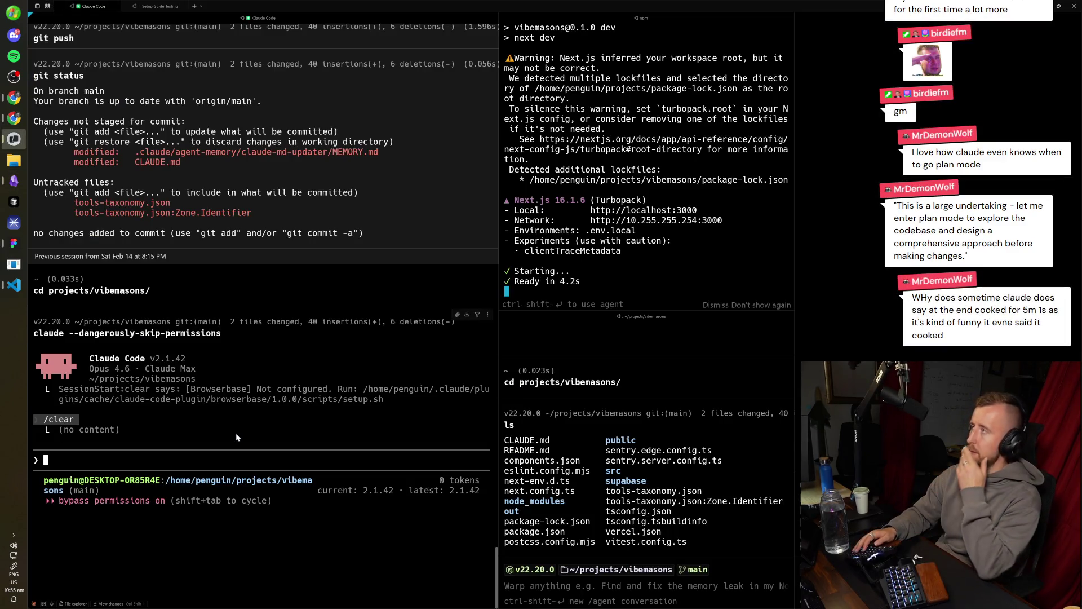
# - Load vibemasons.com/members in a new Chrome tab and scroll through the member list
pyautogui.hotkey('alt', 'Tab')
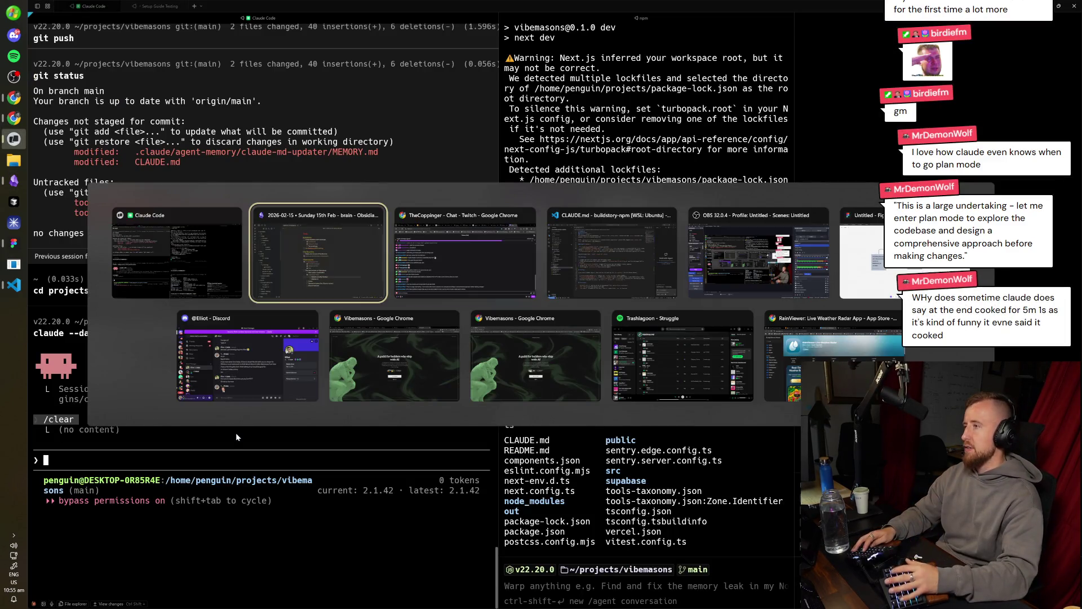
pyautogui.hotkey('alt', 'Tab')
pyautogui.hotkey('alt', 'Tab')
pyautogui.hotkey('alt', 'Tab')
pyautogui.hotkey('alt', 'Tab')
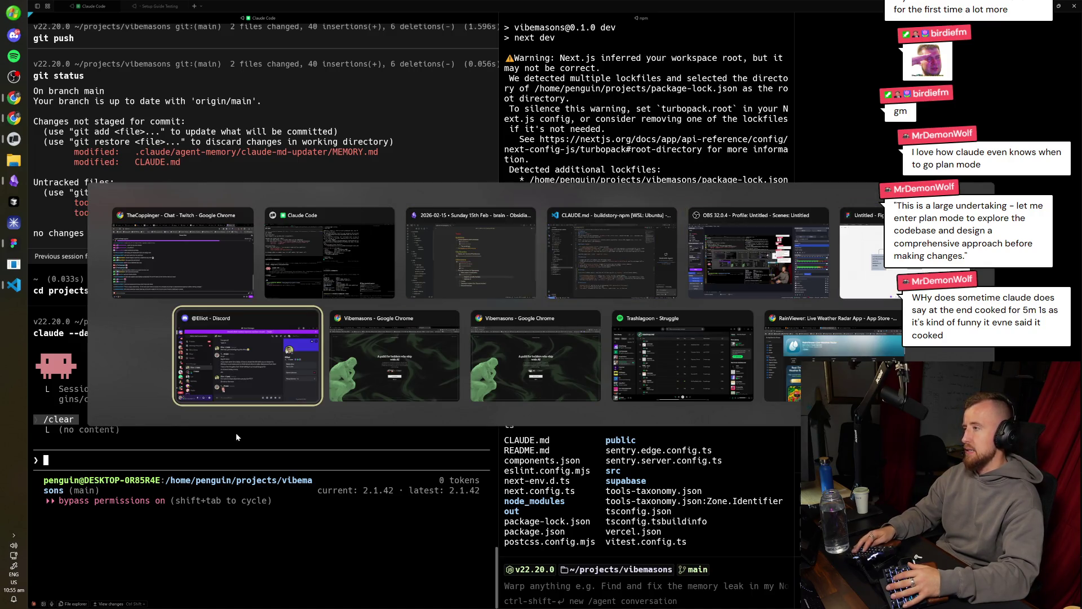
pyautogui.hotkey('ctrl', 't')
pyautogui.write('vibemasons.com/')
pyautogui.write('members')
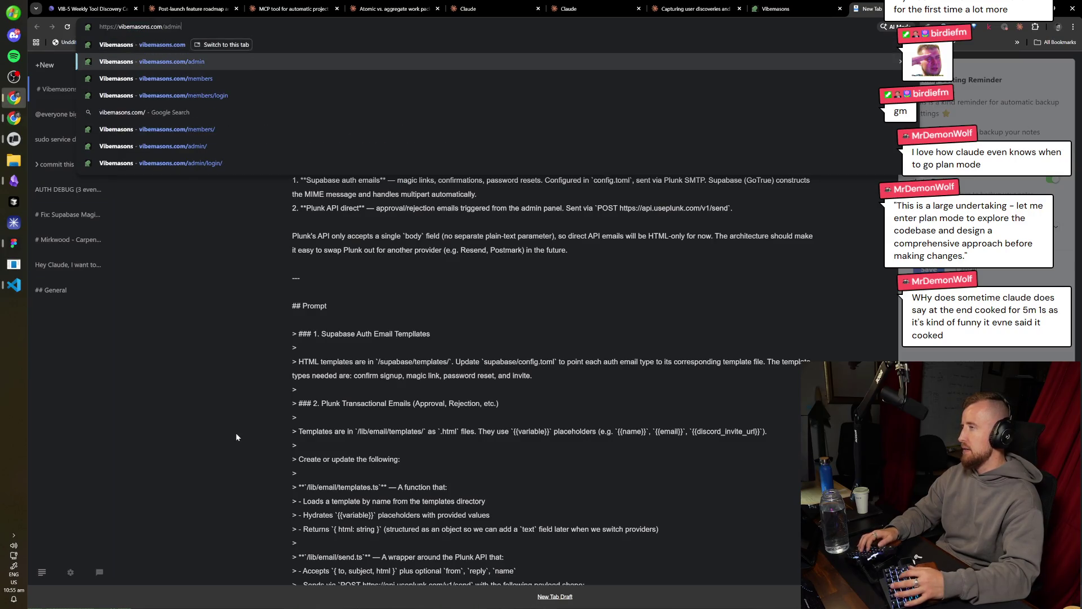
pyautogui.press('Return')
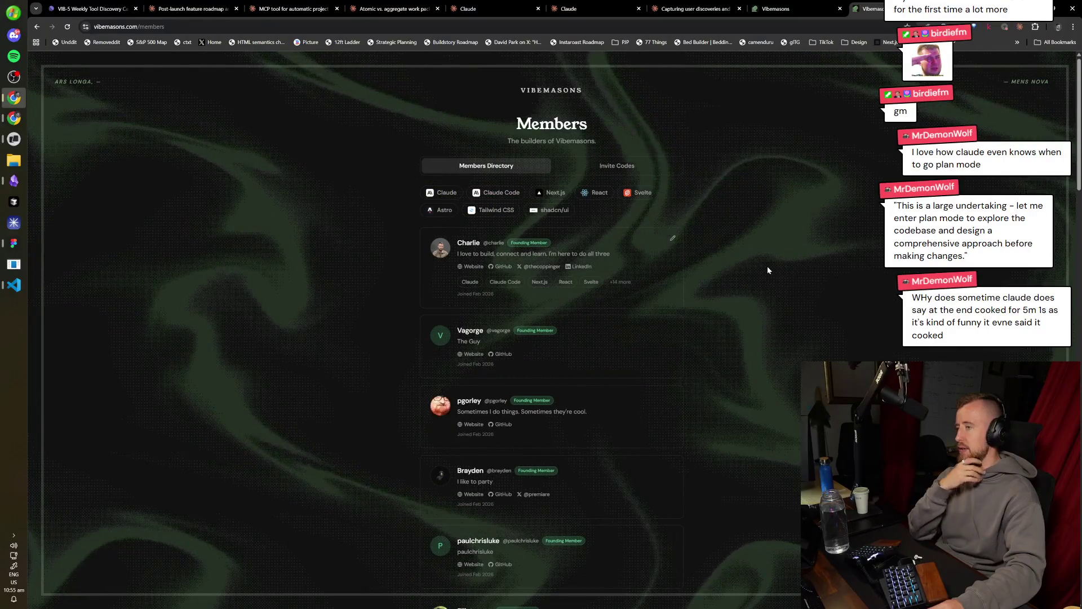
pyautogui.scroll(-20, 640, 385)
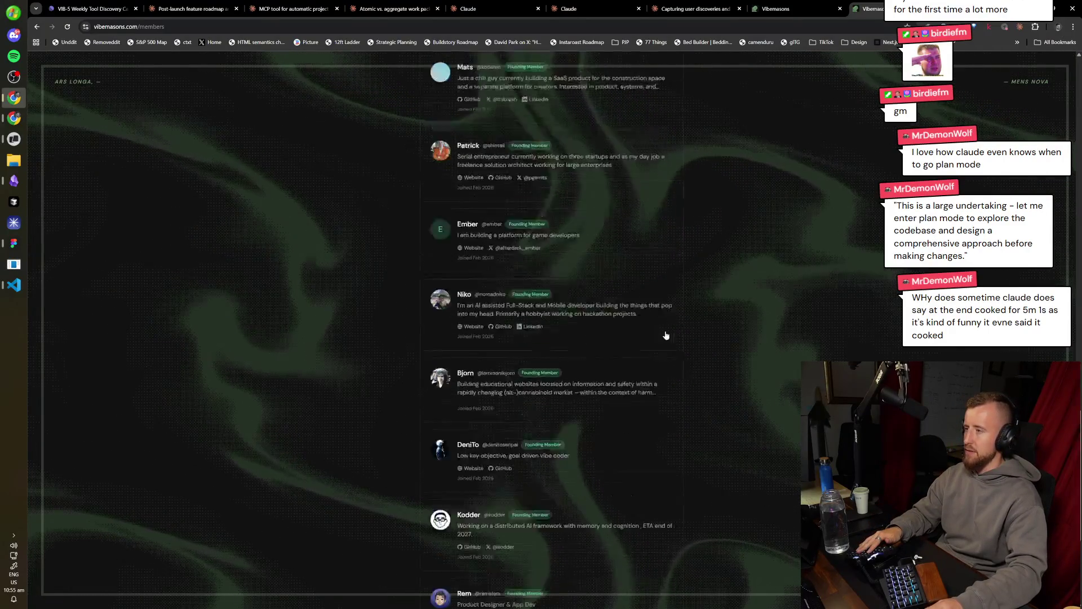
pyautogui.scroll(20, 608, 199)
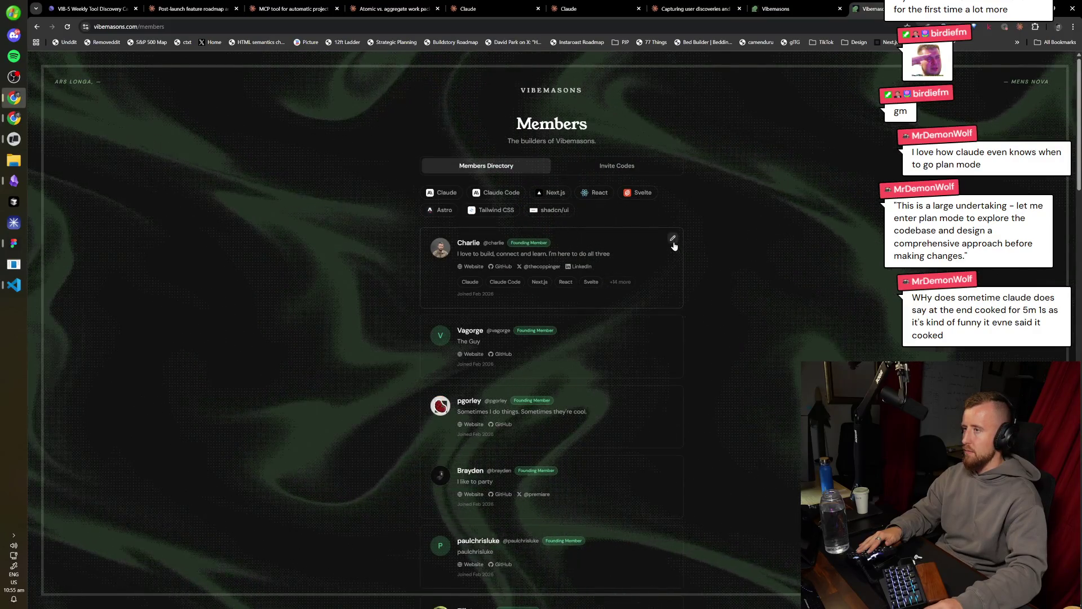
# - Open the first member's Edit Profile form, review it, close it, and reopen it
pyautogui.click(673, 238)
pyautogui.scroll(-4, 603, 366)
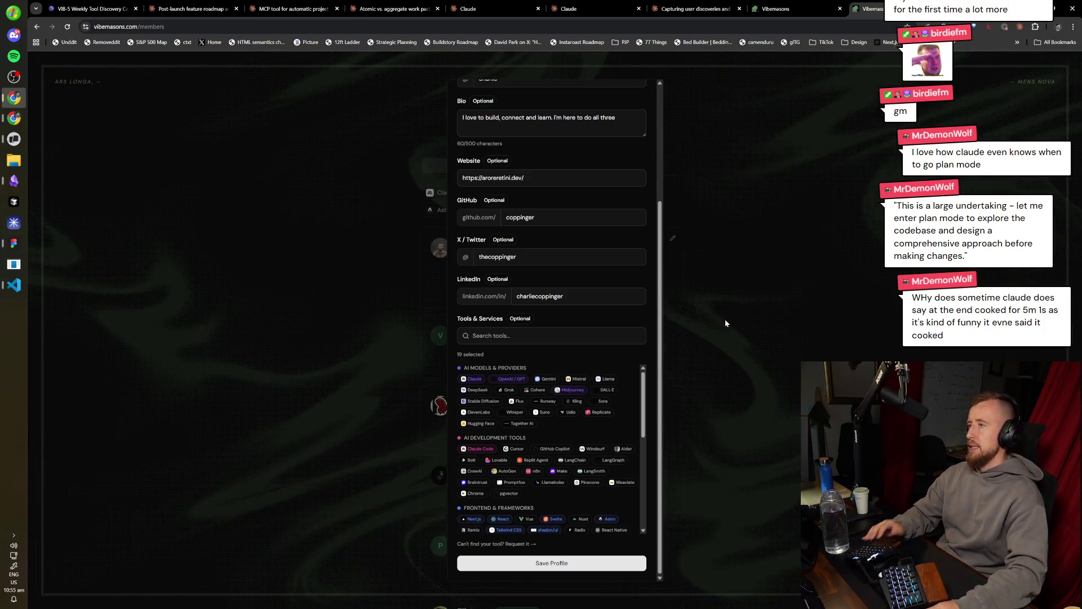
pyautogui.scroll(3, 509, 298)
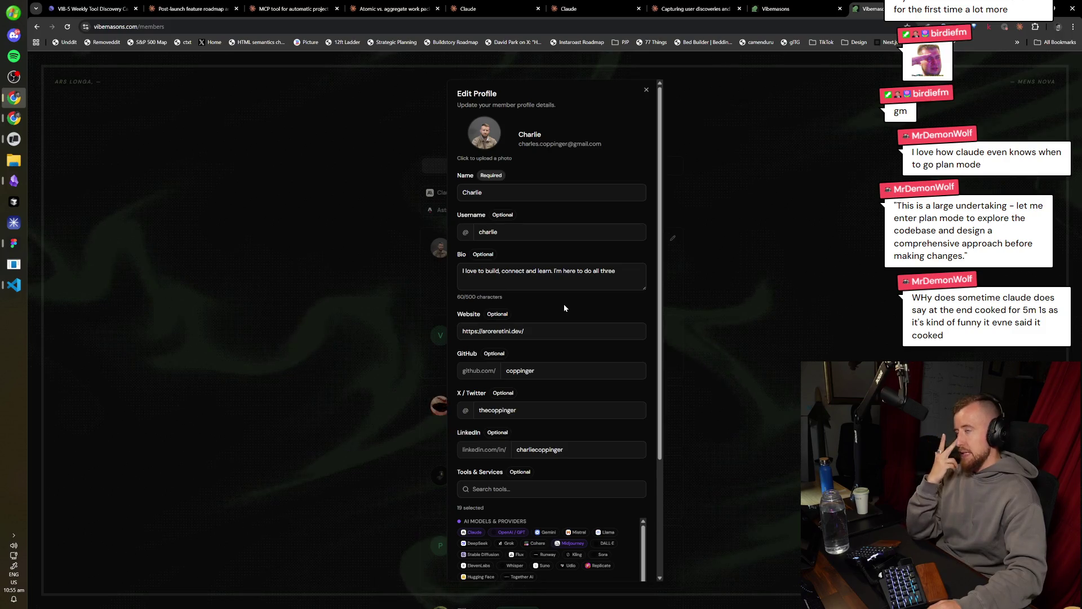
pyautogui.click(723, 214)
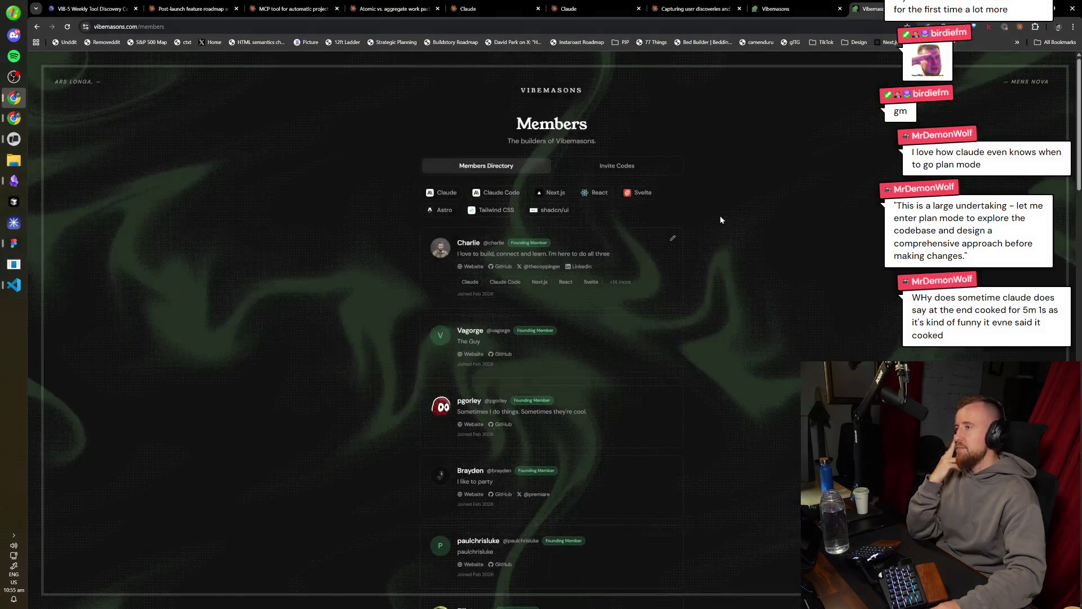
pyautogui.click(672, 237)
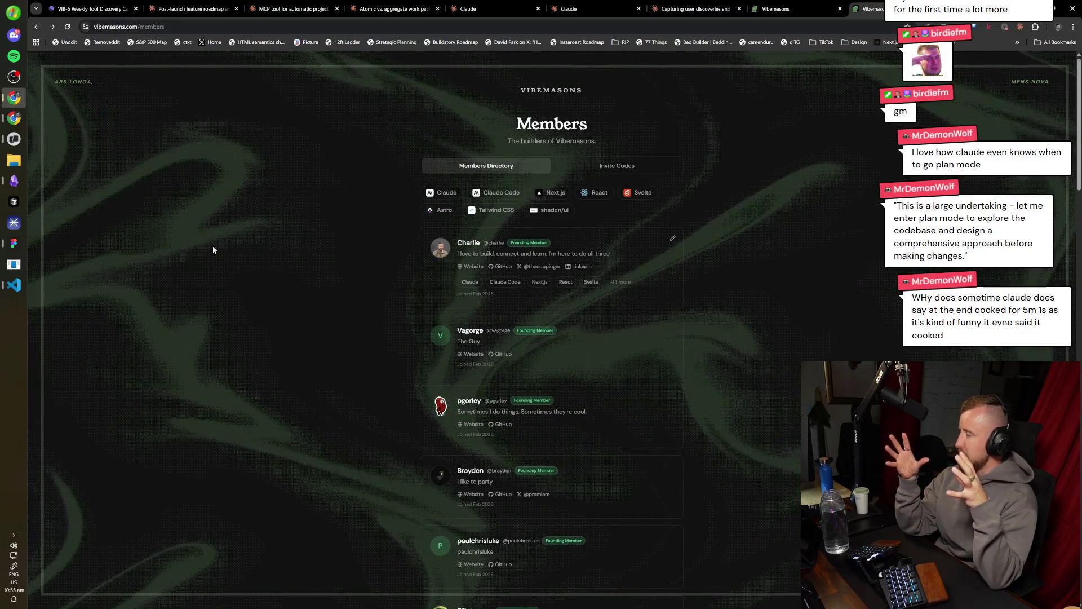
pyautogui.hotkey('ctrl', 't')
# - Load tldraw.com and place a 'Landing page' sticky note on the canvas
pyautogui.write('tldraw.com')
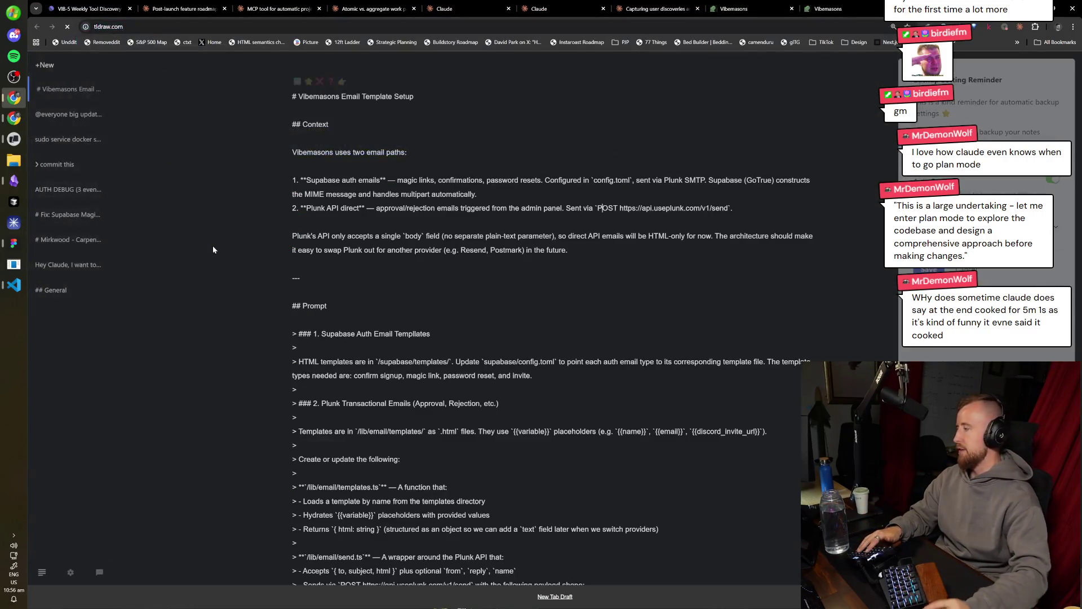
pyautogui.press('Return')
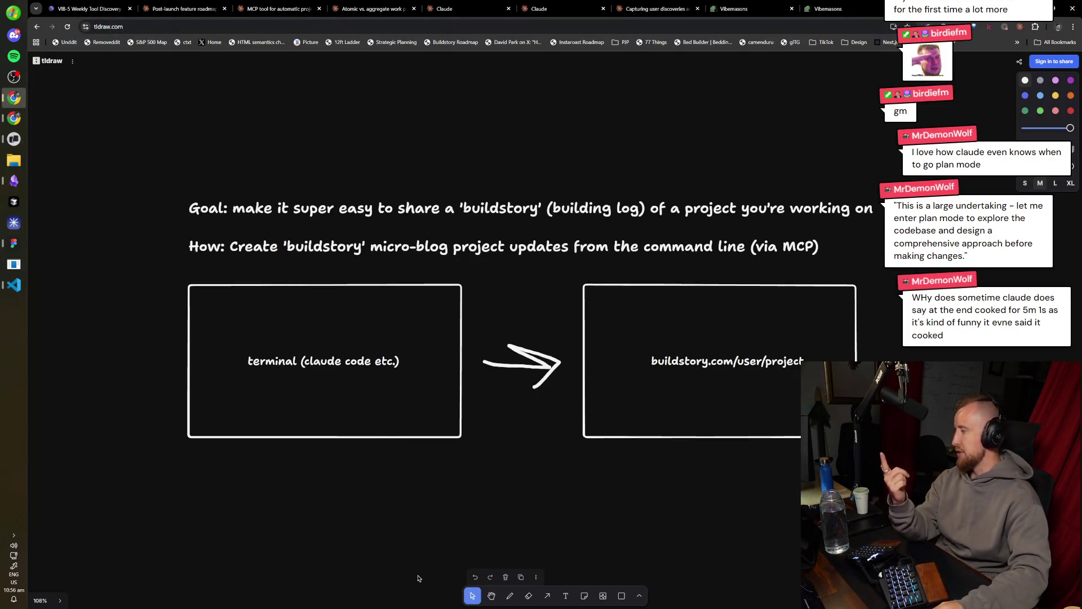
pyautogui.scroll(-5, 423, 478)
pyautogui.scroll(-3, 440, 482)
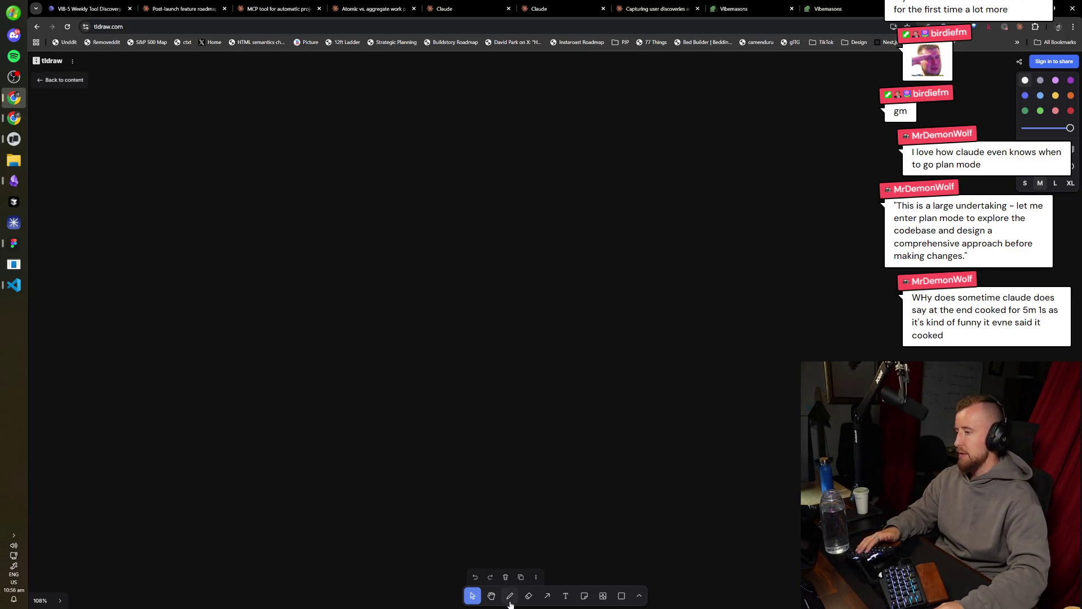
pyautogui.click(348, 296)
pyautogui.write('Landi')
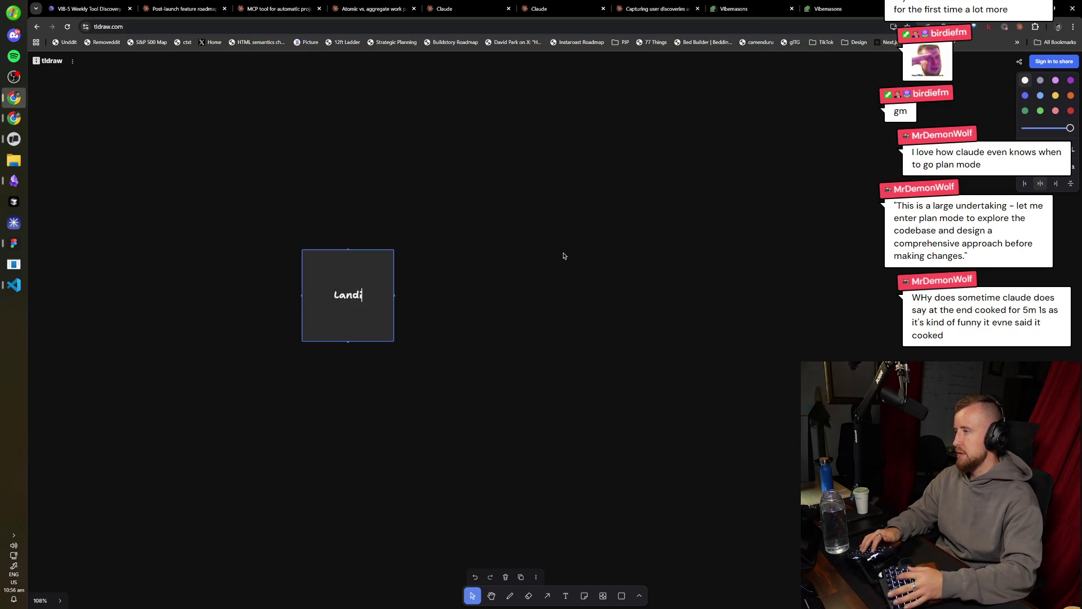
pyautogui.write('e')
pyautogui.click(559, 255)
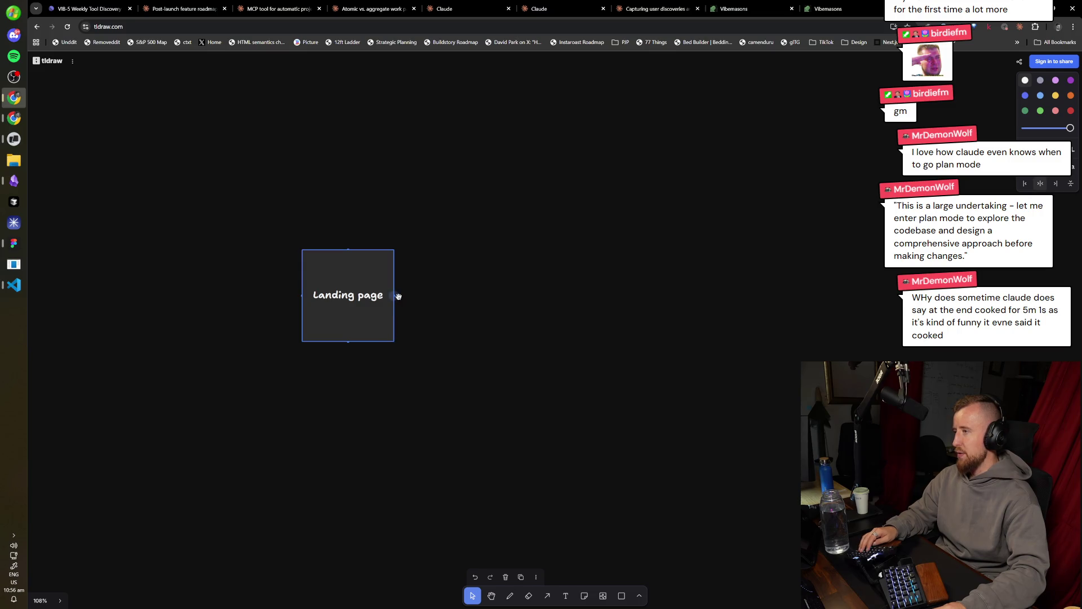
pyautogui.moveTo(391, 317); pyautogui.dragTo(395, 342)
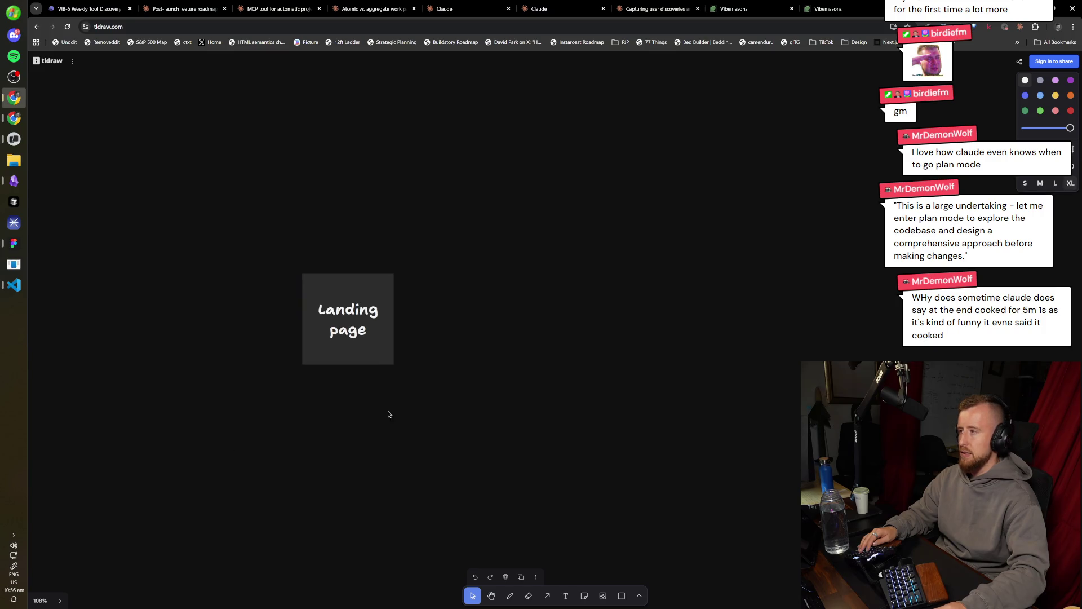
pyautogui.moveTo(369, 356); pyautogui.dragTo(321, 333)
pyautogui.click(354, 309)
pyautogui.hotkey('ctrl', 'z')
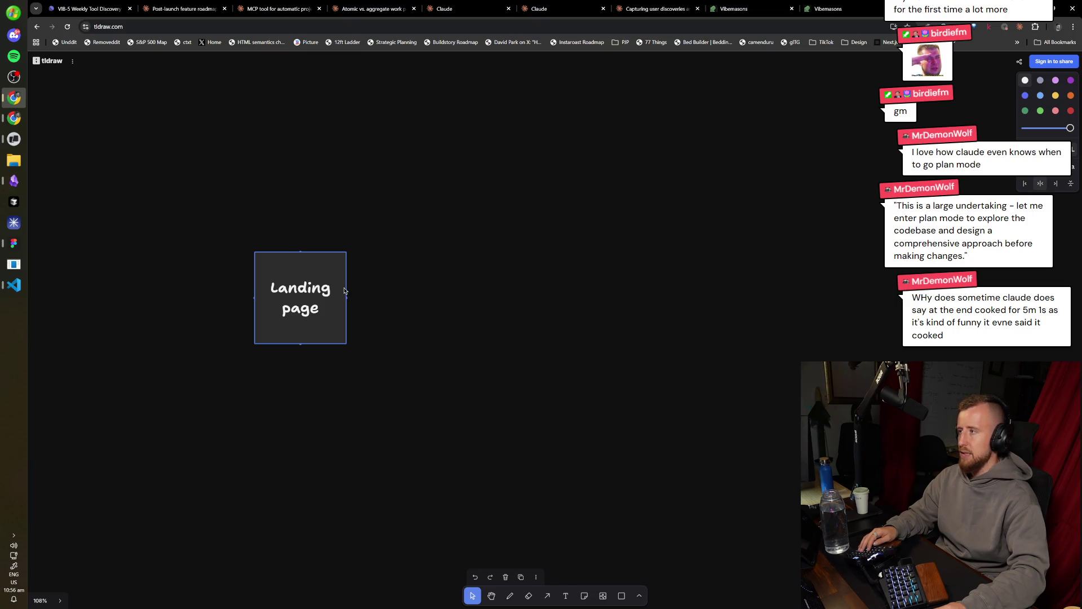
pyautogui.rightClick(325, 289)
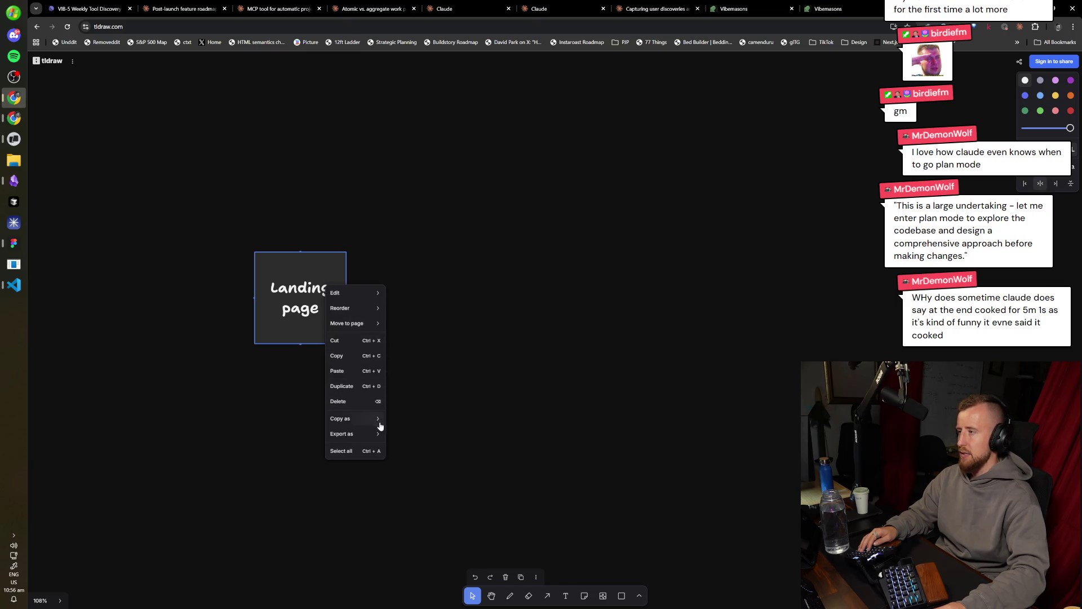
pyautogui.click(602, 466)
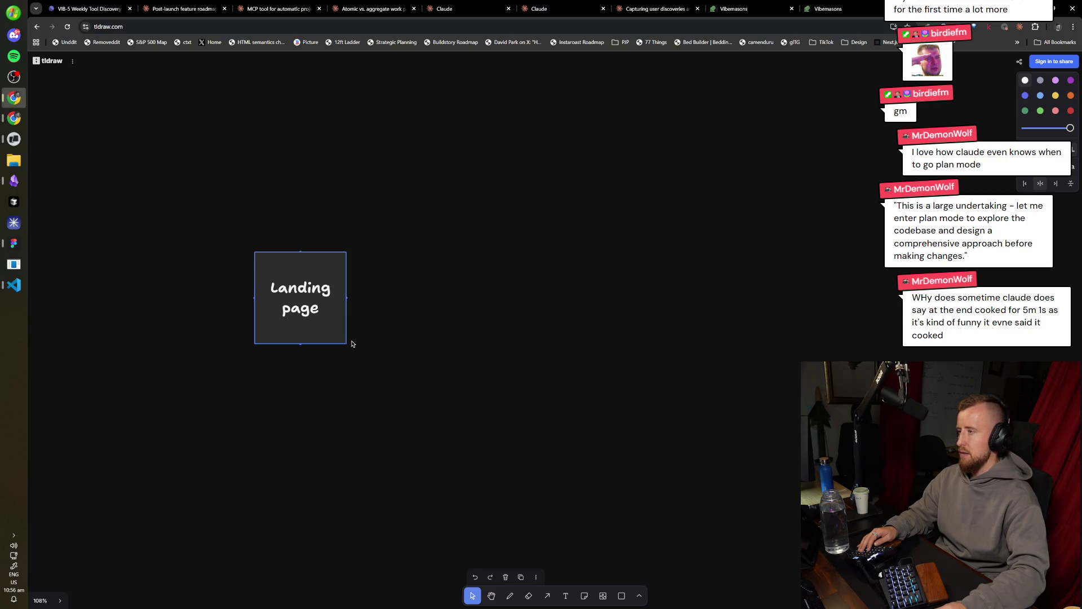
# - Add 'Application form' and 'Web app' sticky notes beside it and even out their spacing
pyautogui.hotkey('ctrl', 'd')
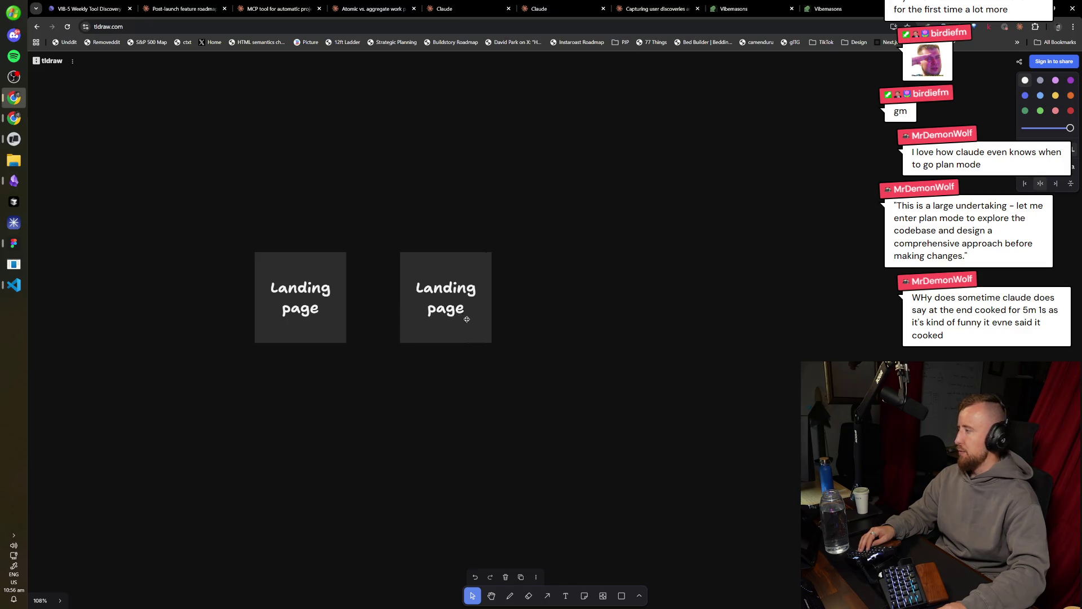
pyautogui.press('Return')
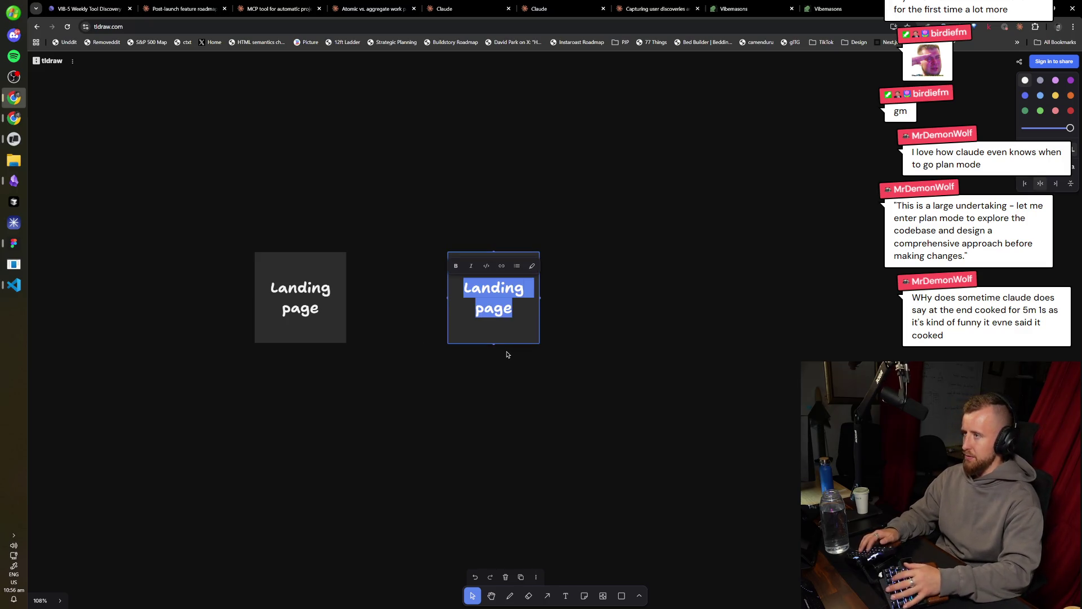
pyautogui.write('Application')
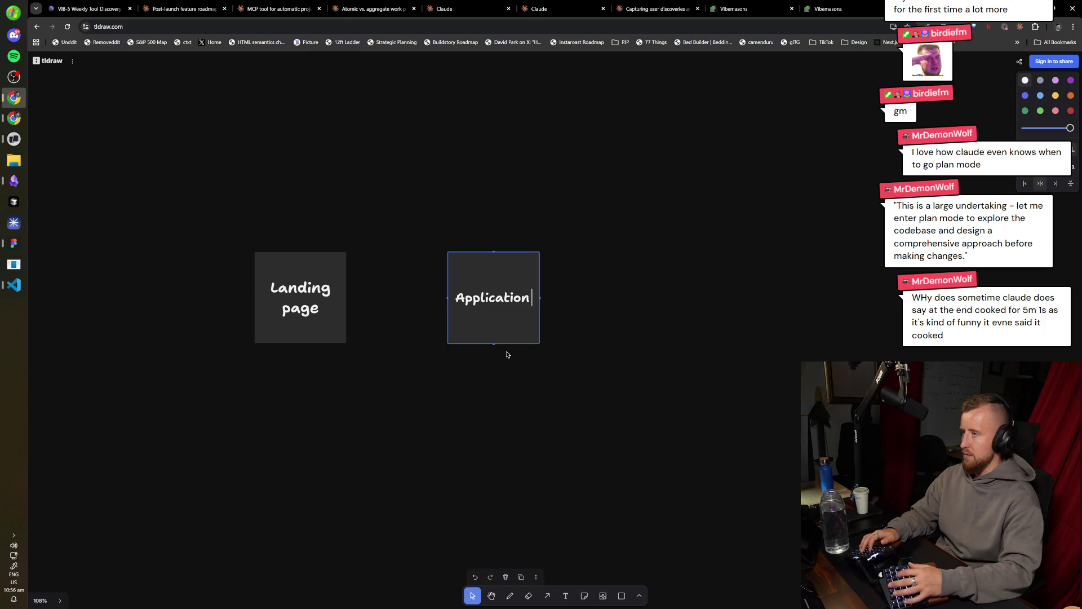
pyautogui.press('BackSpace')
pyautogui.click(546, 454)
pyautogui.moveTo(531, 303)
pyautogui.mouseDown()
pyautogui.moveTo(488, 303)
pyautogui.moveTo(537, 299)
pyautogui.mouseUp()
pyautogui.press('Return')
pyautogui.write('Web app')
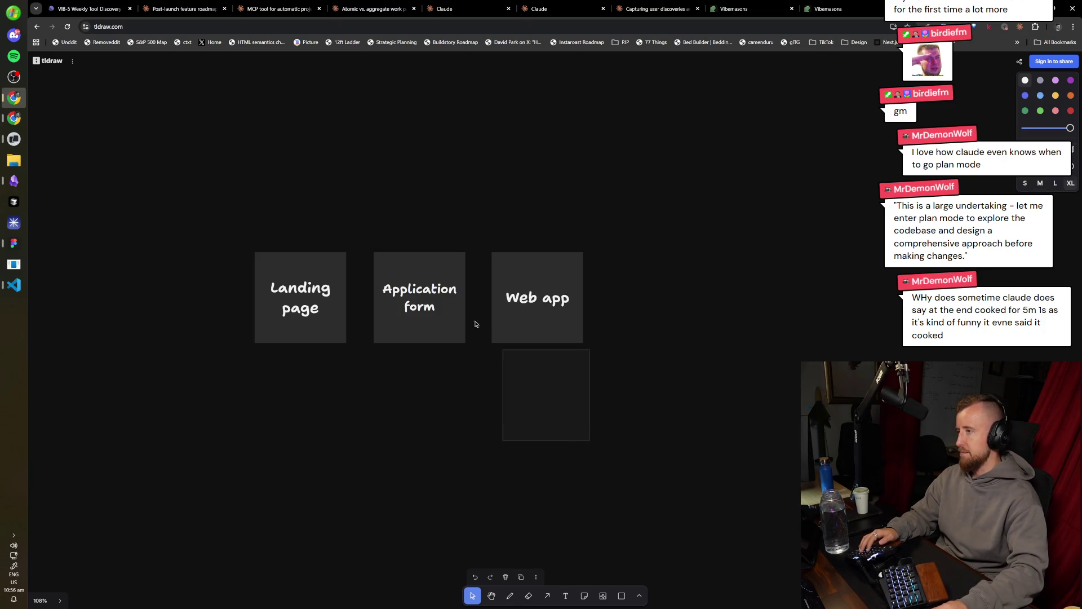
pyautogui.moveTo(447, 293); pyautogui.dragTo(472, 293)
pyautogui.moveTo(595, 300); pyautogui.dragTo(626, 300)
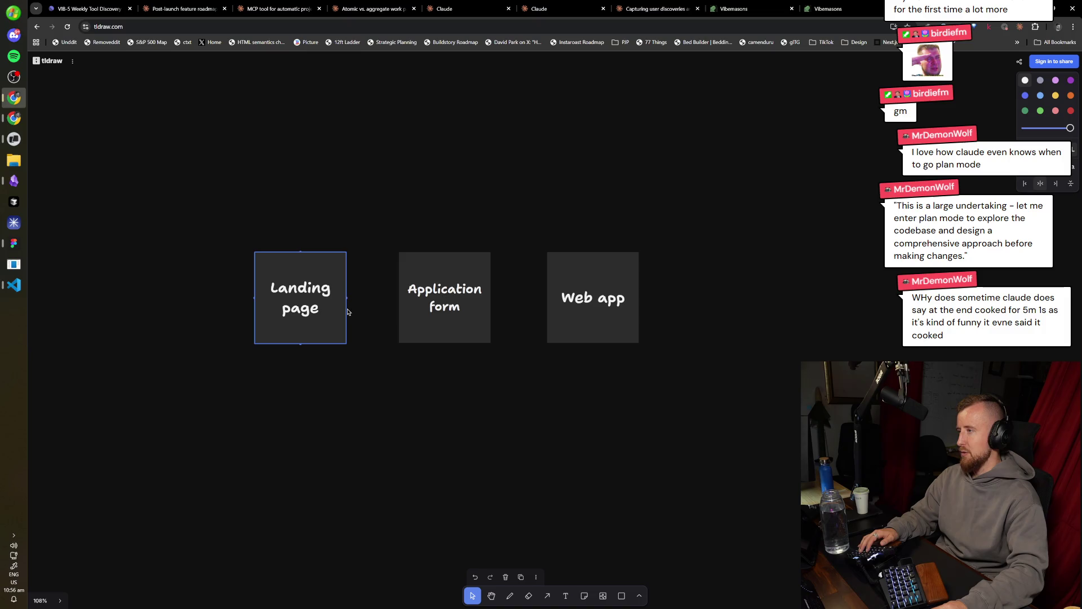
pyautogui.moveTo(345, 295); pyautogui.dragTo(396, 295)
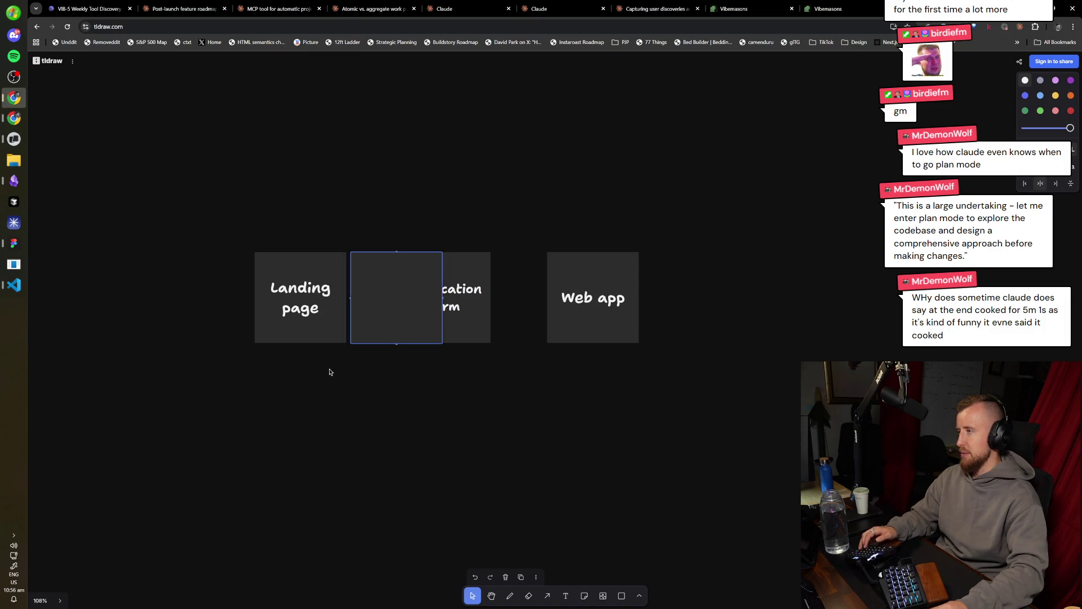
pyautogui.press('Delete')
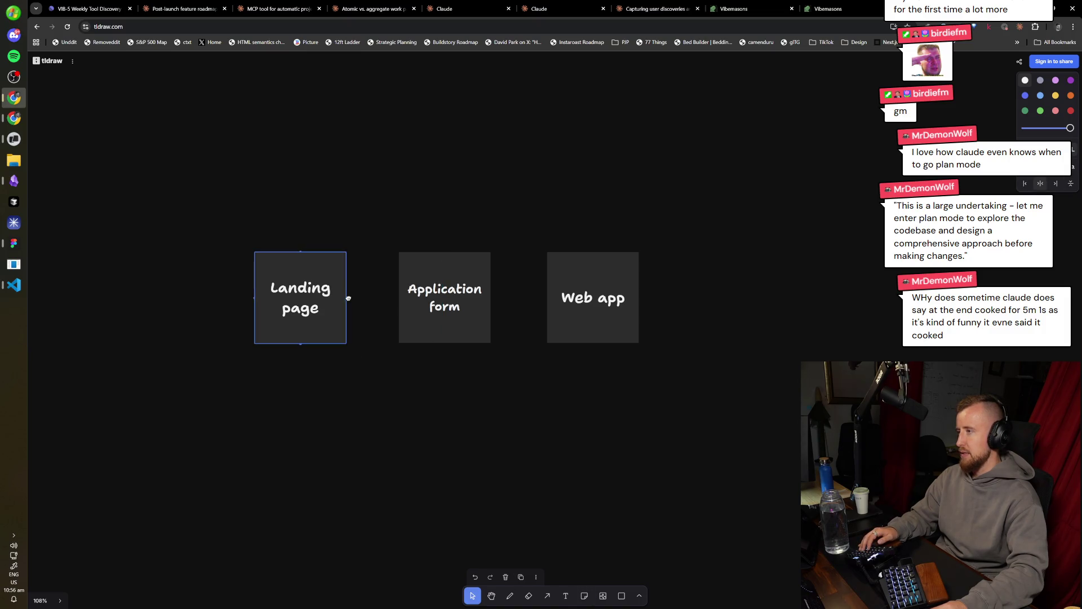
# - Add '>' connectors between the three notes to complete the flow
pyautogui.press('n')
pyautogui.click(361, 298)
pyautogui.click(344, 435)
pyautogui.click(337, 295)
pyautogui.click(350, 299)
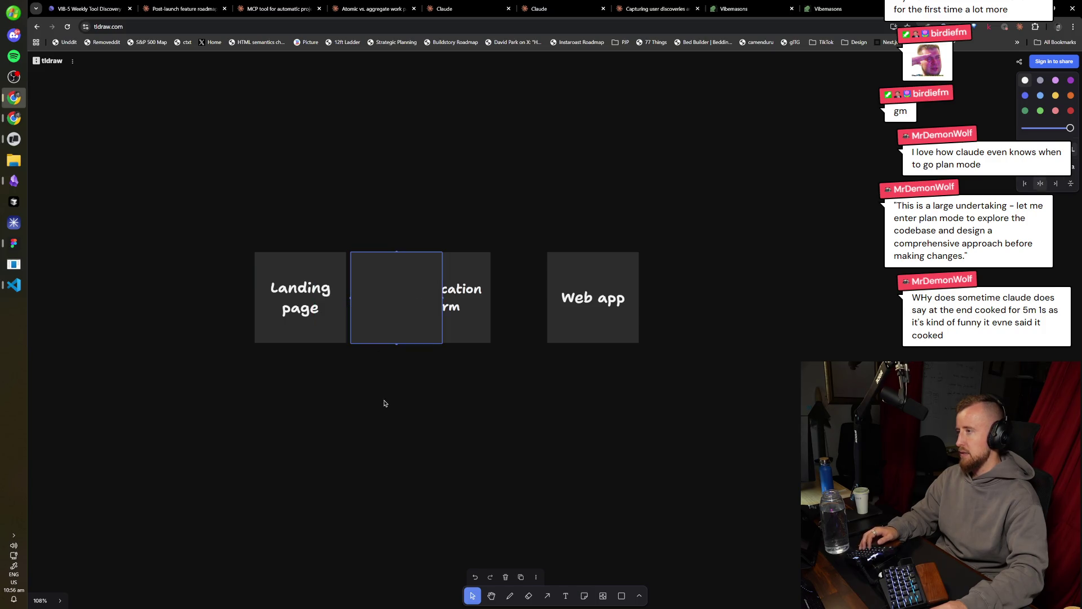
pyautogui.click(457, 493)
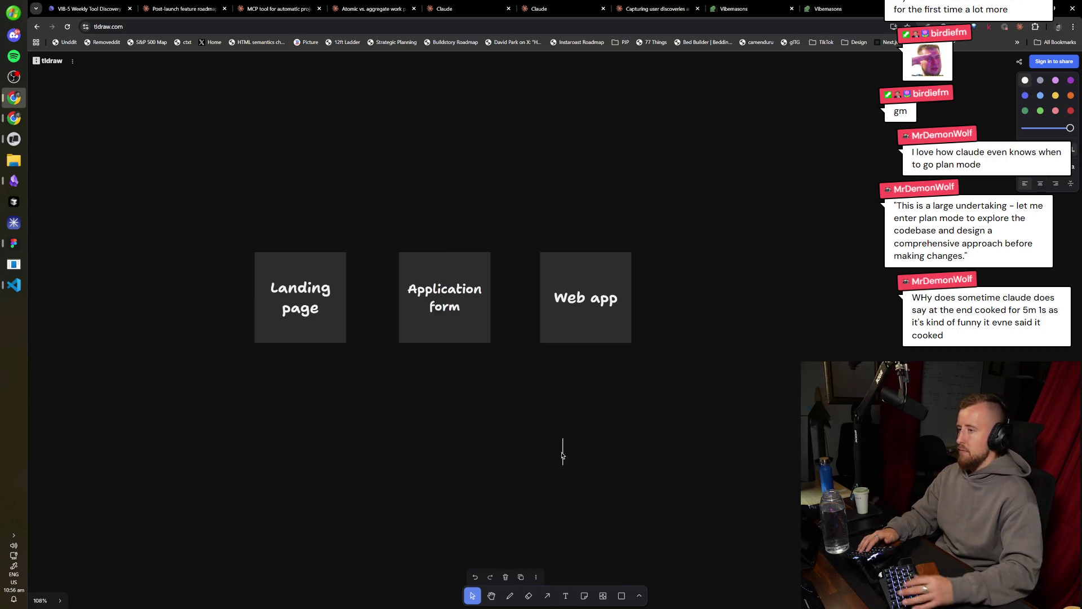
pyautogui.write('>')
pyautogui.click(613, 435)
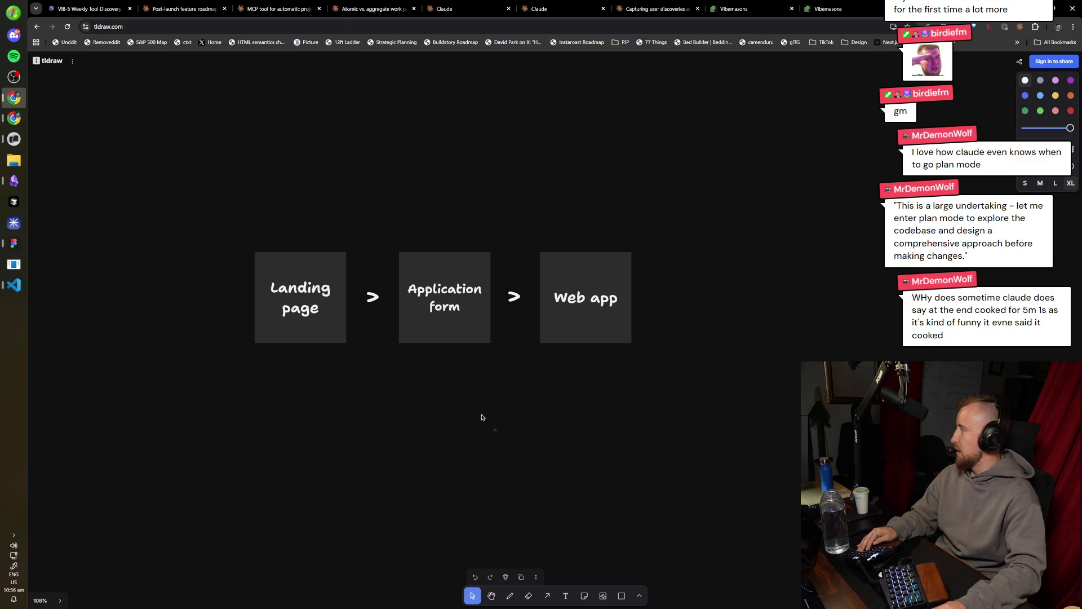
pyautogui.hotkey('ctrl', 'shift', 'Tab')
pyautogui.hotkey('ctrl', 'shift', 'Tab')
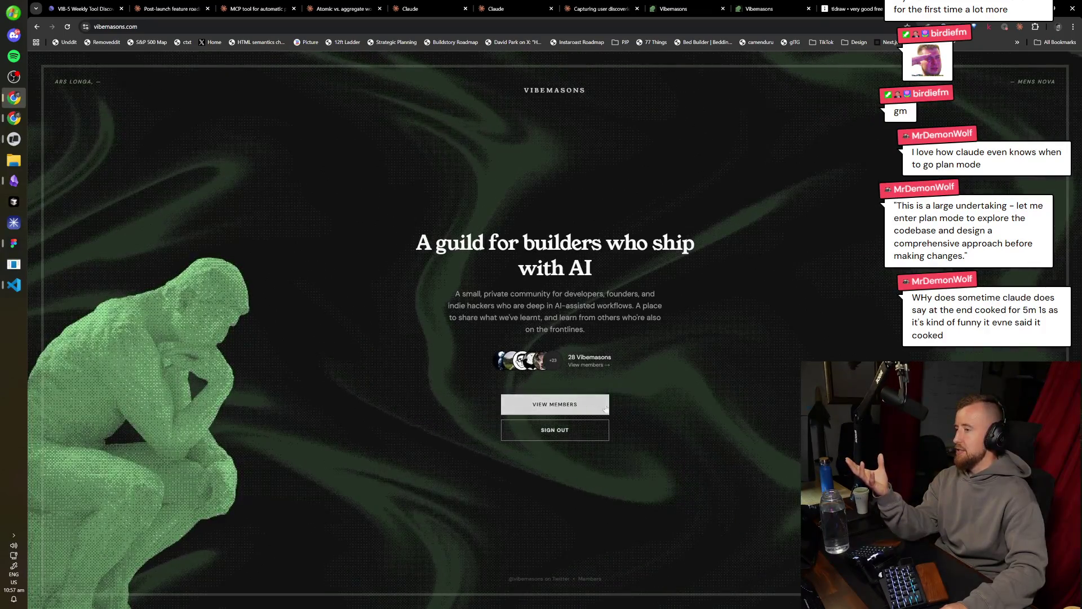
# - Preview the logged-out Apply to Join form in Incognito, then open View Members on the live site
pyautogui.hotkey('ctrl', 'l')
pyautogui.hotkey('ctrl', 'c')
pyautogui.hotkey('ctrl', 'shift', 'n')
pyautogui.hotkey('ctrl', 'v')
pyautogui.press('Return')
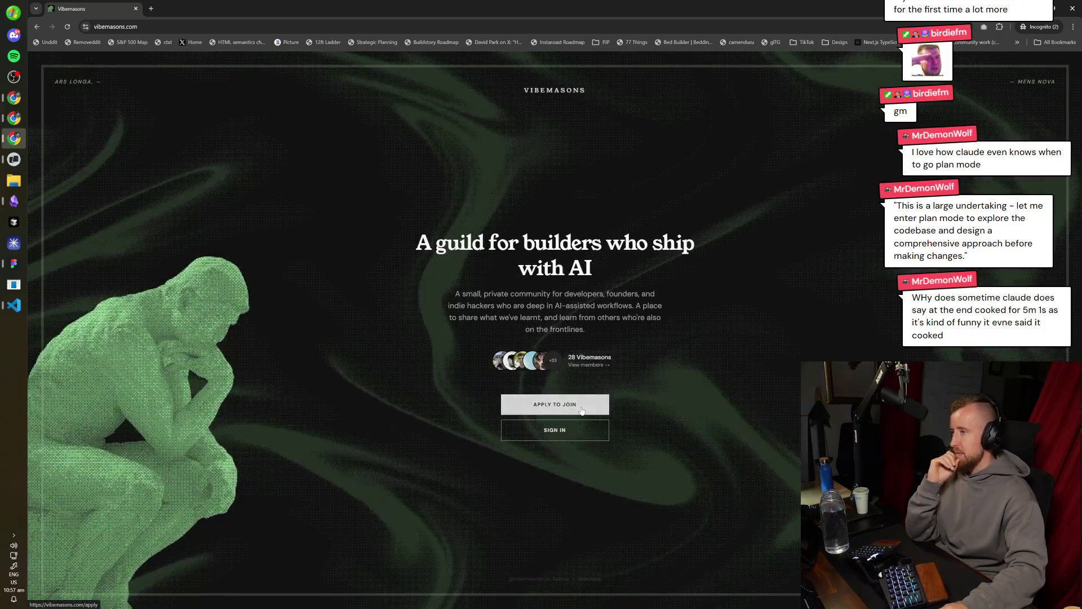
pyautogui.click(582, 410)
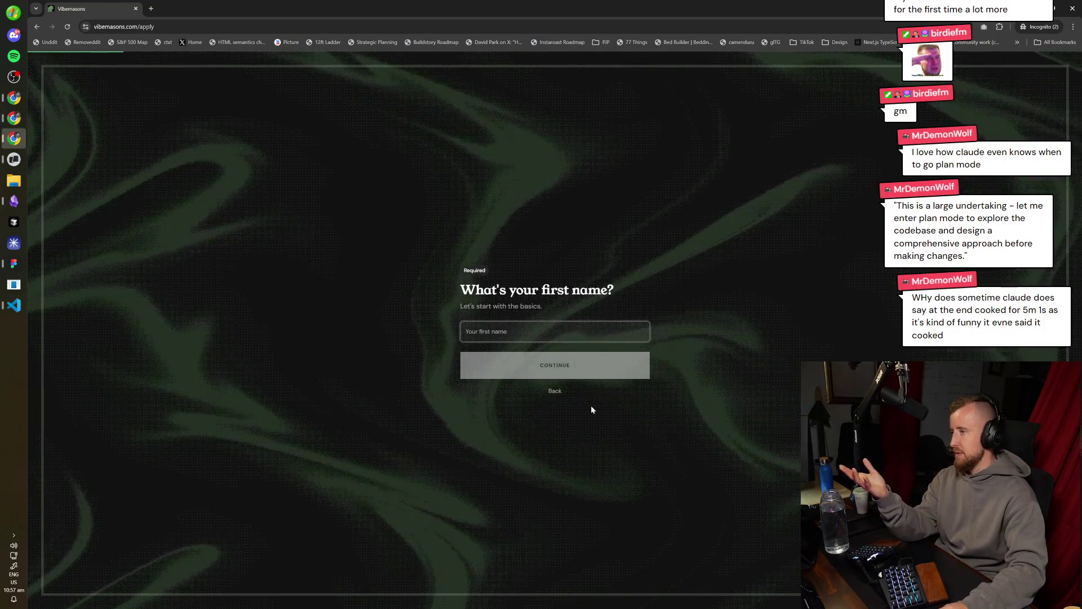
pyautogui.hotkey('ctrl', 'shift', 'w')
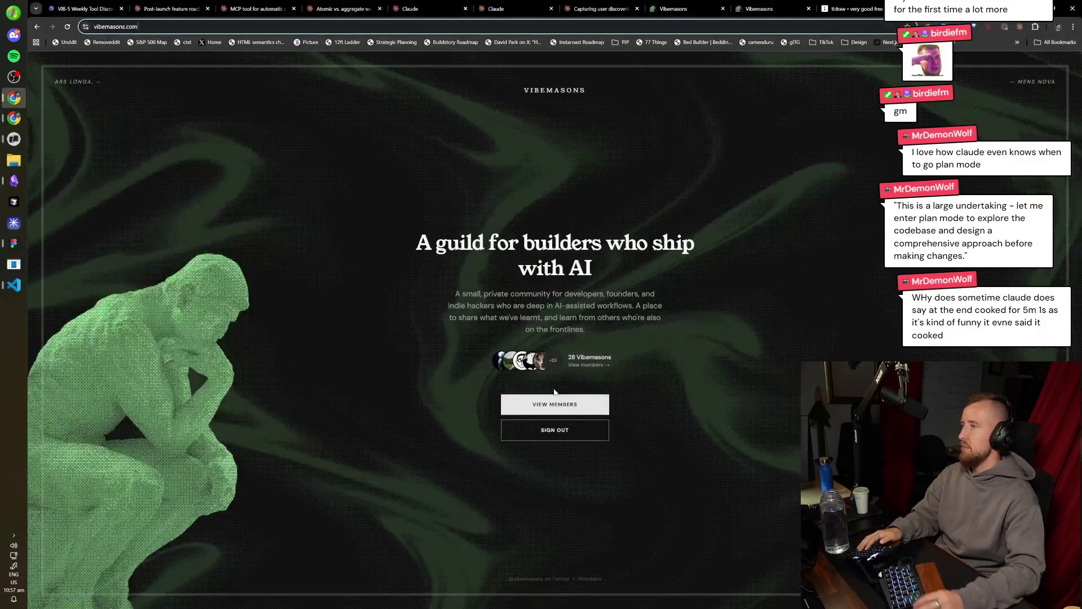
pyautogui.click(589, 579)
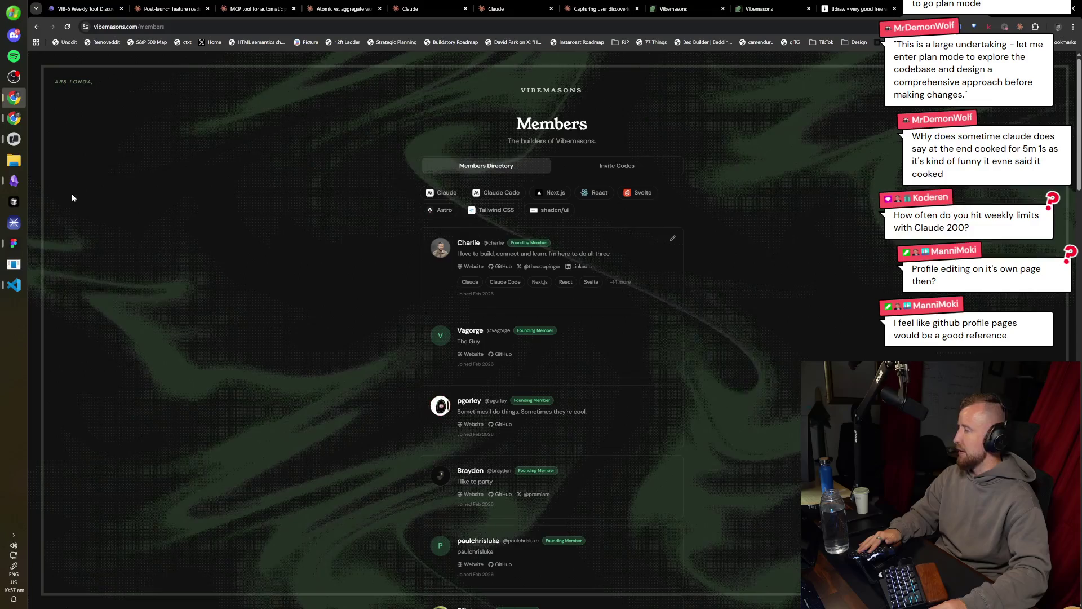
pyautogui.click(14, 138)
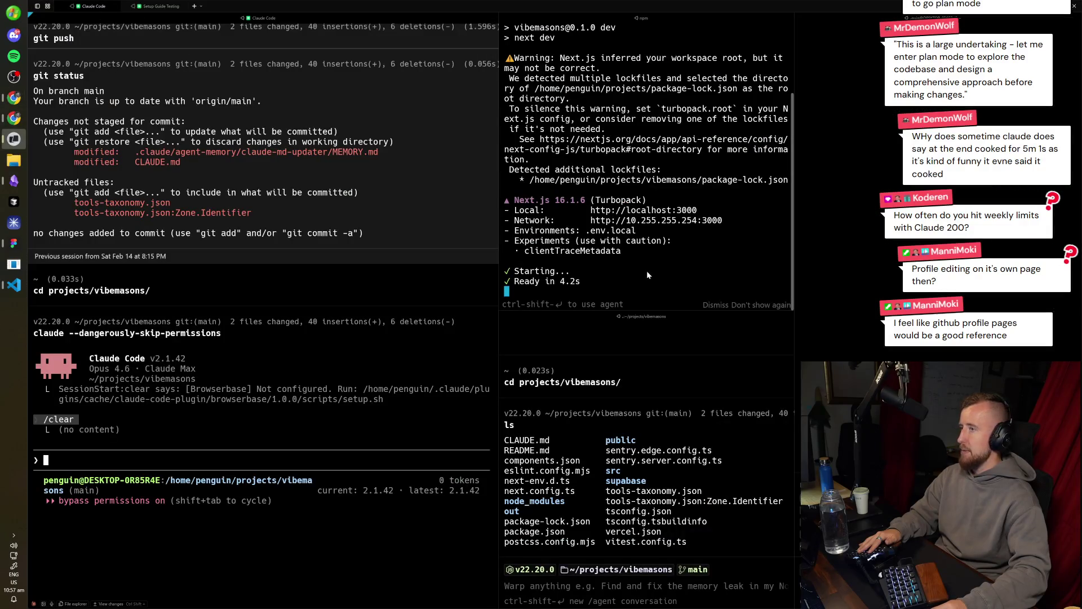
# - Open localhost:3000/admin locally and request a sign-in link with the user's e-mail address
pyautogui.keyDown('ctrl'); pyautogui.click(654, 210); pyautogui.keyUp('ctrl')
pyautogui.hotkey('ctrl', 'l')
pyautogui.write('localhost:3000/admin')
pyautogui.press('Return')
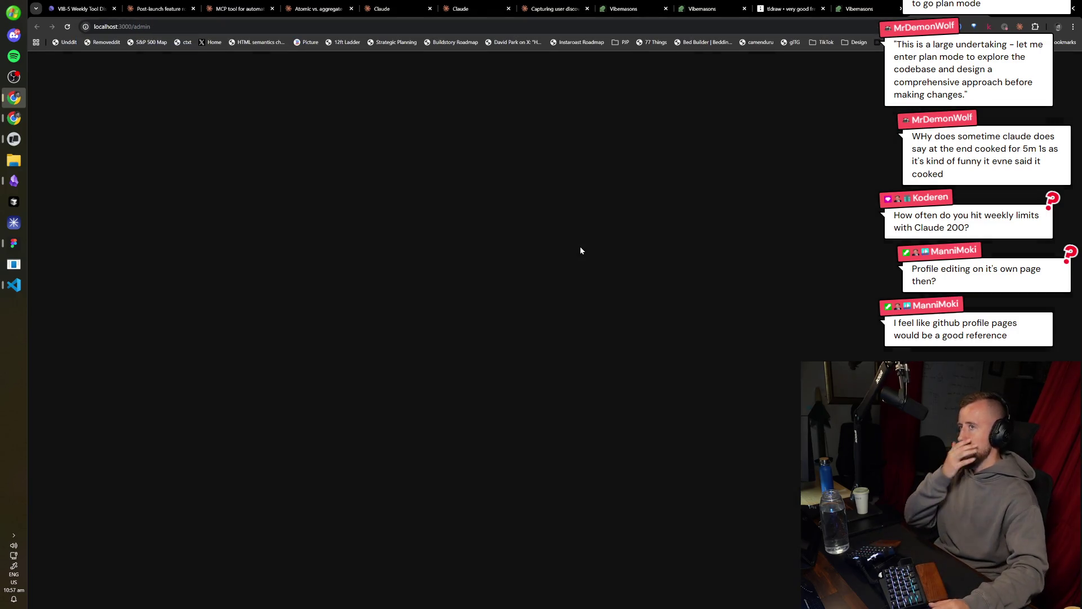
pyautogui.press('Return')
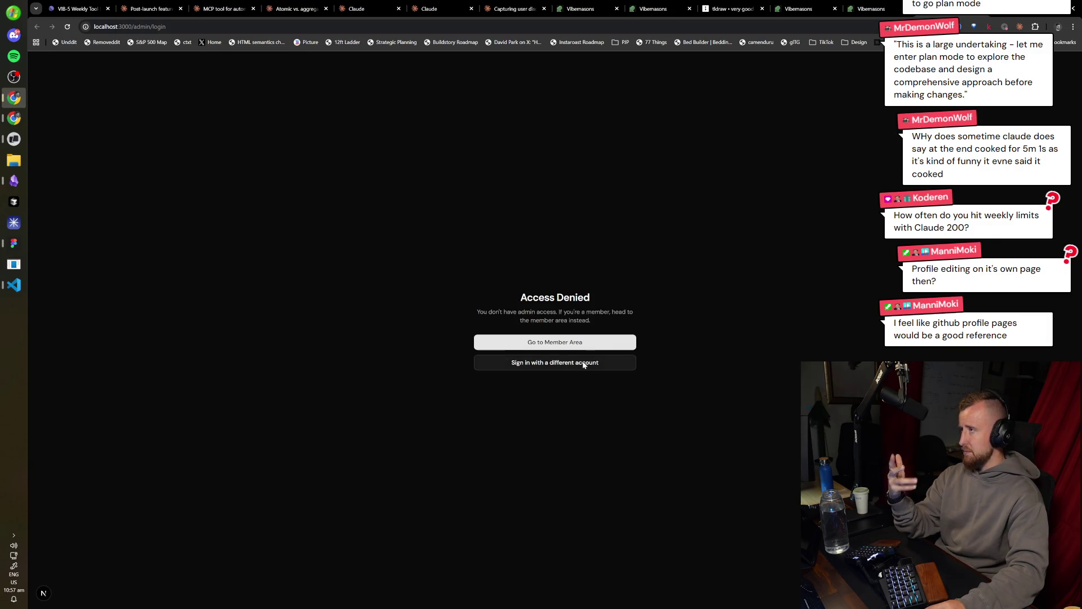
# - Browse the local member area, home page and sign-in page, ending on the local members page
pyautogui.click(574, 342)
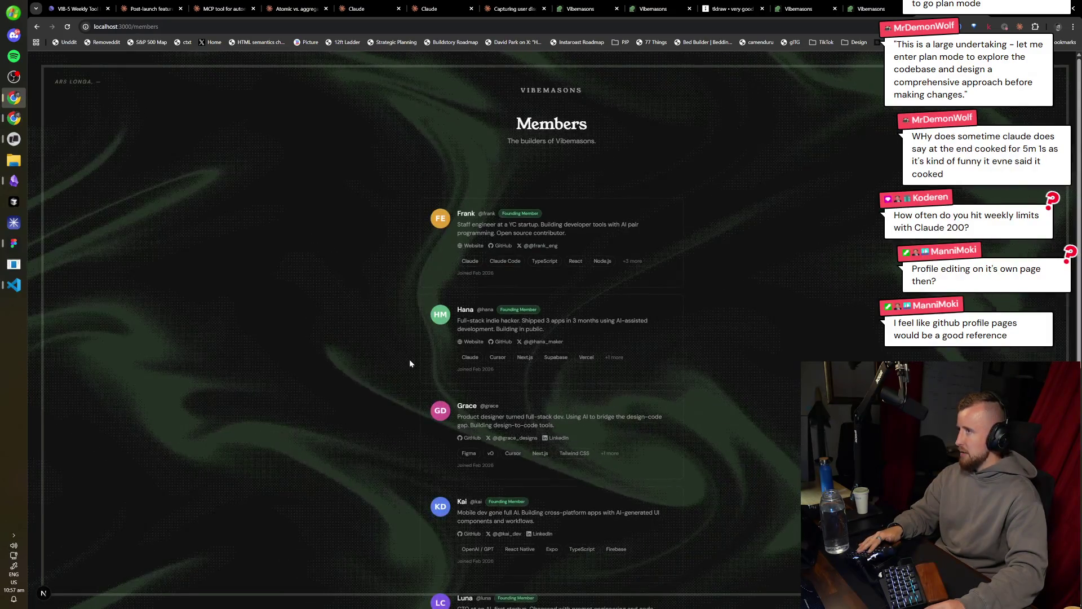
pyautogui.scroll(-5, 638, 354)
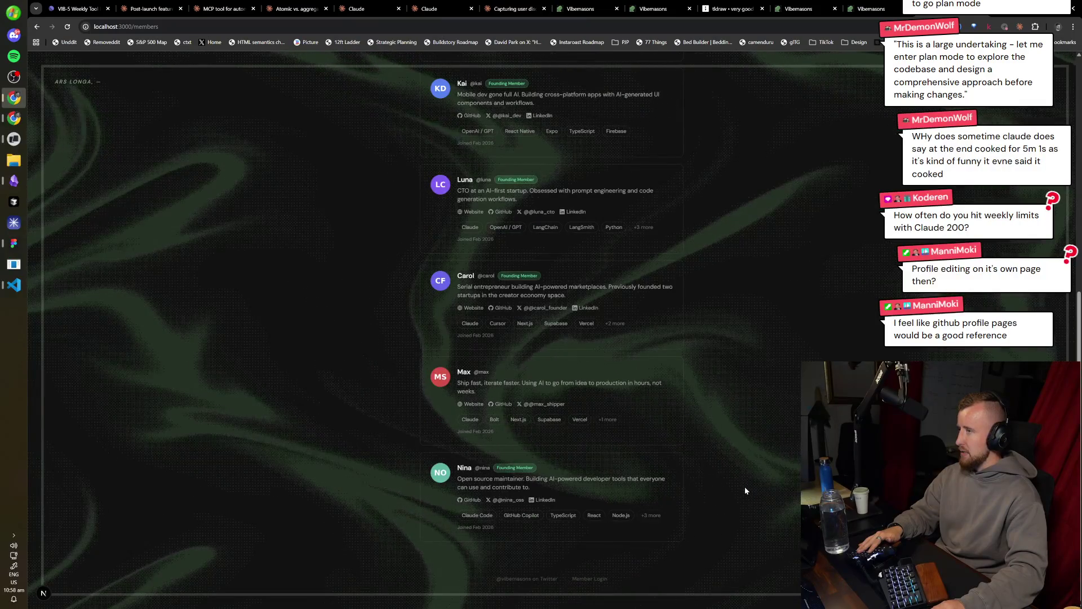
pyautogui.scroll(5, 729, 351)
pyautogui.scroll(2, 730, 351)
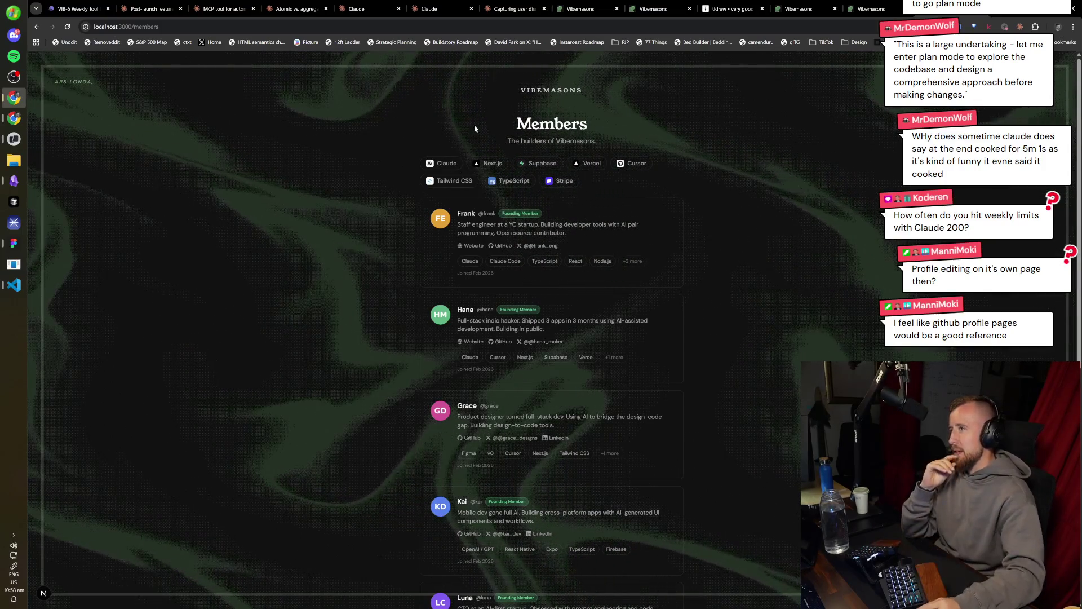
pyautogui.click(534, 92)
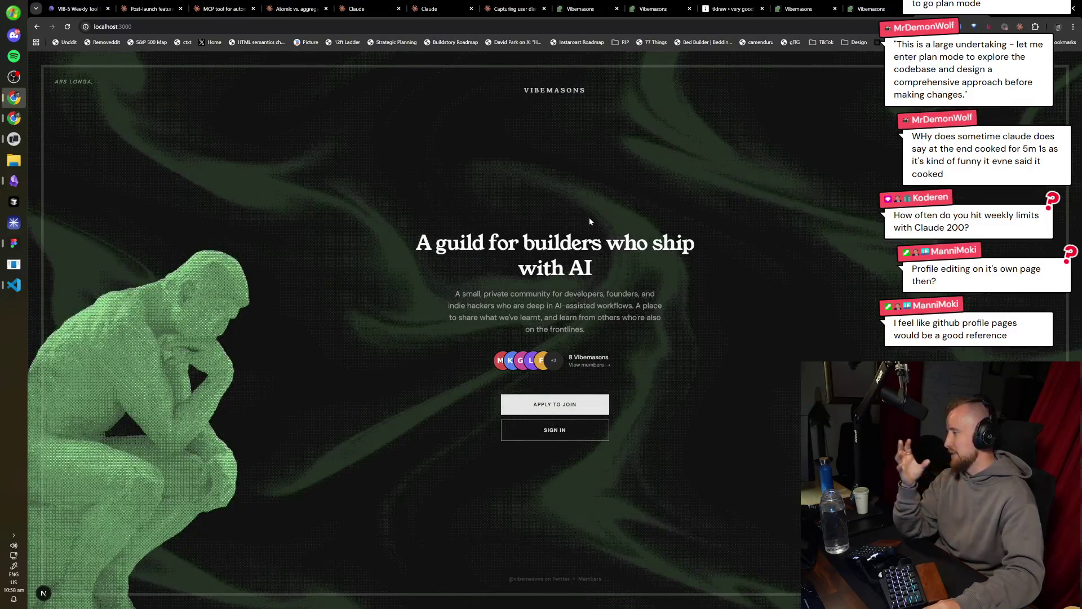
pyautogui.click(587, 439)
pyautogui.hotkey('alt', 'Left')
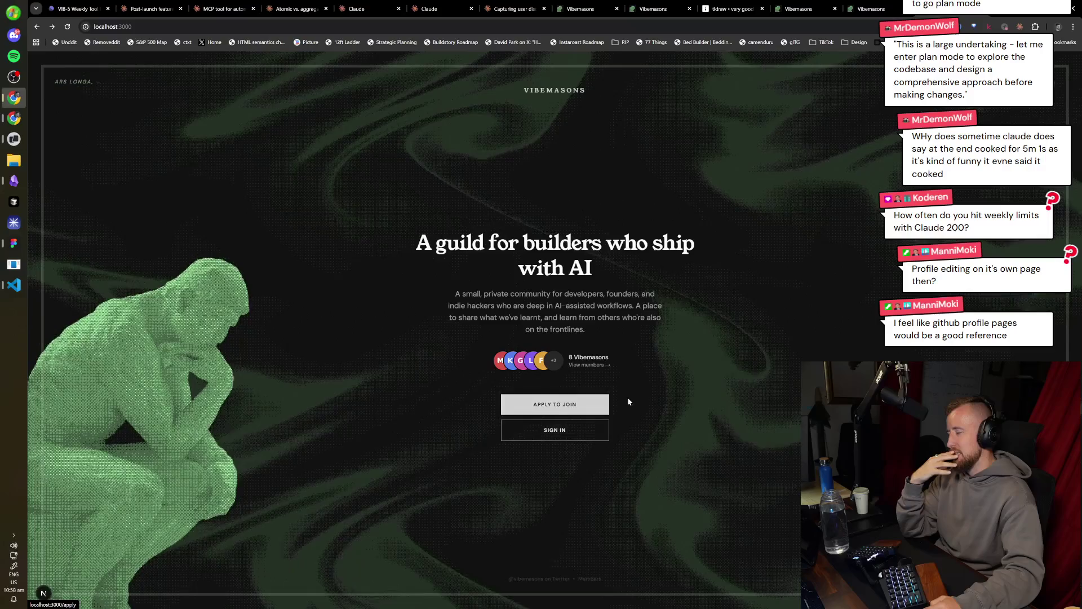
pyautogui.click(612, 404)
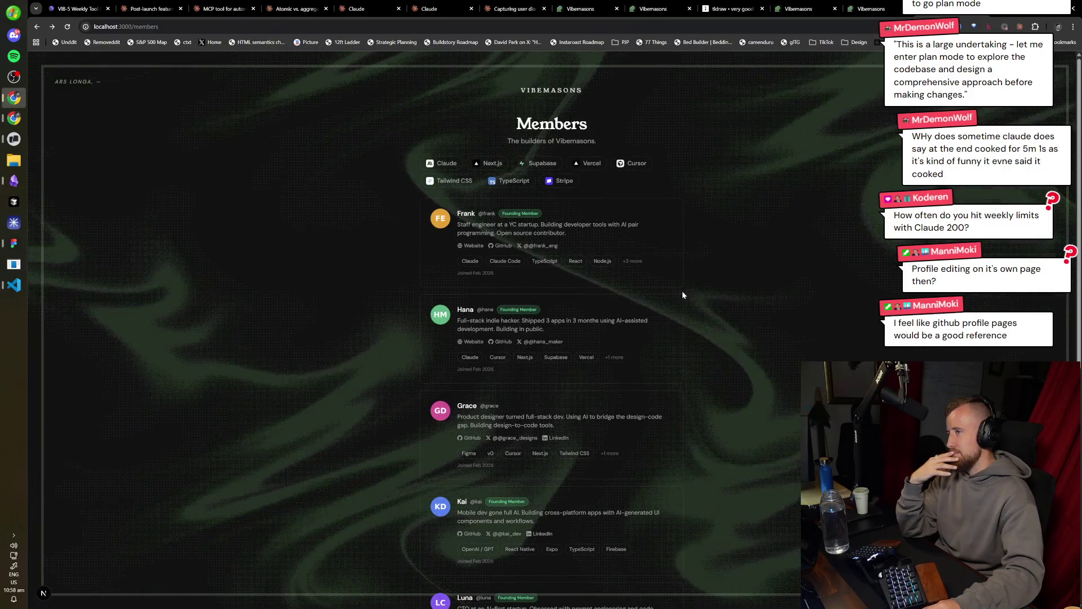
# - On the live members tab, open and dismiss the Edit Profile form on your own card
pyautogui.hotkey('ctrl', 'shift', 'Tab')
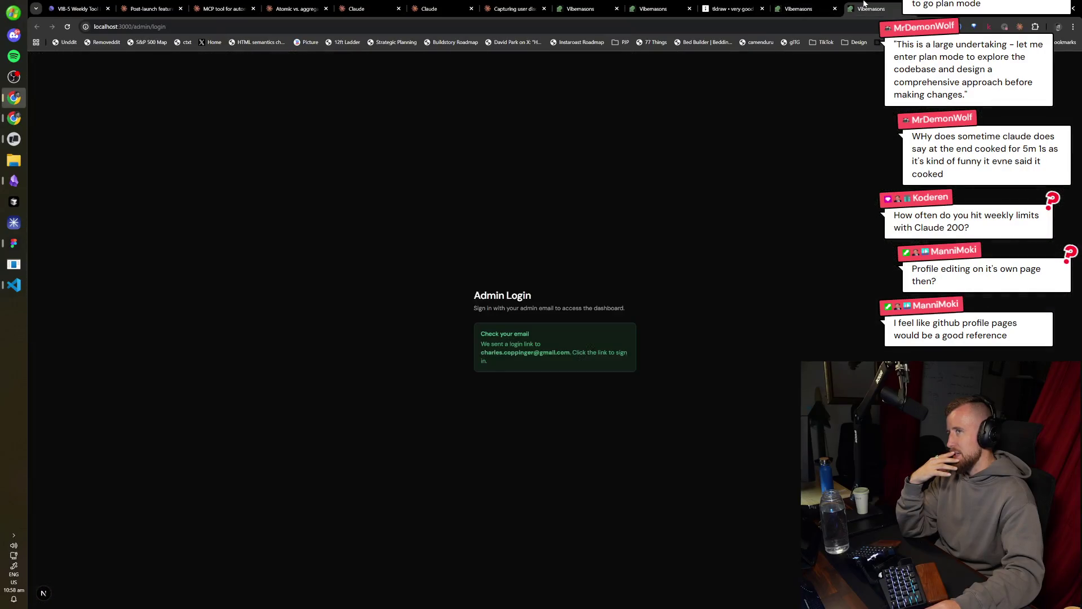
pyautogui.click(672, 238)
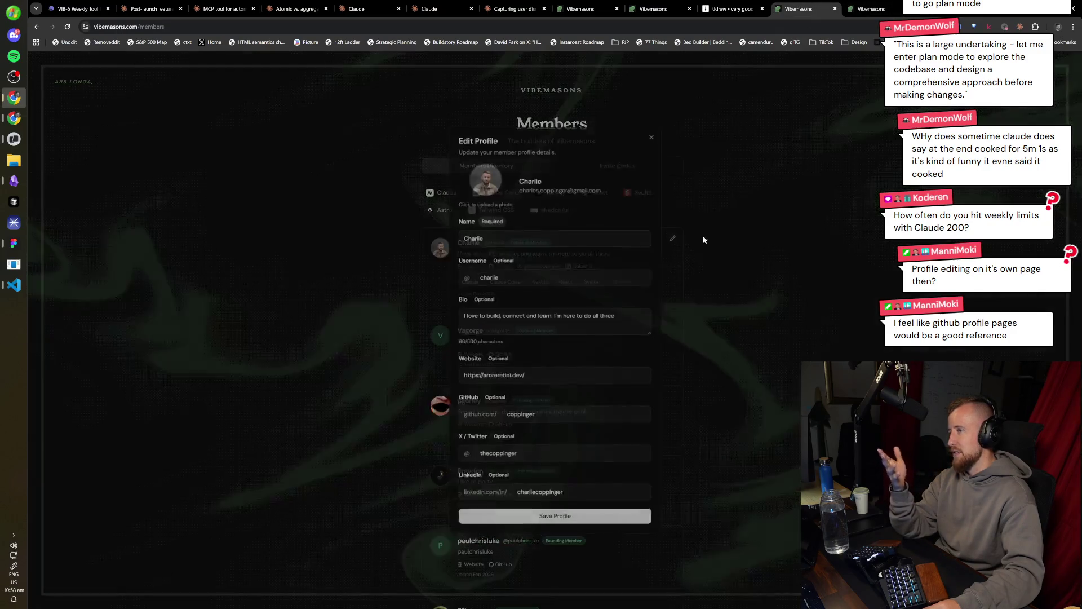
pyautogui.click(680, 236)
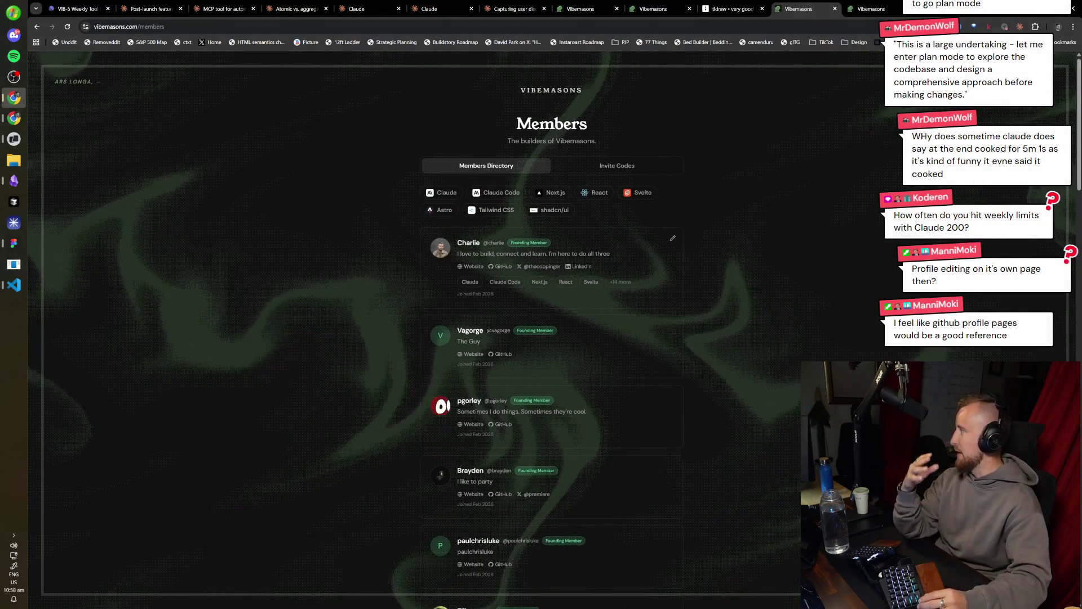
pyautogui.hotkey('ctrl', 't')
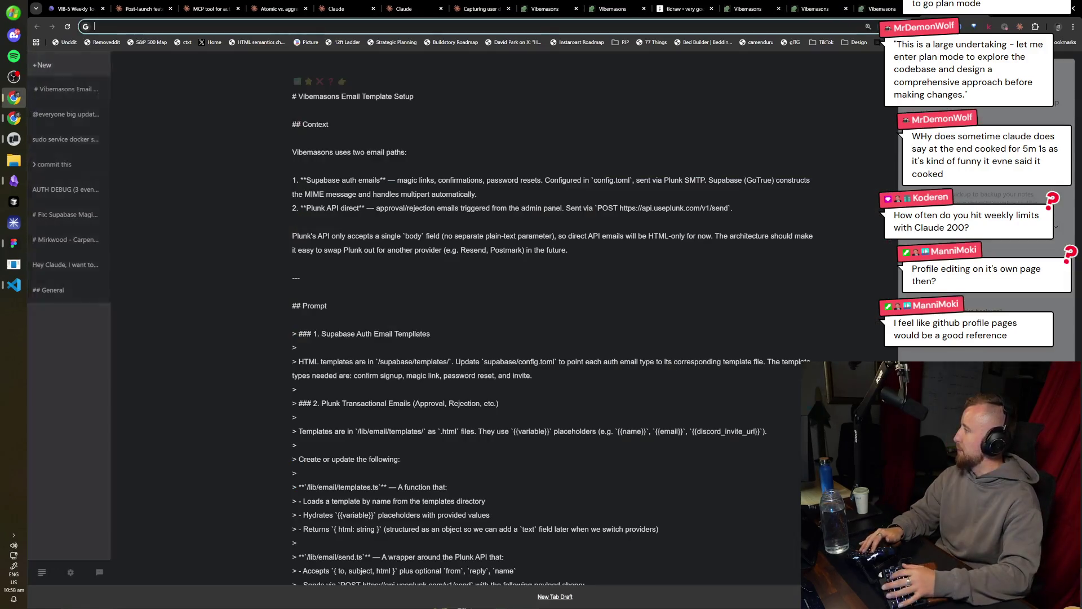
# - Load the user's GitHub profile, then open mobbin.com in a new tab and go to Log in
pyautogui.write('github.com/coppinger')
pyautogui.press('Return')
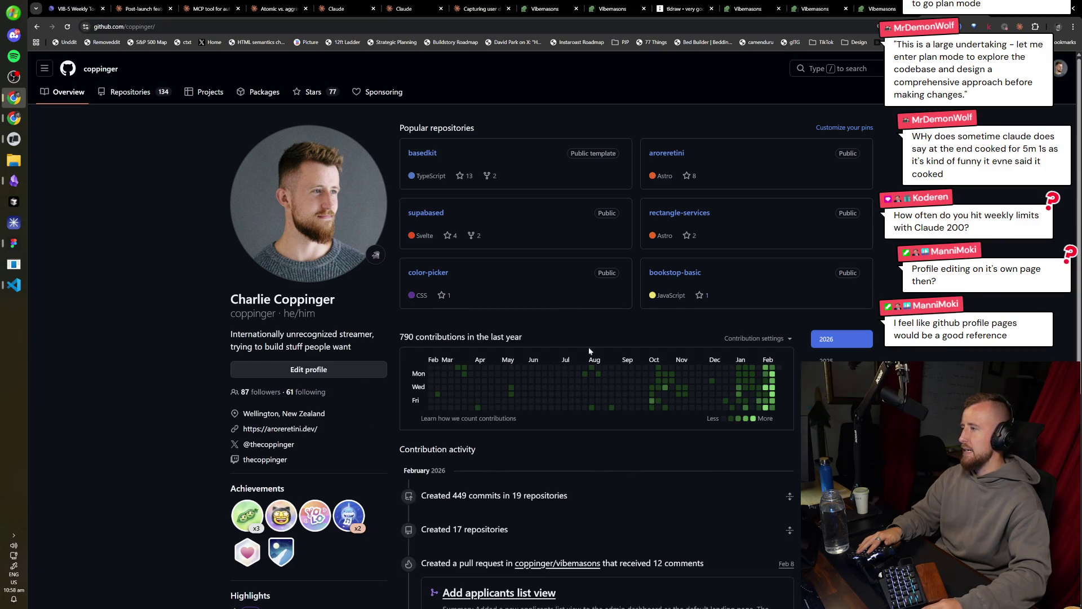
pyautogui.hotkey('ctrl', 't')
pyautogui.write('mobbin.com')
pyautogui.press('Return')
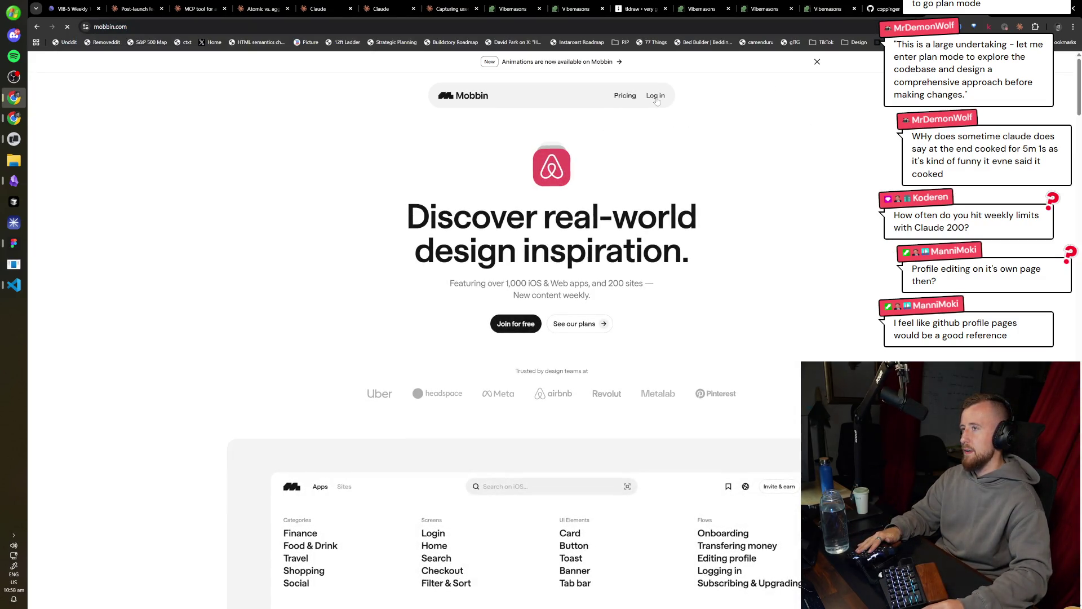
pyautogui.click(659, 100)
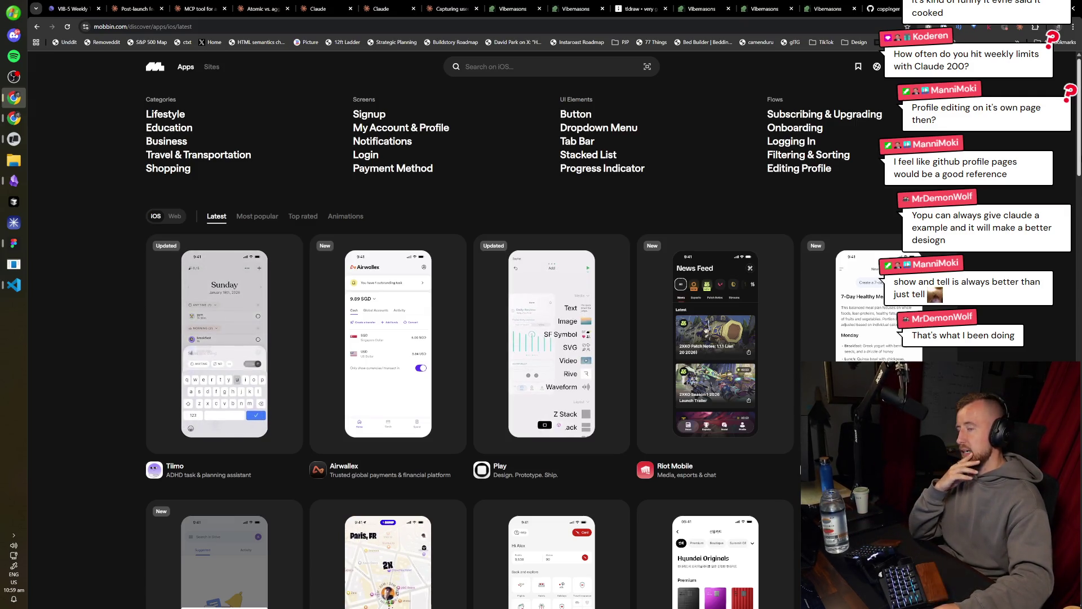
# - Scroll through Mobbin's Latest iOS apps and bring up the apps-and-screens search
pyautogui.scroll(-6, 991, 202)
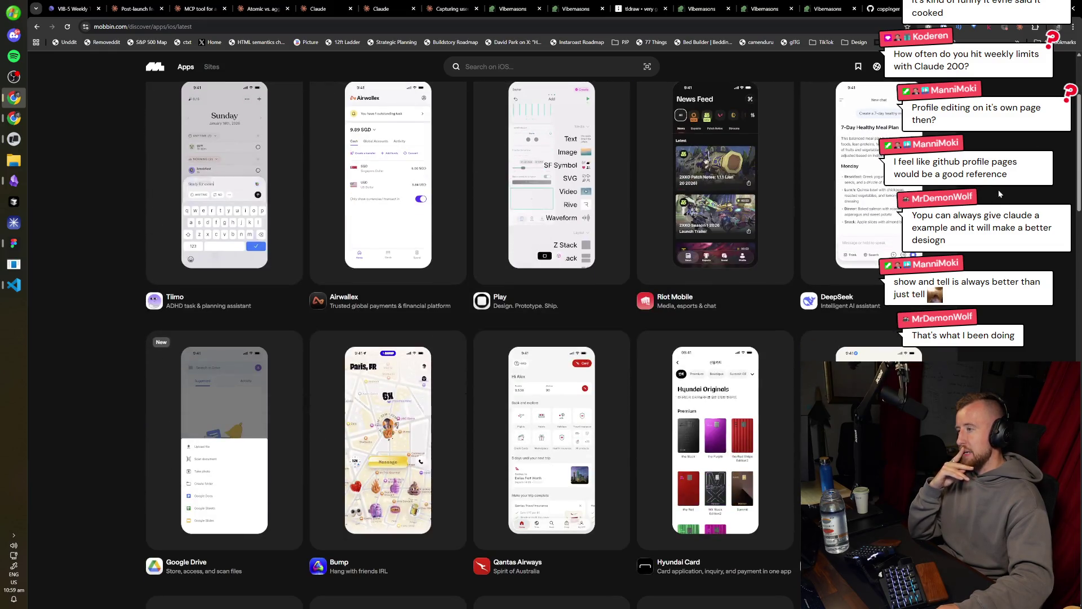
pyautogui.scroll(-8, 991, 201)
pyautogui.scroll(15, 540, 171)
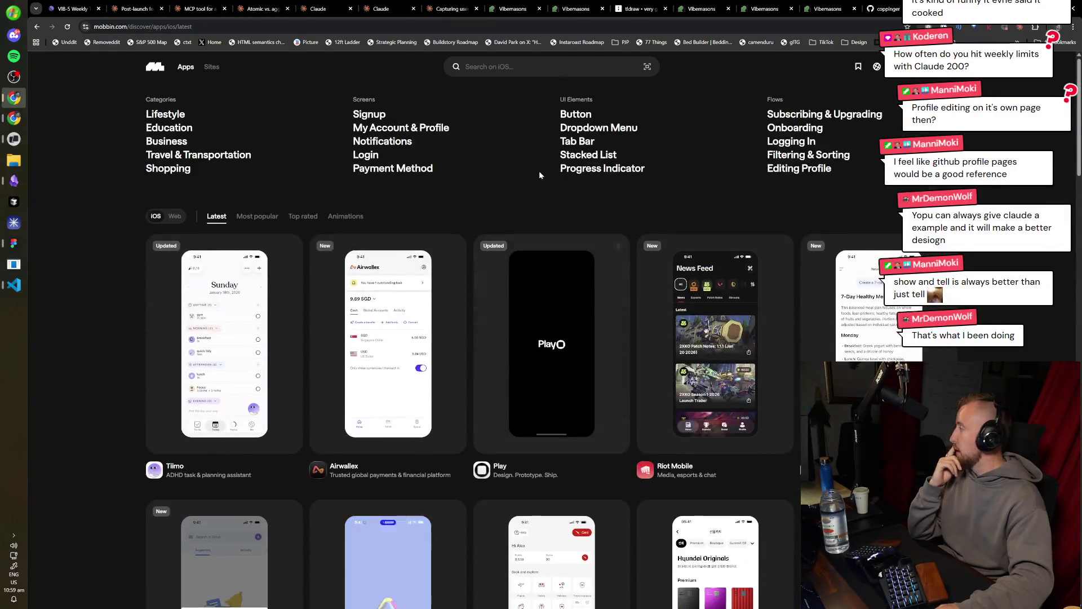
pyautogui.click(484, 72)
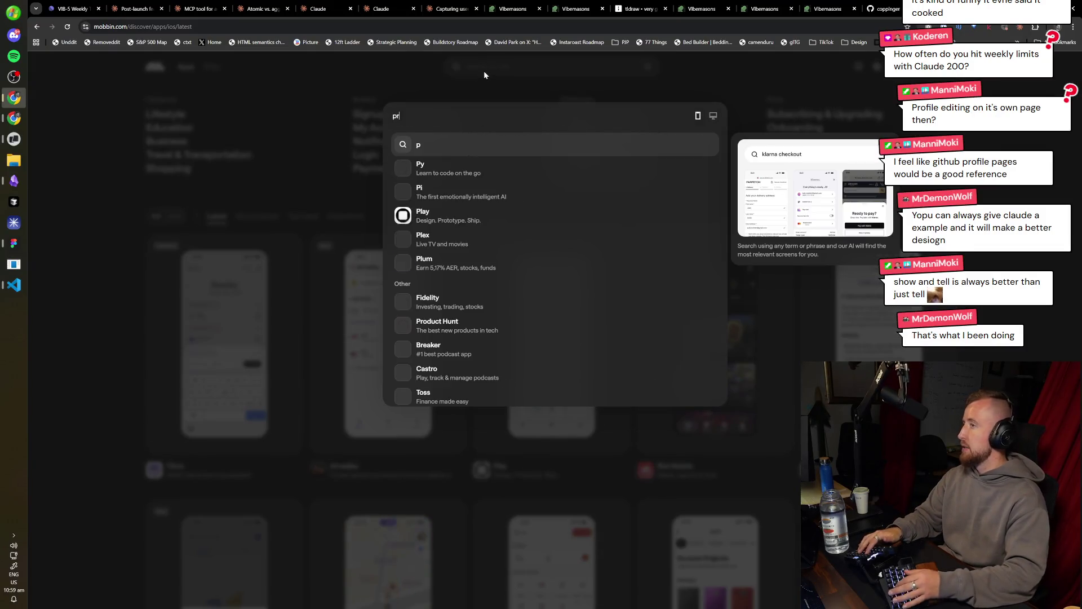
# - Search 'profile', choose the My Account & Profile category, and switch the platform to Web
pyautogui.write('profile')
pyautogui.press('Down')
pyautogui.press('Return')
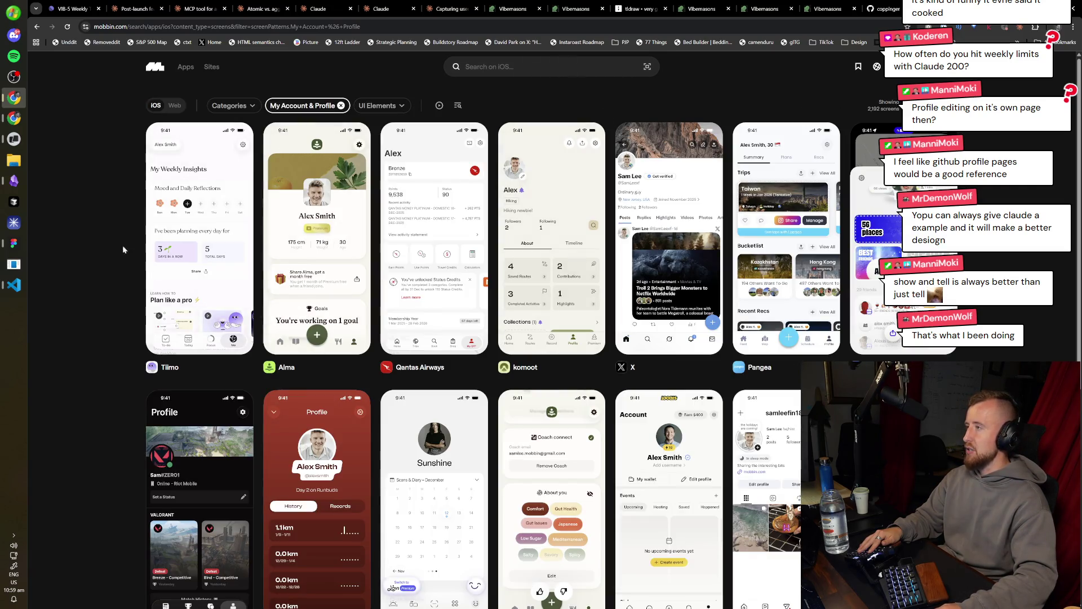
pyautogui.click(254, 106)
pyautogui.click(175, 106)
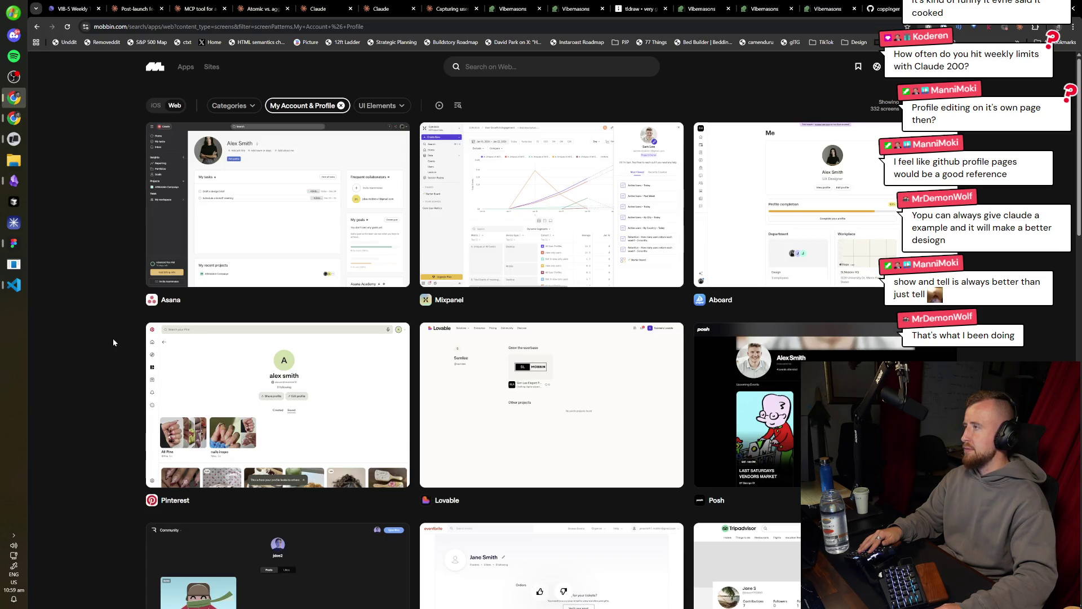
# - Scroll through the web profile screens such as Coda, Going, Foundation, Contra and Wellfound
pyautogui.scroll(-1, 107, 335)
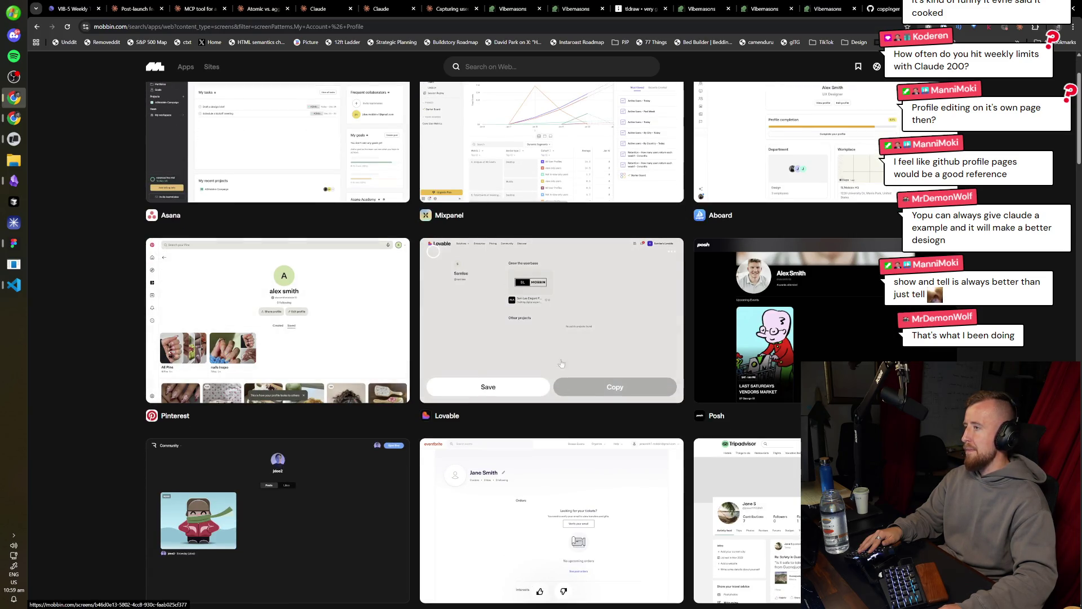
pyautogui.scroll(-1, 333, 483)
pyautogui.scroll(-3, 278, 544)
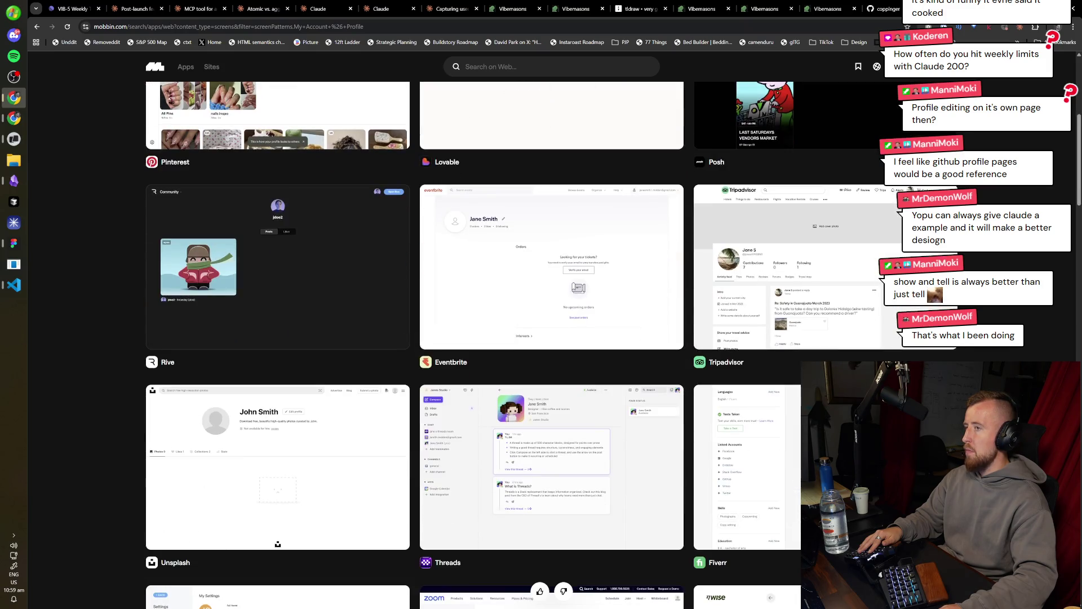
pyautogui.scroll(-3, 542, 338)
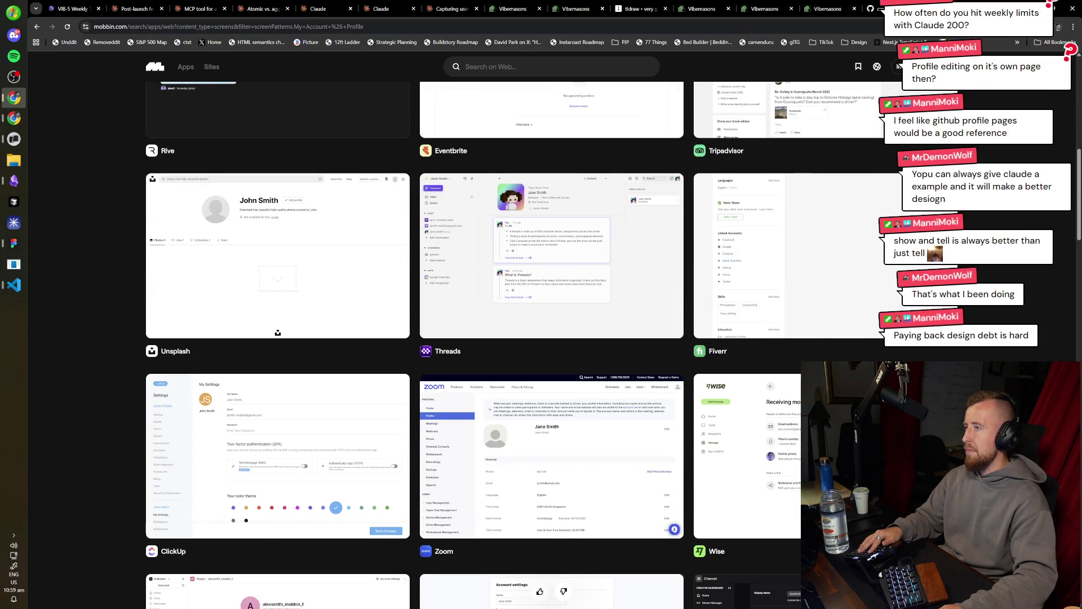
pyautogui.scroll(-3, 277, 333)
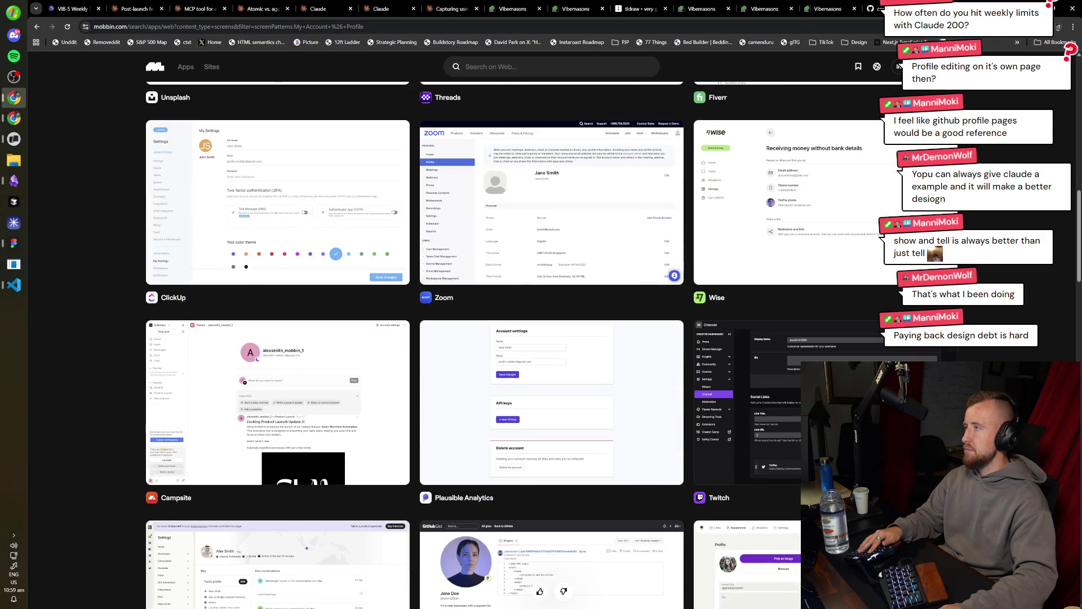
pyautogui.scroll(-3, 278, 338)
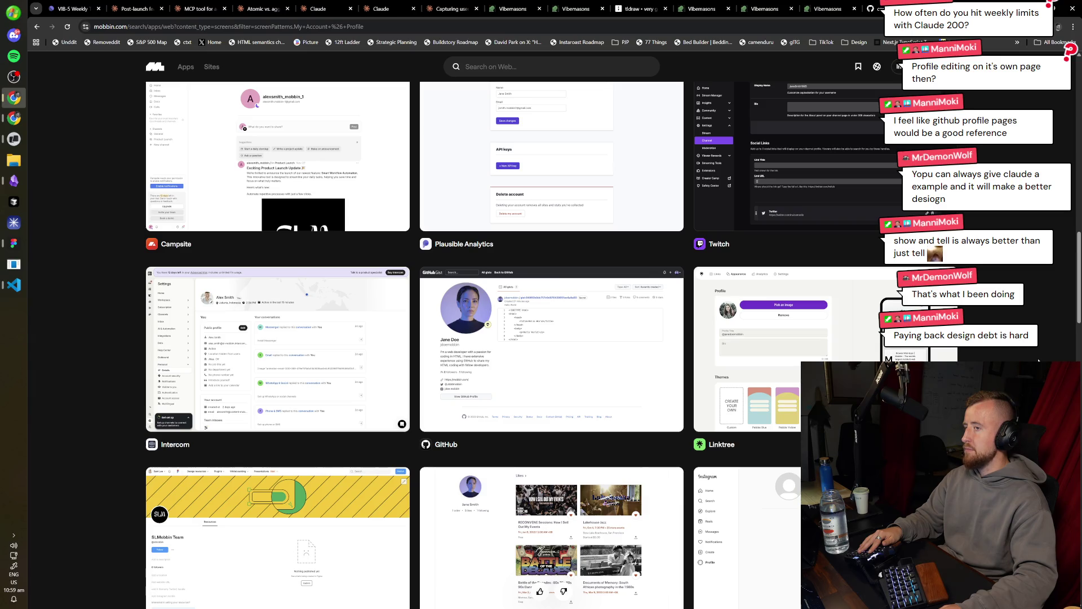
pyautogui.scroll(-3, 541, 338)
pyautogui.scroll(-3, 541, 338)
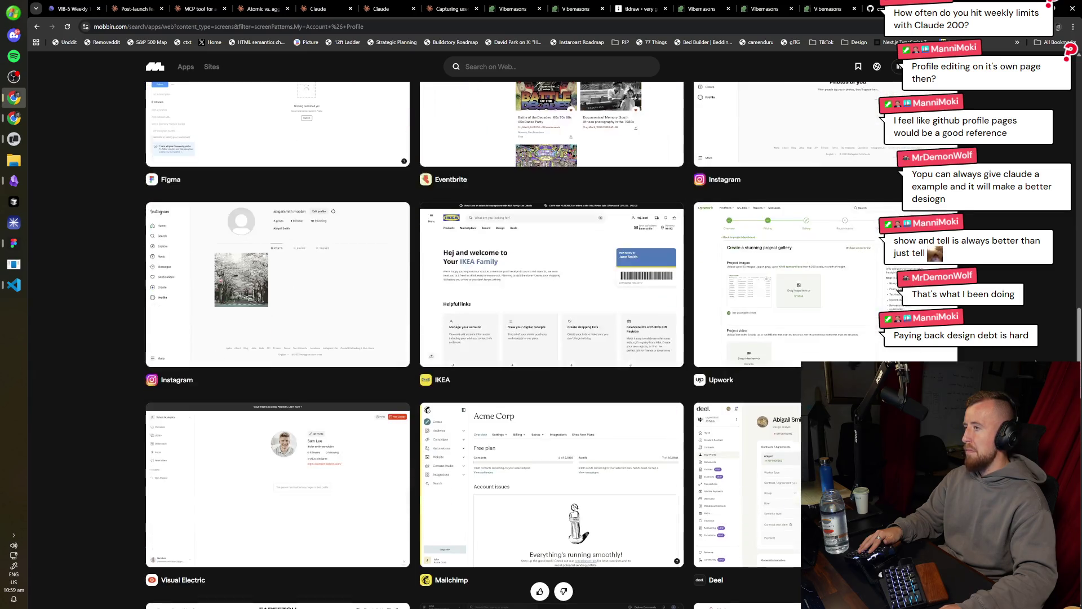
pyautogui.scroll(-6, 542, 338)
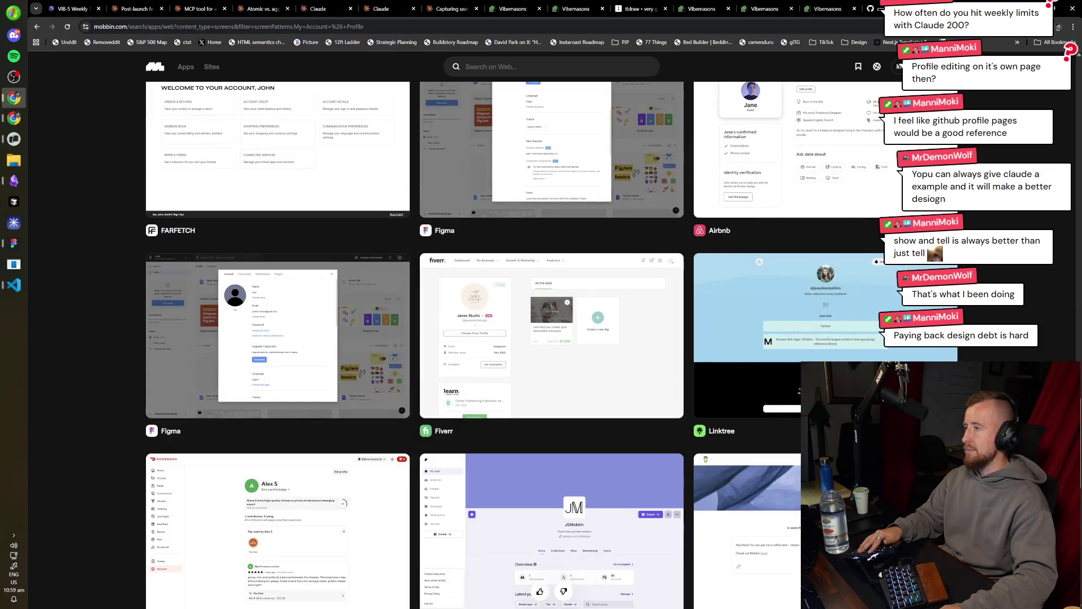
pyautogui.scroll(-3, 541, 339)
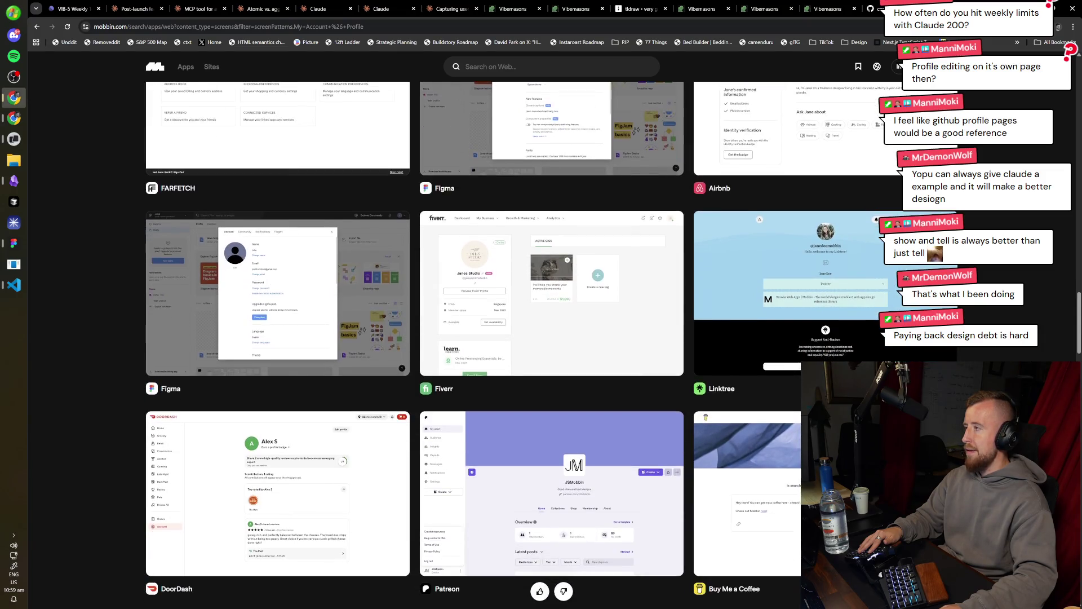
pyautogui.scroll(-3, 541, 339)
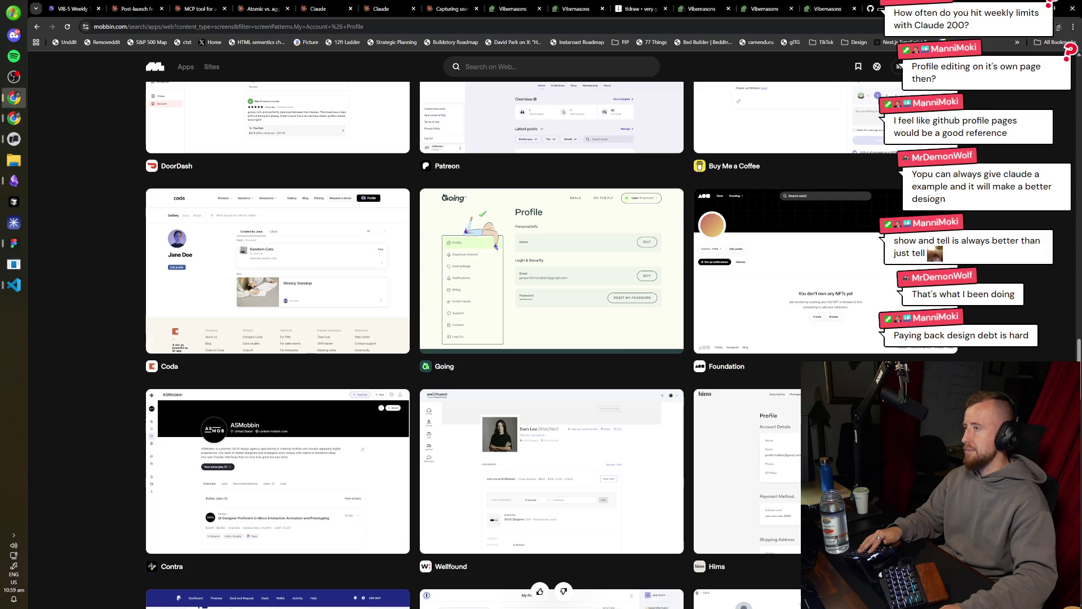
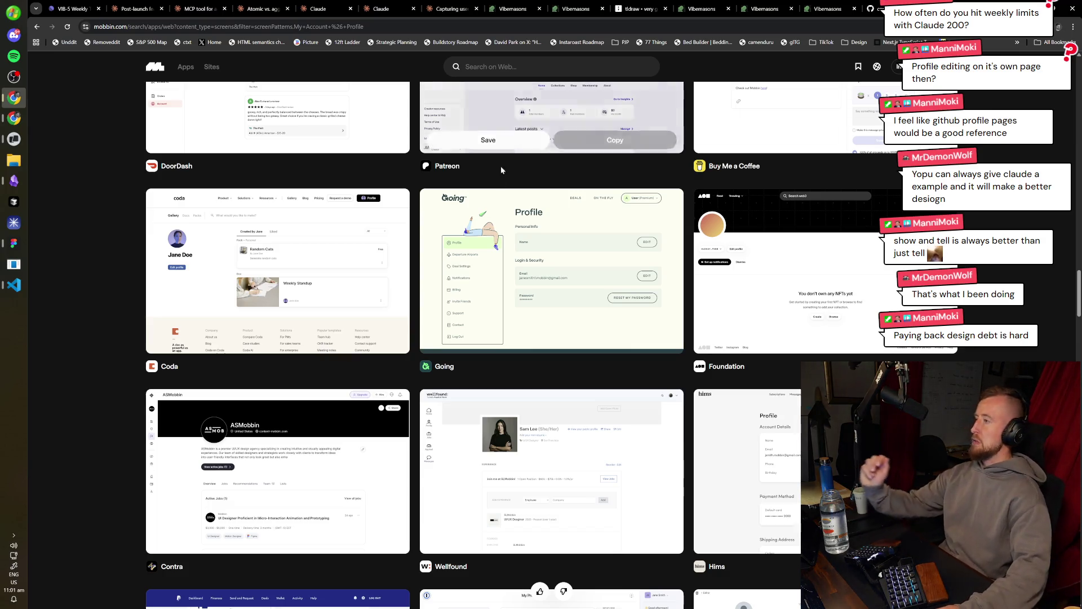
pyautogui.click(22, 244)
pyautogui.scroll(-10, 630, 442)
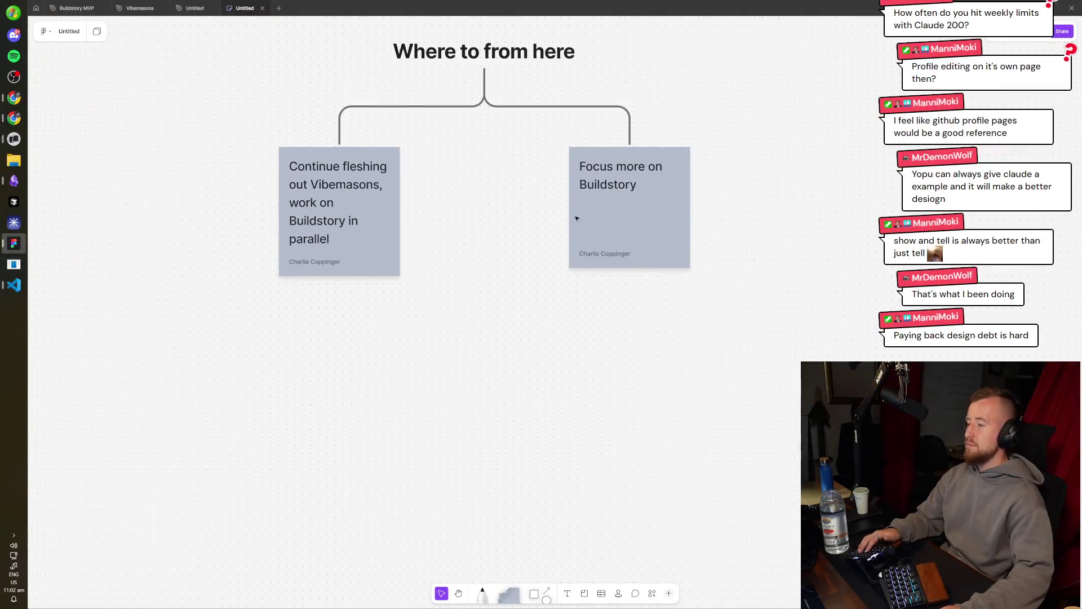
# - Draw the large page outline and a wide header bar across its top
pyautogui.press('s')
pyautogui.moveTo(285, 107)
pyautogui.mouseDown()
pyautogui.moveTo(833, 524)
pyautogui.moveTo(737, 589)
pyautogui.moveTo(784, 591)
pyautogui.mouseUp()
pyautogui.press('Escape')
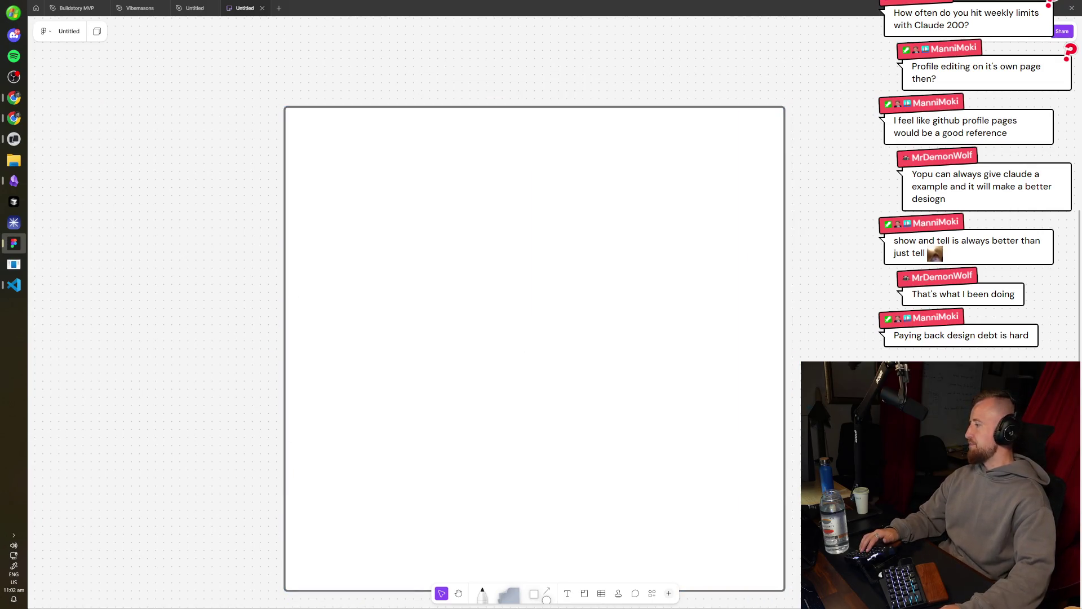
pyautogui.press('r')
pyautogui.click(309, 148)
pyautogui.click(322, 50)
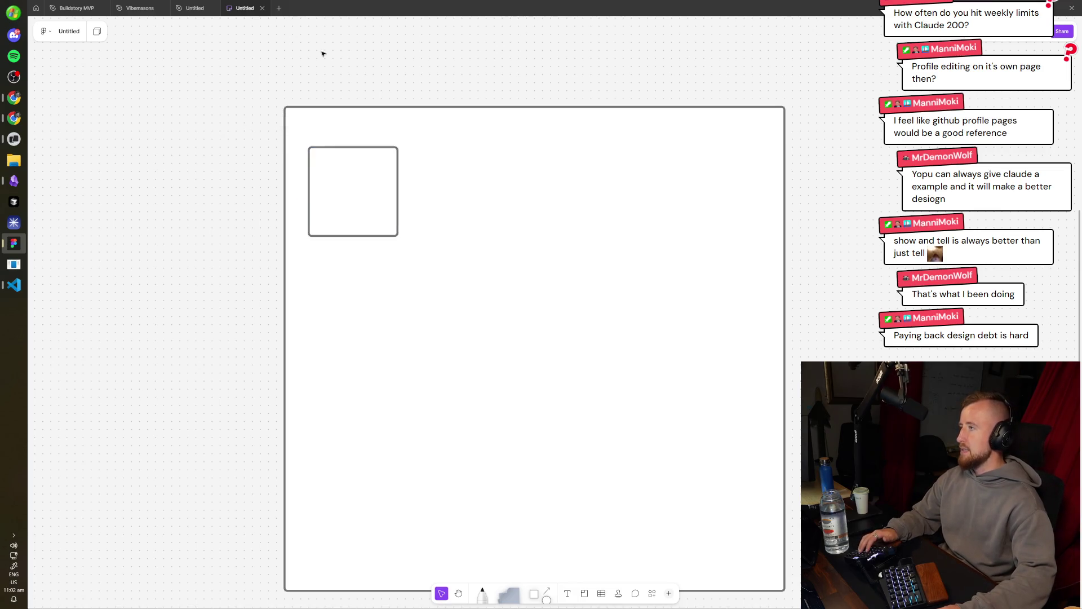
pyautogui.moveTo(349, 163); pyautogui.dragTo(340, 138)
pyautogui.moveTo(390, 209)
pyautogui.mouseDown()
pyautogui.moveTo(698, 198)
pyautogui.moveTo(769, 171)
pyautogui.mouseUp()
pyautogui.press('Escape')
# - Draw a small box and place it in the header's left side
pyautogui.press('r')
pyautogui.moveTo(366, 252)
pyautogui.mouseDown()
pyautogui.moveTo(433, 289)
pyautogui.moveTo(464, 290)
pyautogui.mouseUp()
pyautogui.press('Escape')
pyautogui.click(421, 261)
pyautogui.moveTo(426, 271)
pyautogui.mouseDown()
pyautogui.moveTo(352, 150)
pyautogui.moveTo(392, 164)
pyautogui.moveTo(377, 163)
pyautogui.mouseUp()
pyautogui.click(409, 160)
pyautogui.click(392, 168)
pyautogui.click(415, 155)
pyautogui.click(410, 150)
pyautogui.click(451, 147)
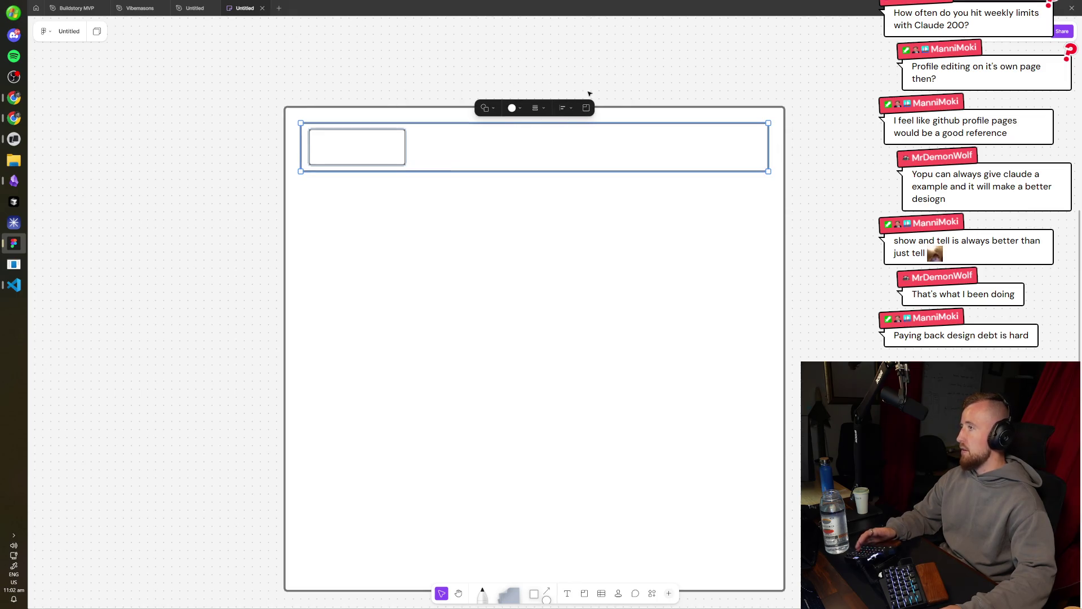
pyautogui.click(428, 61)
# - Duplicate the small box to the header's right side
pyautogui.click(363, 143)
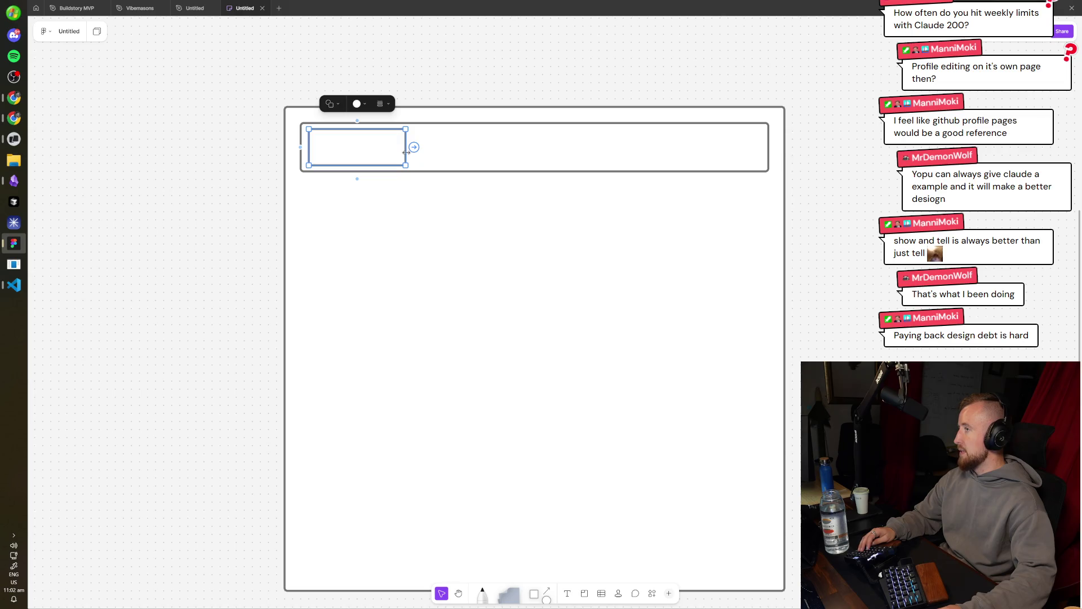
pyautogui.moveTo(405, 153)
pyautogui.mouseDown()
pyautogui.moveTo(546, 138)
pyautogui.moveTo(716, 153)
pyautogui.moveTo(654, 149)
pyautogui.moveTo(664, 151)
pyautogui.mouseUp()
pyautogui.click(661, 225)
# - Add a circle inside the right box, shrunk to avatar size
pyautogui.click(546, 599)
pyautogui.click(407, 269)
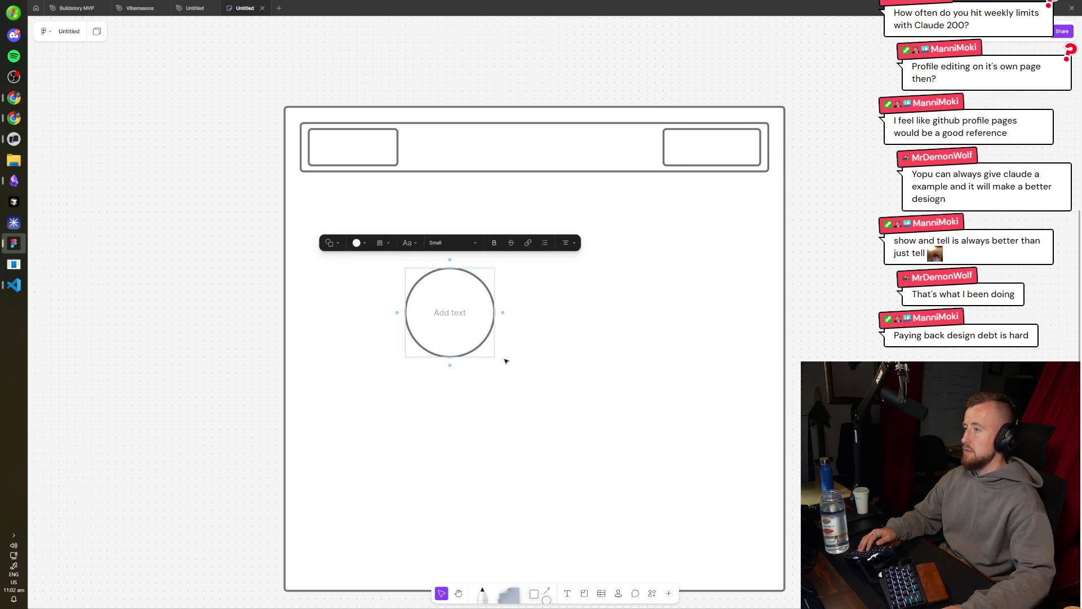
pyautogui.moveTo(438, 302); pyautogui.dragTo(459, 319)
pyautogui.hotkey('ctrl', 'z')
pyautogui.moveTo(500, 359)
pyautogui.mouseDown()
pyautogui.moveTo(431, 293)
pyautogui.moveTo(688, 154)
pyautogui.mouseUp()
pyautogui.click(471, 302)
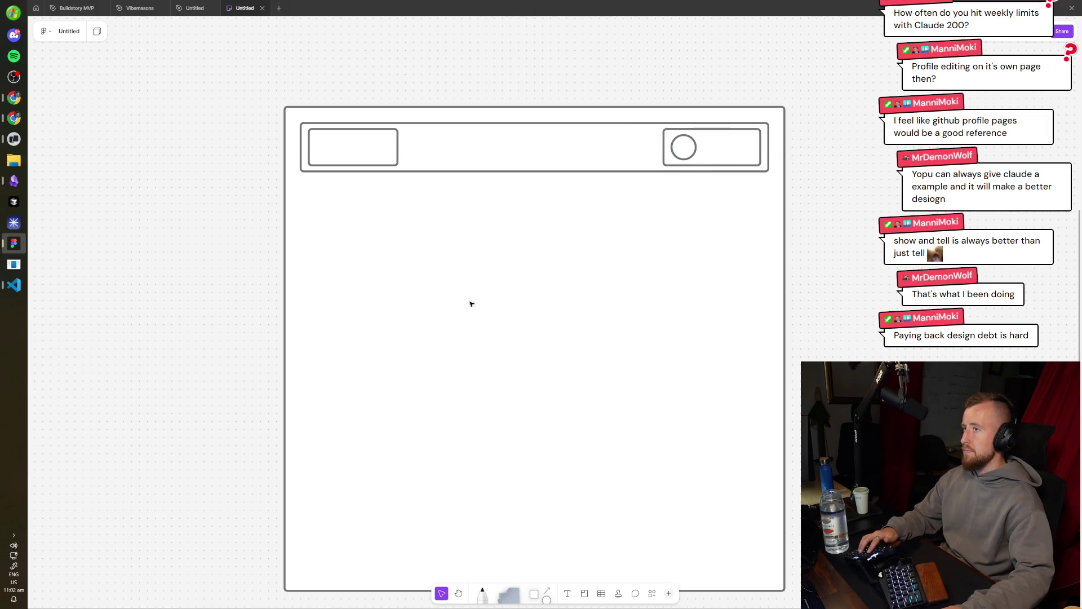
# - Add a Small 'username' label beside the avatar circle
pyautogui.press('t')
pyautogui.click(471, 302)
pyautogui.write('username')
pyautogui.press('Escape')
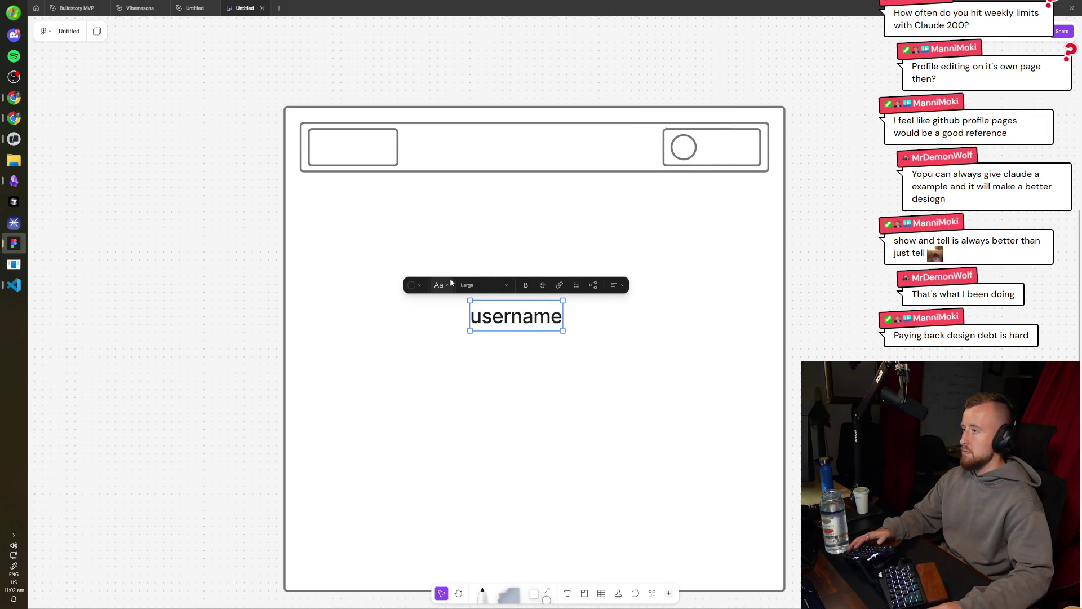
pyautogui.click(484, 284)
pyautogui.click(495, 304)
pyautogui.click(535, 335)
pyautogui.click(492, 309)
pyautogui.moveTo(491, 308)
pyautogui.mouseDown()
pyautogui.moveTo(726, 171)
pyautogui.moveTo(720, 151)
pyautogui.mouseUp()
# - Add a 'v' dropdown marker at the username box's right edge
pyautogui.press('Escape')
pyautogui.press('t')
pyautogui.click(843, 225)
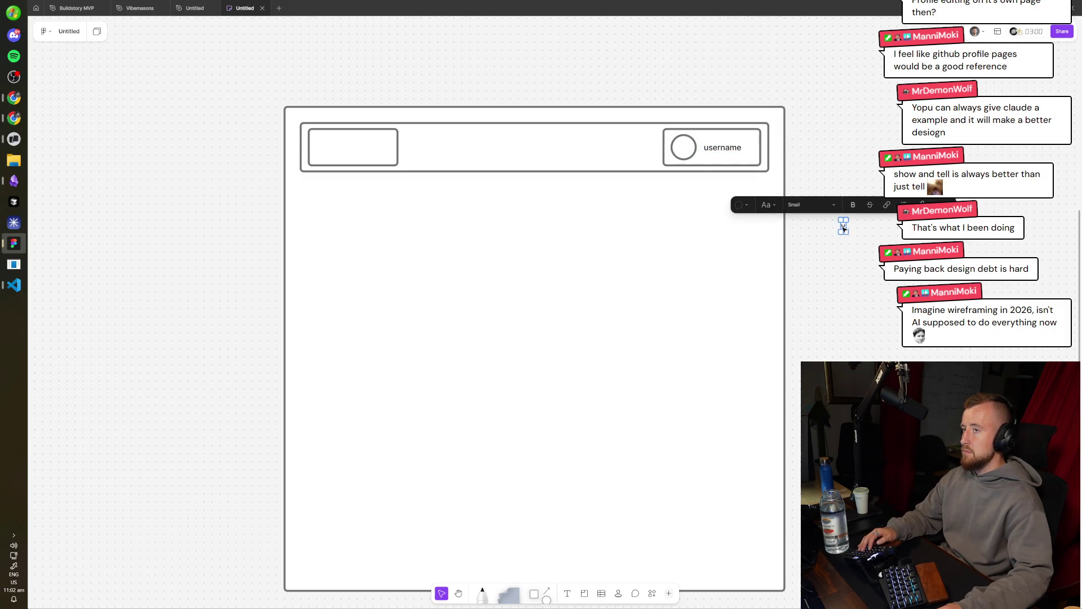
pyautogui.moveTo(844, 227); pyautogui.dragTo(760, 158)
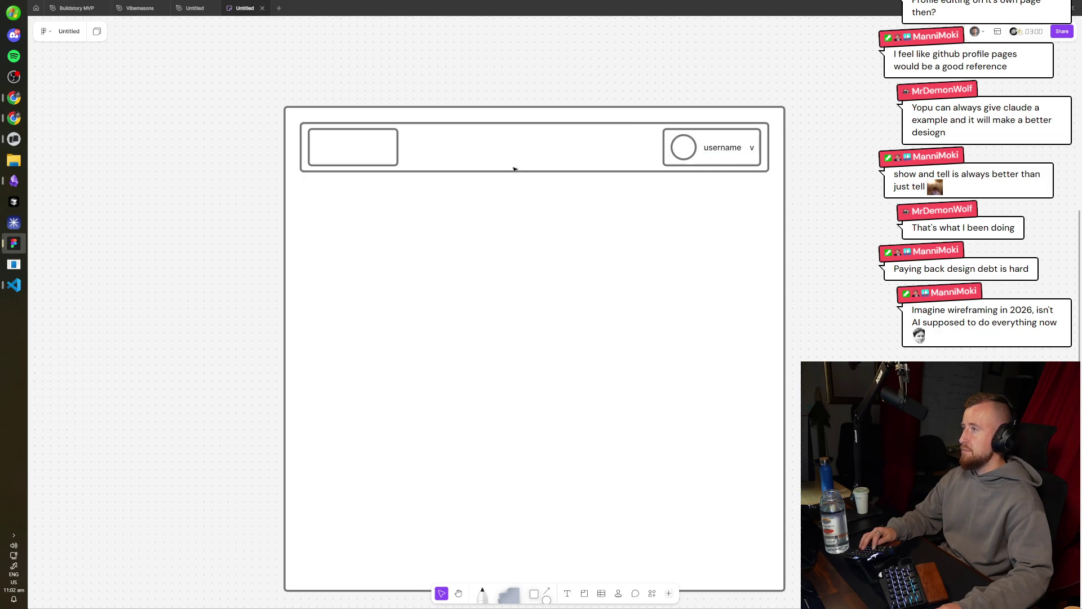
# - Type four '[menu]' nav labels across the middle of the header
pyautogui.click(534, 147)
pyautogui.write('menu item menu item menu item')
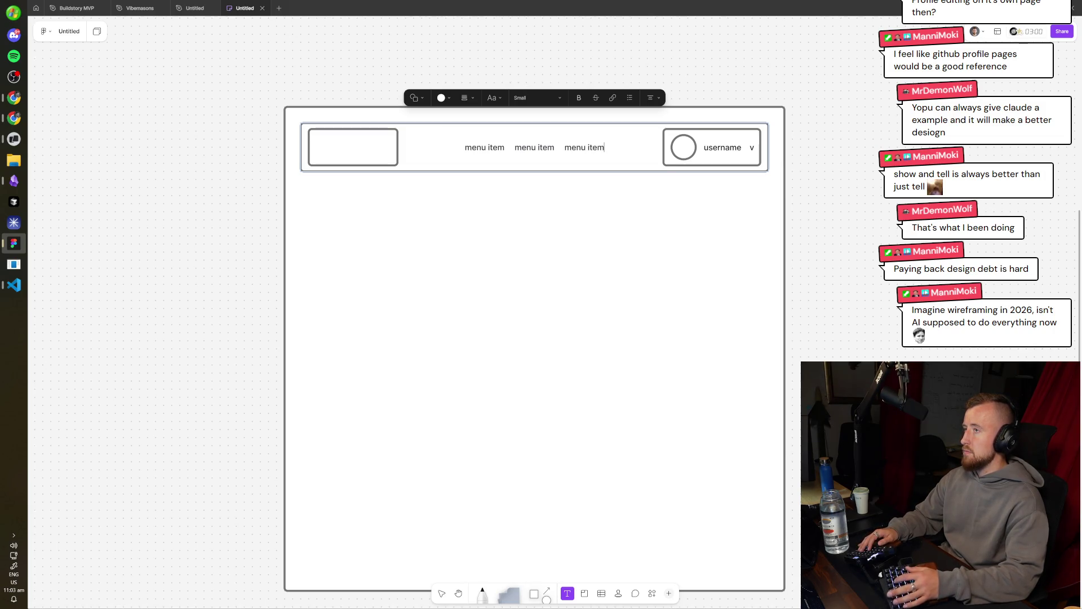
pyautogui.hotkey('ctrl', 'a')
pyautogui.write('m')
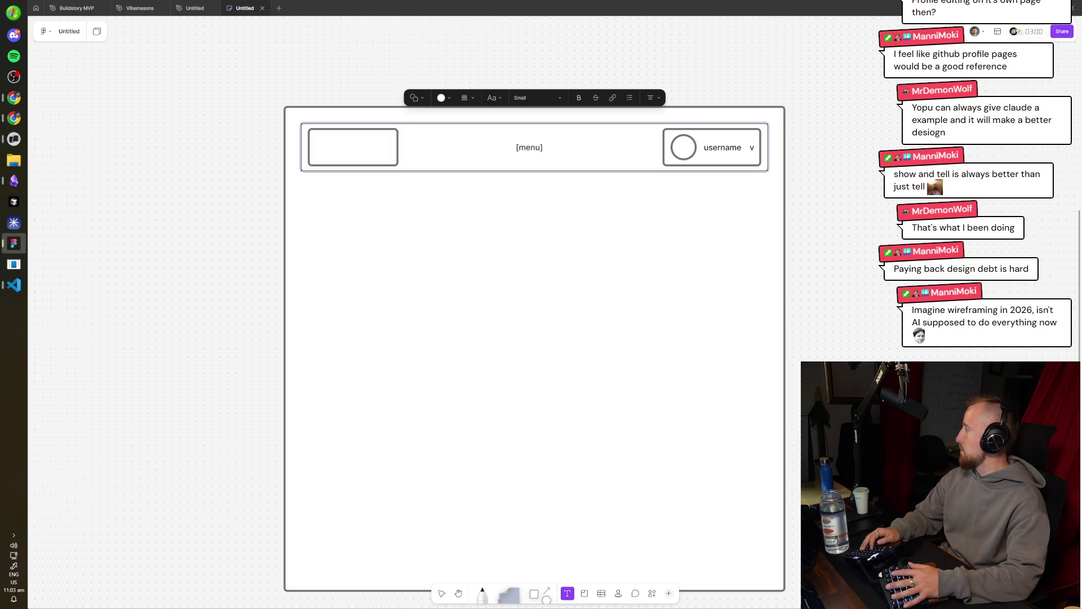
pyautogui.write('[menu]    [menu]    ')
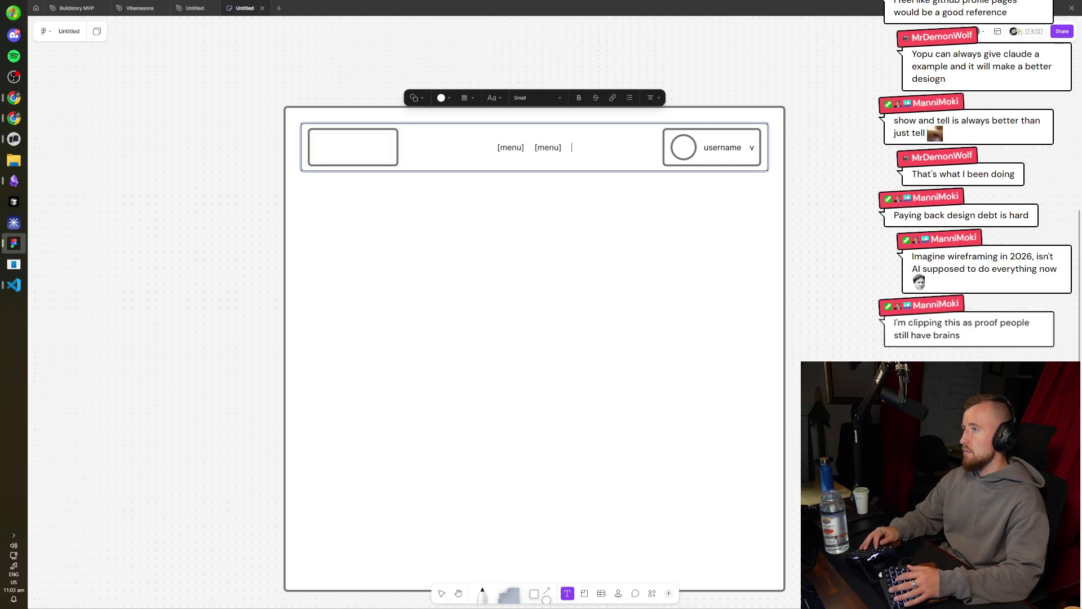
pyautogui.write('[menu]    [menu')
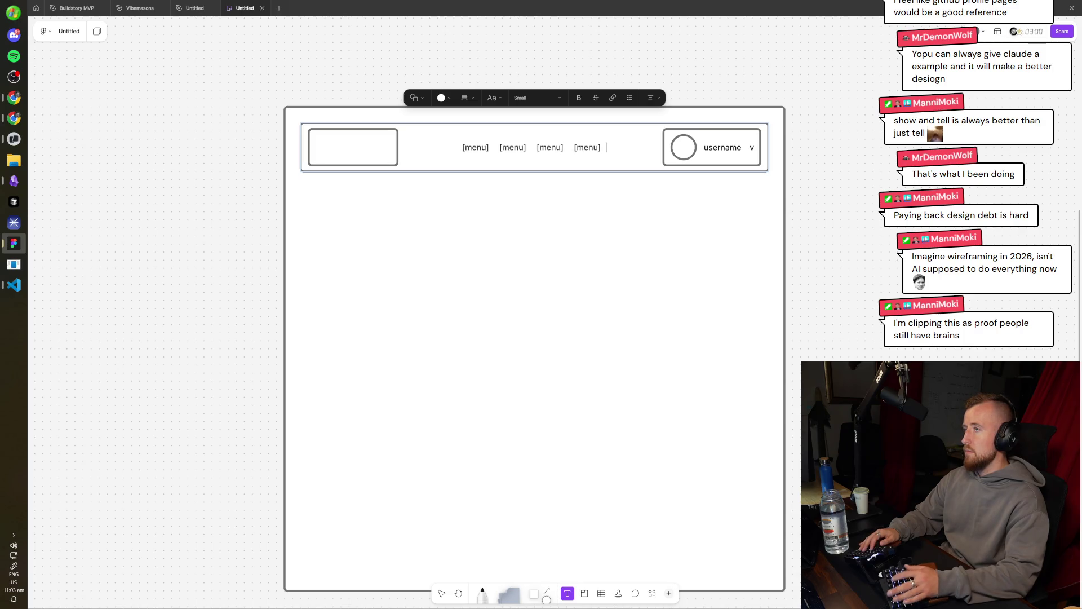
pyautogui.press('Escape')
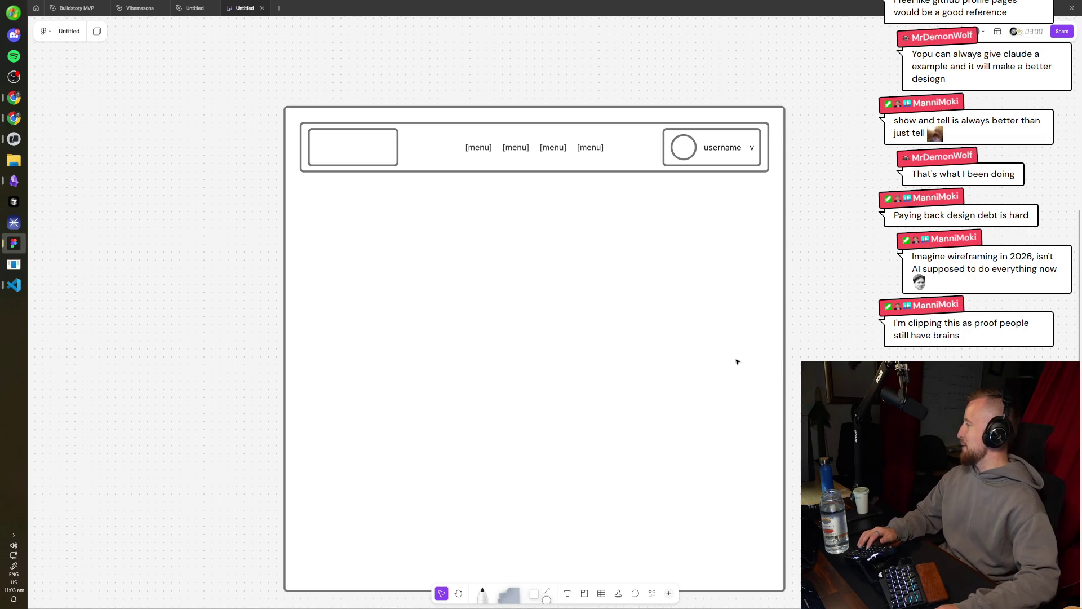
pyautogui.scroll(2, 480, 193)
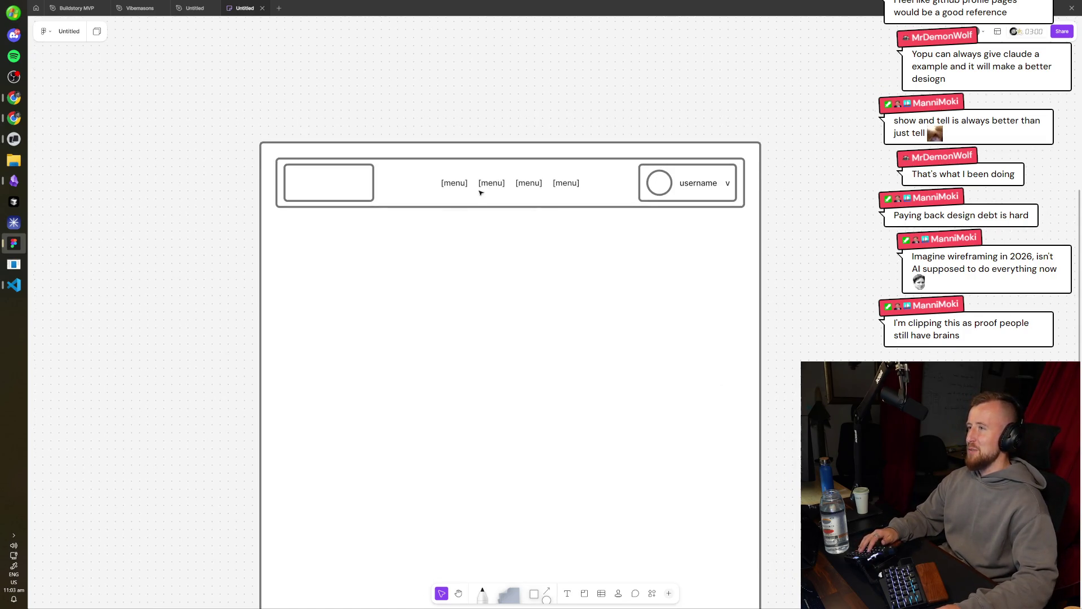
# - Paste a copy of the username label into the left box and retype it as the logo placeholder
pyautogui.click(461, 189)
pyautogui.click(413, 87)
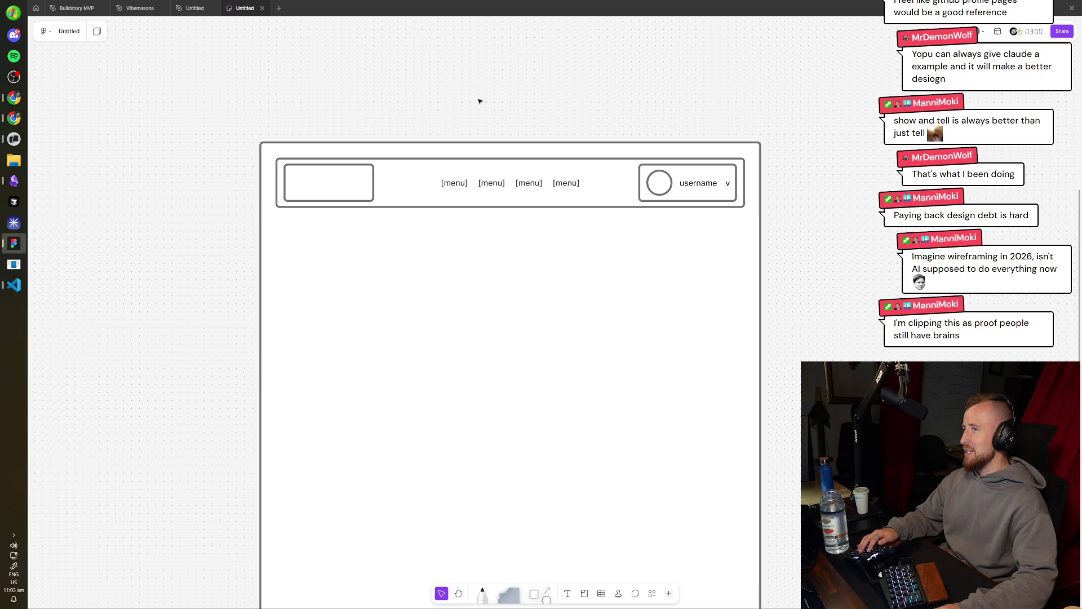
pyautogui.click(697, 186)
pyautogui.hotkey('ctrl', 'c')
pyautogui.hotkey('ctrl', 'v')
pyautogui.doubleClick(333, 183)
pyautogui.write('Vibemasons')
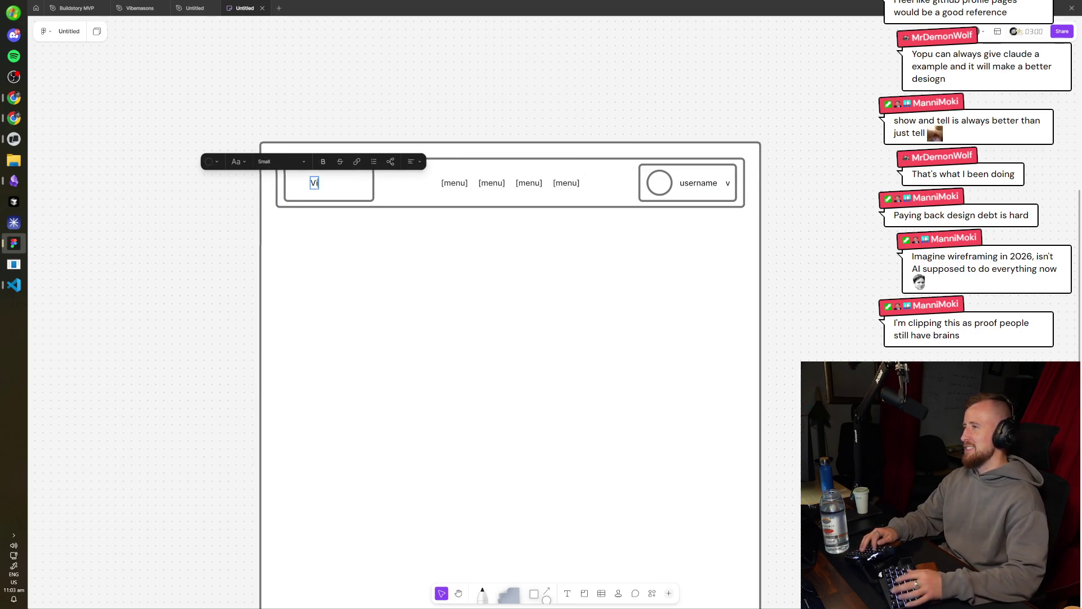
pyautogui.write('[logo')
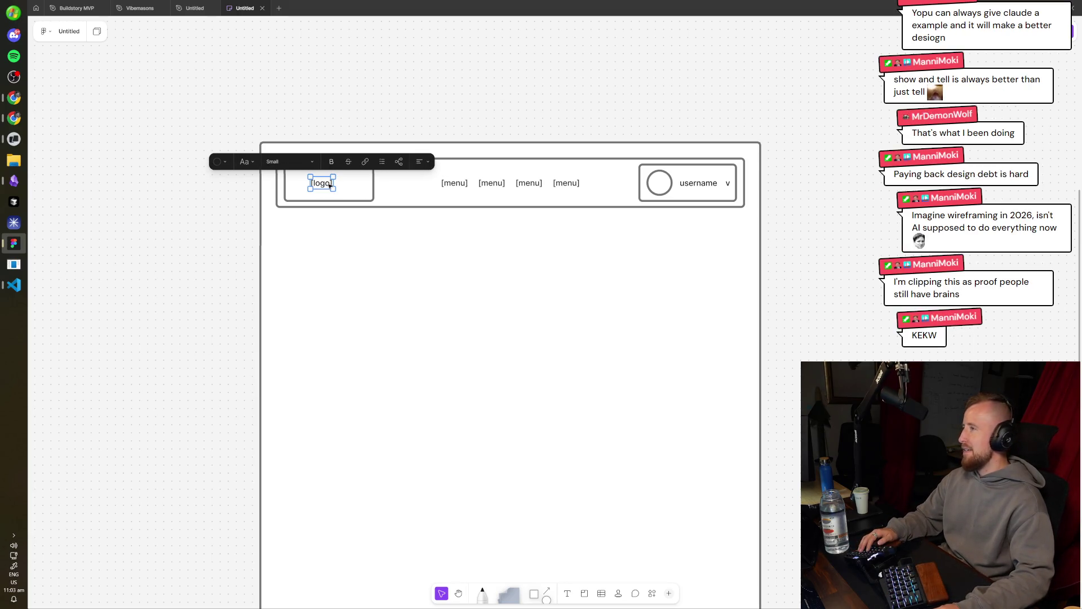
pyautogui.press('Escape')
pyautogui.press('Escape')
# - Pan around the board and select the header's username text
pyautogui.scroll(-2, 737, 293)
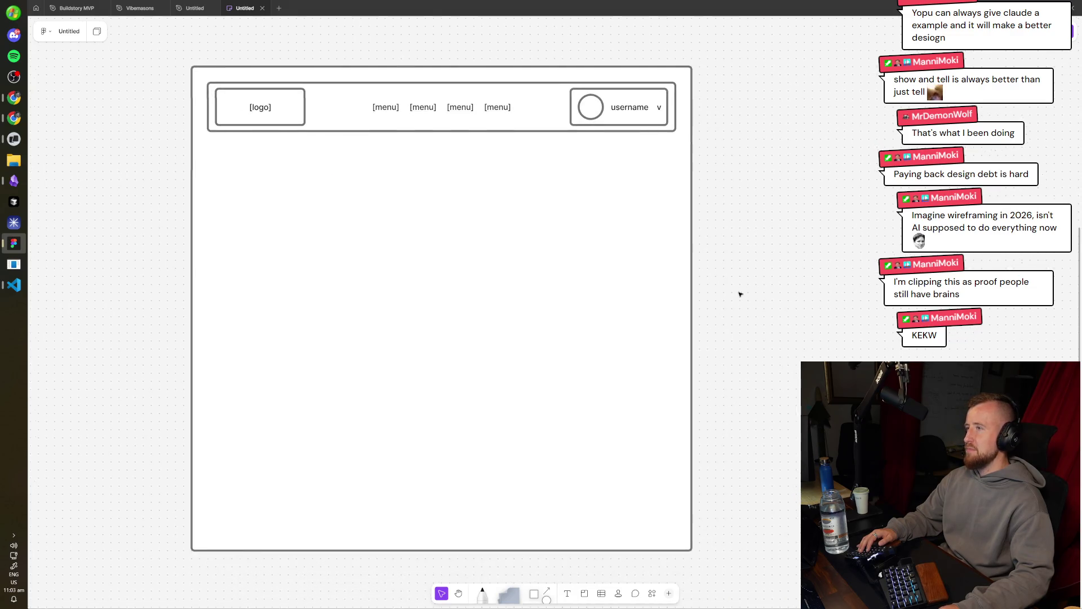
pyautogui.hscroll(-2, 792, 331)
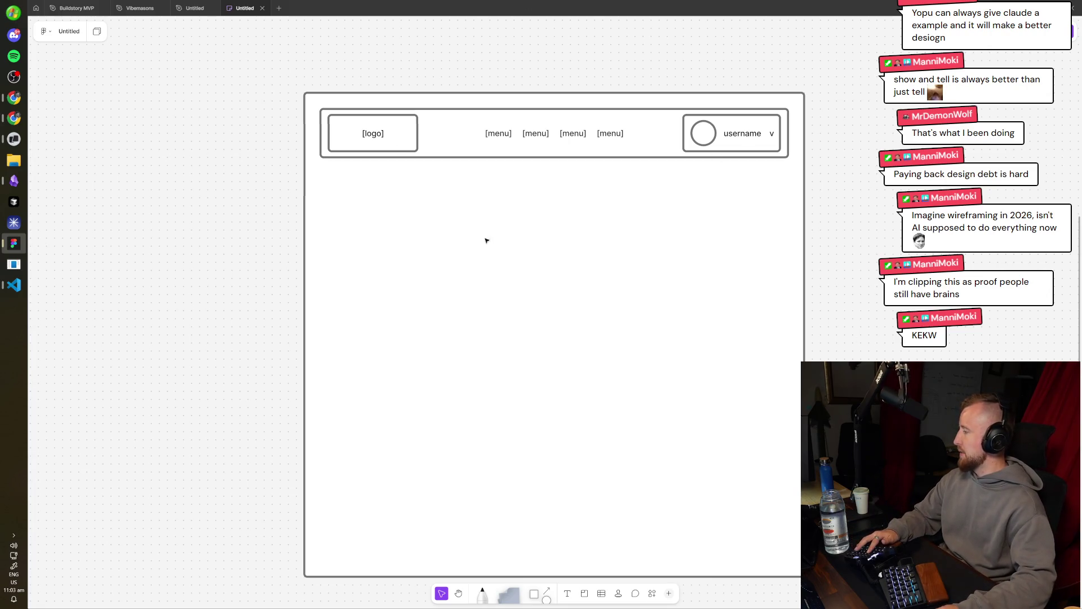
pyautogui.hscroll(5, 778, 200)
pyautogui.scroll(-2, 780, 179)
pyautogui.hscroll(2, 685, 92)
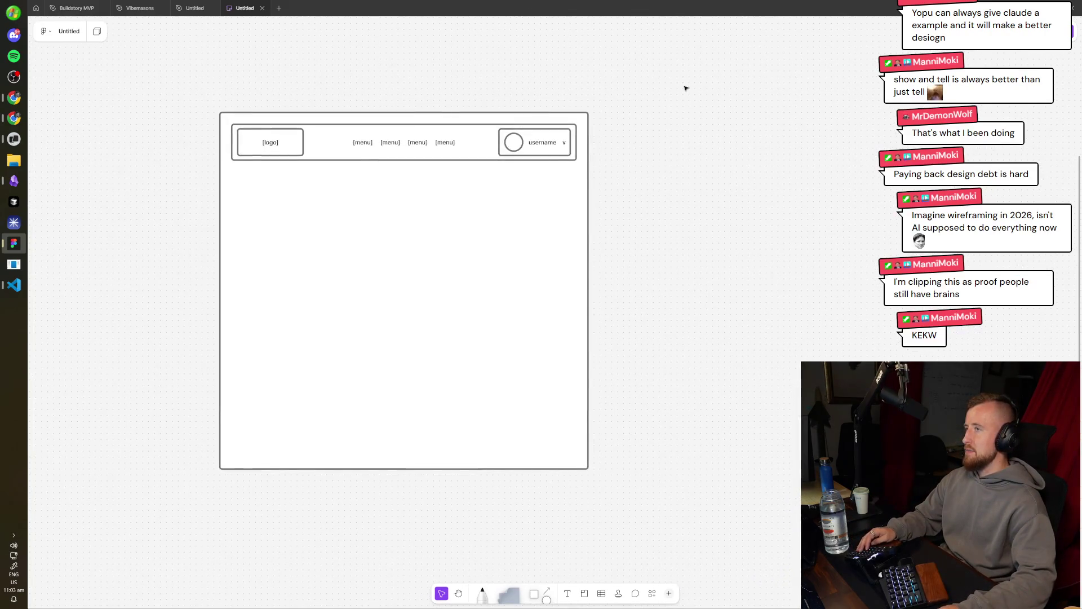
pyautogui.scroll(3, 538, 137)
pyautogui.click(517, 144)
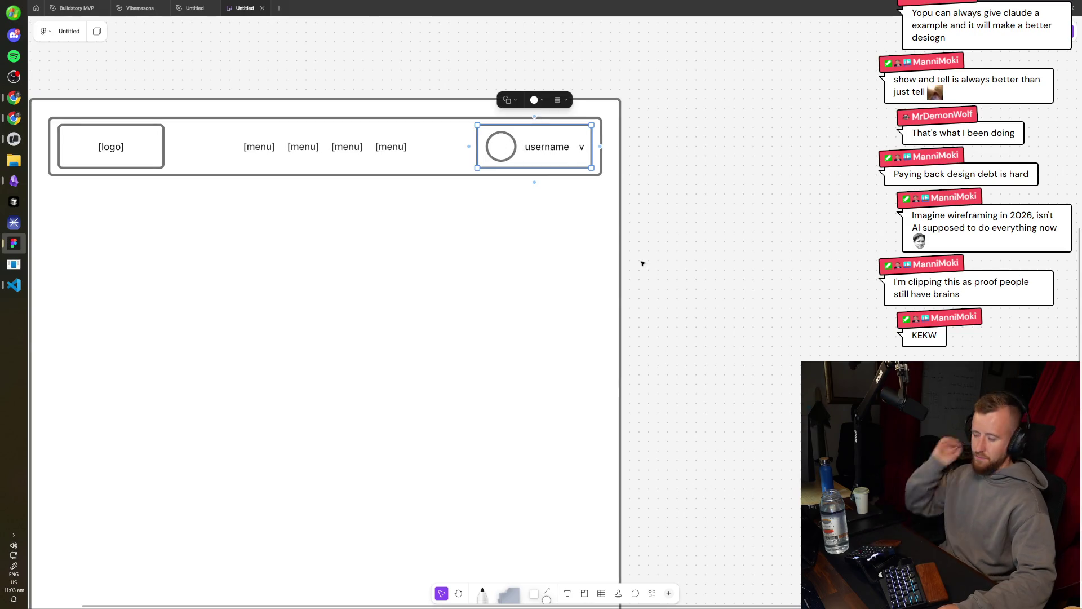
pyautogui.click(682, 264)
pyautogui.hscroll(-5, 833, 253)
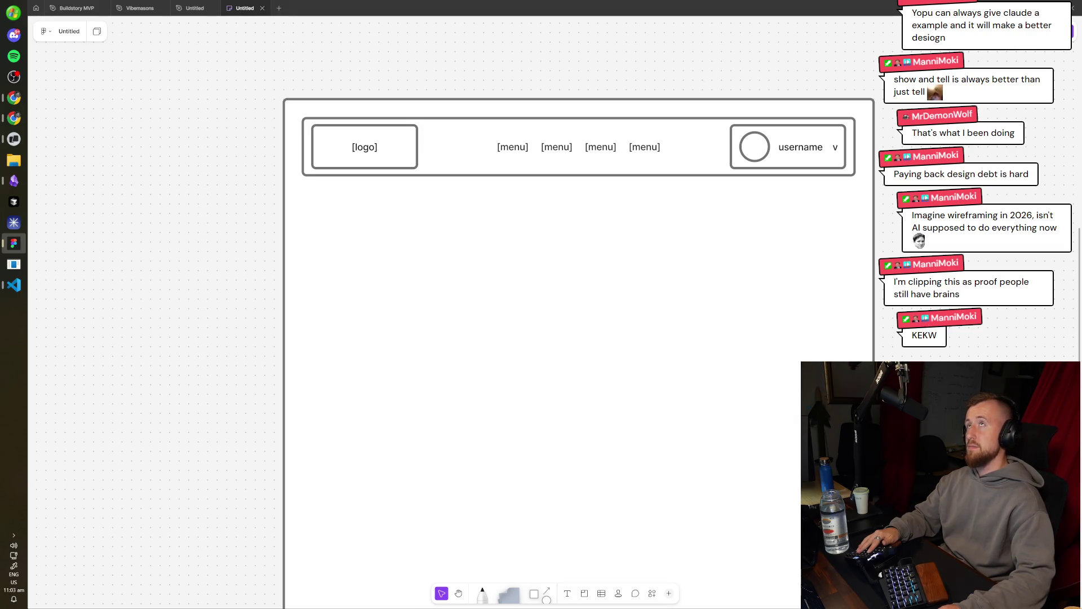
pyautogui.scroll(-2, 781, 96)
pyautogui.scroll(-4, 829, 163)
pyautogui.hscroll(2, 834, 180)
pyautogui.scroll(3, 840, 232)
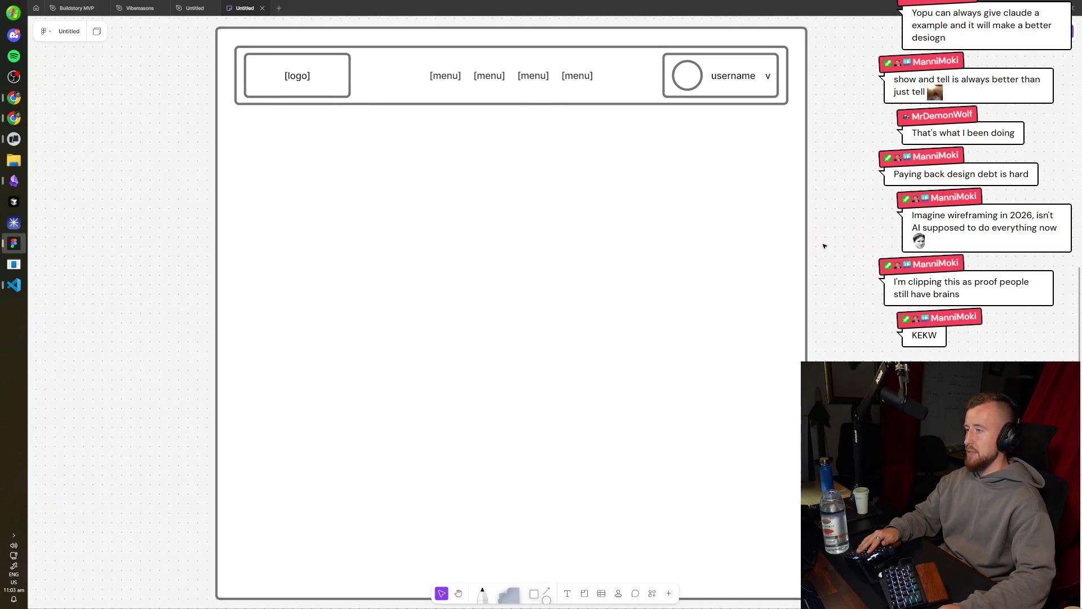
pyautogui.scroll(3, 845, 223)
pyautogui.hscroll(-1, 862, 226)
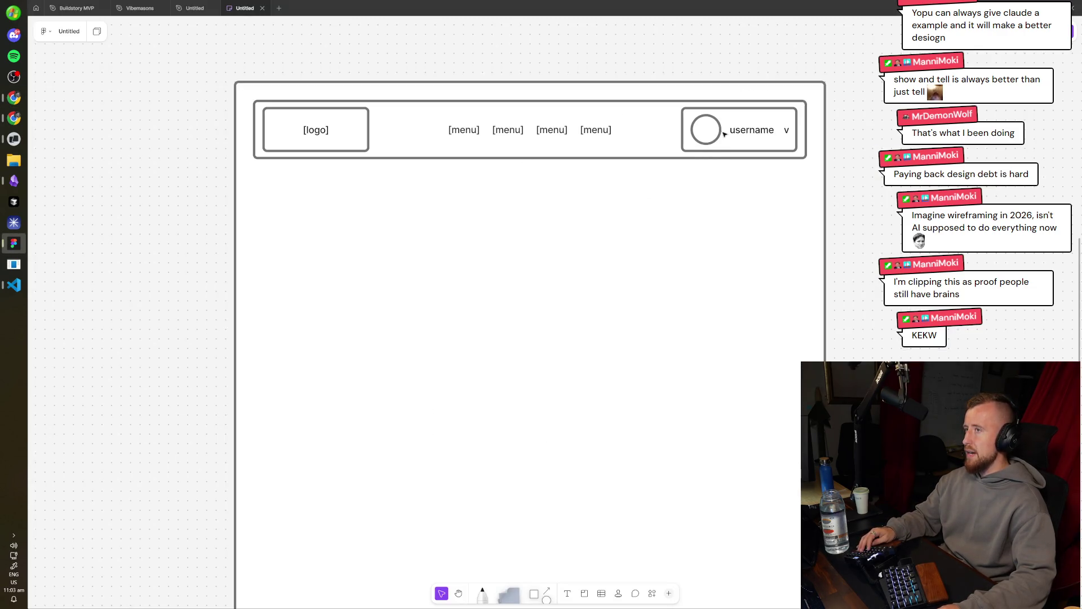
pyautogui.click(752, 129)
# - Copy the username and avatar circle into the page body, making the username Medium
pyautogui.moveTo(752, 130); pyautogui.dragTo(517, 248)
pyautogui.click(715, 132)
pyautogui.moveTo(716, 131)
pyautogui.mouseDown()
pyautogui.moveTo(569, 222)
pyautogui.moveTo(527, 230)
pyautogui.moveTo(547, 228)
pyautogui.mouseUp()
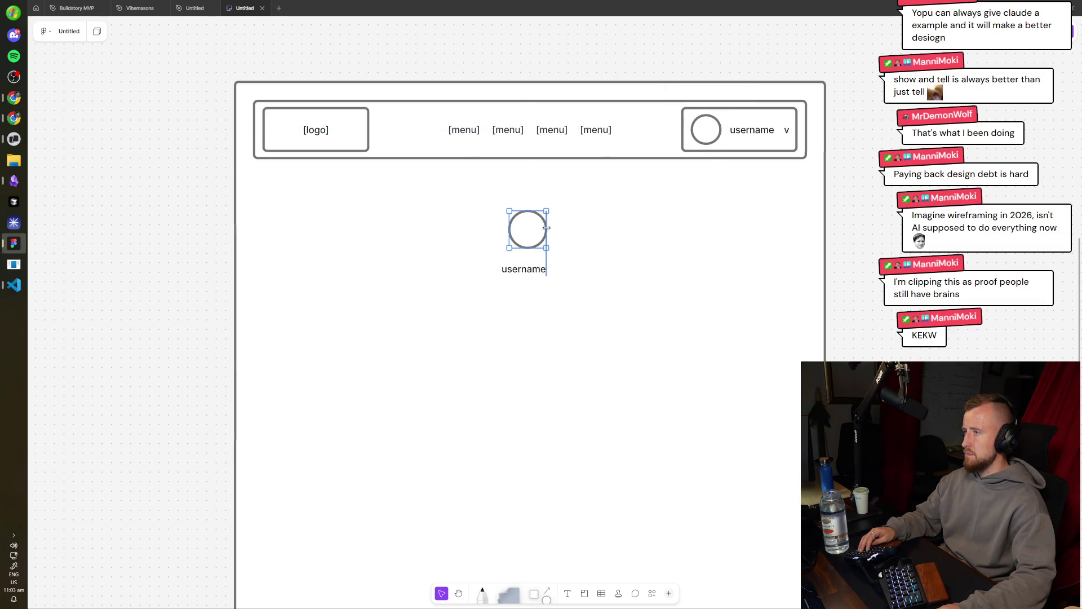
pyautogui.click(527, 269)
pyautogui.click(490, 246)
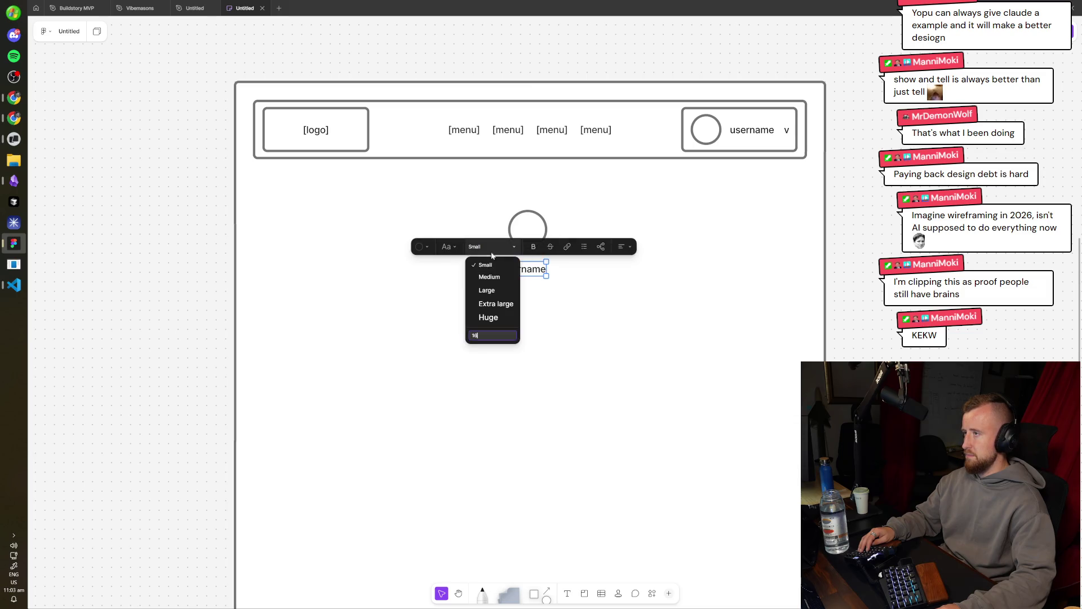
pyautogui.click(498, 277)
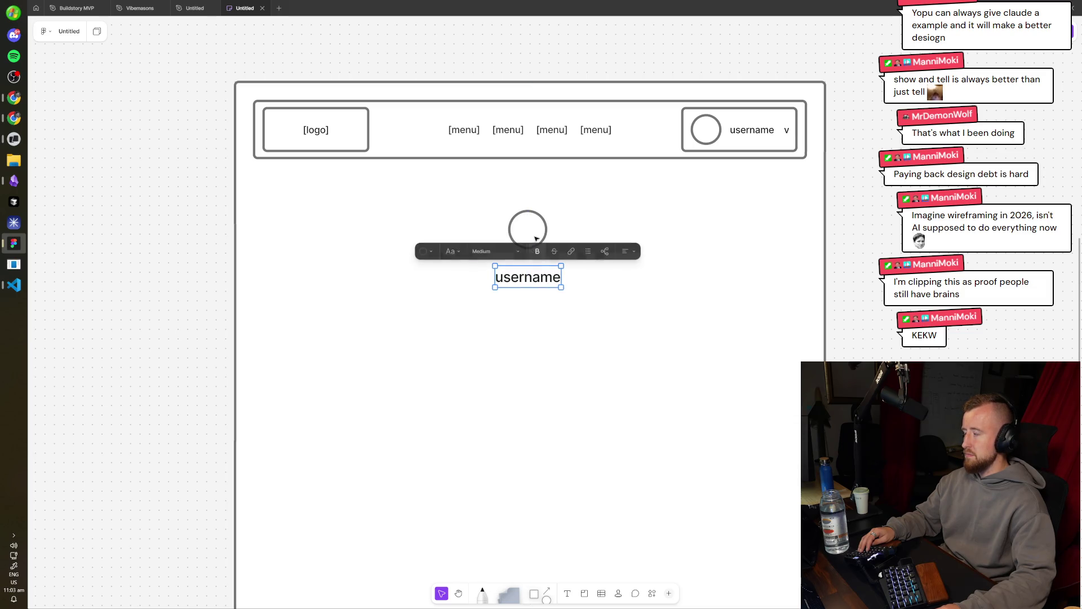
# - Centre the circle and username on the page, tucking the username under the circle
pyautogui.keyDown('shift'); pyautogui.click(530, 217); pyautogui.keyUp('shift')
pyautogui.moveTo(530, 217)
pyautogui.mouseDown()
pyautogui.moveTo(527, 240)
pyautogui.moveTo(531, 217)
pyautogui.mouseUp()
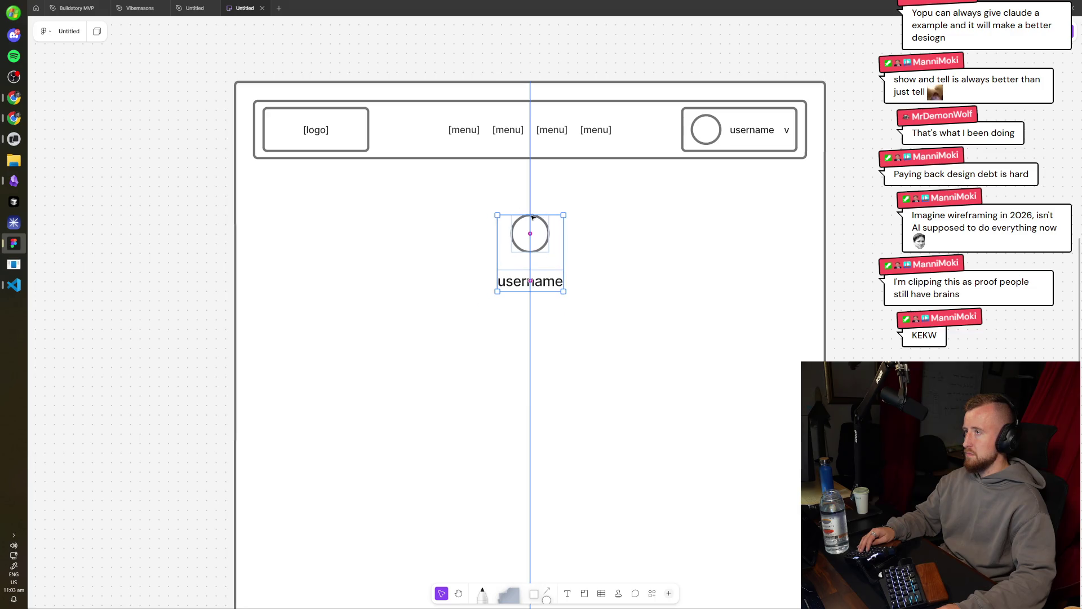
pyautogui.click(551, 281)
pyautogui.moveTo(551, 280); pyautogui.dragTo(550, 267)
pyautogui.press('Escape')
# - Create a new text box below and enter the 'zlorem' filler snippet
pyautogui.hotkey('ctrl', 'v')
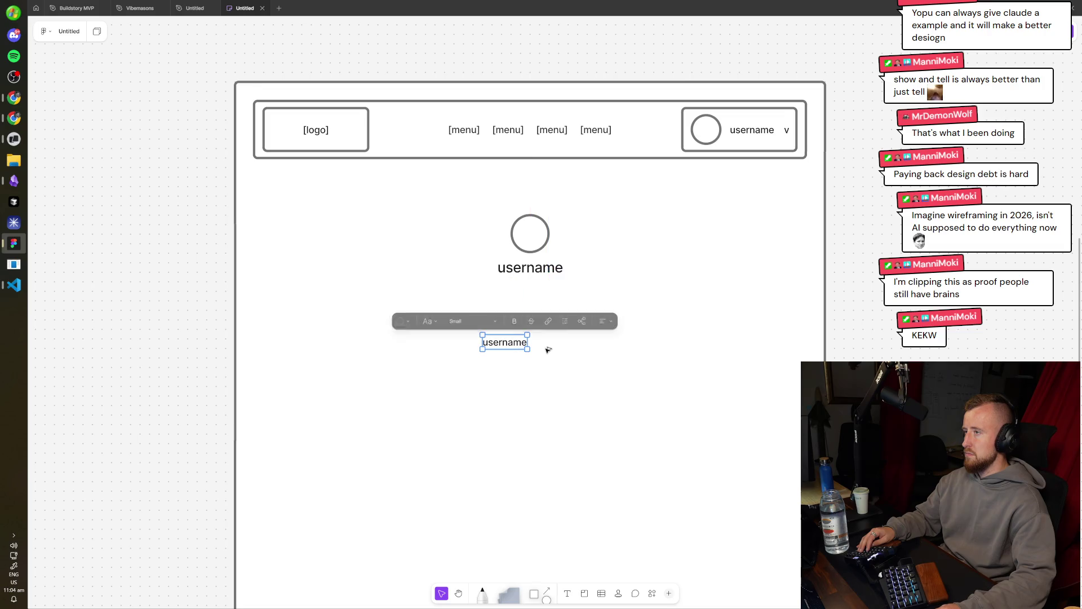
pyautogui.press('Return')
pyautogui.write('zlorem')
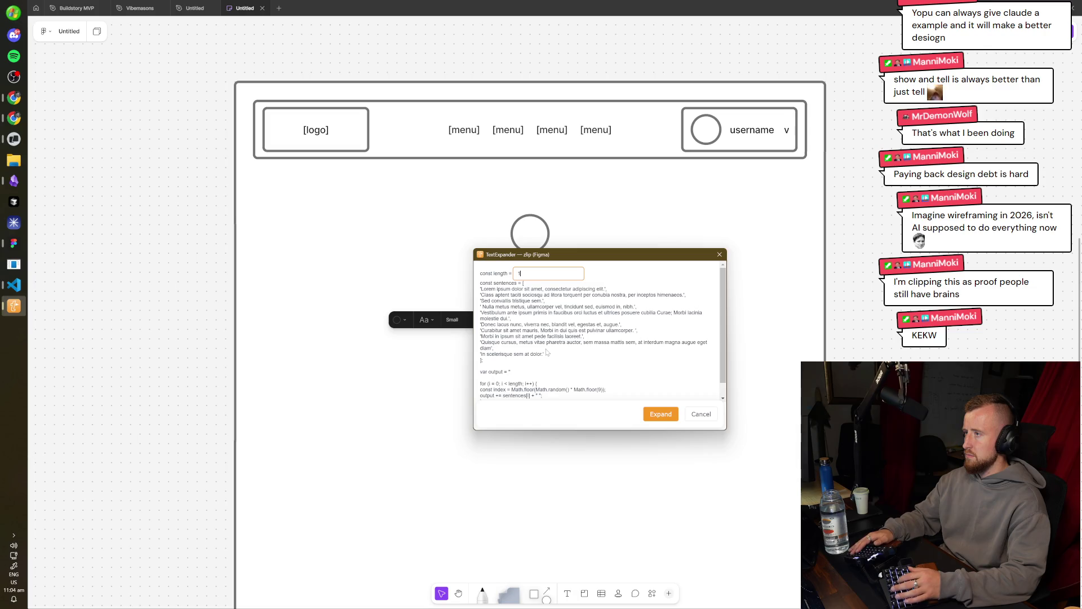
# - Expand two Lorem ipsum sentences into the box, centre-aligned and narrowed to re-wrap
pyautogui.press('Return')
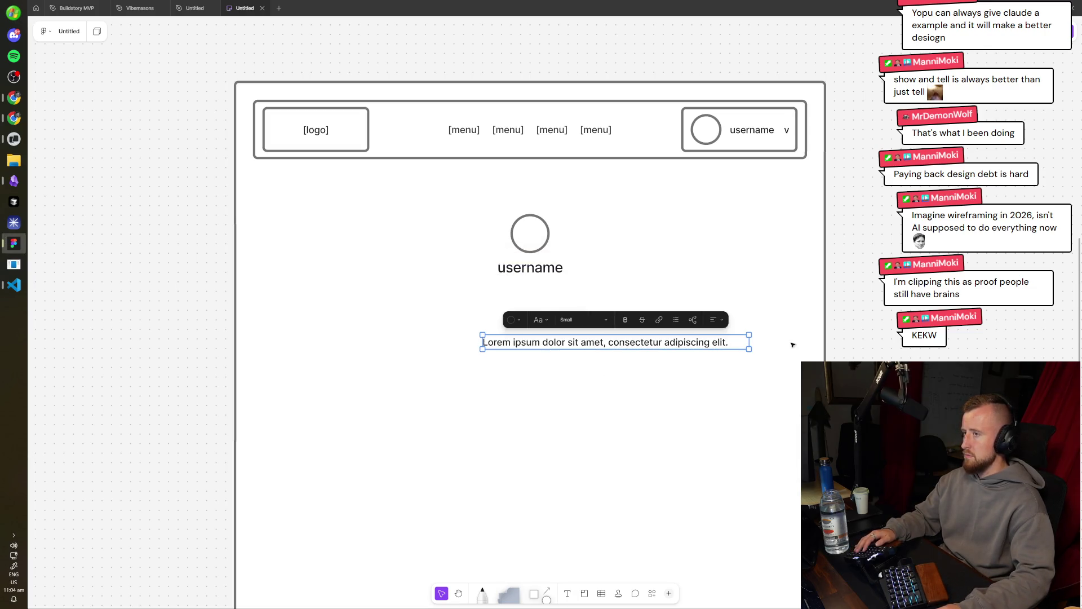
pyautogui.click(587, 326)
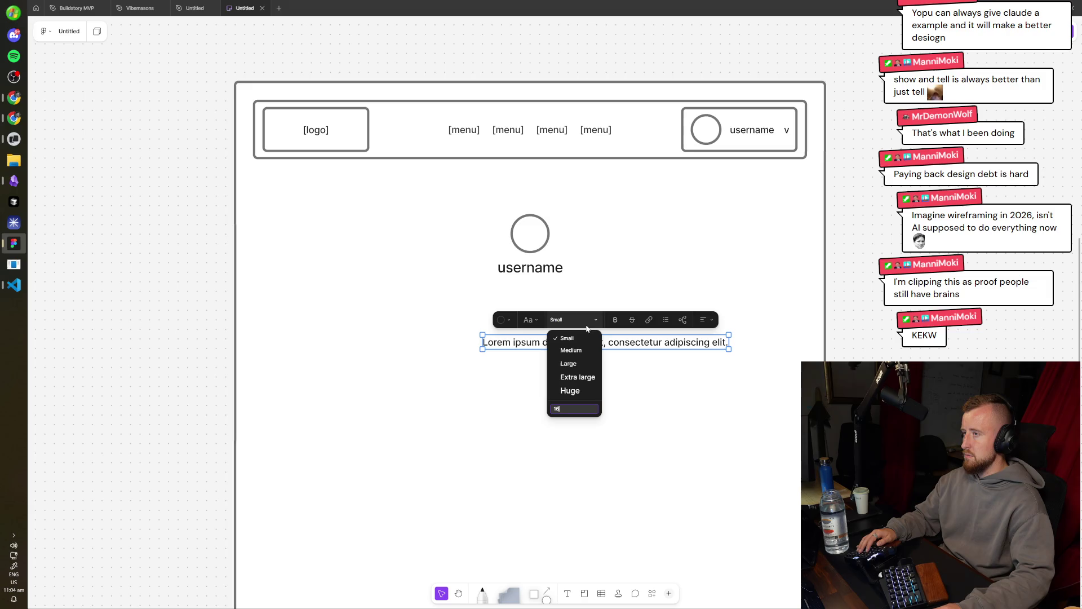
pyautogui.write('14')
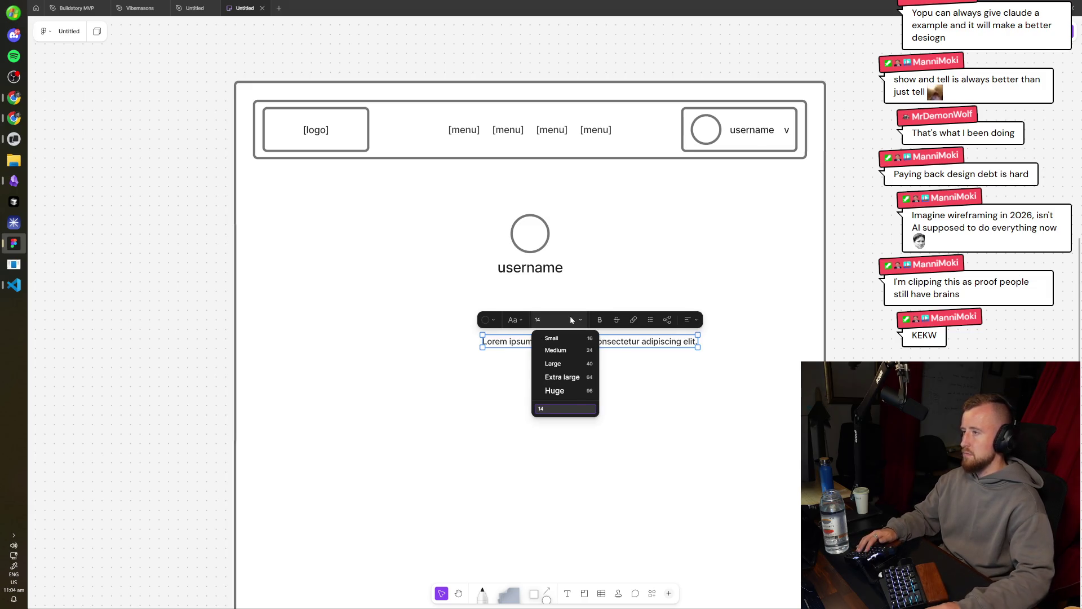
pyautogui.press('Return')
pyautogui.moveTo(536, 343); pyautogui.dragTo(477, 300)
pyautogui.scroll(-2, 657, 261)
pyautogui.press('Return')
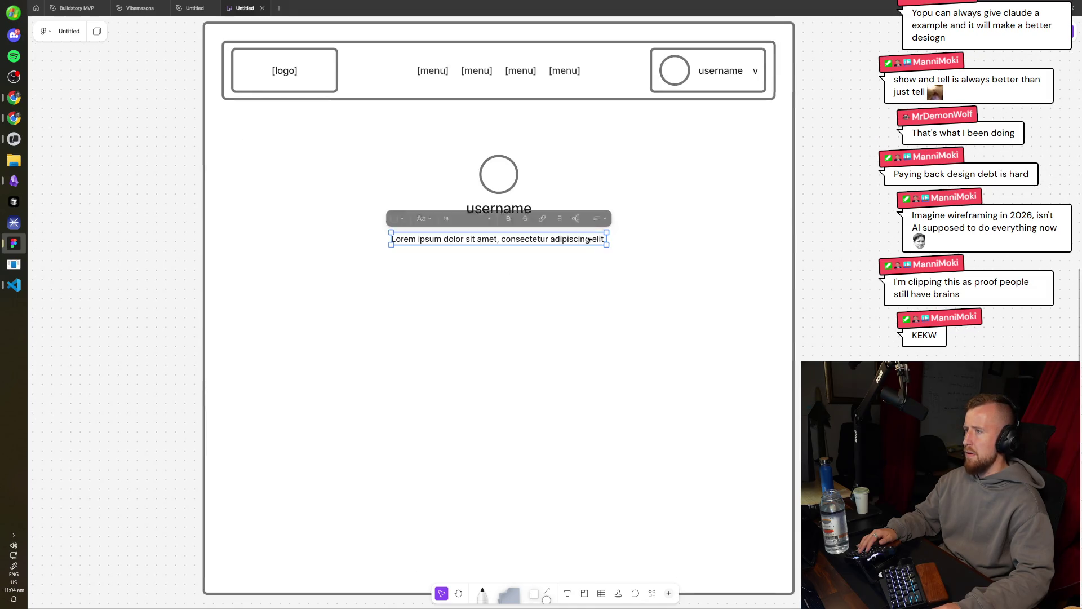
pyautogui.write('zlip')
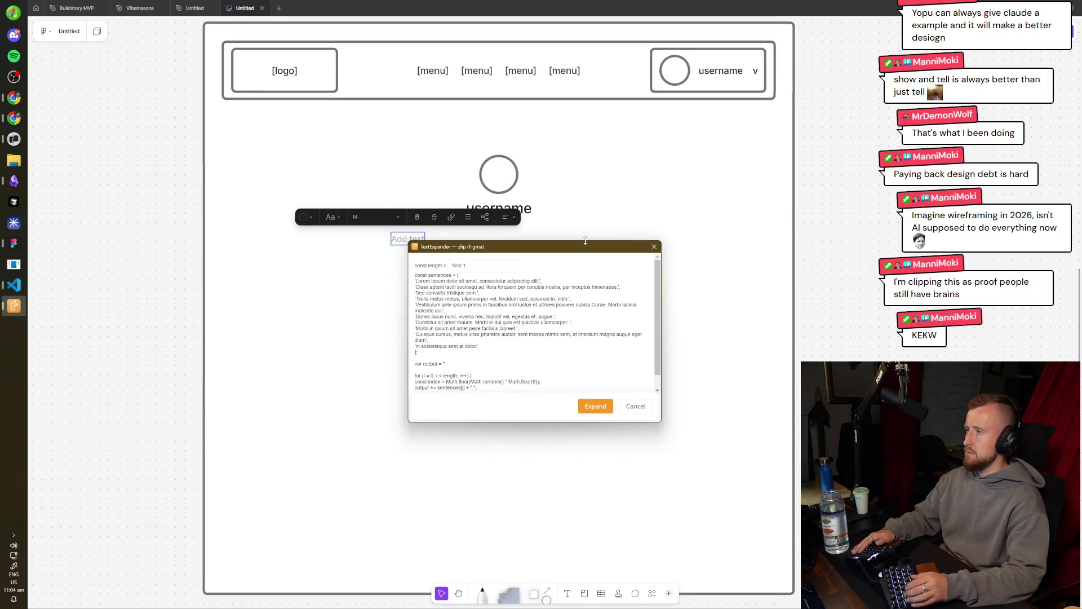
pyautogui.write('2')
pyautogui.press('Return')
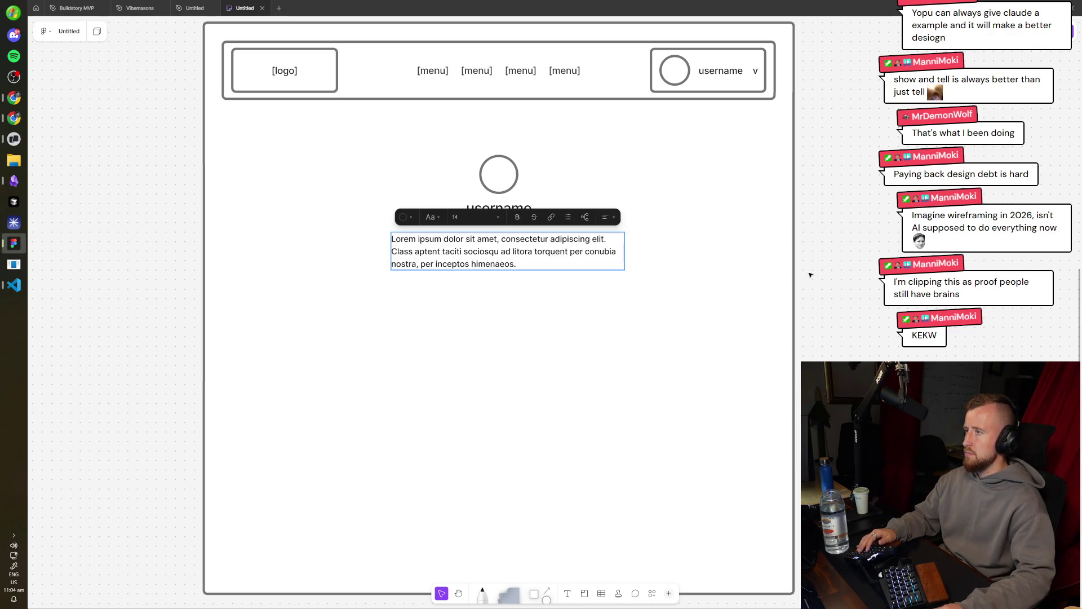
pyautogui.click(609, 196)
pyautogui.moveTo(632, 252); pyautogui.dragTo(595, 251)
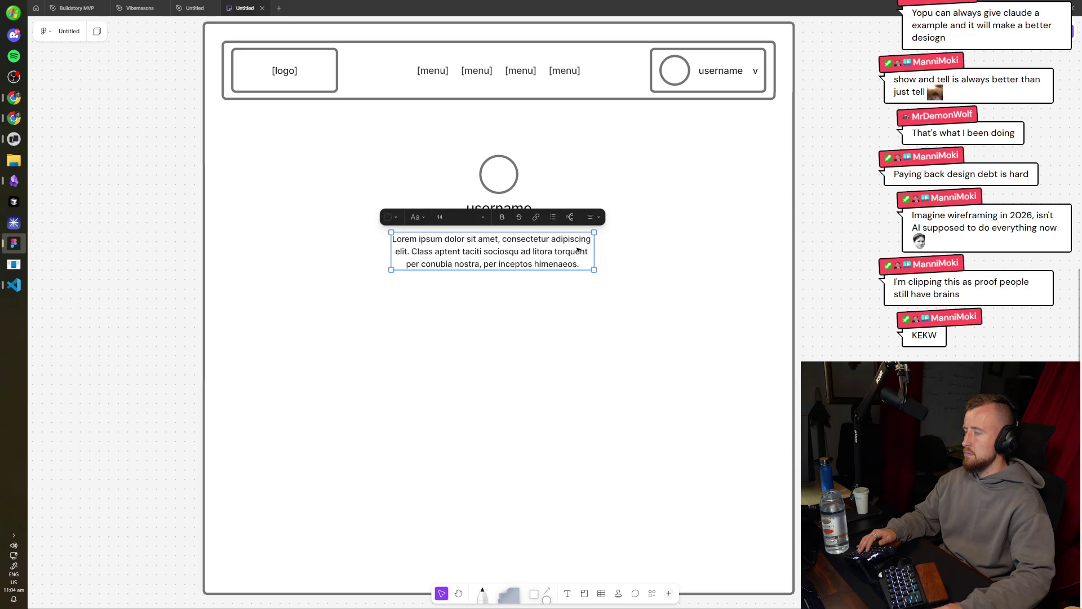
# - Set the bio paragraph to font size 12 and centre it under the username
pyautogui.click(473, 219)
pyautogui.write('12')
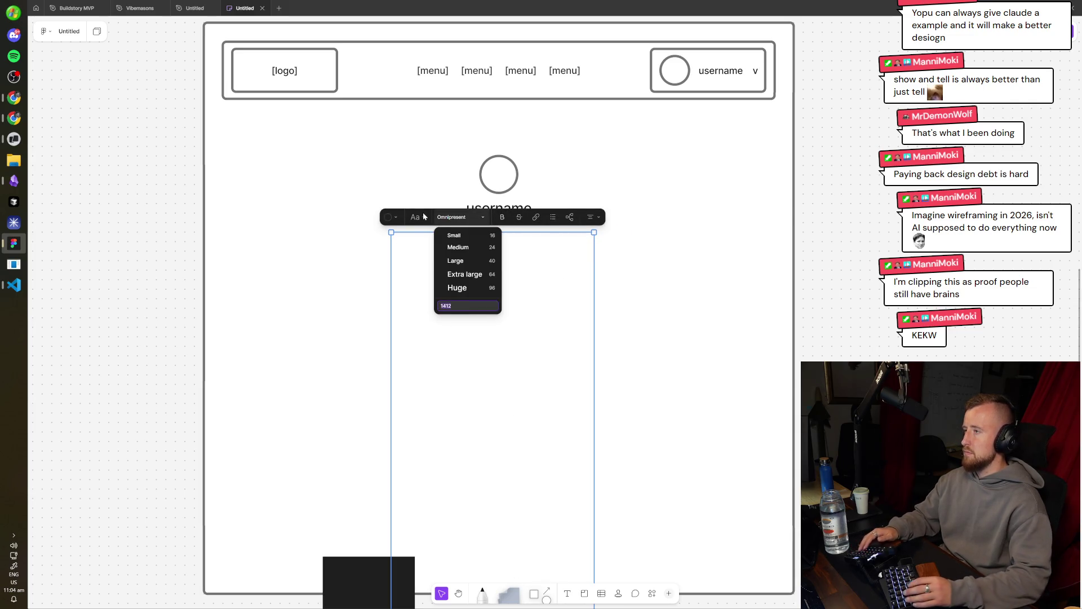
pyautogui.hotkey('ctrl', 'a')
pyautogui.write('12')
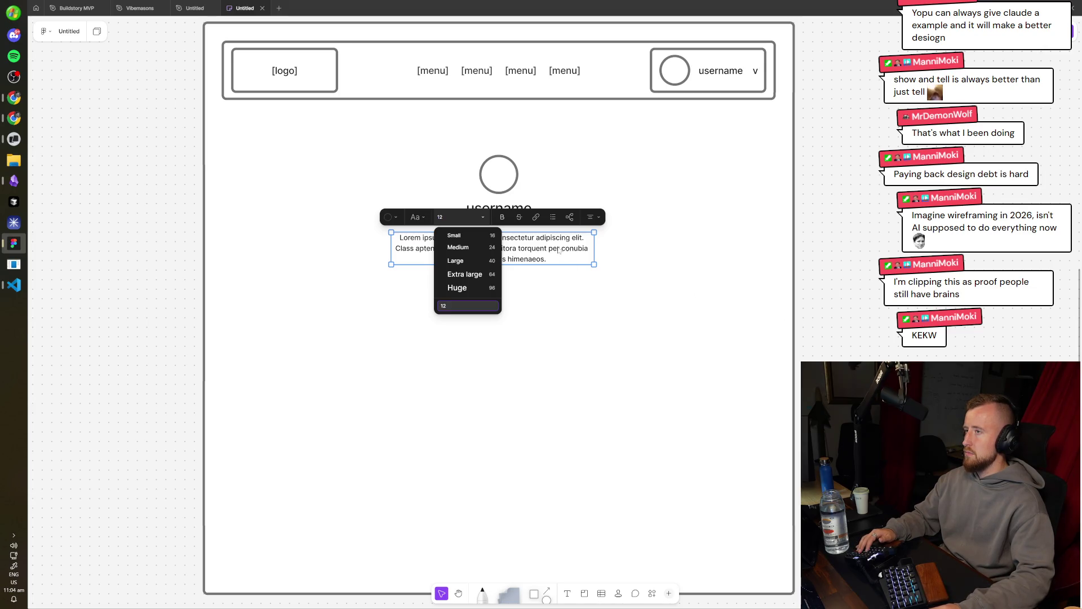
pyautogui.press('Return')
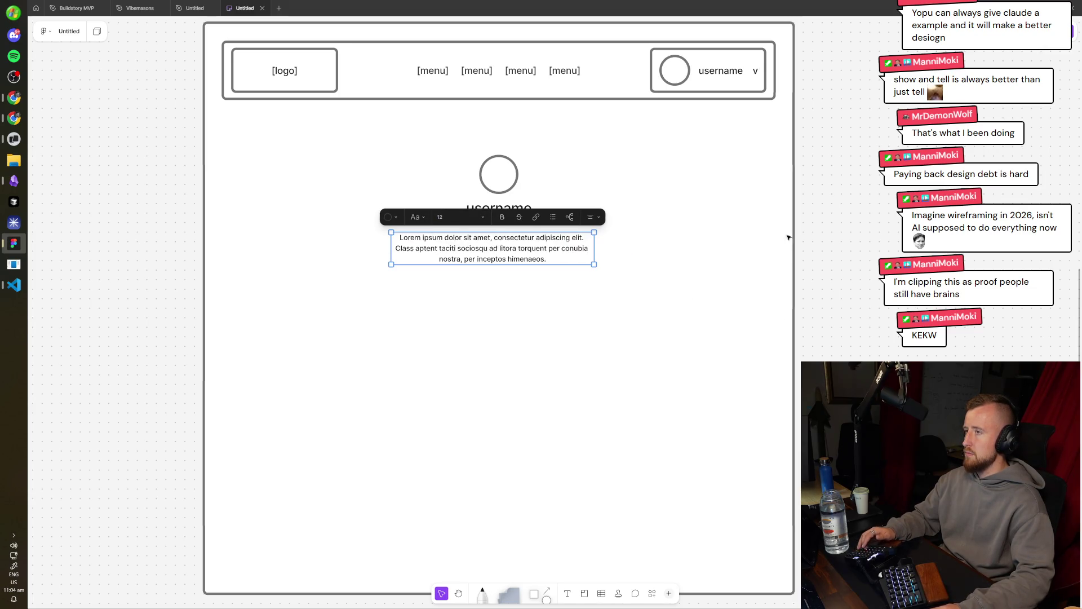
pyautogui.click(725, 239)
pyautogui.moveTo(580, 250); pyautogui.dragTo(586, 240)
# - Select the avatar, username and bio together and stack them in a centred column
pyautogui.press('Escape')
pyautogui.scroll(2, 502, 282)
pyautogui.moveTo(636, 363); pyautogui.dragTo(444, 162)
pyautogui.press('Escape')
pyautogui.hotkey('alt', 'Tab')
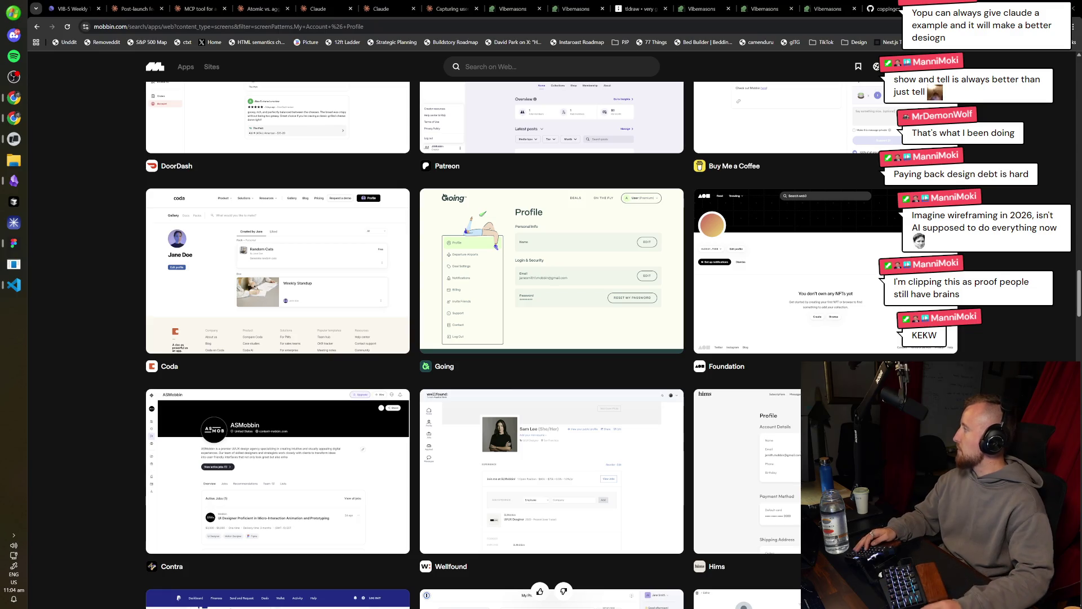
# - Load a vibemasons.com member profile page in a new Chrome tab, then return to FigJam
pyautogui.hotkey('ctrl', 't')
pyautogui.write('vibemasons.com/')
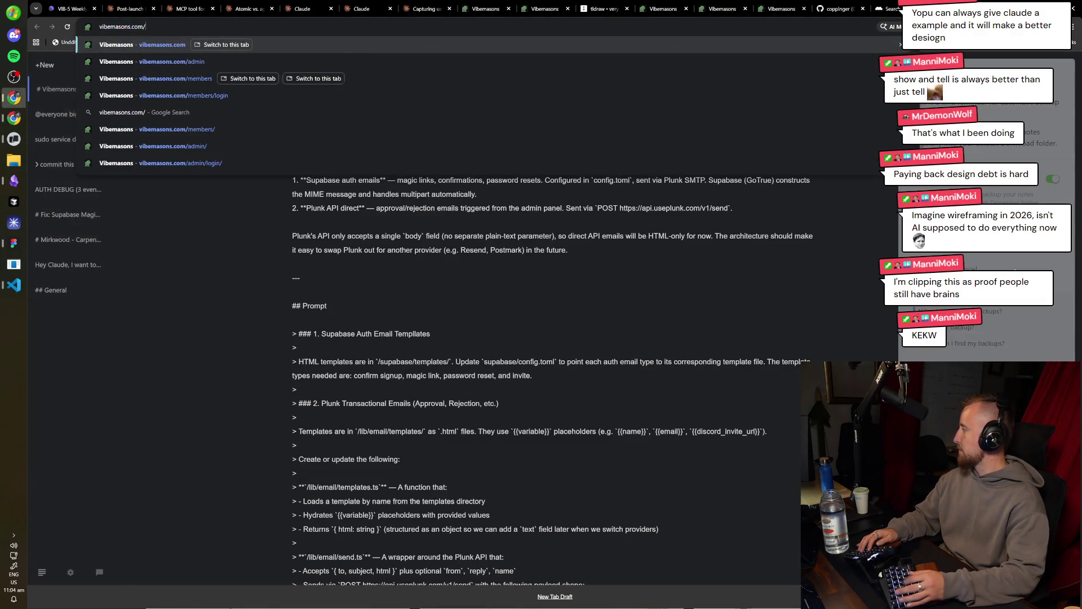
pyautogui.press('Down')
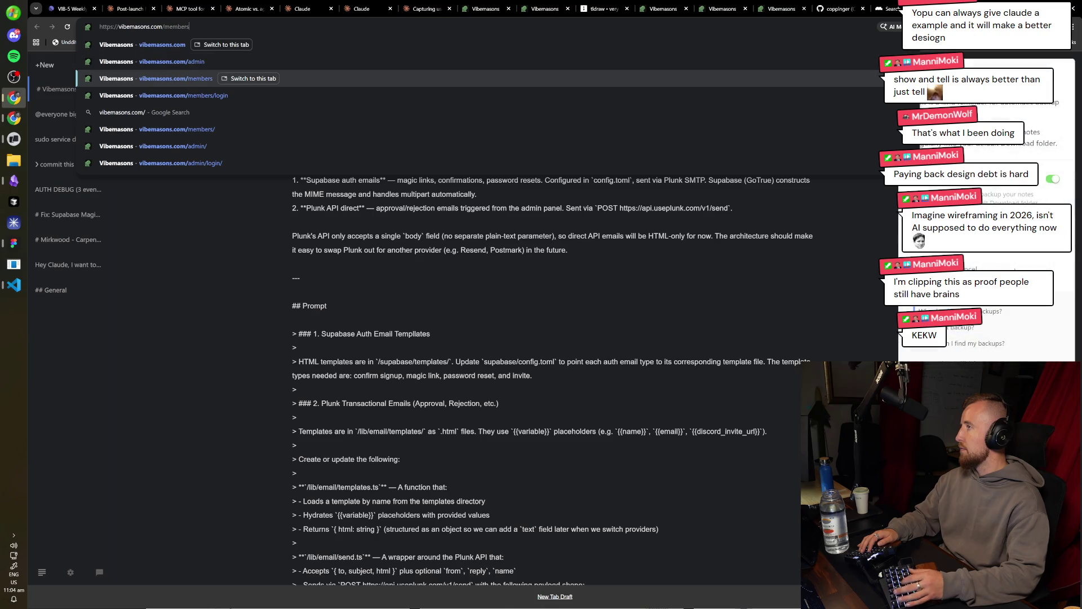
pyautogui.press('Up')
pyautogui.write('members/charlie')
pyautogui.press('Return')
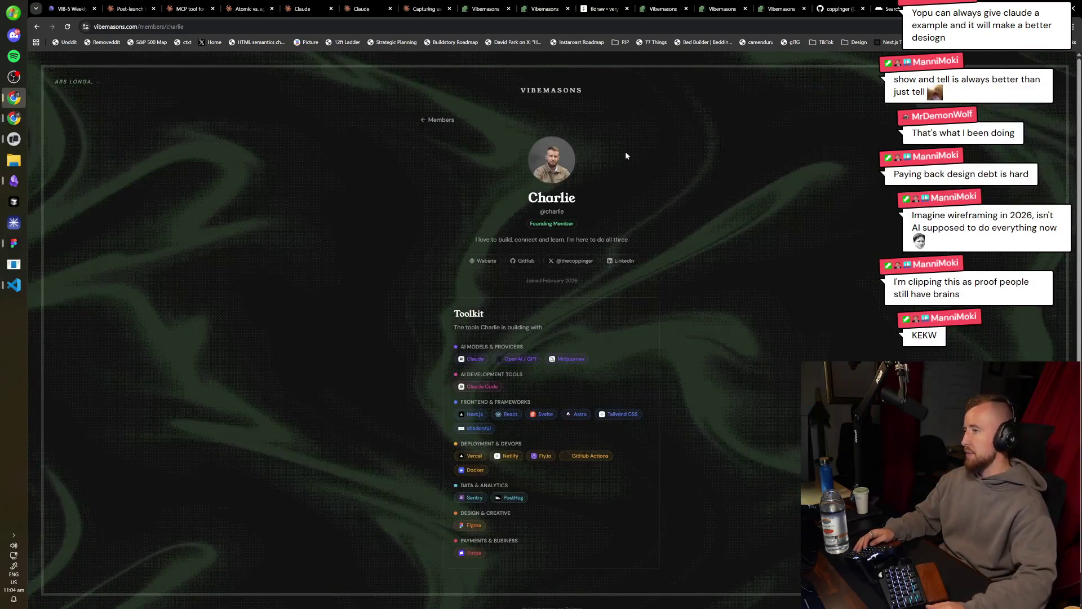
pyautogui.hotkey('alt', 'Tab')
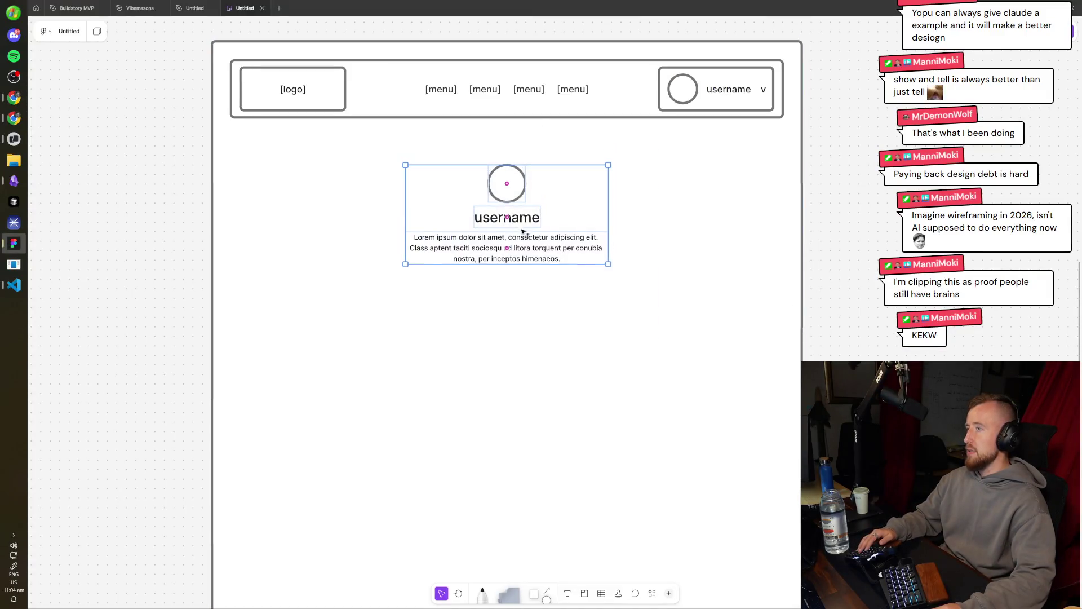
# - Inspect the live member profile page's outer screen container in the browser developer tools
pyautogui.scroll(2, 808, 211)
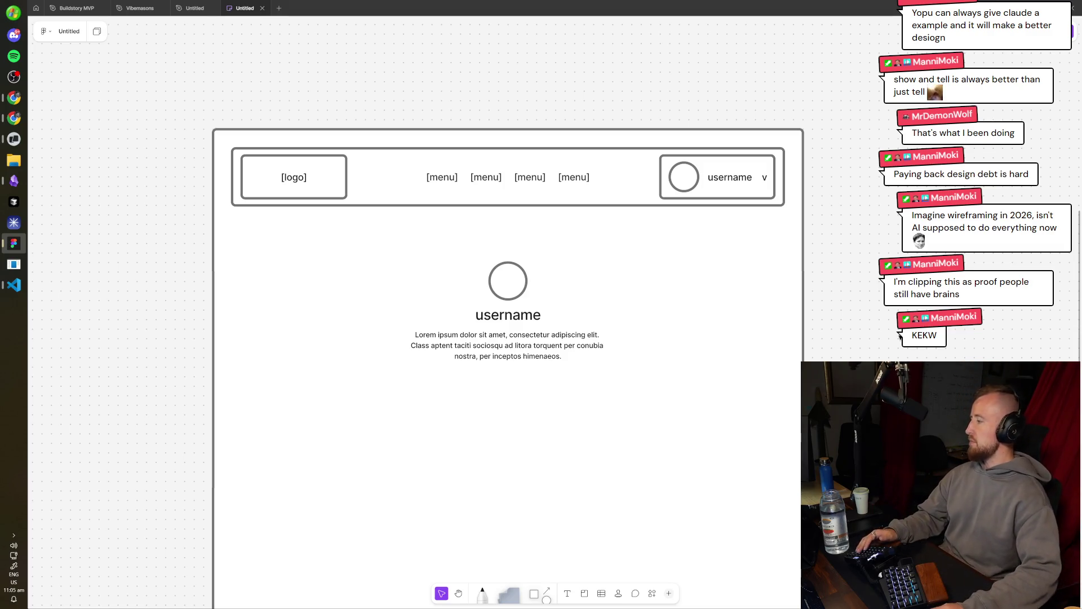
pyautogui.click(765, 178)
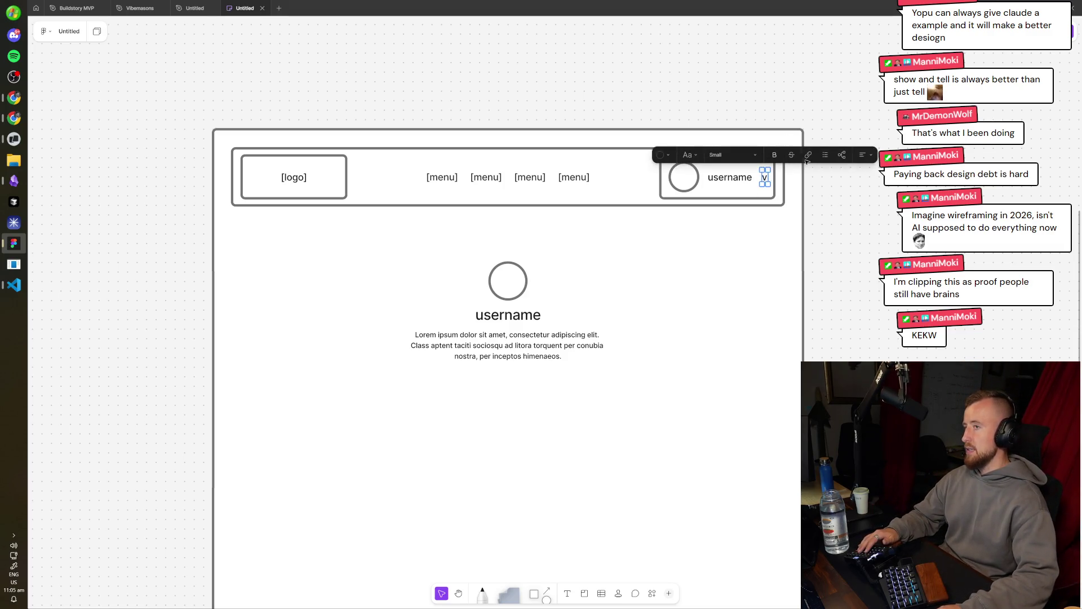
pyautogui.press('Escape')
pyautogui.hscroll(-2, 530, 310)
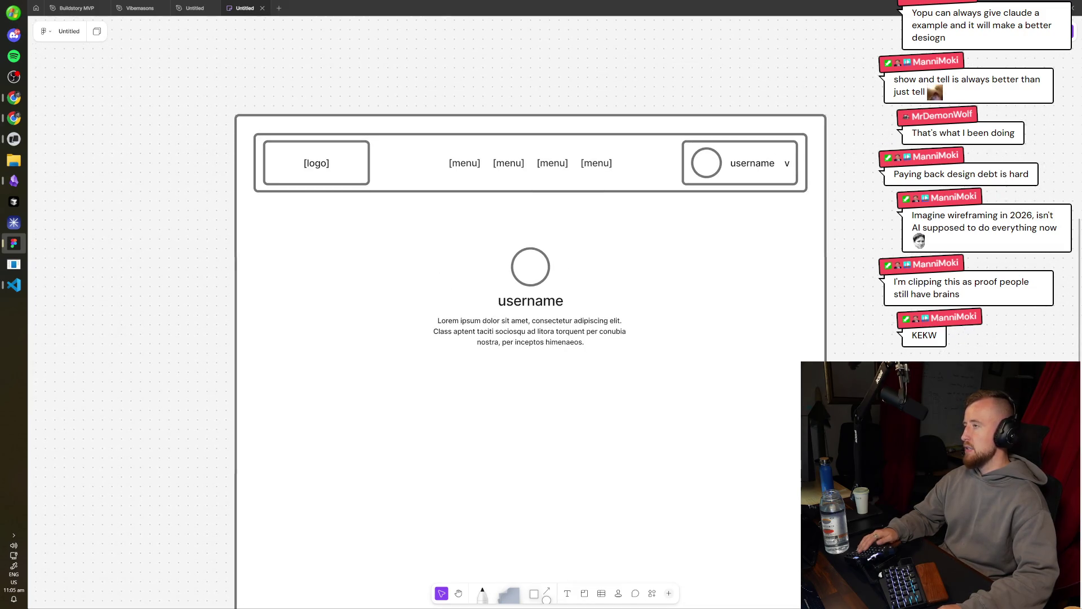
pyautogui.hotkey('alt', 'Tab')
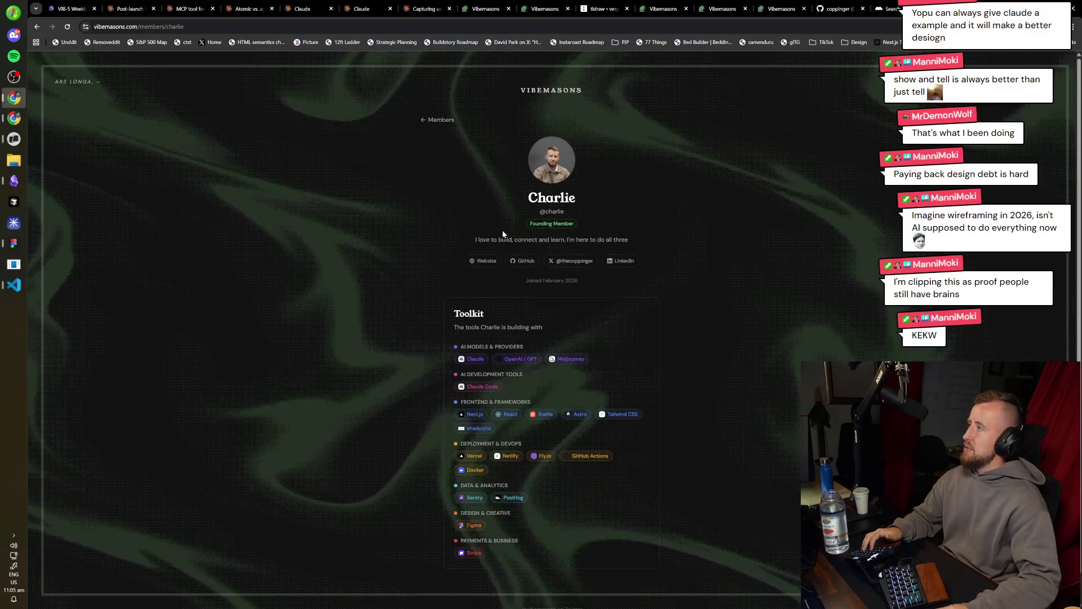
pyautogui.hotkey('ctrl', 'shift', 'c')
pyautogui.click(118, 59)
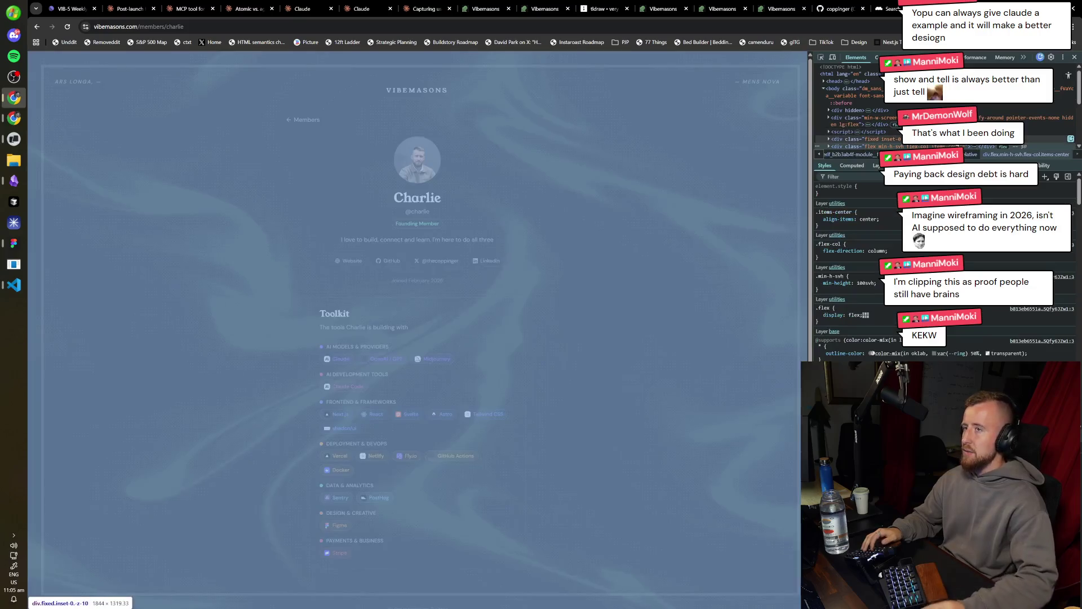
pyautogui.click(857, 117)
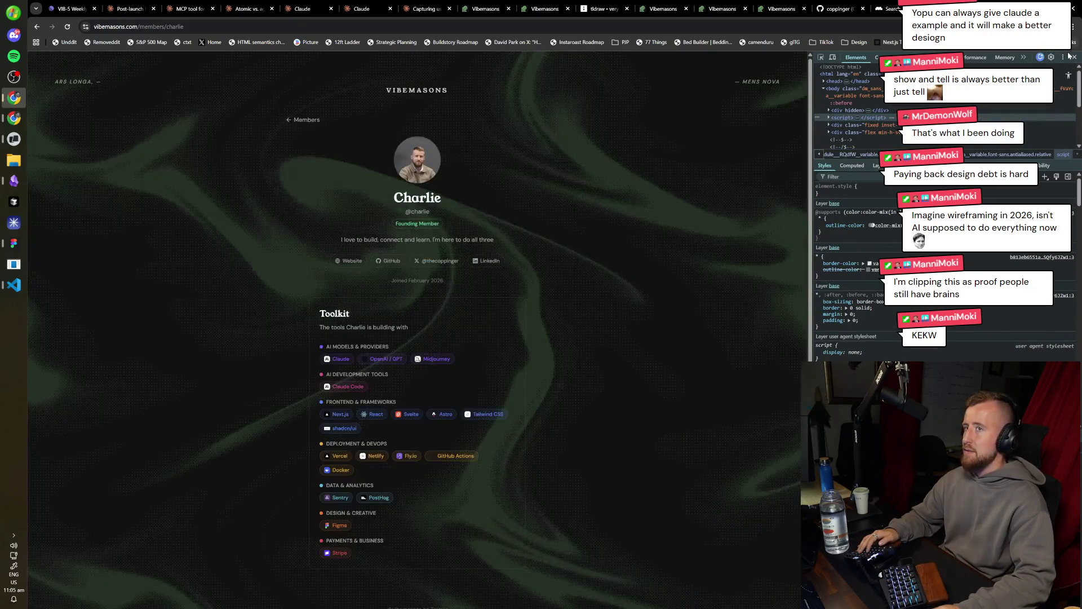
pyautogui.hotkey('ctrl', 'shift', 'i')
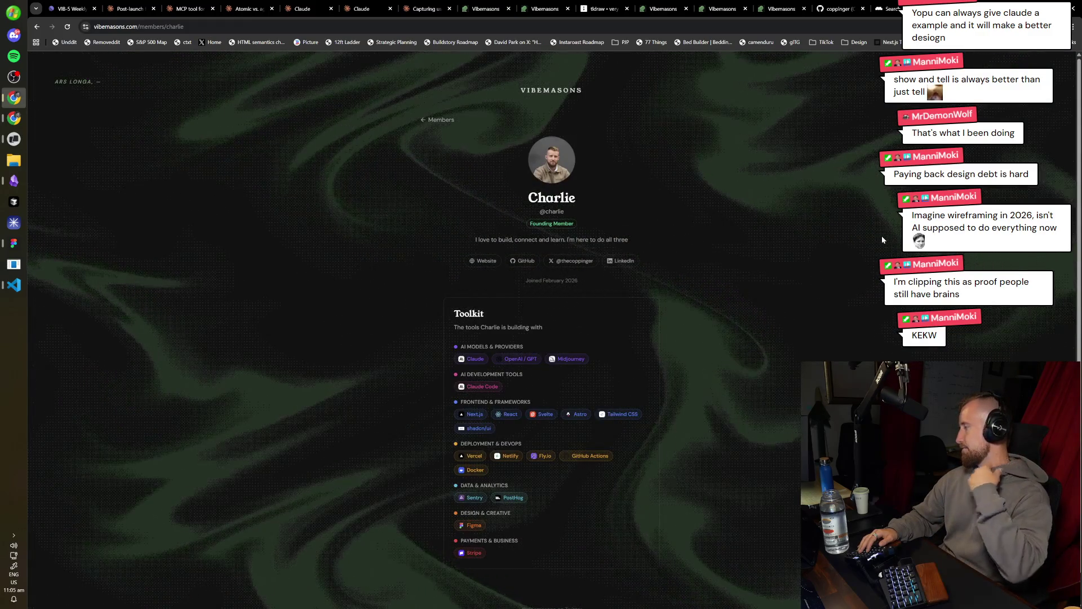
pyautogui.hotkey('alt', 'Tab')
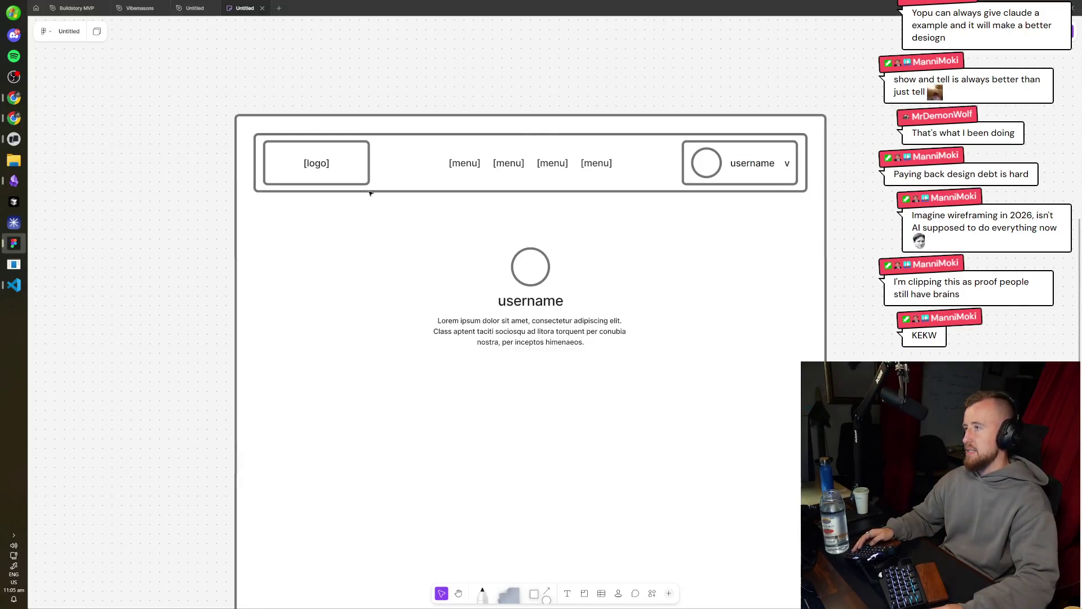
# - Widen the profile wireframe frame by dragging its right edge outward
pyautogui.hotkey('alt', 'Tab')
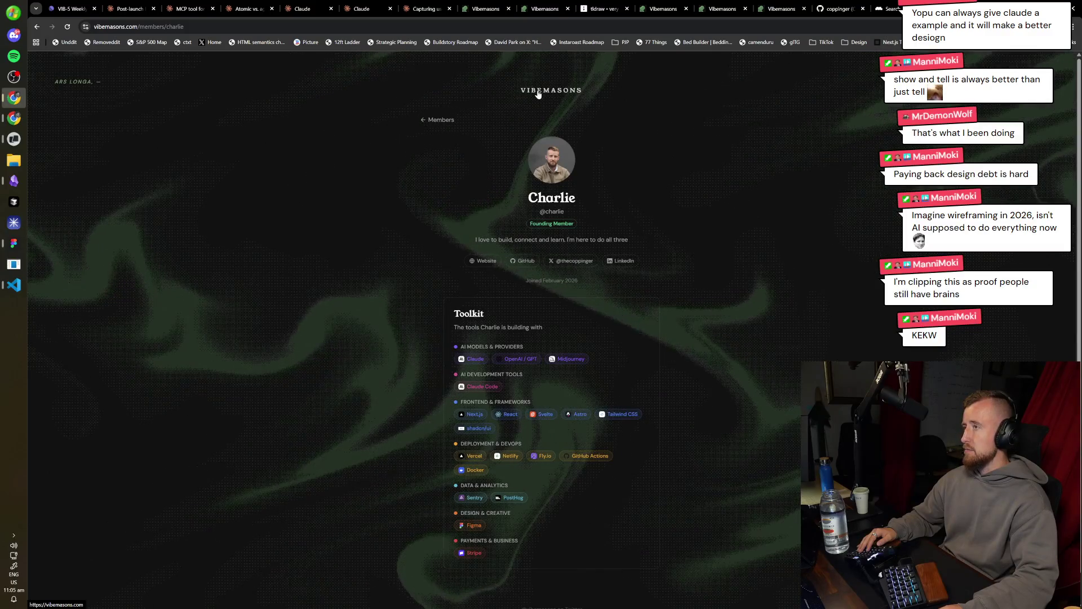
pyautogui.hotkey('alt', 'Tab')
pyautogui.hotkey('alt', 'Tab')
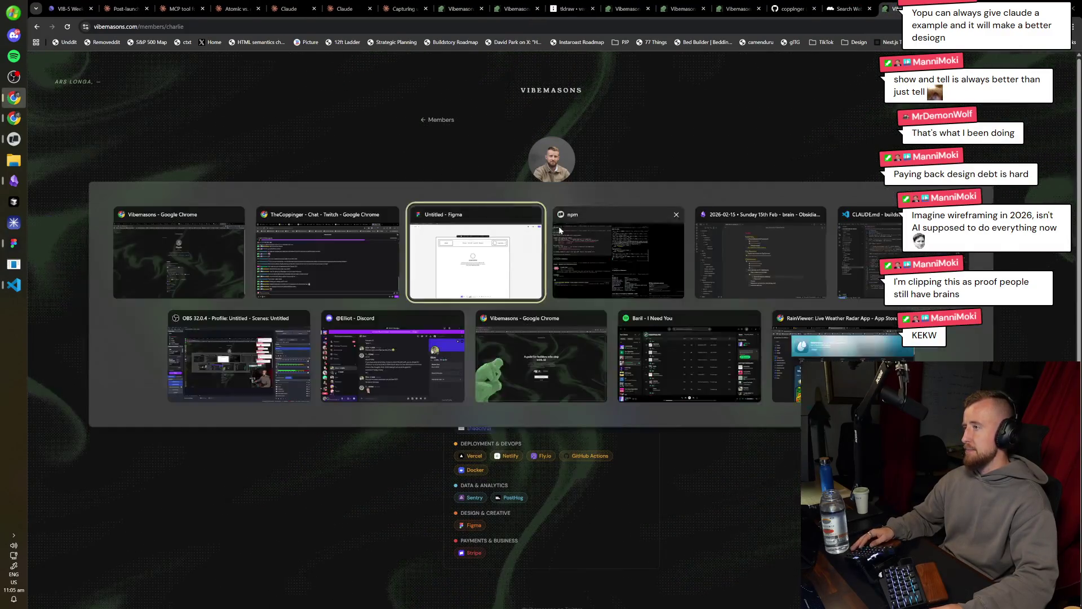
pyautogui.scroll(-3, 841, 281)
pyautogui.click(841, 281)
pyautogui.hscroll(3, 692, 287)
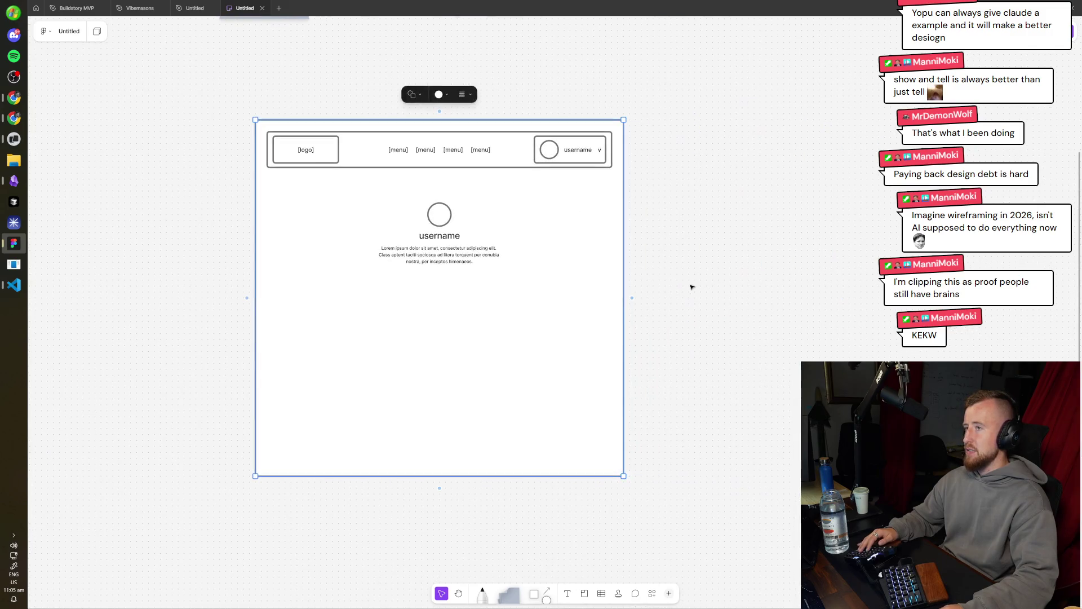
pyautogui.moveTo(629, 255); pyautogui.dragTo(689, 255)
pyautogui.scroll(3, 493, 175)
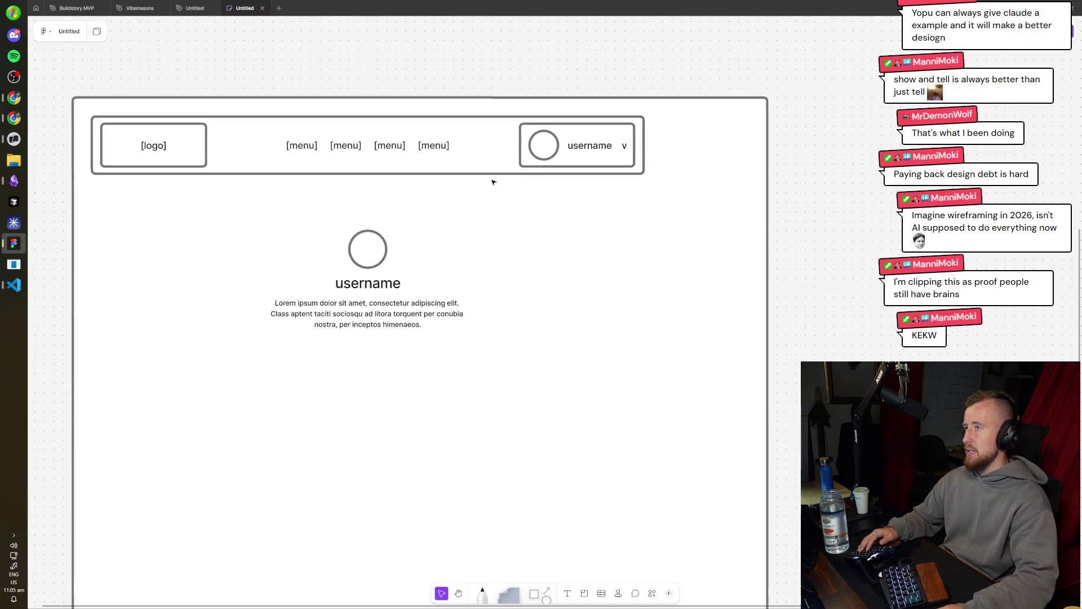
# - Move the header bar and the avatar, username and bio group about 93 px right
pyautogui.moveTo(676, 198); pyautogui.dragTo(92, 108)
pyautogui.moveTo(145, 139); pyautogui.dragTo(197, 139)
pyautogui.press('Escape')
pyautogui.moveTo(597, 445); pyautogui.dragTo(262, 213)
pyautogui.moveTo(368, 283)
pyautogui.mouseDown()
pyautogui.moveTo(430, 284)
pyautogui.moveTo(420, 283)
pyautogui.mouseUp()
pyautogui.press('Escape')
# - Compare with the live member page, then select the avatar, username and bio block
pyautogui.hscroll(-1, 537, 207)
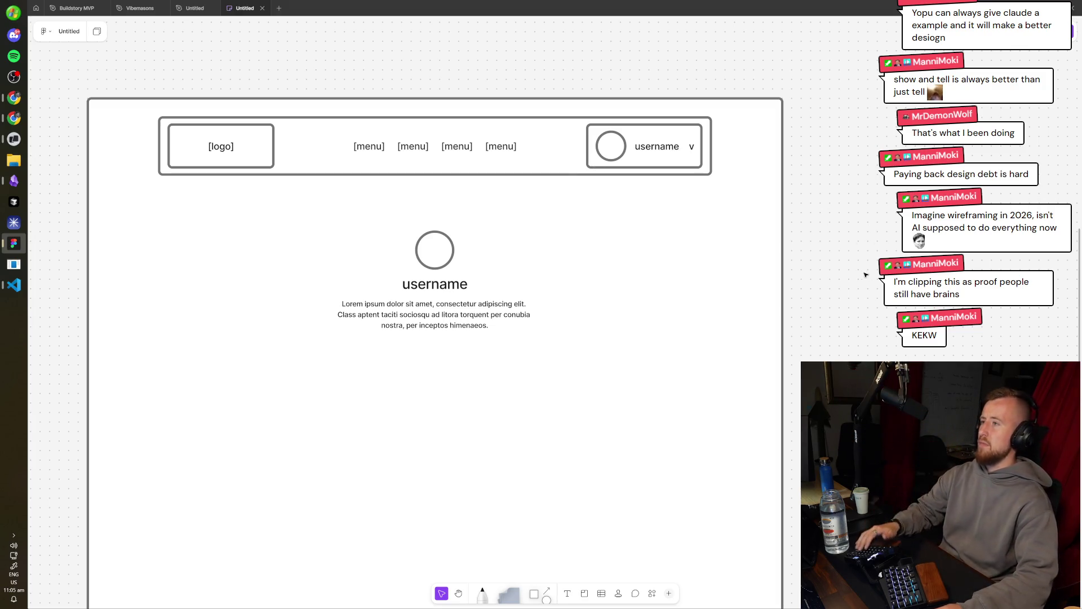
pyautogui.hscroll(-4, 609, 297)
pyautogui.scroll(-2, 643, 291)
pyautogui.scroll(1, 581, 246)
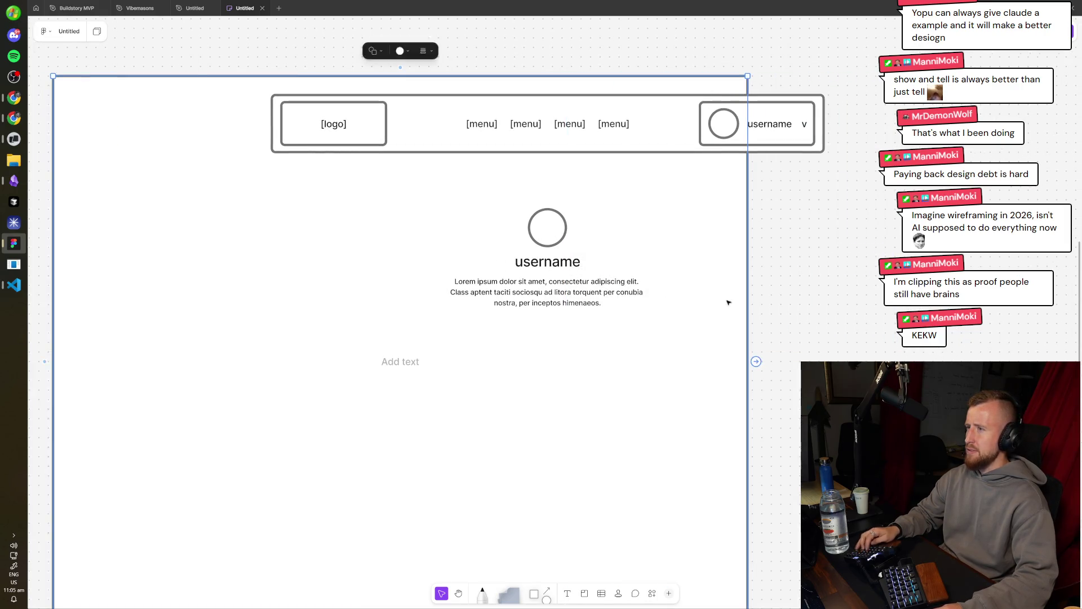
pyautogui.hotkey('alt', 'Tab')
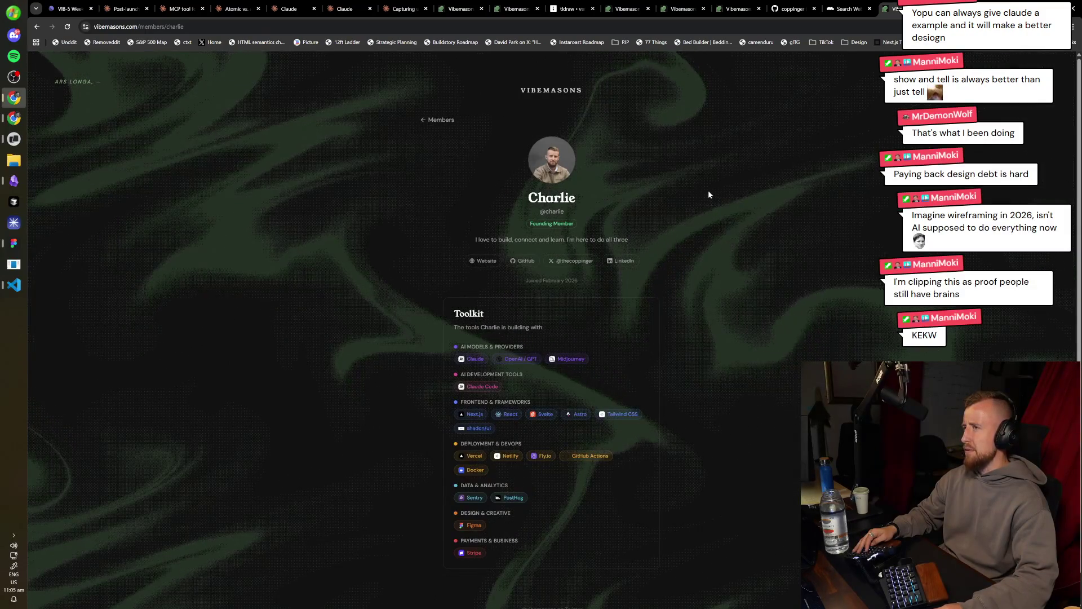
pyautogui.hotkey('alt', 'Tab')
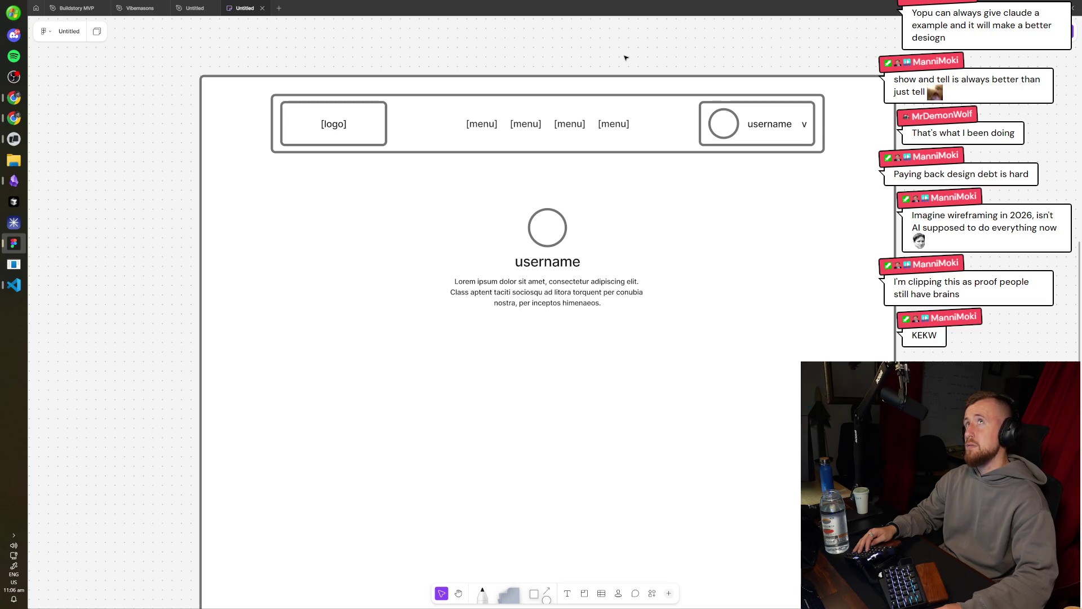
pyautogui.moveTo(716, 399); pyautogui.dragTo(398, 184)
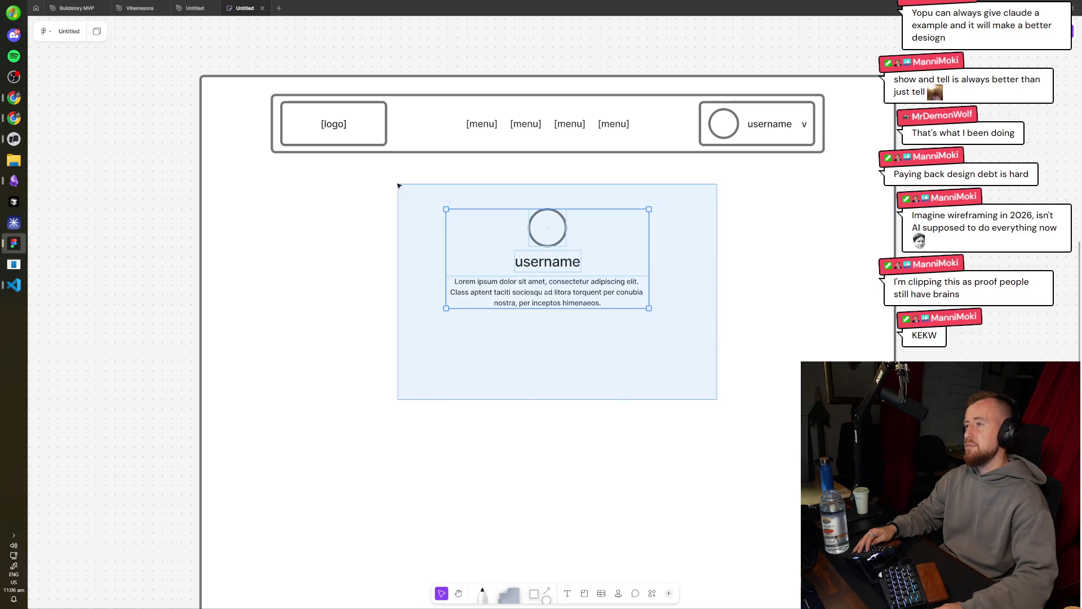
# - Nudge the profile block down and copy the menu row as a slim bar under the header
pyautogui.moveTo(546, 226); pyautogui.dragTo(546, 244)
pyautogui.click(612, 127)
pyautogui.moveTo(680, 124); pyautogui.dragTo(669, 150)
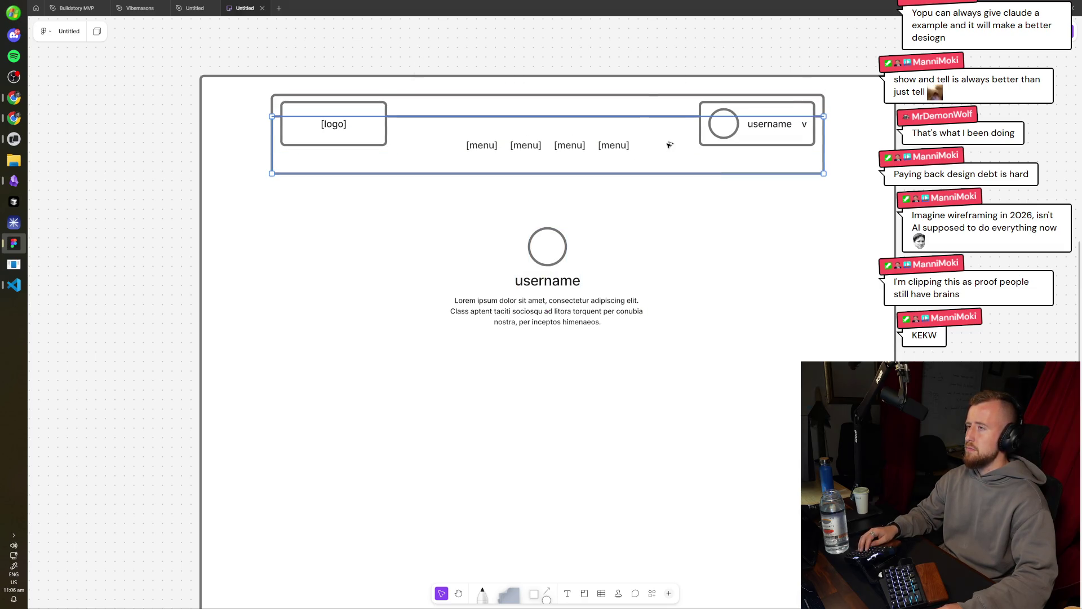
pyautogui.moveTo(628, 116); pyautogui.dragTo(616, 152)
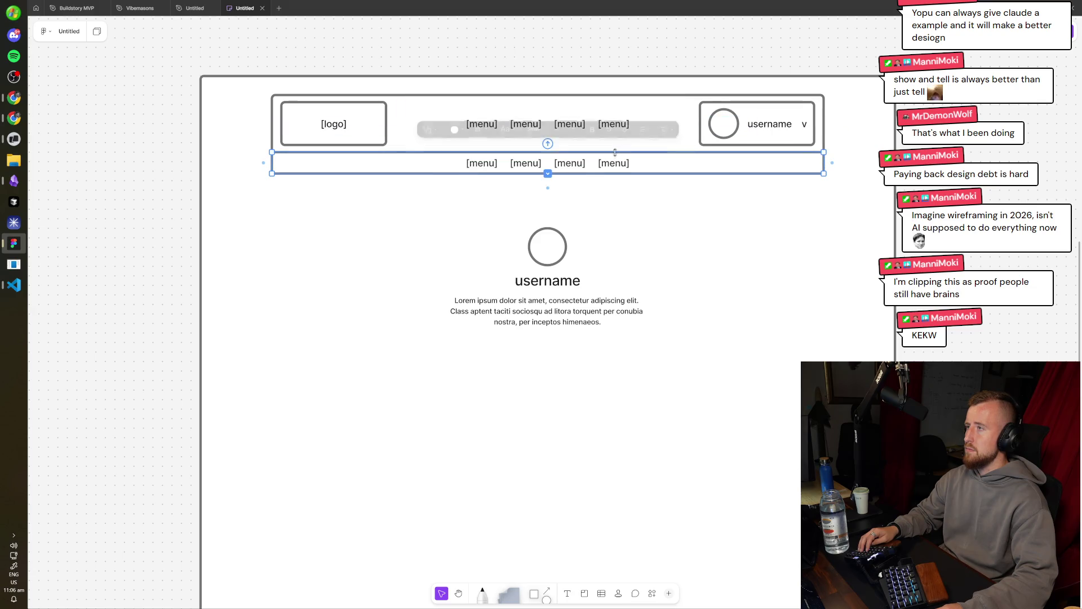
# - Retype the new bar's text as the breadcrumb 'members / charlie'
pyautogui.hotkey('ctrl', 'a')
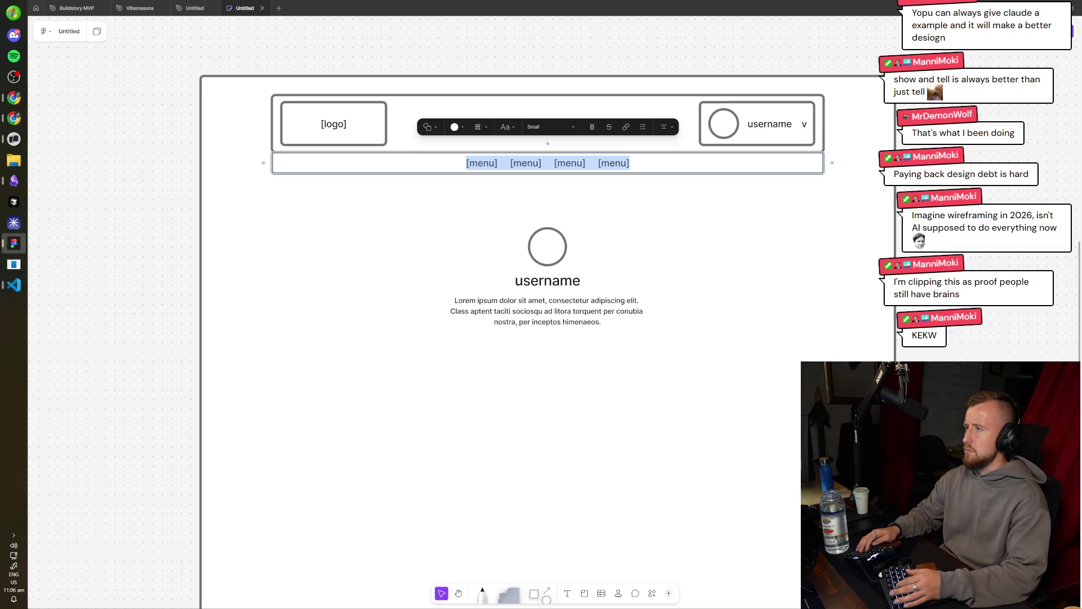
pyautogui.hotkey('alt', 'Tab')
pyautogui.hotkey('alt', 'Tab')
pyautogui.write('members')
pyautogui.press('Home')
pyautogui.write('<')
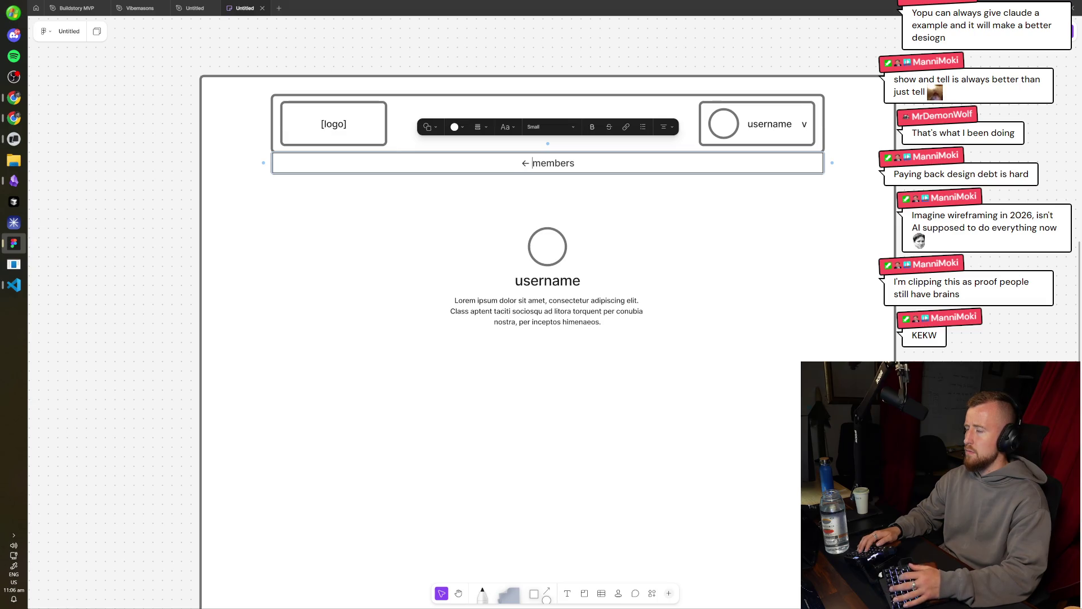
pyautogui.press('BackSpace')
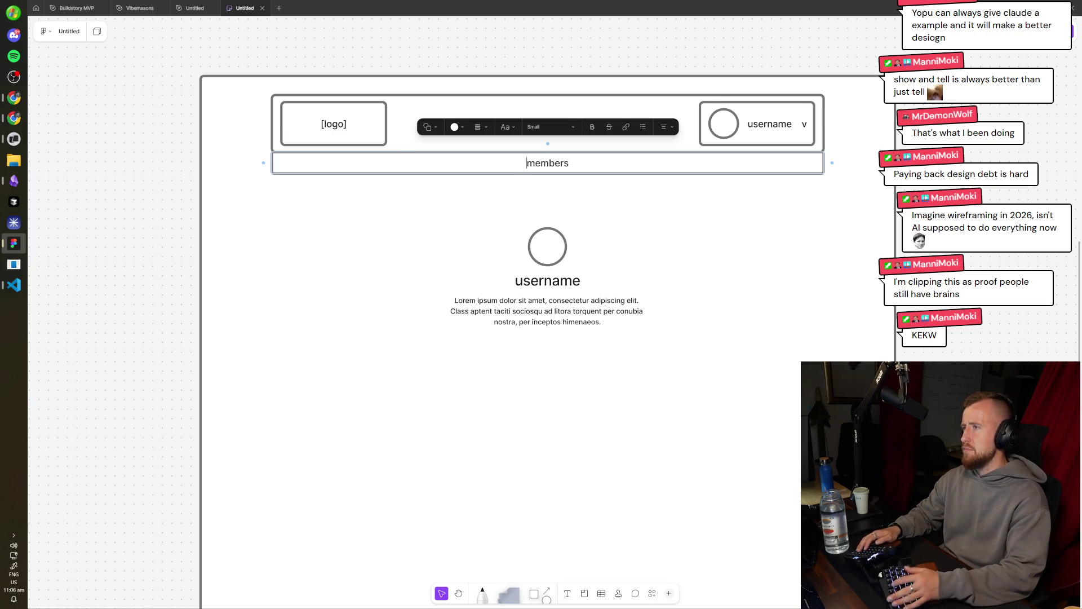
pyautogui.press('End')
pyautogui.write('/ charlie')
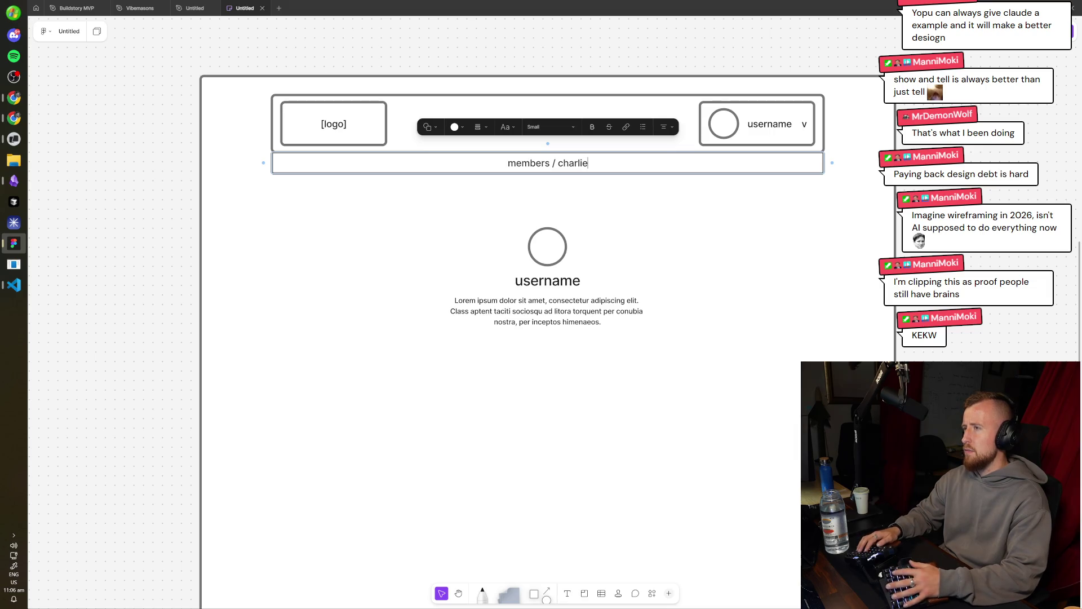
pyautogui.press('Escape')
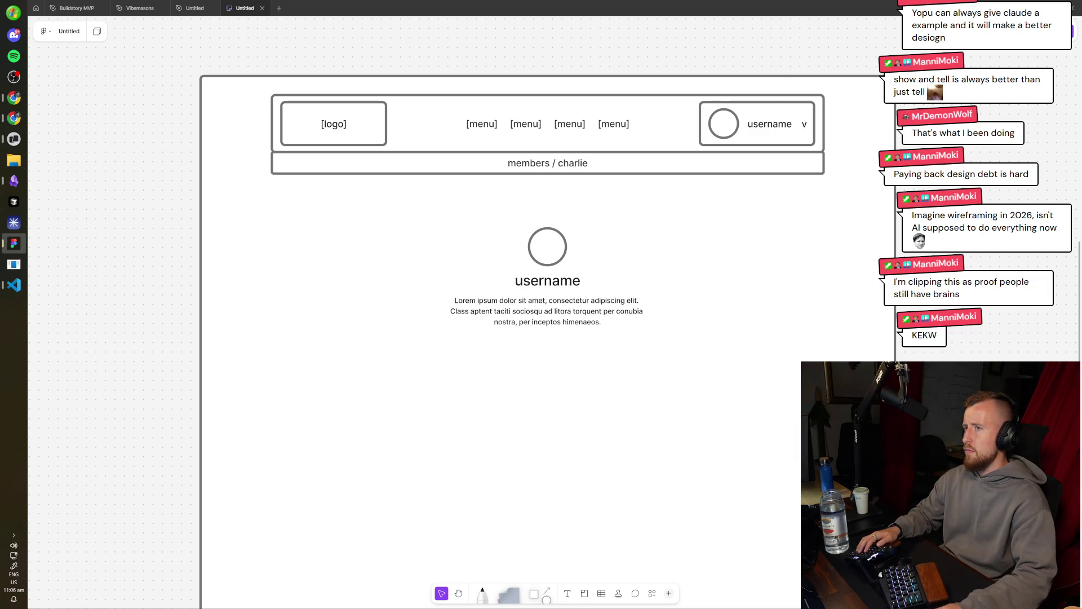
pyautogui.press('Return')
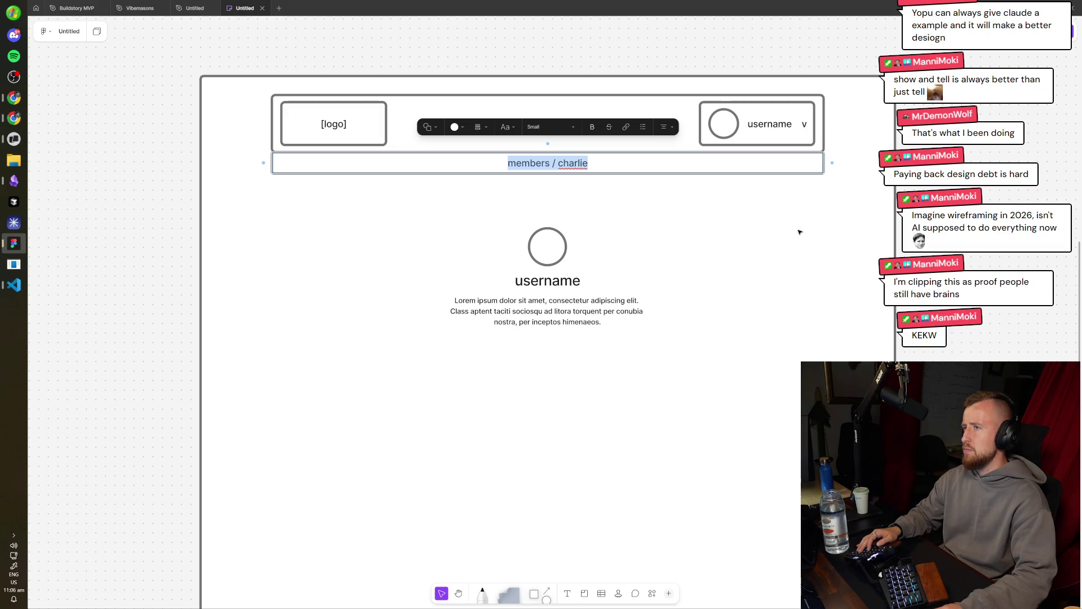
pyautogui.press('Escape')
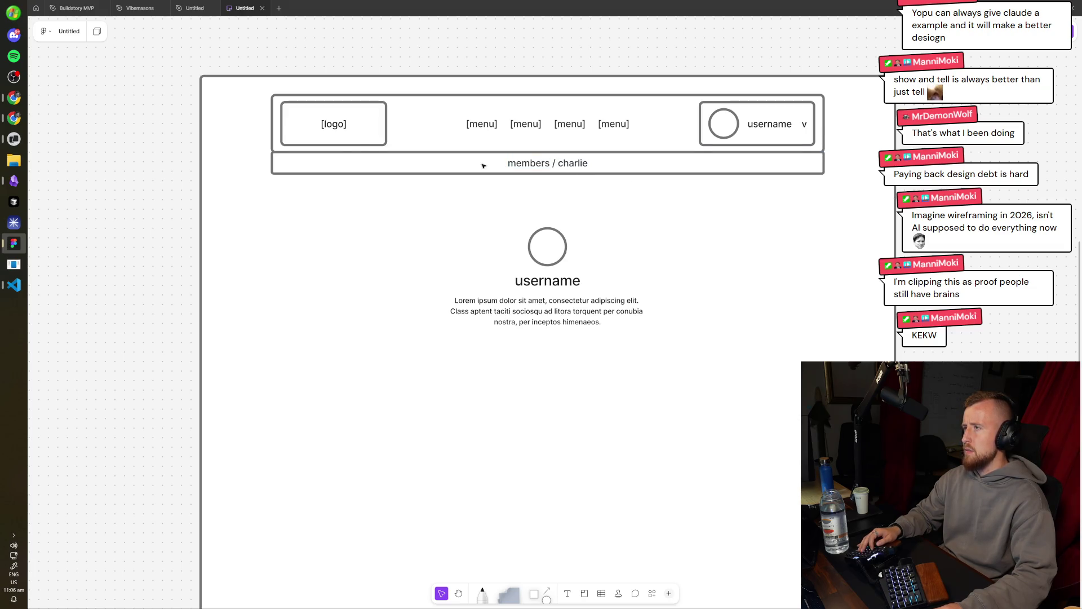
# - Place a ← back-arrow text box at the left end of the breadcrumb bar
pyautogui.scroll(3, 314, 174)
pyautogui.press('t')
pyautogui.click(364, 161)
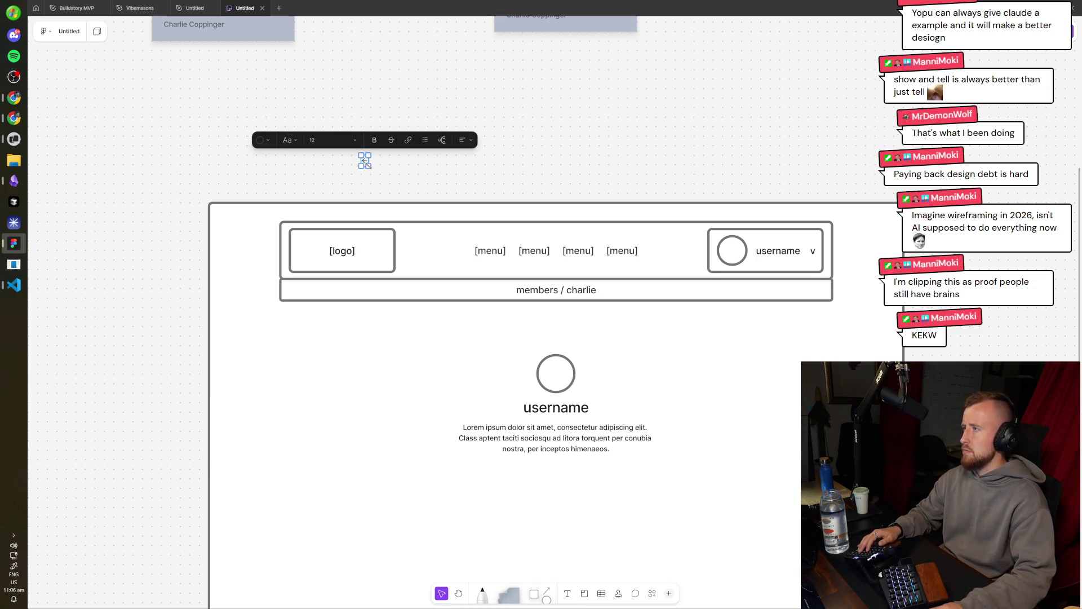
pyautogui.moveTo(365, 162); pyautogui.dragTo(293, 289)
pyautogui.click(488, 167)
pyautogui.scroll(-3, 483, 139)
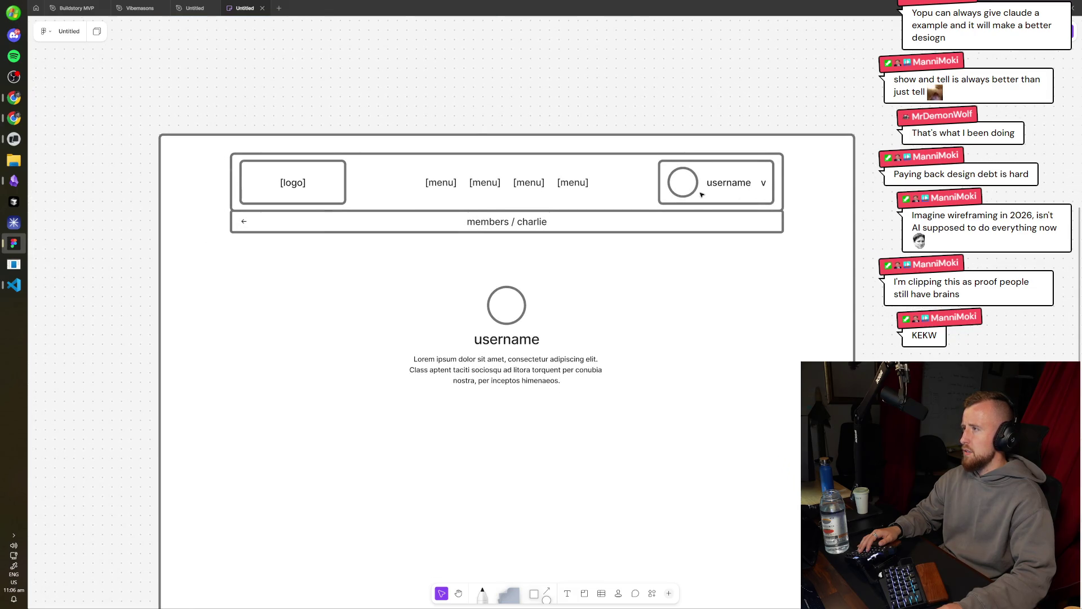
pyautogui.hscroll(-2, 541, 102)
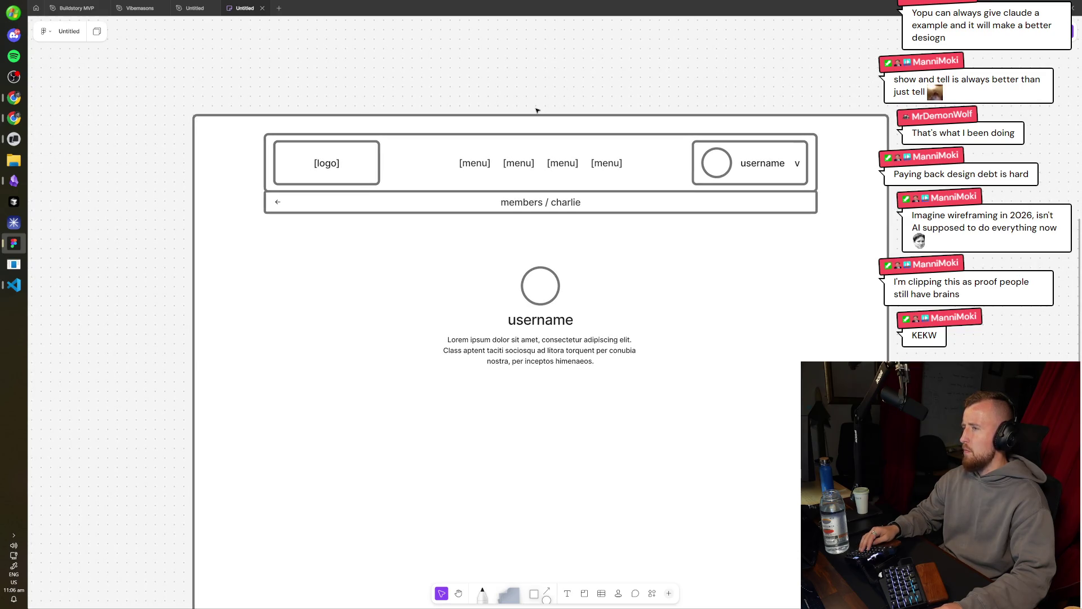
pyautogui.hotkey('alt', 'Tab')
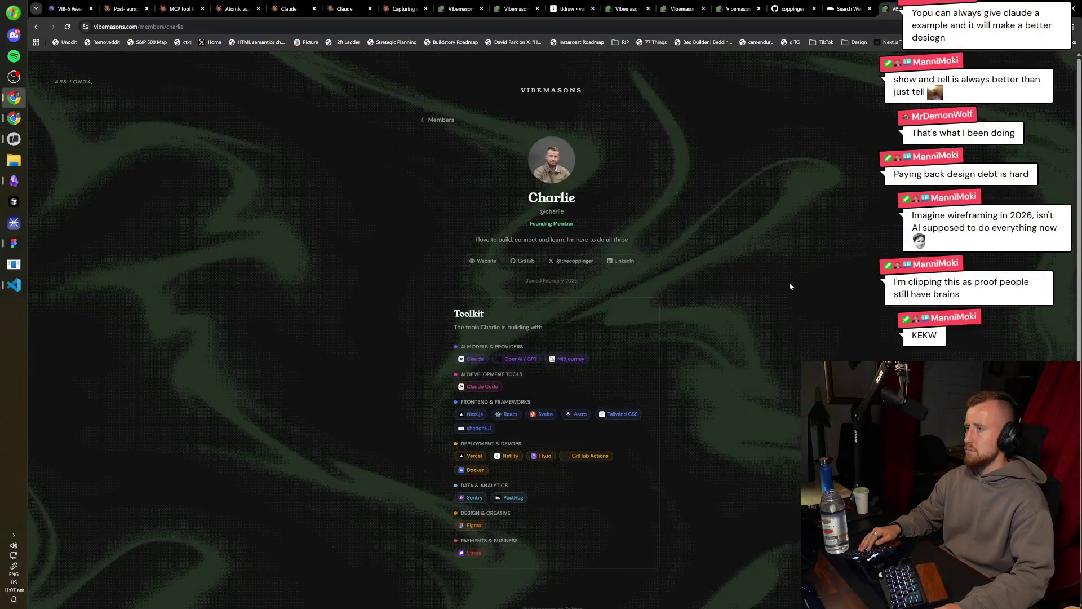
# - Reload the Vibemasons home page with DevTools open to clear the application error
pyautogui.scroll(-1, 767, 307)
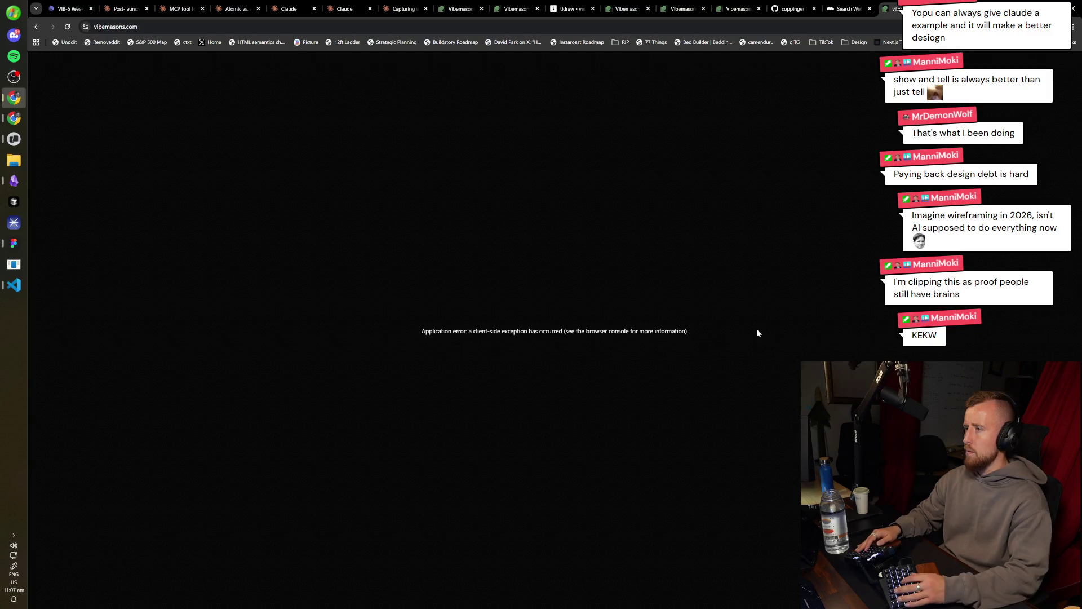
pyautogui.press('F12')
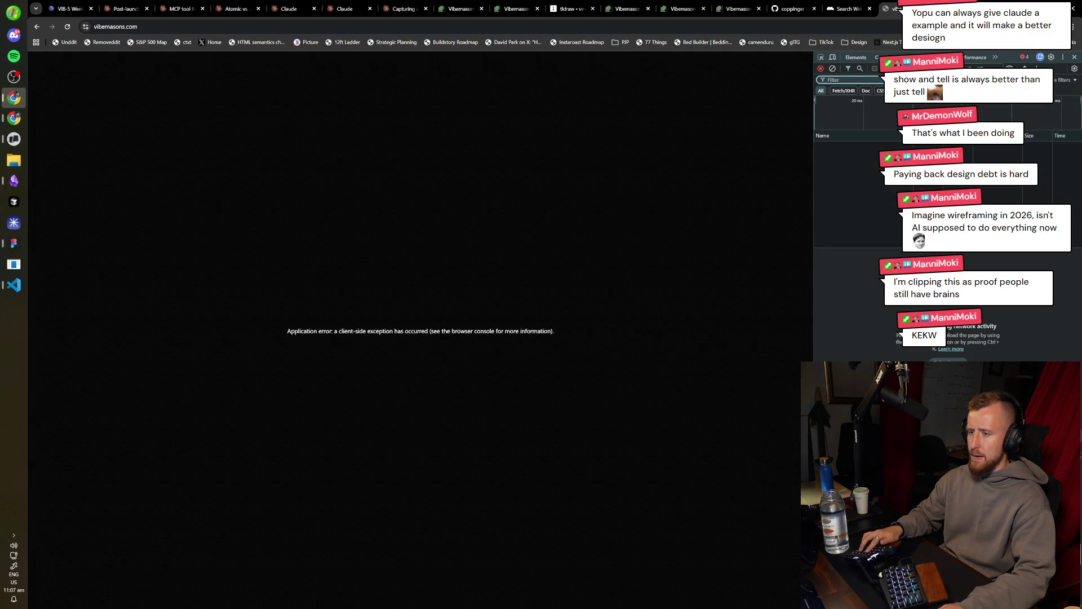
pyautogui.hotkey('ctrl', 'r')
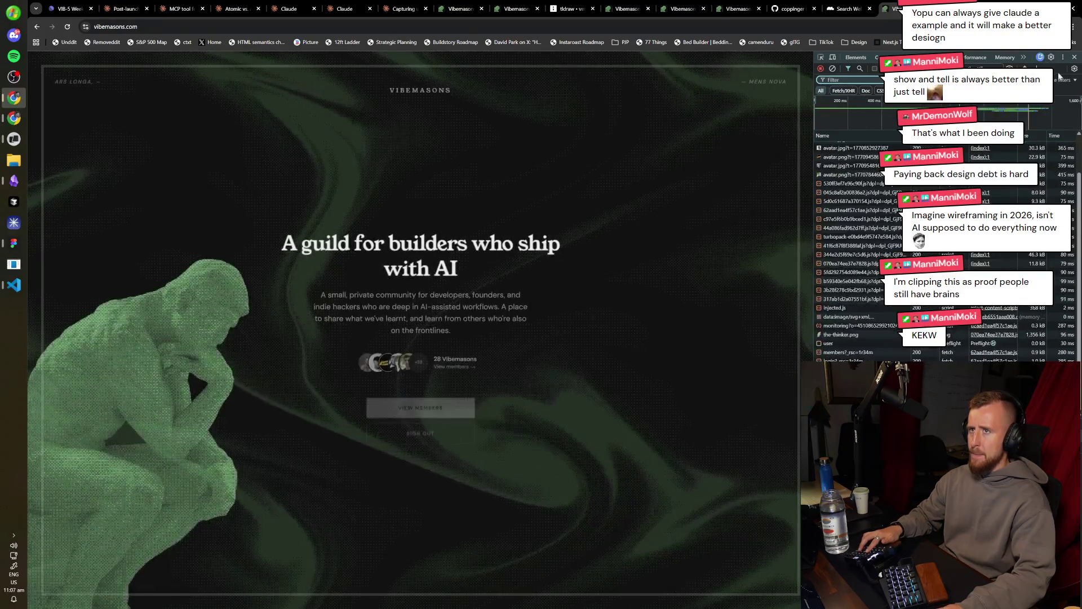
pyautogui.press('F12')
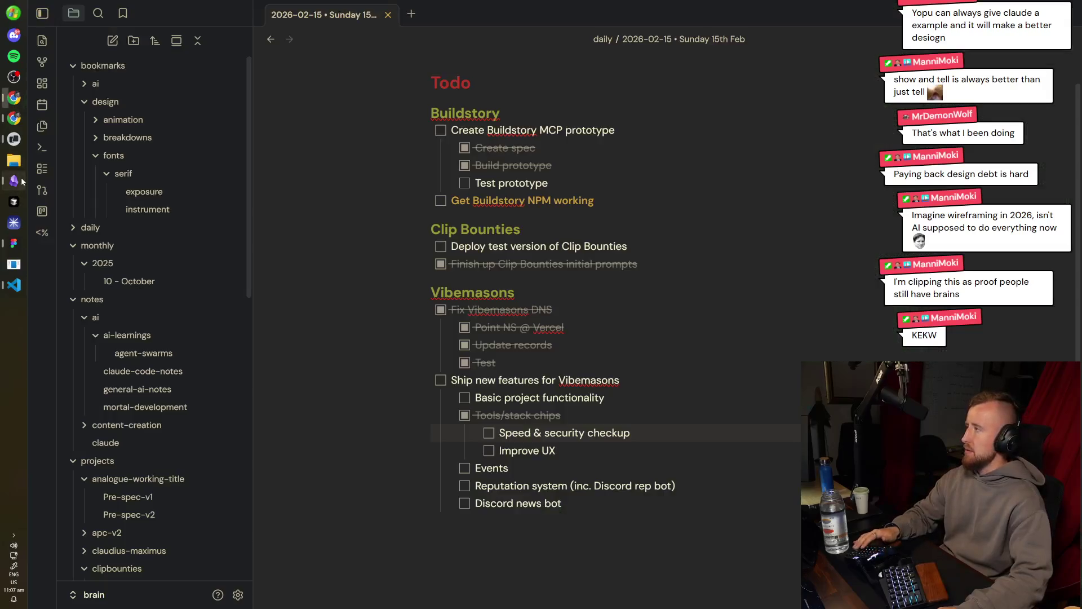
pyautogui.click(14, 180)
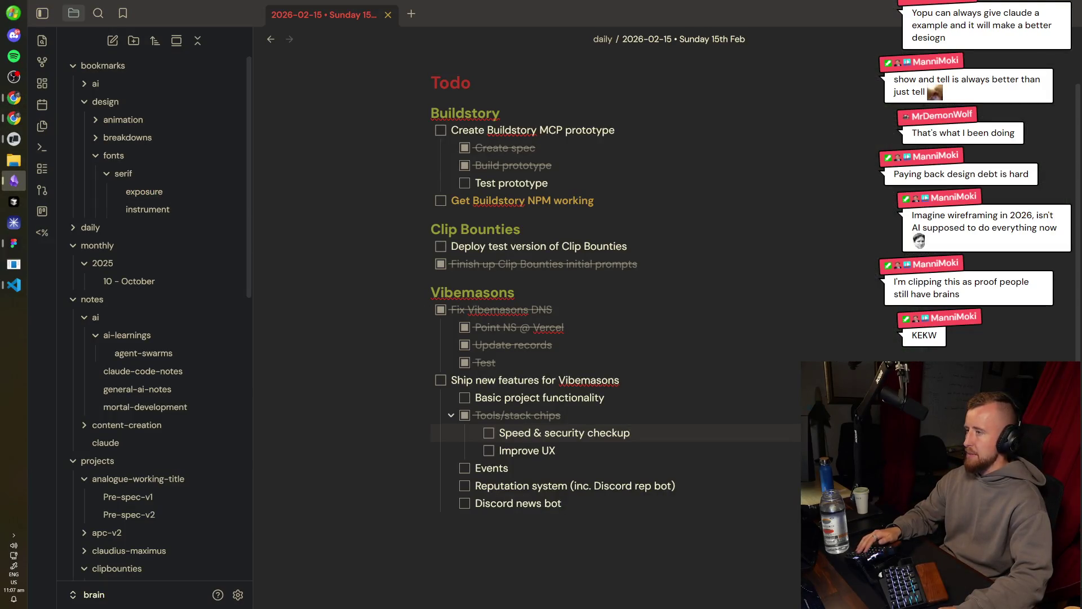
# - Add a 'Landing page vs app template' to-do subtask under the Vibemasons refactor item
pyautogui.scroll(-1, 564, 339)
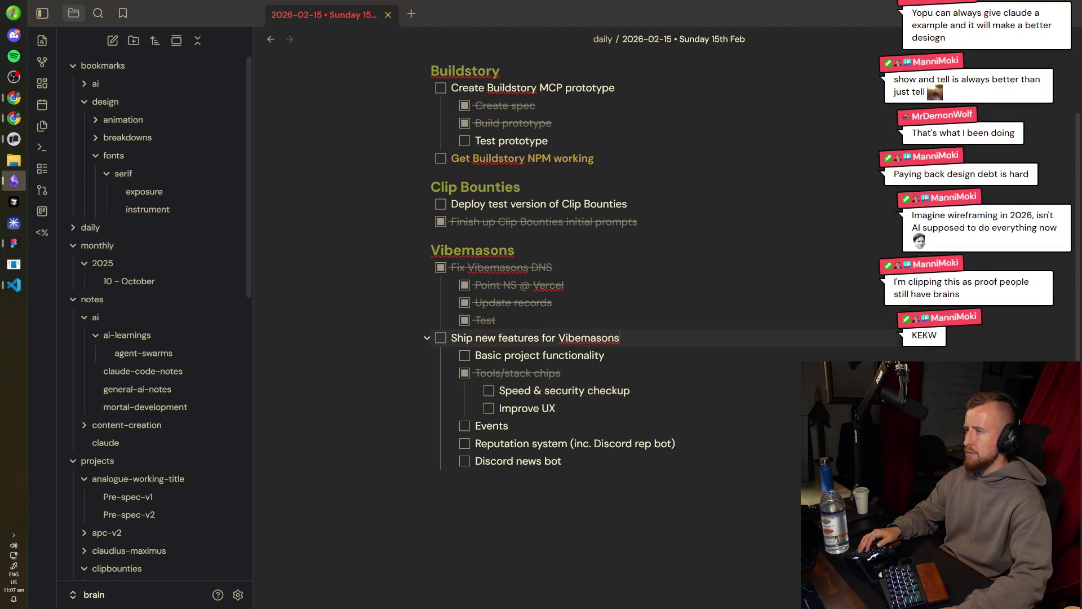
pyautogui.click(440, 338)
pyautogui.press('Return')
pyautogui.hotkey('ctrl', 'z')
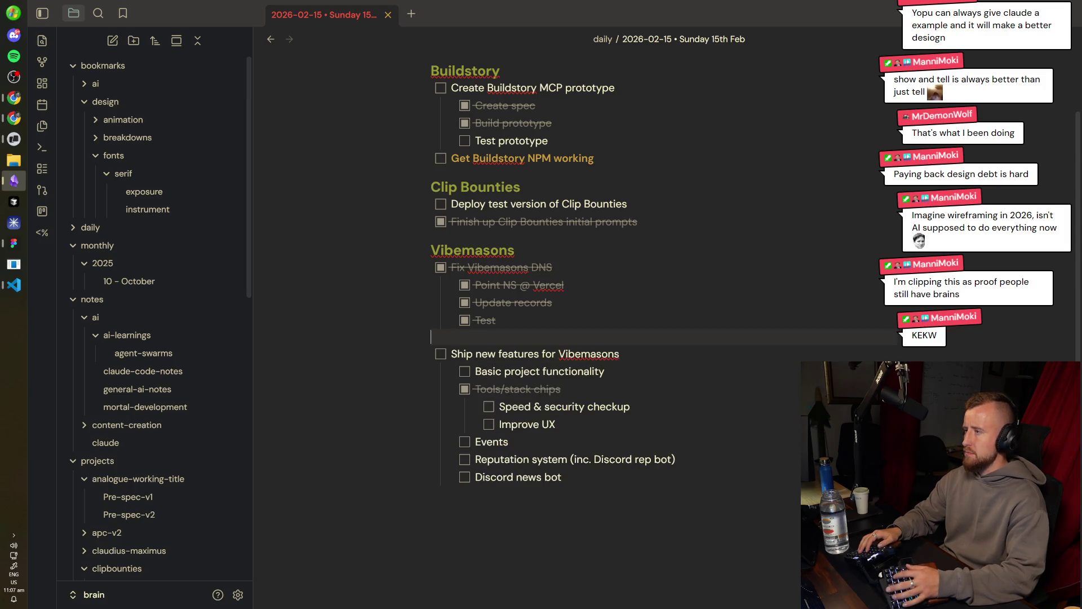
pyautogui.hotkey('ctrl', 'l')
pyautogui.write('Refactor fundamentals of Vib')
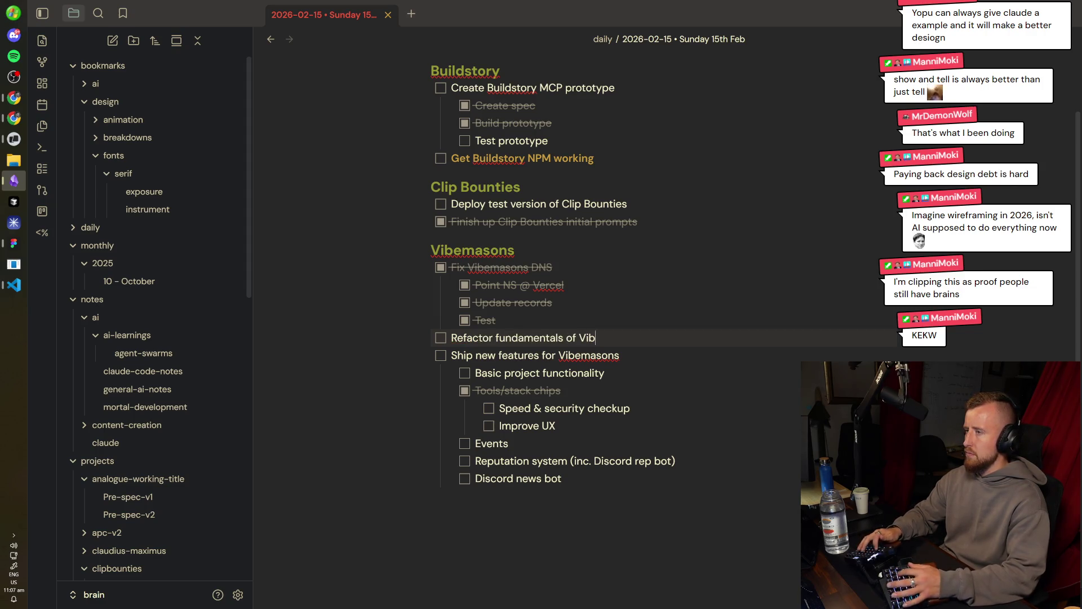
pyautogui.write('ns')
pyautogui.press('Return')
pyautogui.press('Tab')
pyautogui.hotkey('alt', 'Tab')
pyautogui.hotkey('alt', 'Tab')
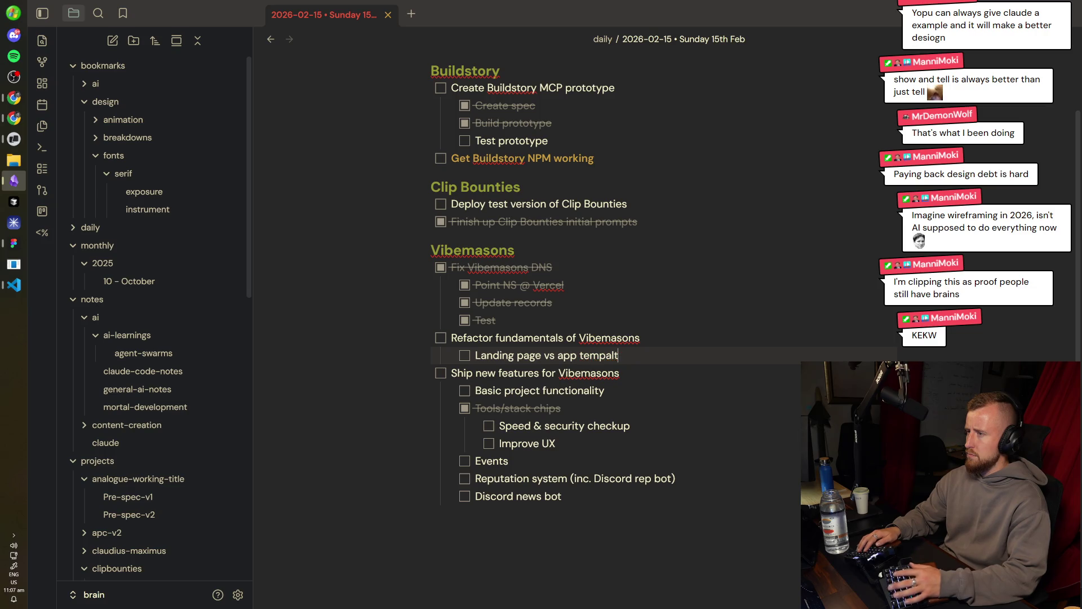
pyautogui.write('ate')
pyautogui.press('Return')
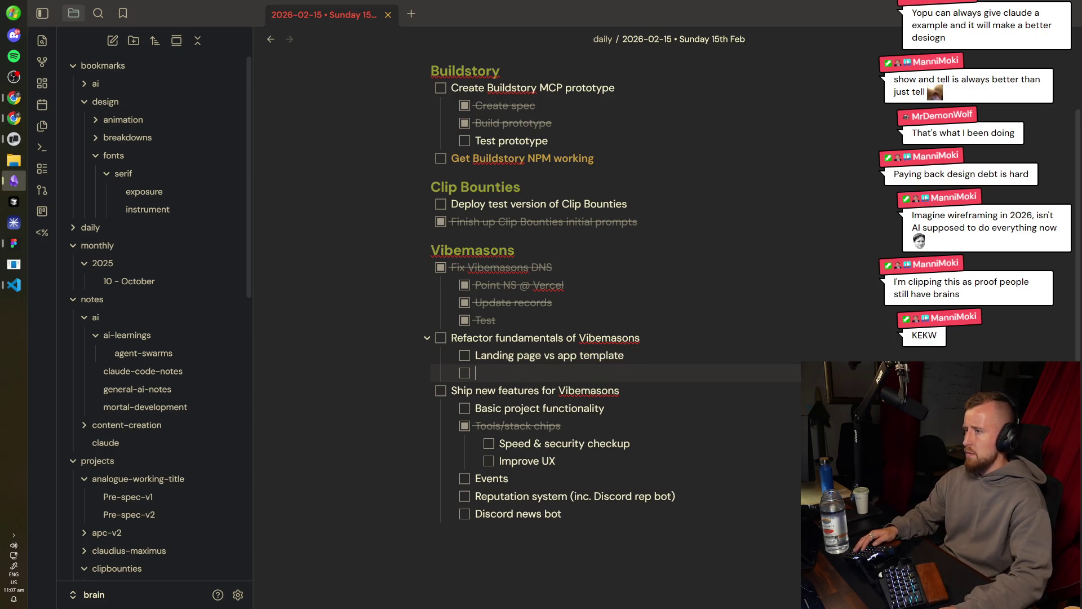
# - Add Vibemasons, Buildstory and Vercel to the spelling dictionary
pyautogui.rightClick(611, 338)
pyautogui.click(648, 380)
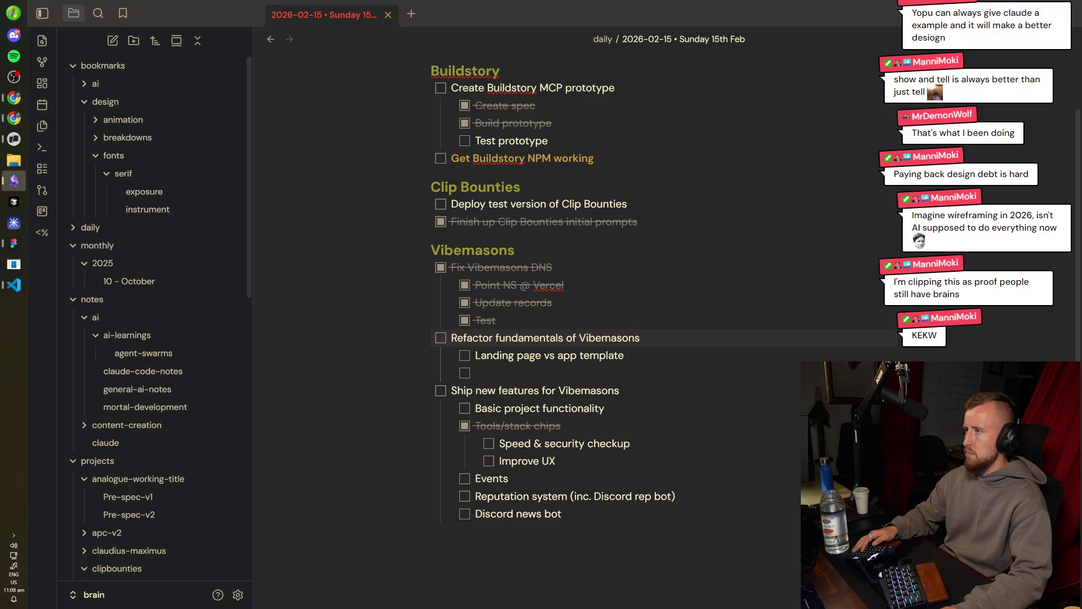
pyautogui.rightClick(502, 158)
pyautogui.click(541, 197)
pyautogui.click(549, 285)
pyautogui.rightClick(549, 284)
pyautogui.click(614, 106)
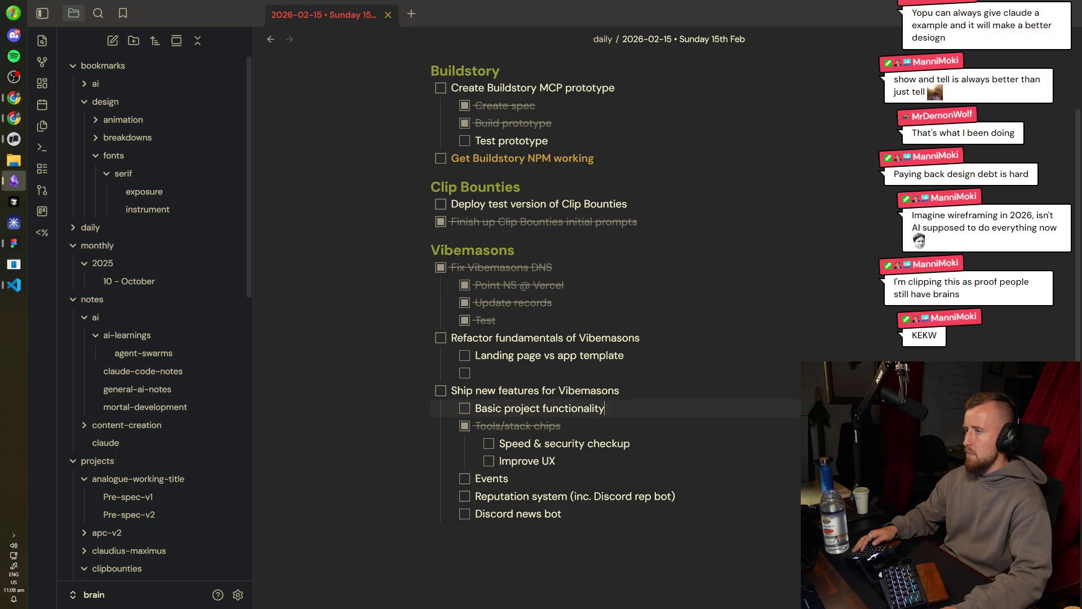
pyautogui.hotkey('alt', 'Tab')
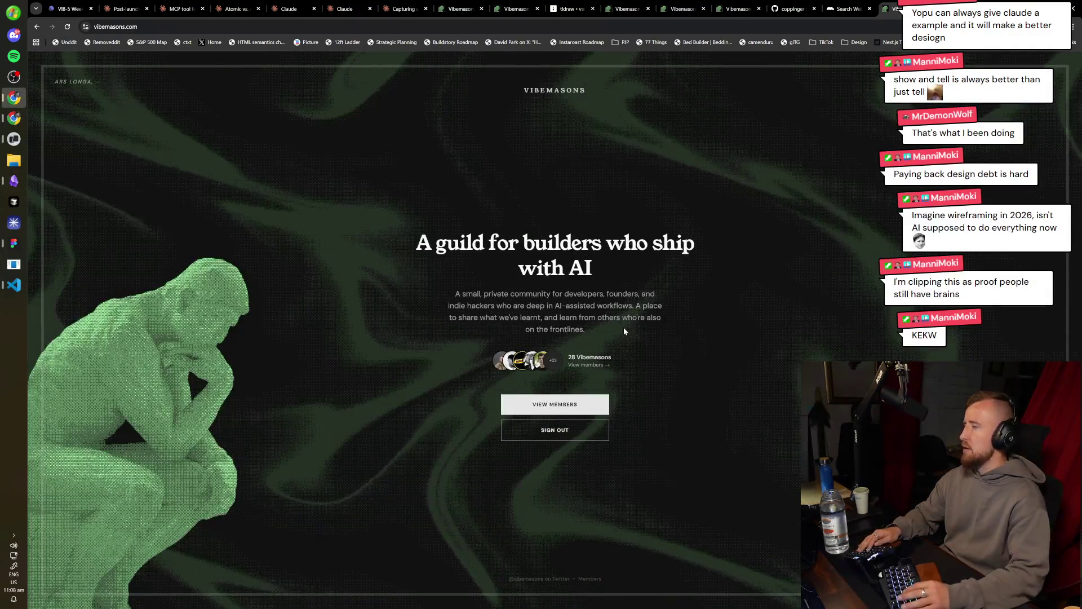
pyautogui.hotkey('ctrl', 'l')
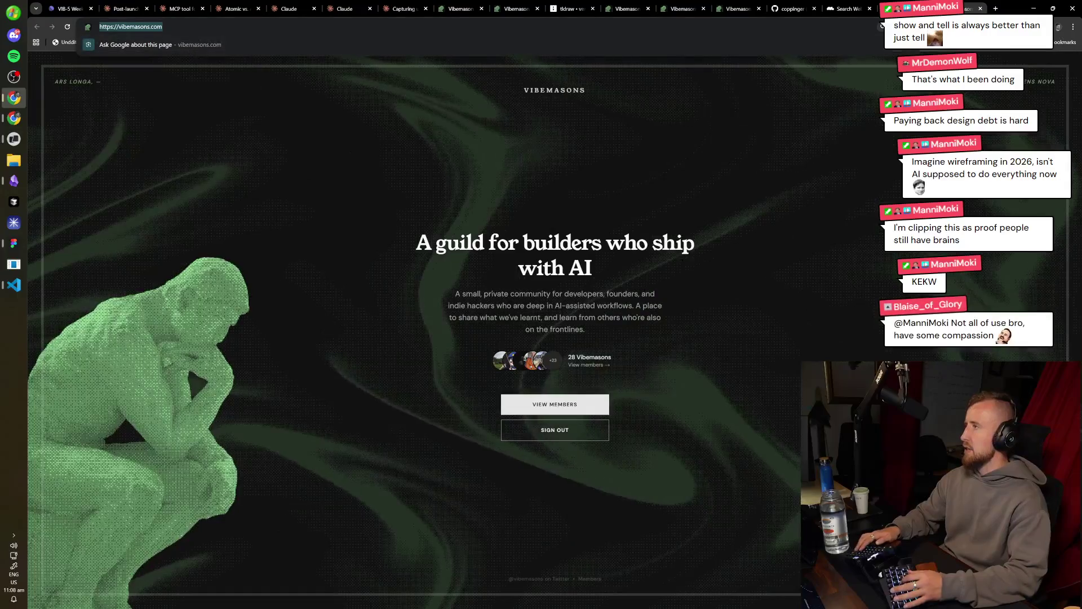
# - Visit vibemasons.com/members and vibemasons.com/admin, then bring up the signed-out landing window
pyautogui.write('vibemasons.com/members')
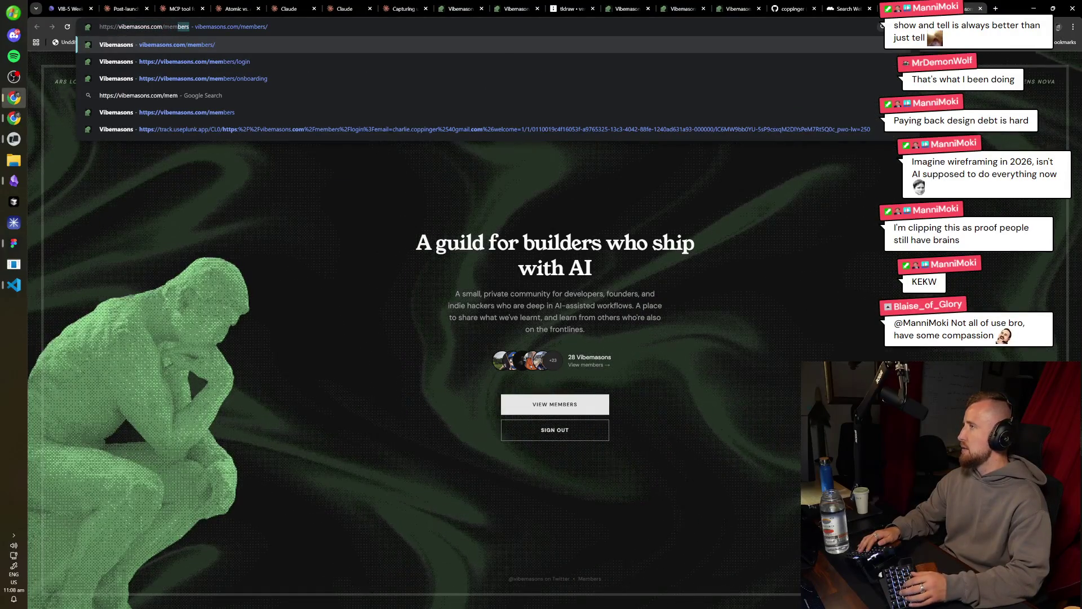
pyautogui.press('Return')
pyautogui.hotkey('ctrl', 'l')
pyautogui.write('vibemasons.com/admin/')
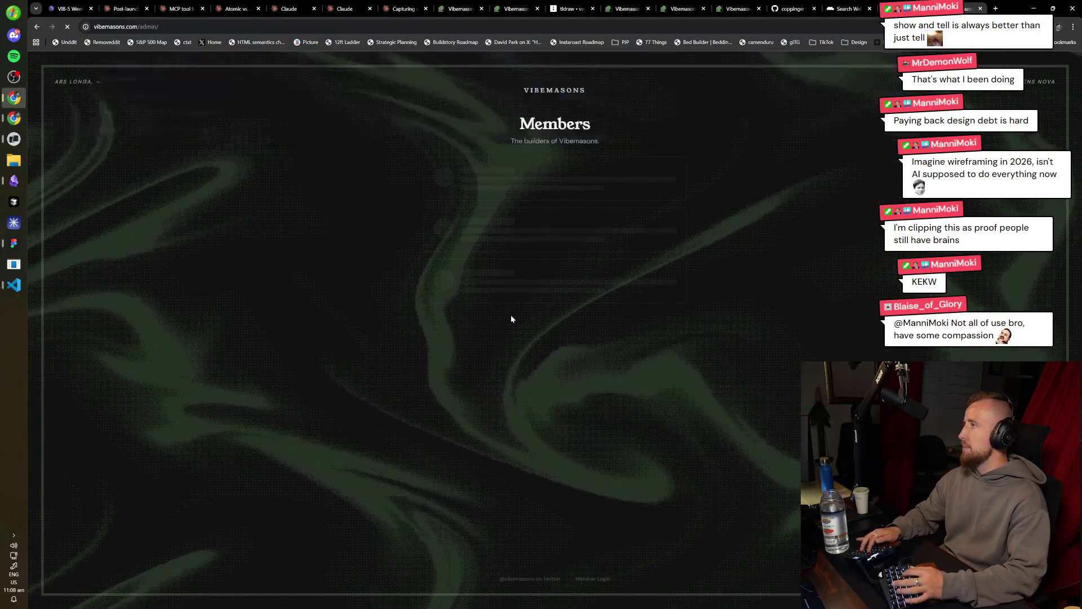
pyautogui.press('Return')
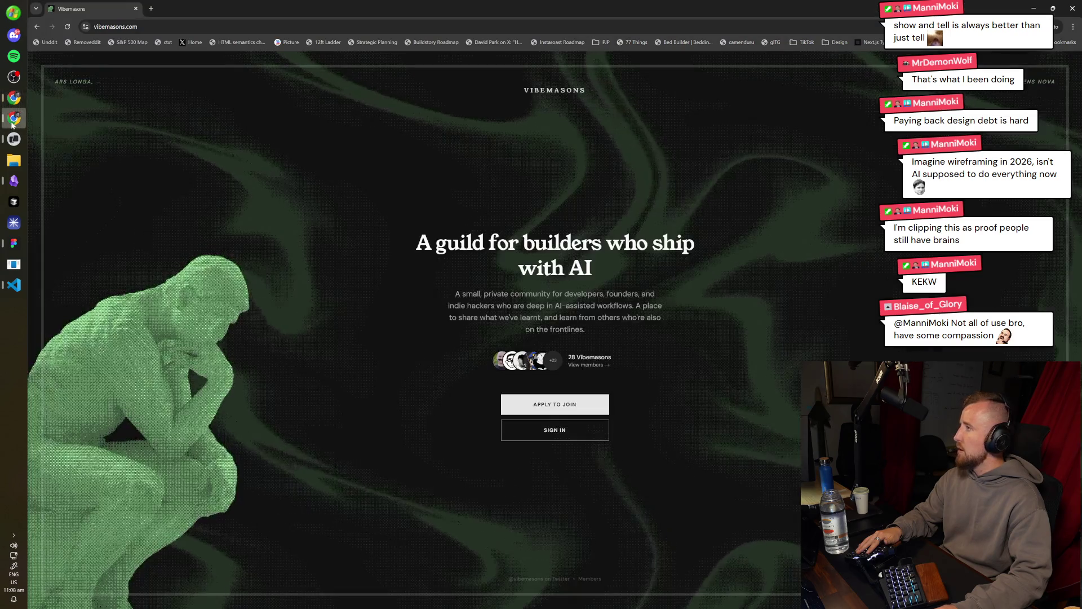
pyautogui.click(14, 120)
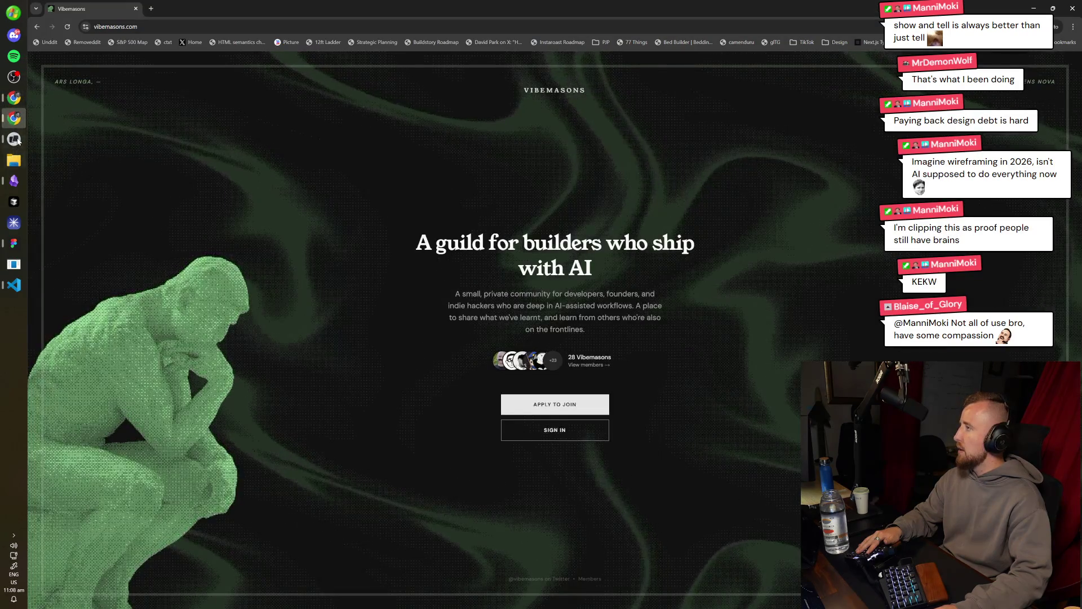
pyautogui.click(15, 140)
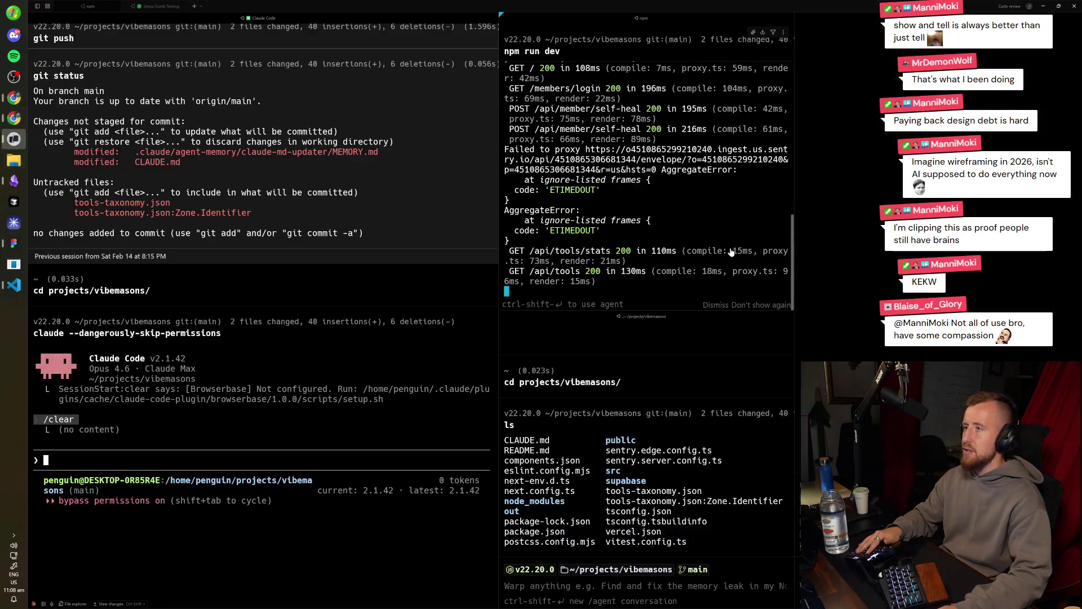
# - Run npx supabase start in the spare vibemasons terminal pane to launch local Supabase
pyautogui.click(590, 590)
pyautogui.write('npx supabase st')
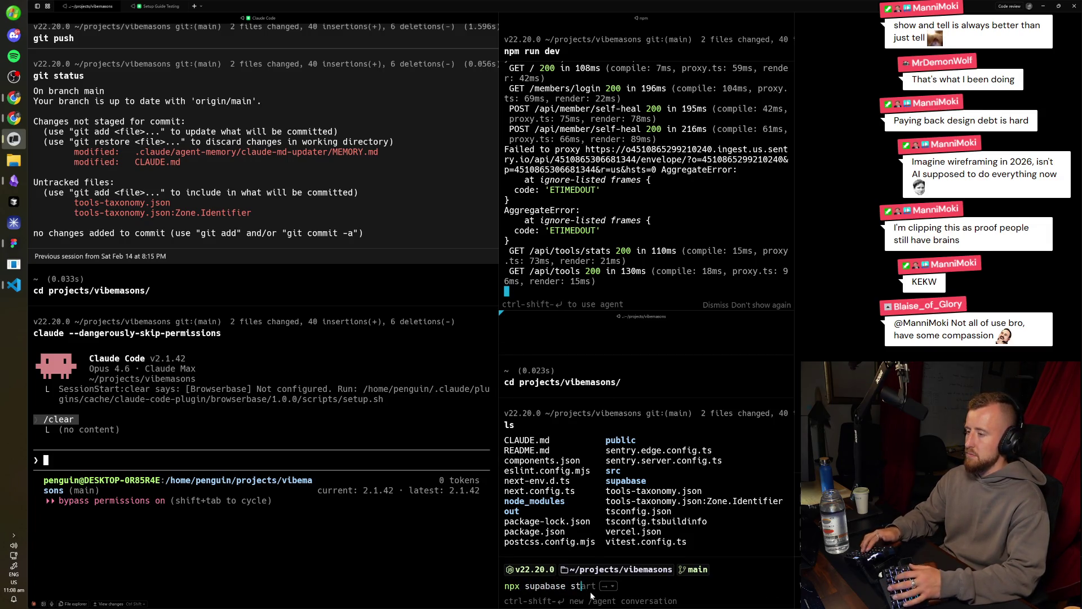
pyautogui.write('art')
pyautogui.press('Return')
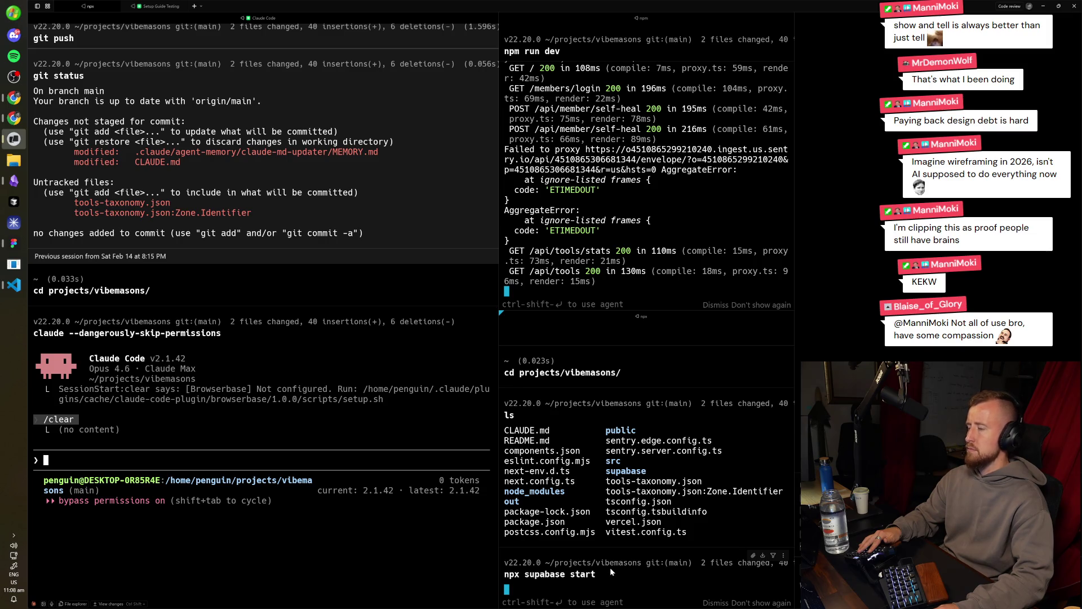
pyautogui.scroll(5, 632, 500)
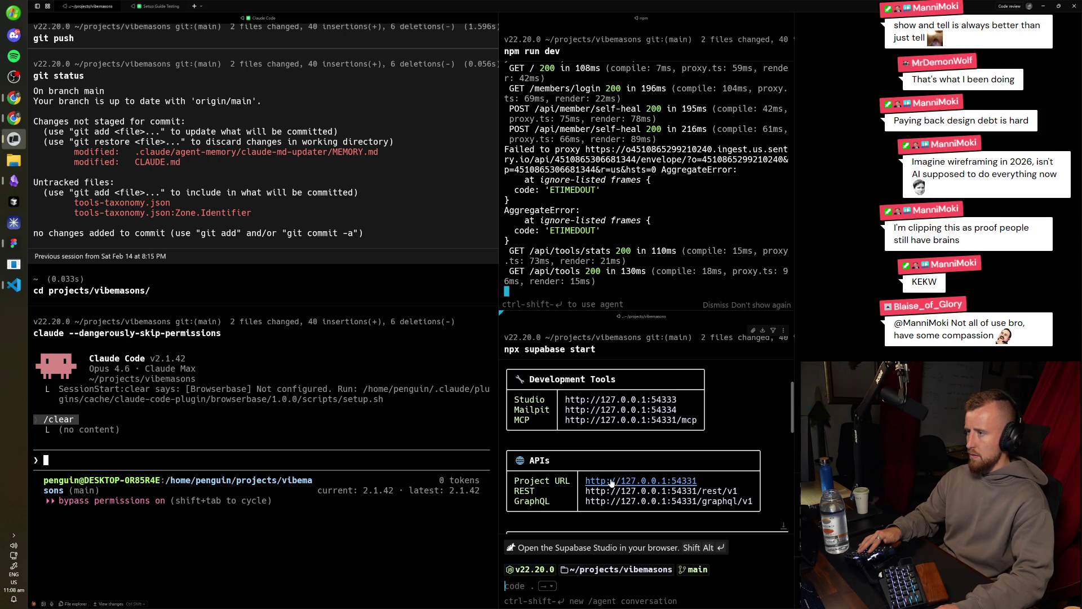
pyautogui.hotkey('alt', 'Tab')
pyautogui.hotkey('alt', 'Tab')
pyautogui.hotkey('alt', 'Tab')
pyautogui.hotkey('alt', 'Tab')
pyautogui.hotkey('alt', 'Tab')
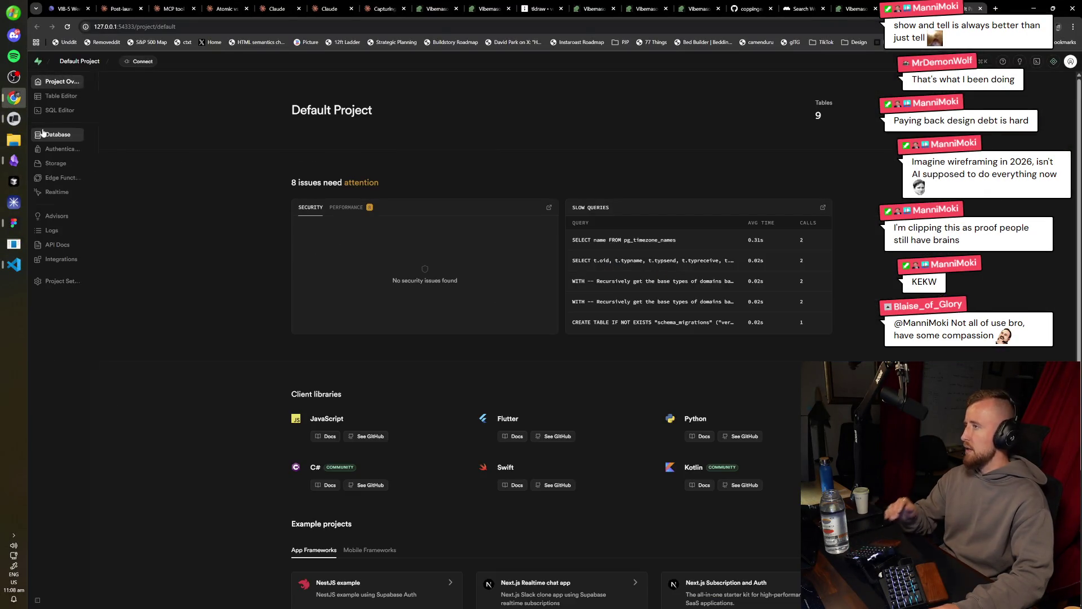
# - Browse the Database schema diagram, Project Overview and the Table Editor's nine tables
pyautogui.click(55, 137)
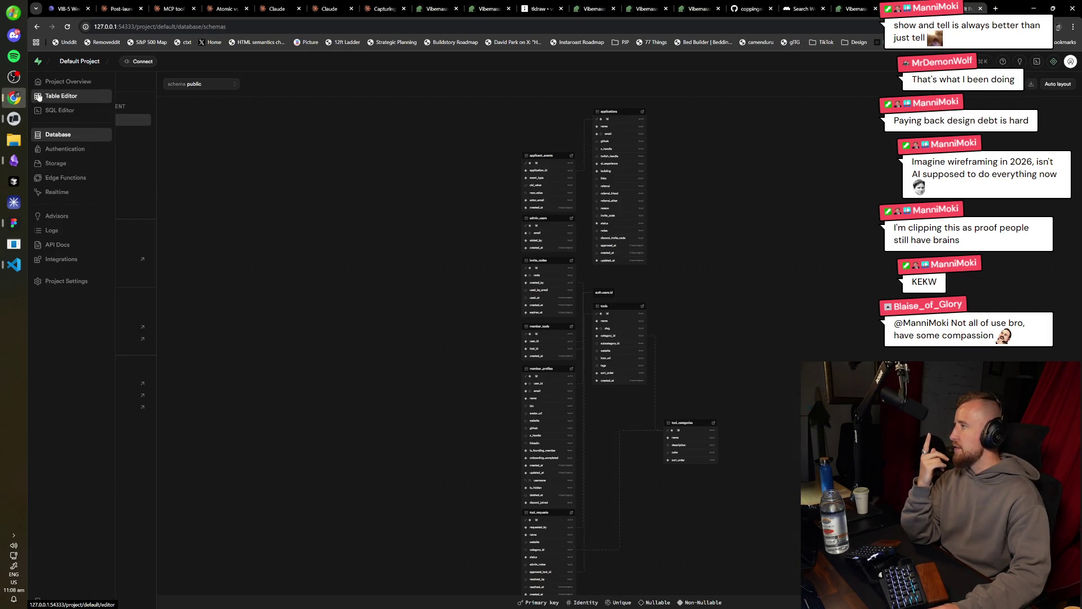
pyautogui.click(62, 97)
pyautogui.click(68, 82)
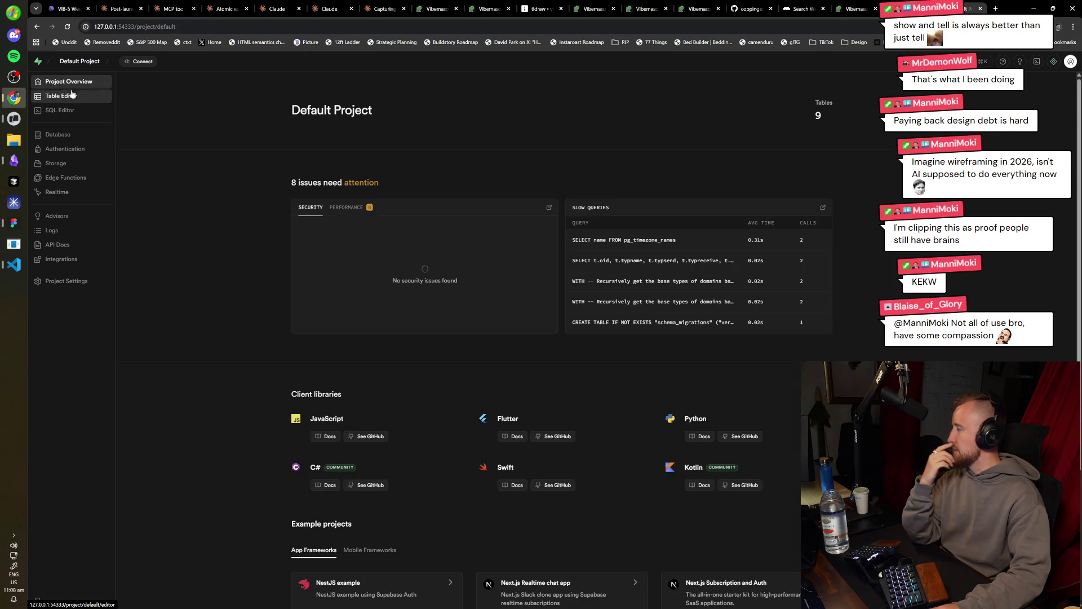
pyautogui.click(62, 97)
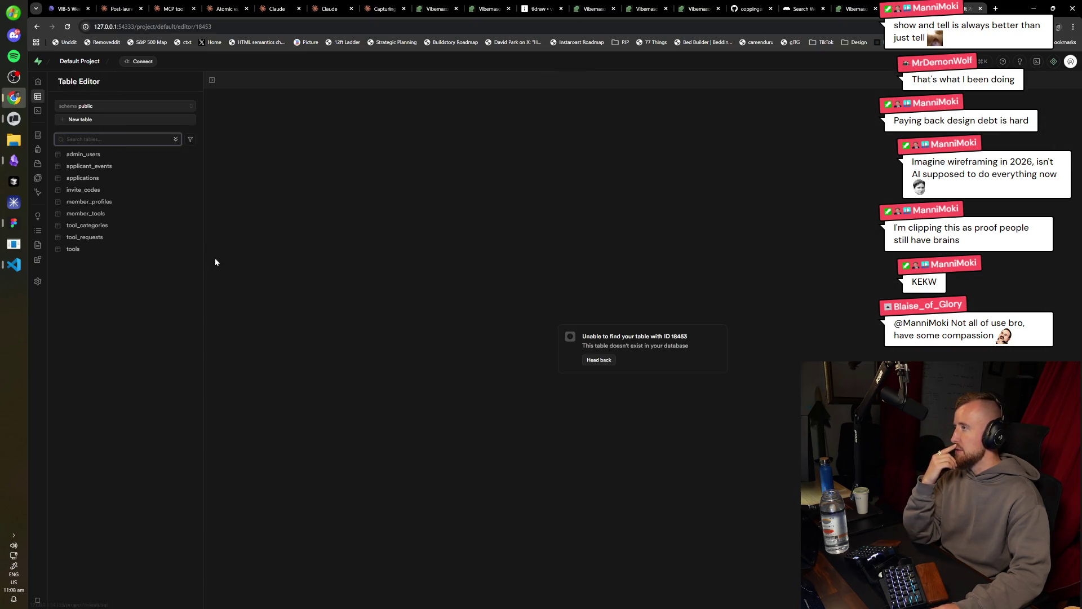
pyautogui.scroll(6, 197, 255)
pyautogui.scroll(-1, 198, 255)
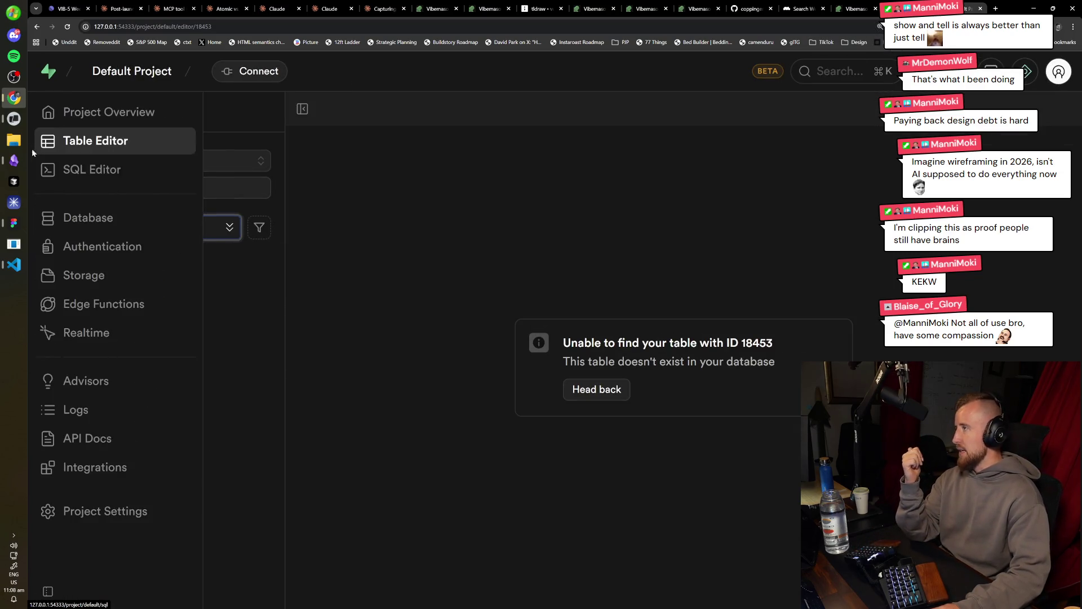
pyautogui.click(760, 4)
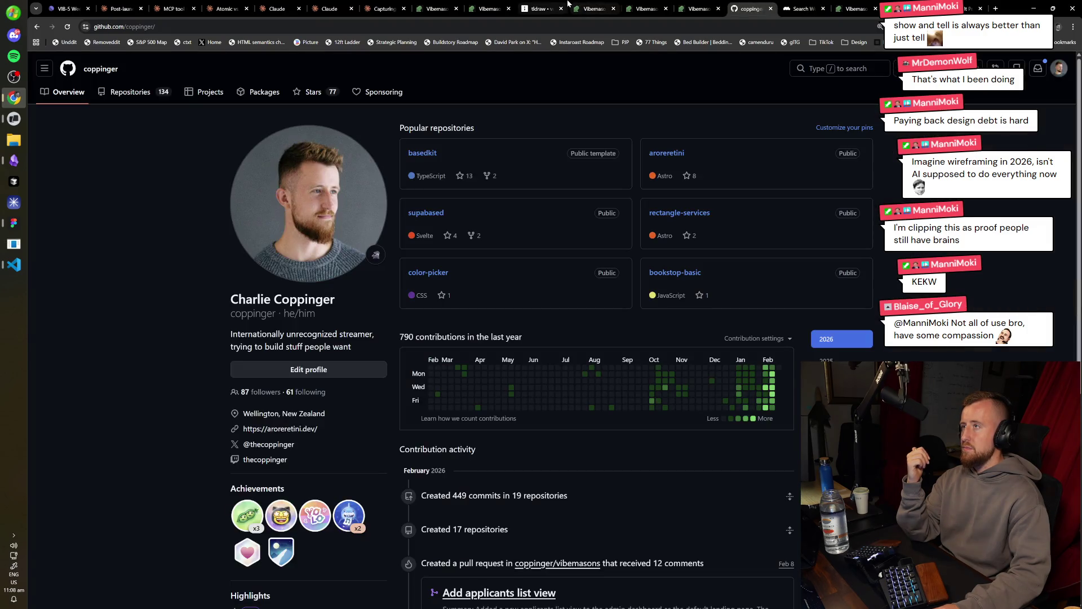
# - View the tldraw Landing page, Application form and Web app flow diagram, then return to Table Editor
pyautogui.click(565, 5)
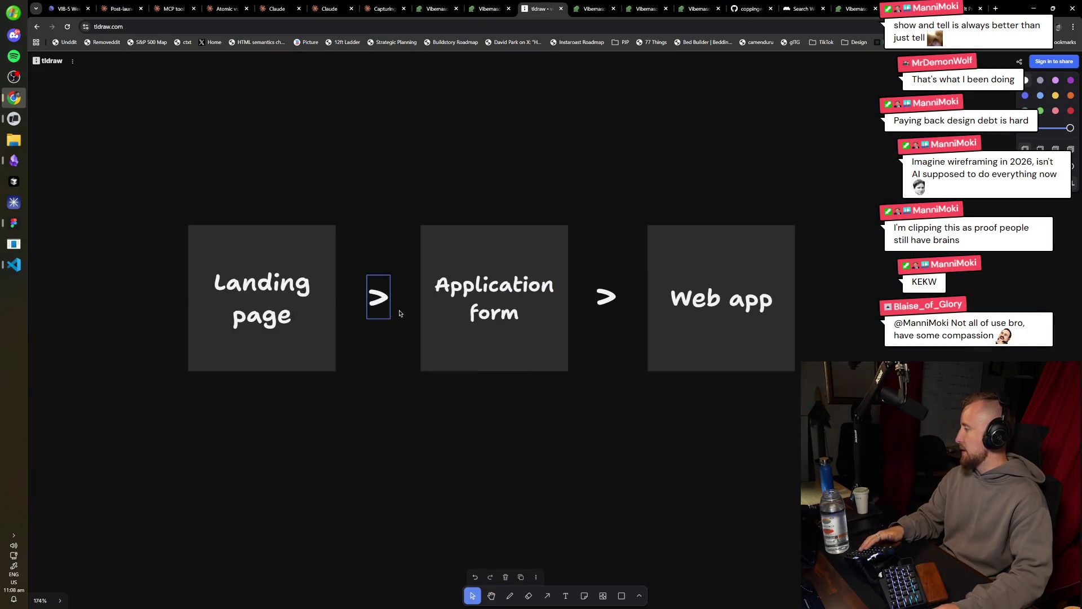
pyautogui.click(975, 4)
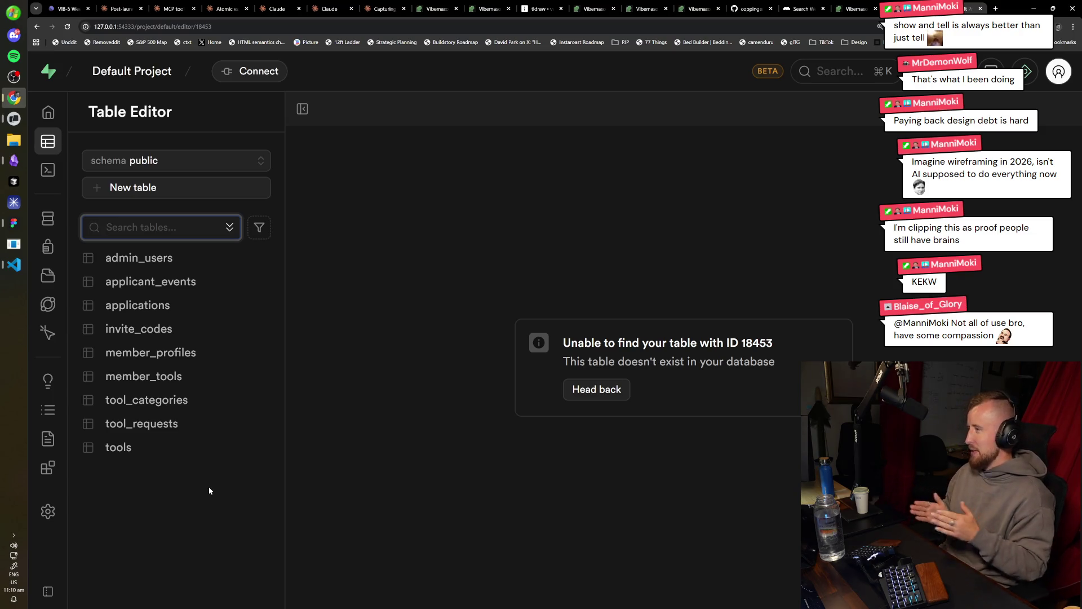
# - Open the admin_users, member_profiles, member_tools, tool_categories and tool_requests tables
pyautogui.click(210, 489)
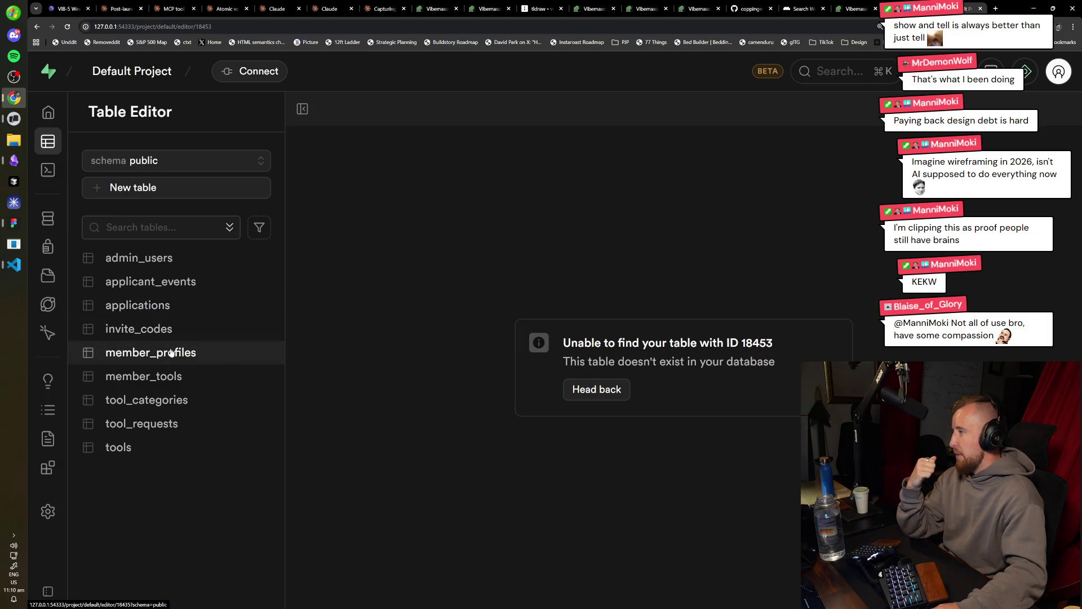
pyautogui.click(163, 268)
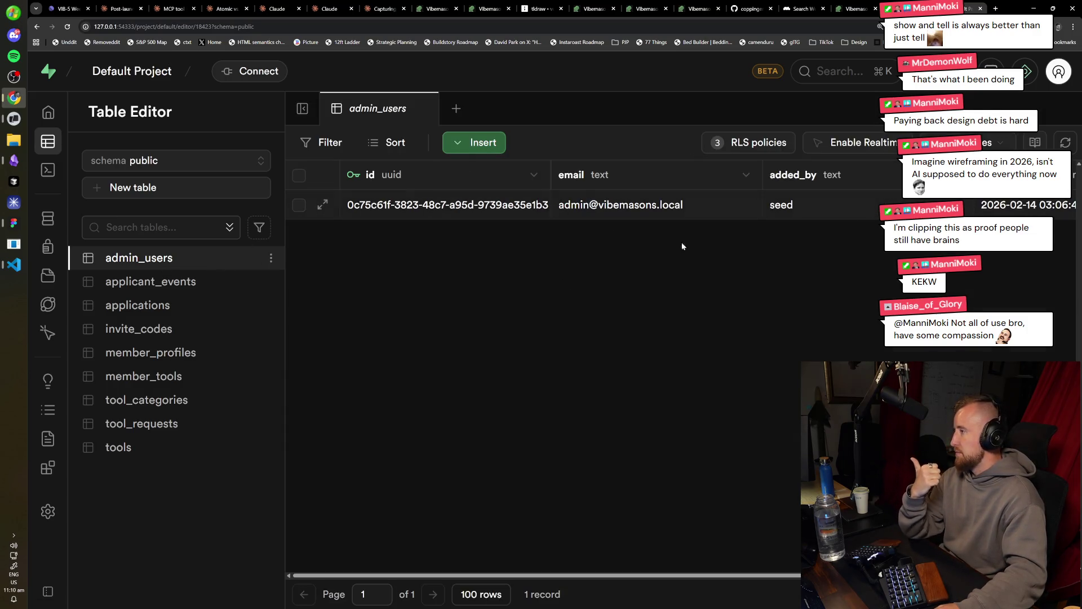
pyautogui.click(180, 361)
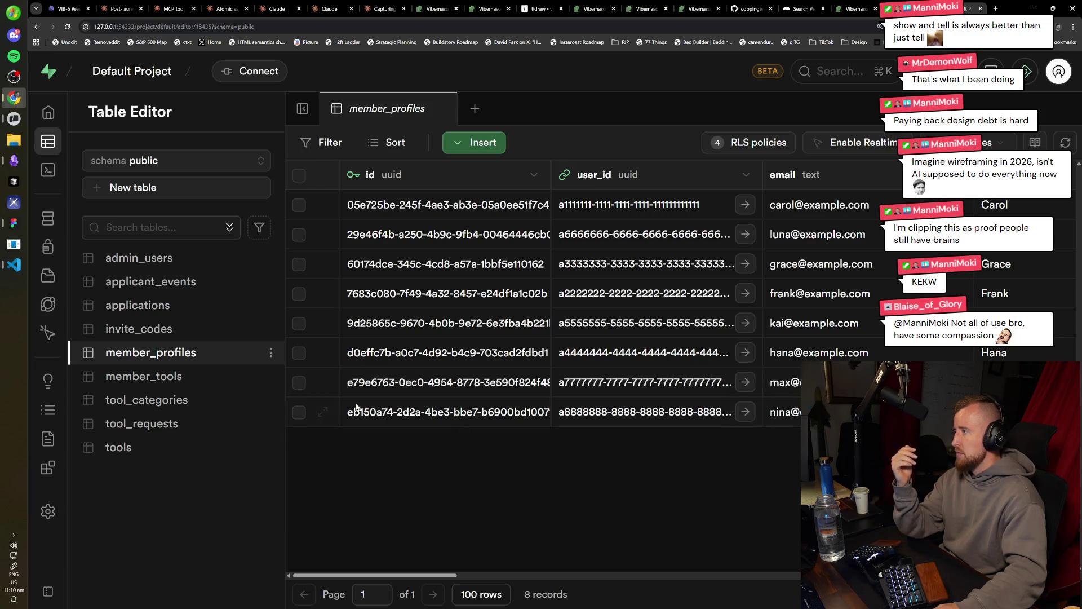
pyautogui.click(181, 382)
pyautogui.hscroll(3, 733, 316)
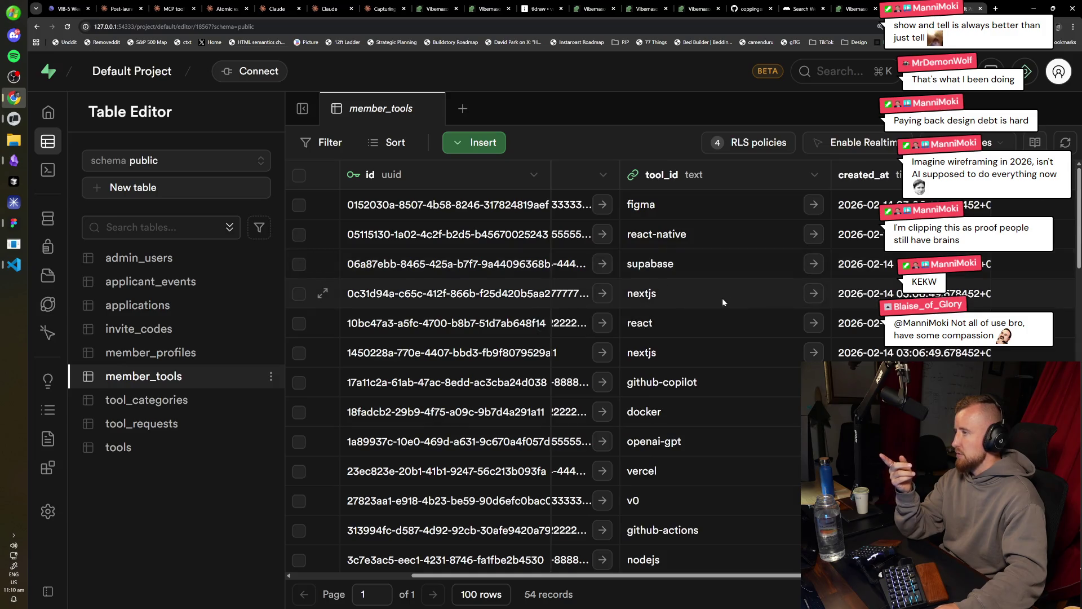
pyautogui.hscroll(-3, 564, 321)
pyautogui.click(180, 401)
pyautogui.click(188, 429)
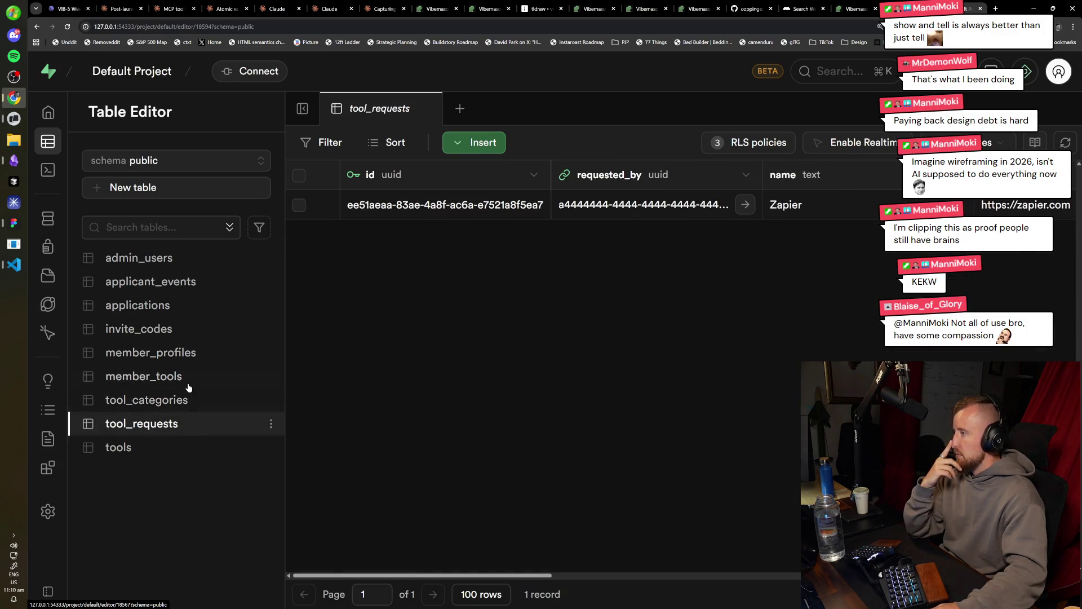
# - Review the tools, member_tools, applicant_events, applications and invite_codes tables
pyautogui.click(183, 378)
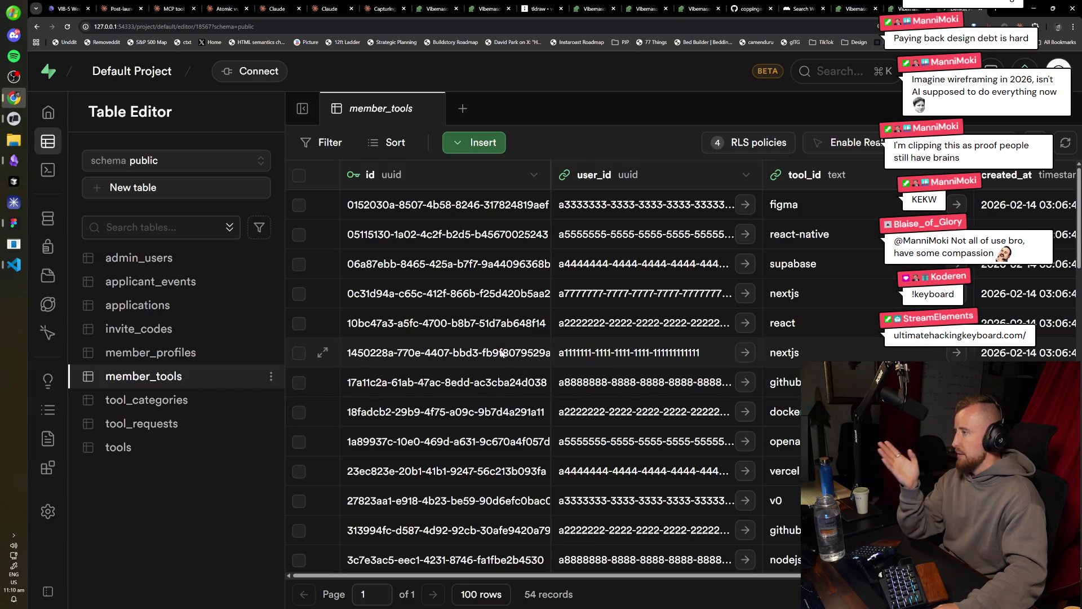
pyautogui.click(199, 399)
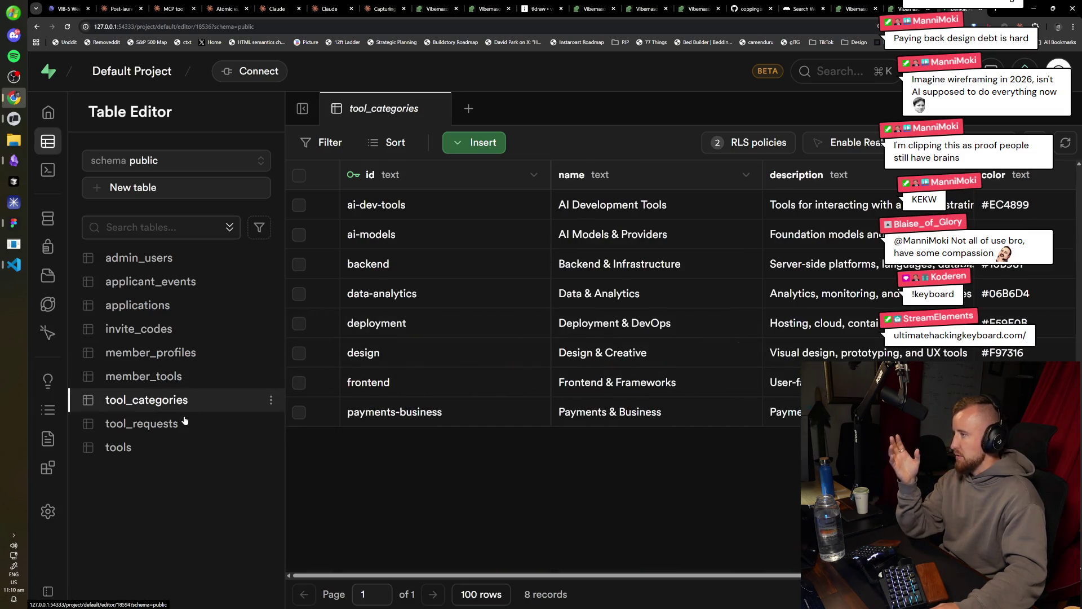
pyautogui.click(184, 422)
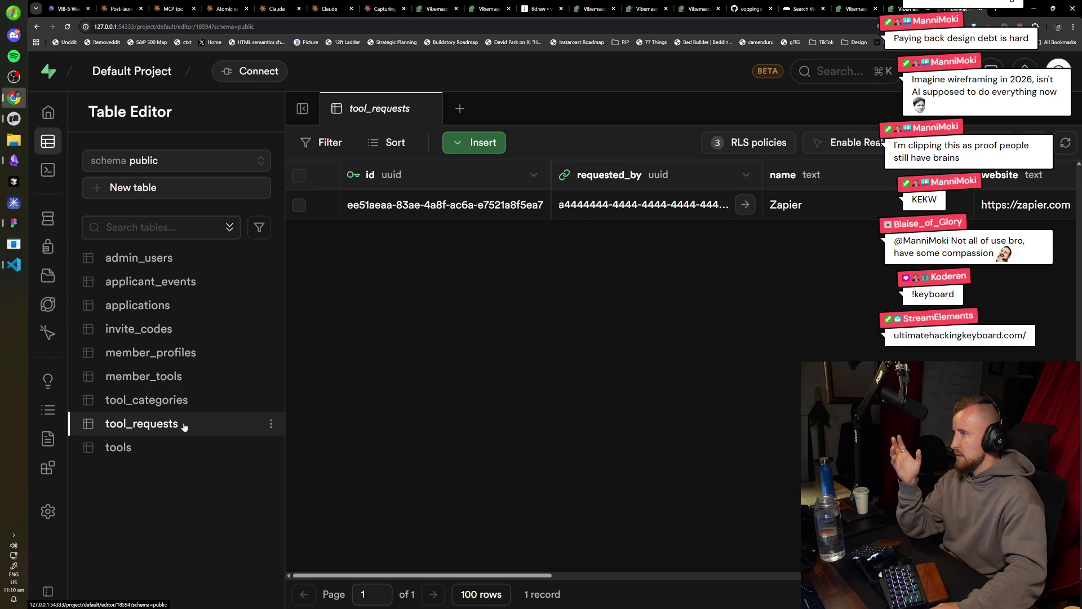
pyautogui.click(164, 446)
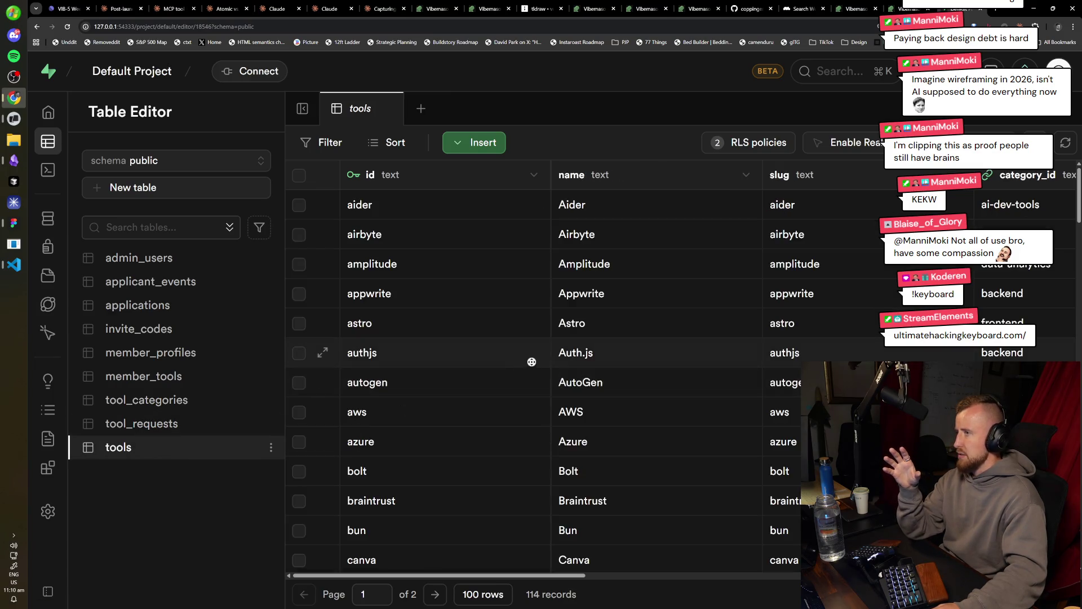
pyautogui.click(168, 375)
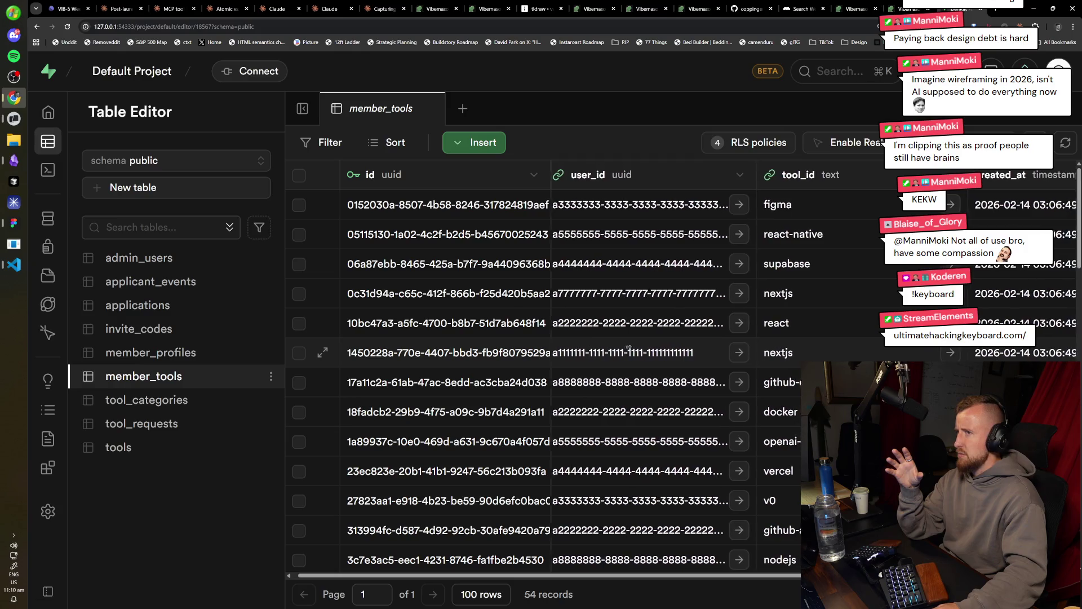
pyautogui.hscroll(-2, 648, 344)
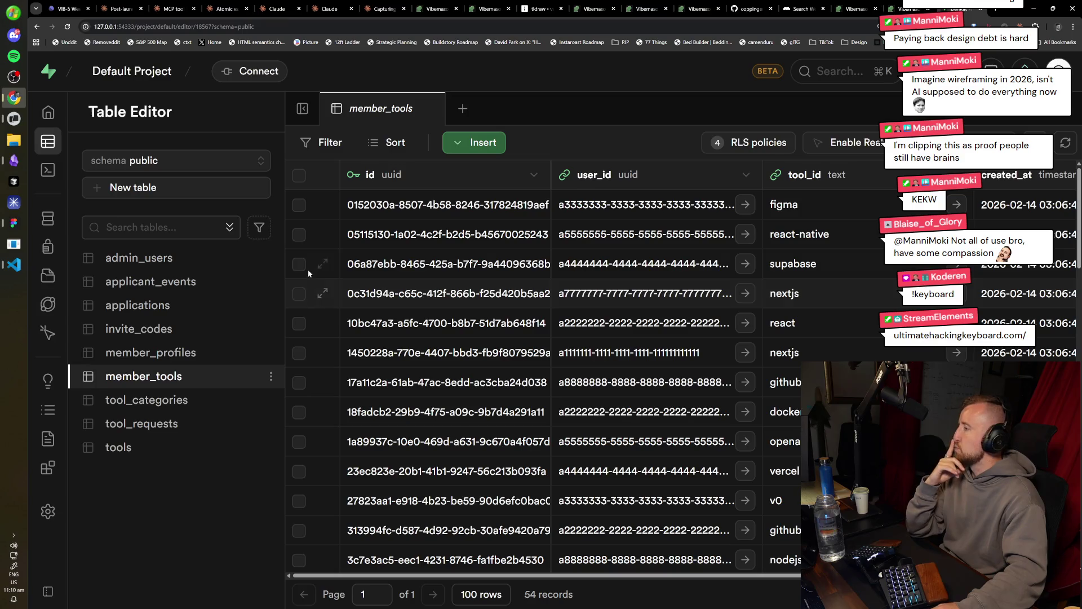
pyautogui.click(203, 289)
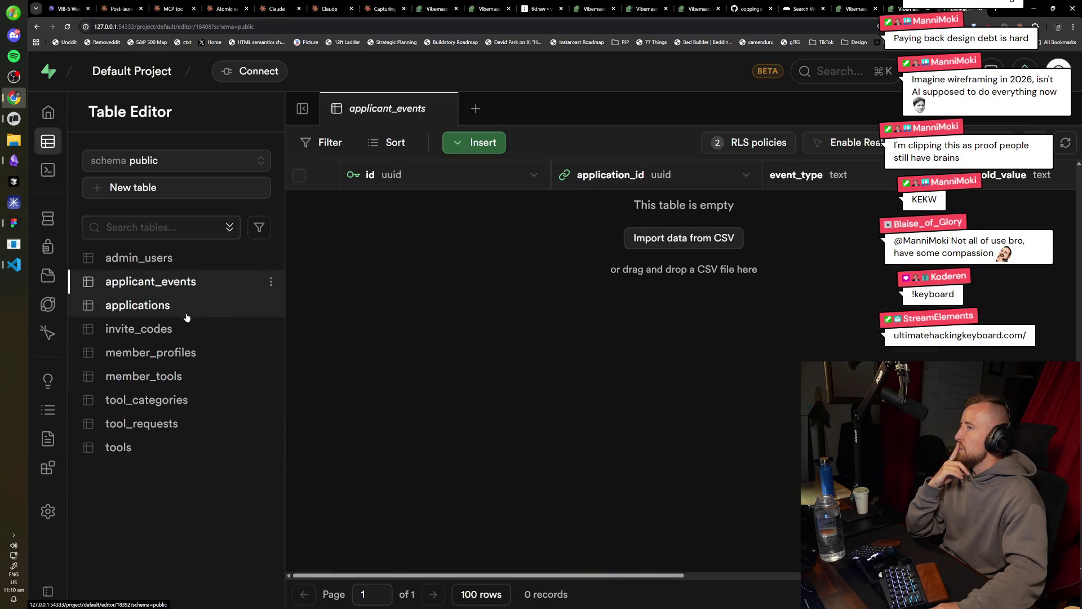
pyautogui.click(185, 314)
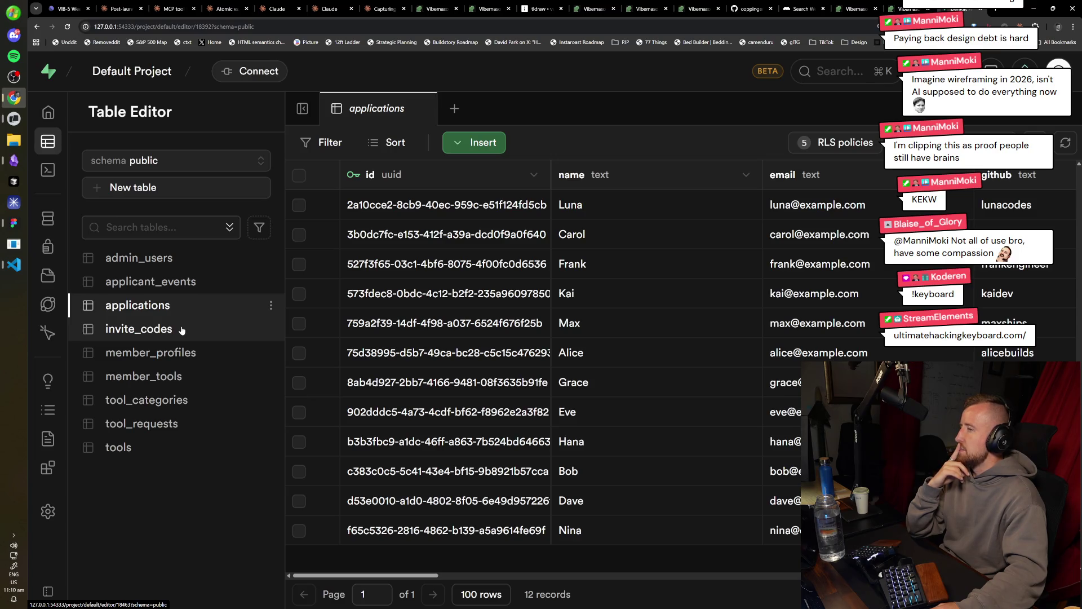
pyautogui.click(181, 330)
pyautogui.click(188, 307)
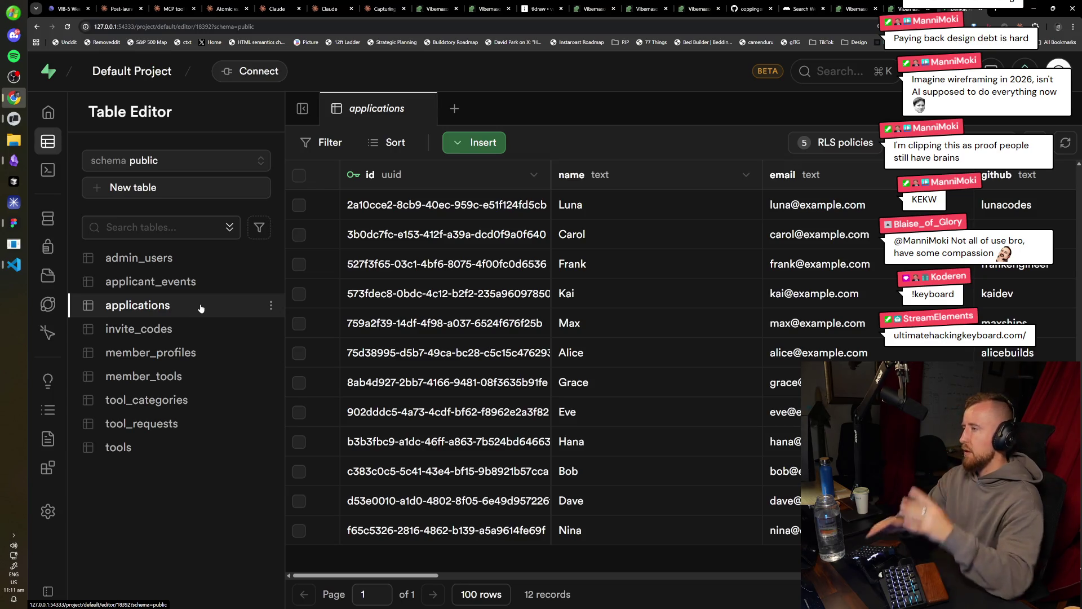
# - Type the subtask 'Refactor database for more sensical user structure' in the daily note
pyautogui.hotkey('alt', 'Tab')
pyautogui.press('Up')
pyautogui.press('Up')
pyautogui.write('Refactor database fo')
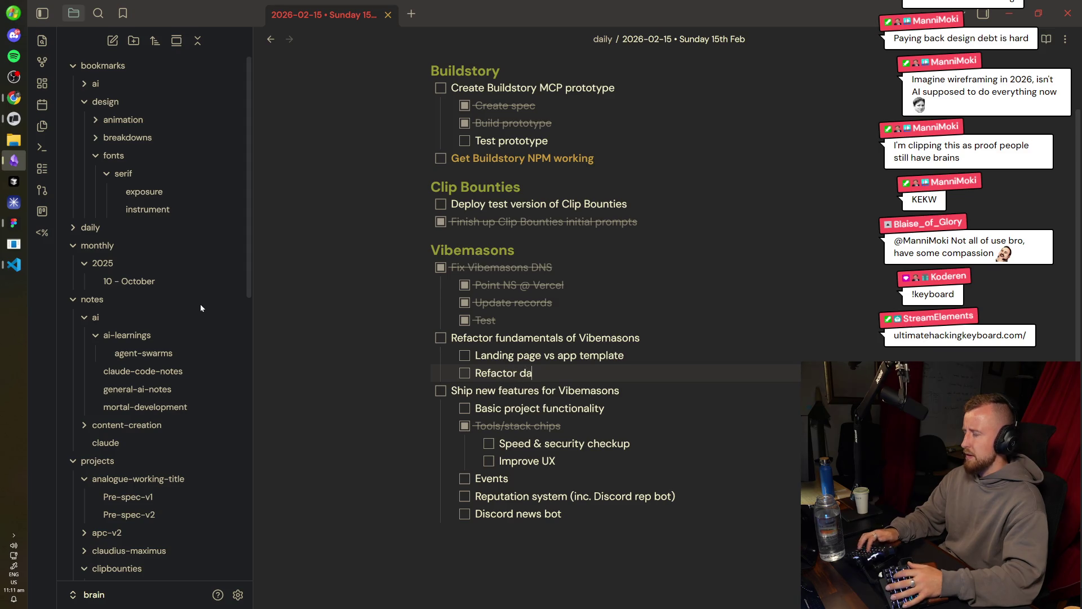
pyautogui.write('r more sensical user ')
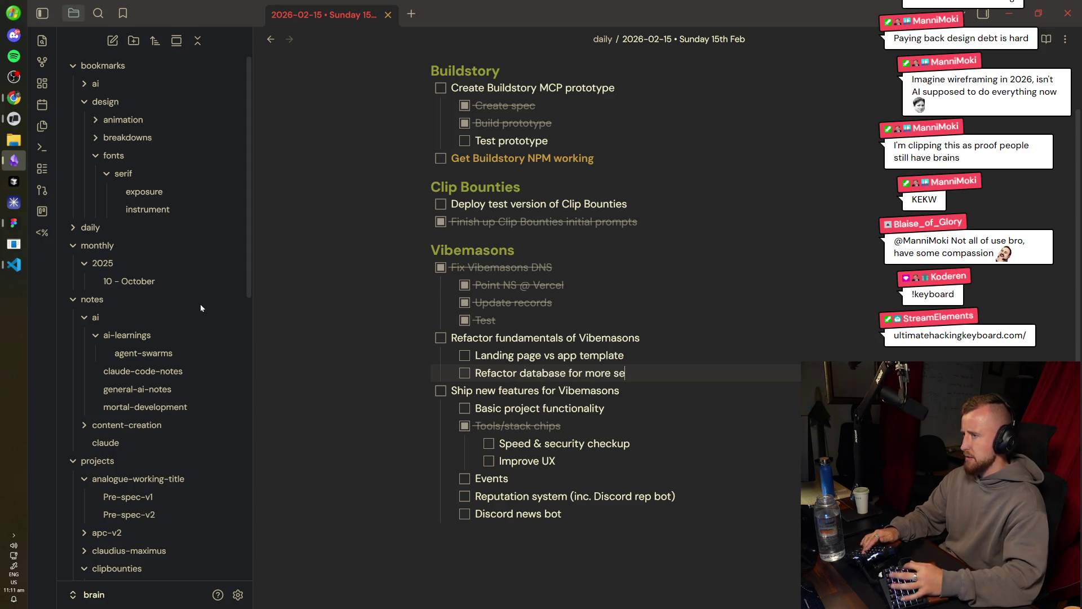
pyautogui.write('structure')
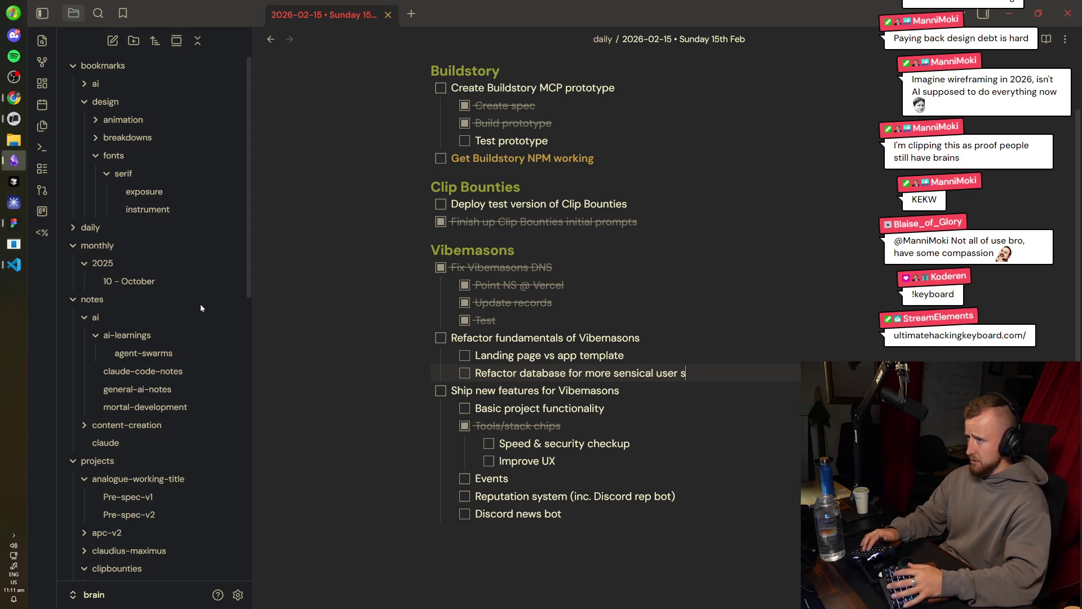
# - Add the nested subtask 'Admin should be a user flag'
pyautogui.press('Return')
pyautogui.press('Tab')
pyautogui.write('Admin should be a user flag')
# - Add the task 'Switch auth to username/password' one level up
pyautogui.press('Return')
pyautogui.hotkey('shift', 'Tab')
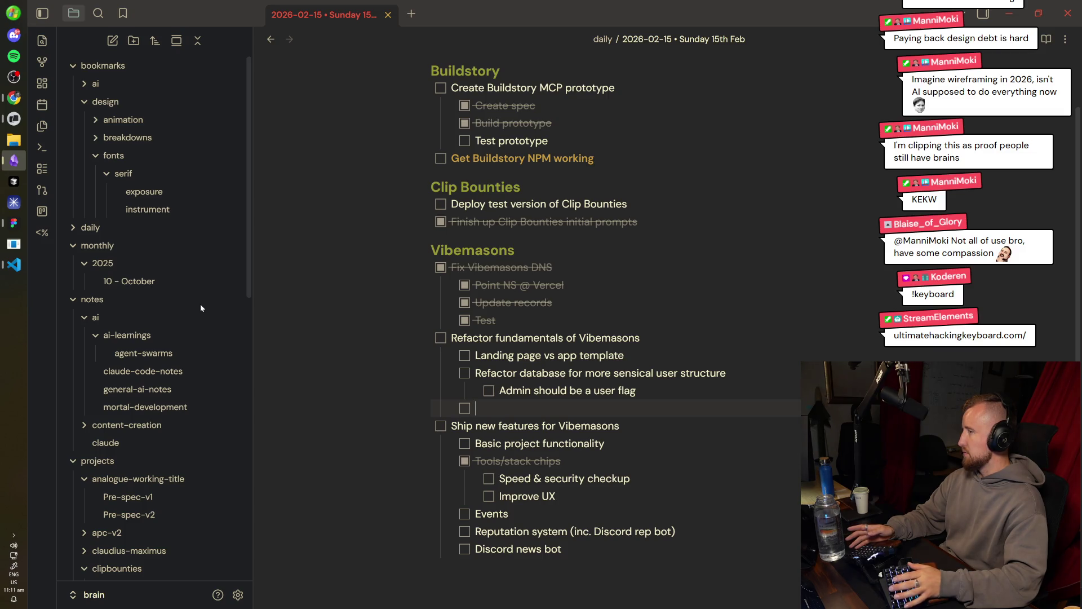
pyautogui.write('Switch auth to ')
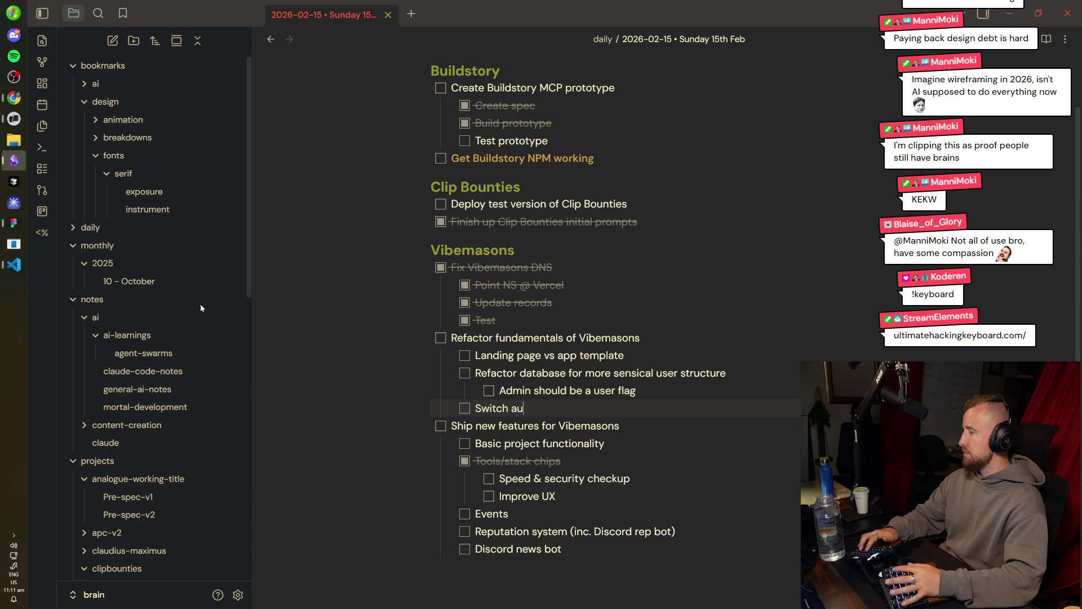
pyautogui.write('email/passw')
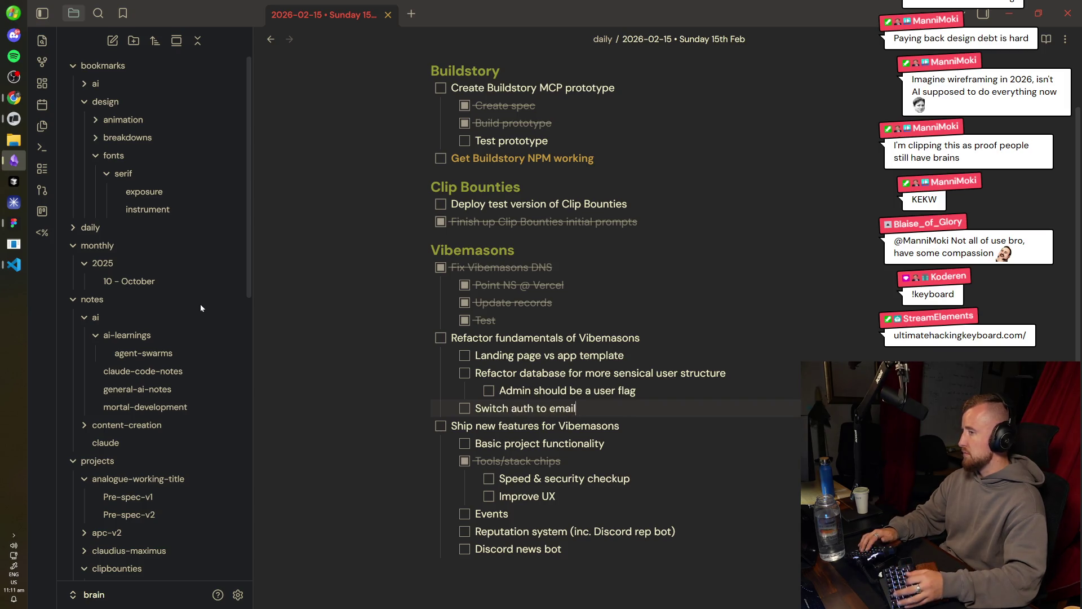
pyautogui.write('ord')
pyautogui.hotkey('ctrl', 'shift', 'Left')
pyautogui.write('username')
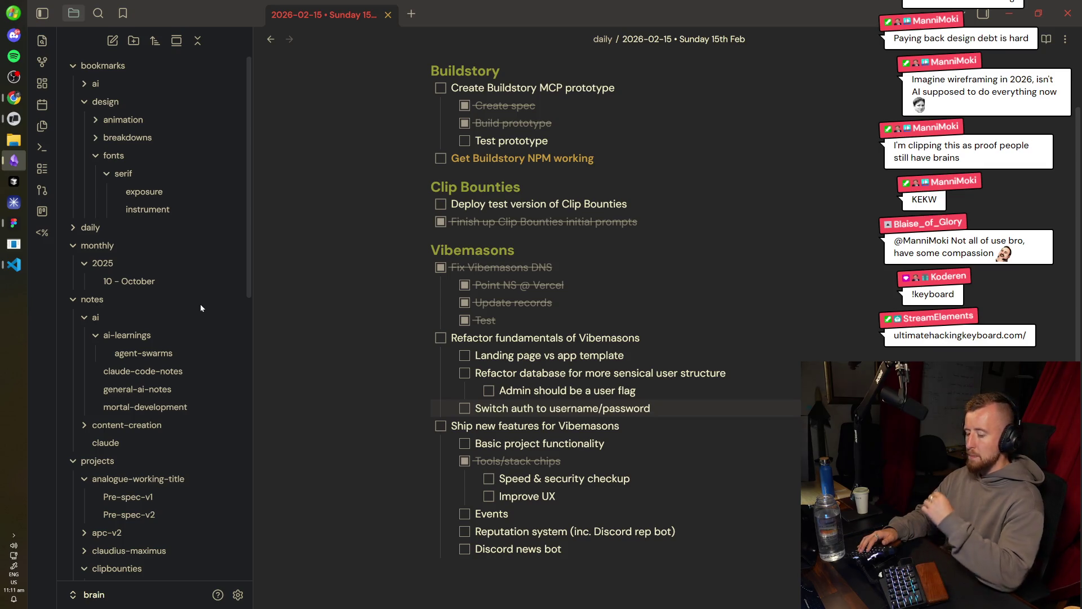
pyautogui.hotkey('alt', 'Tab')
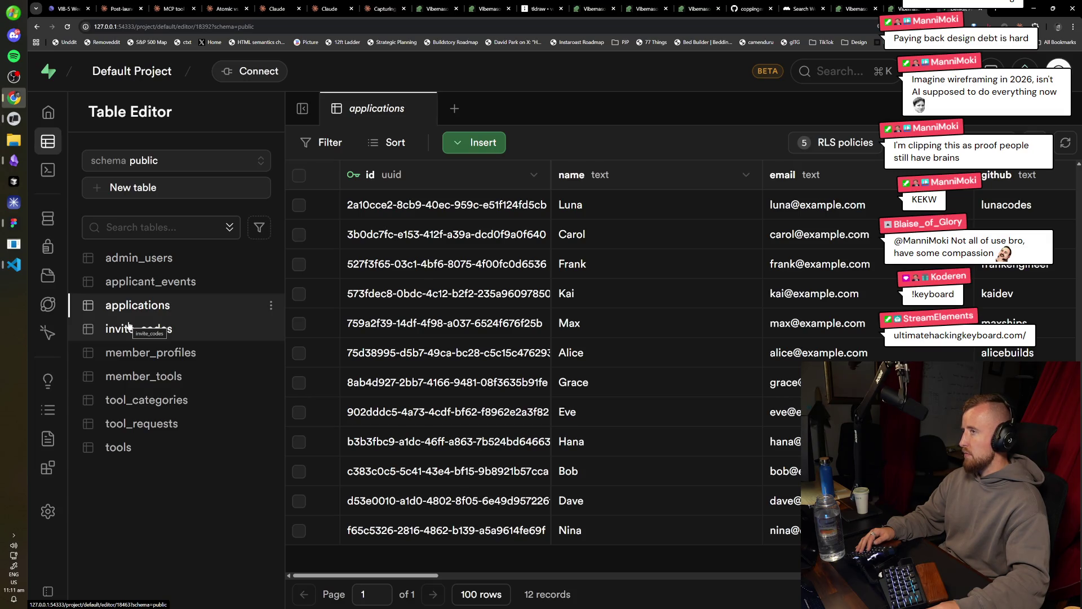
# - Switch from Supabase Studio back to the Obsidian 15th Feb daily note
pyautogui.click(13, 161)
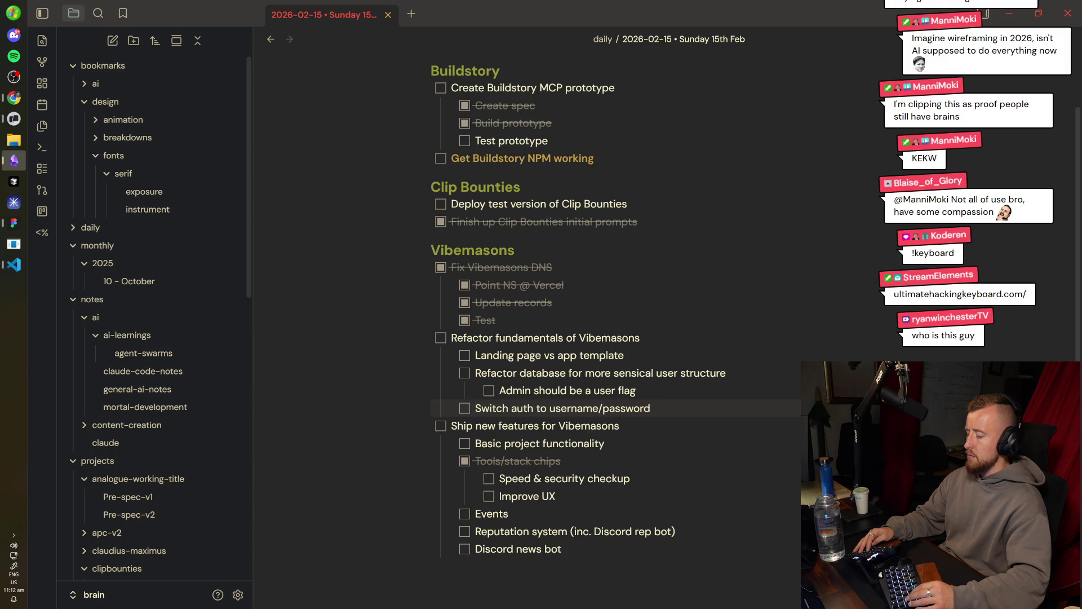
# - Add a task below the auth item: move invite codes and surface joined-member counts on inviter profiles
pyautogui.press('Return')
pyautogui.write('Move invite codes, surface')
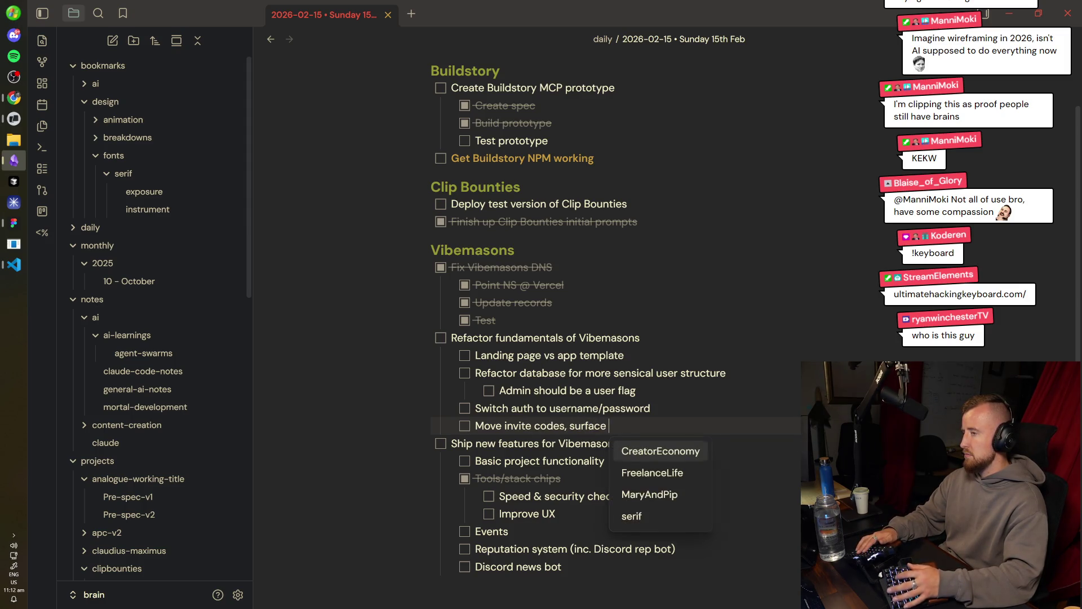
pyautogui.press('Escape')
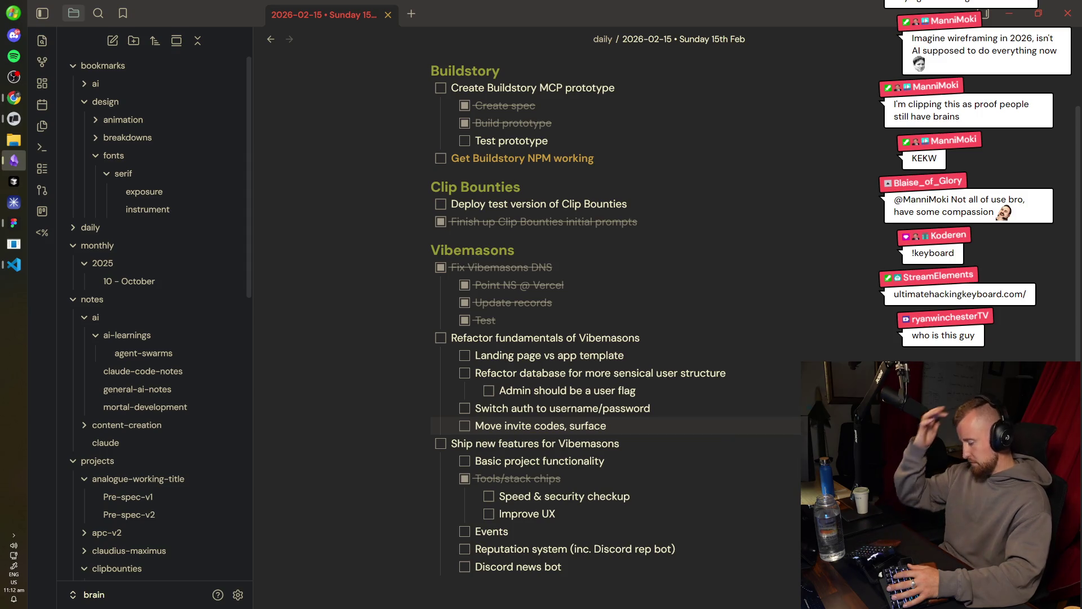
pyautogui.write('members who')
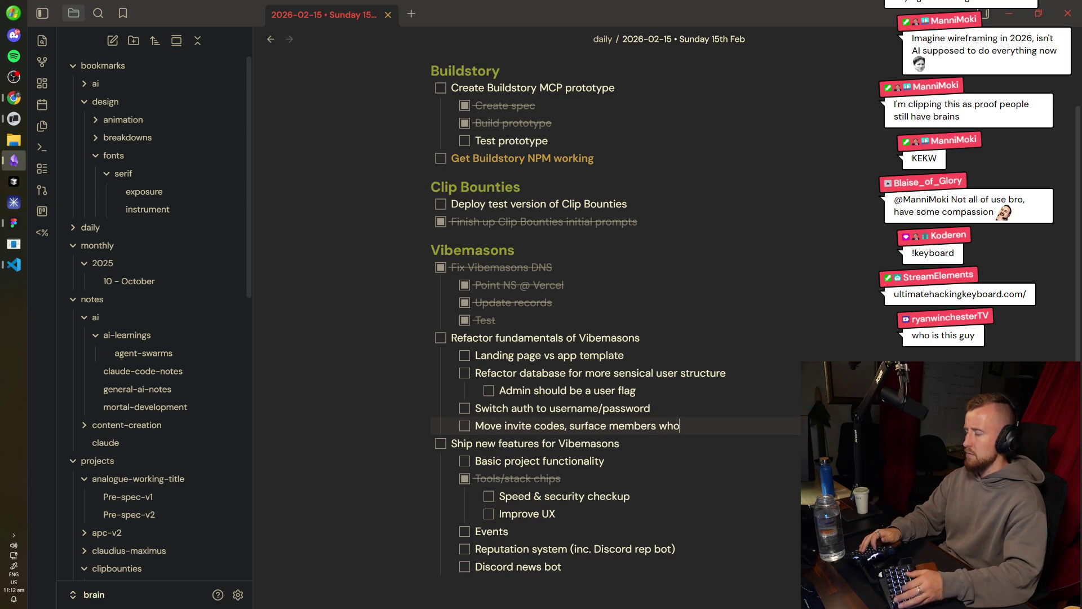
pyautogui.write("'ve joined")
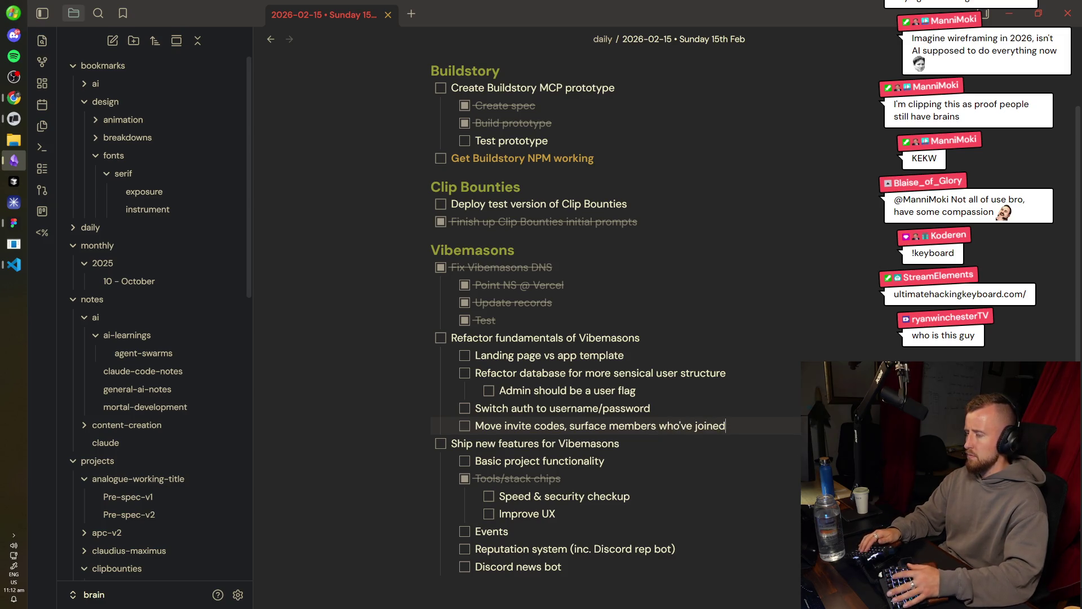
pyautogui.write(' as a # o')
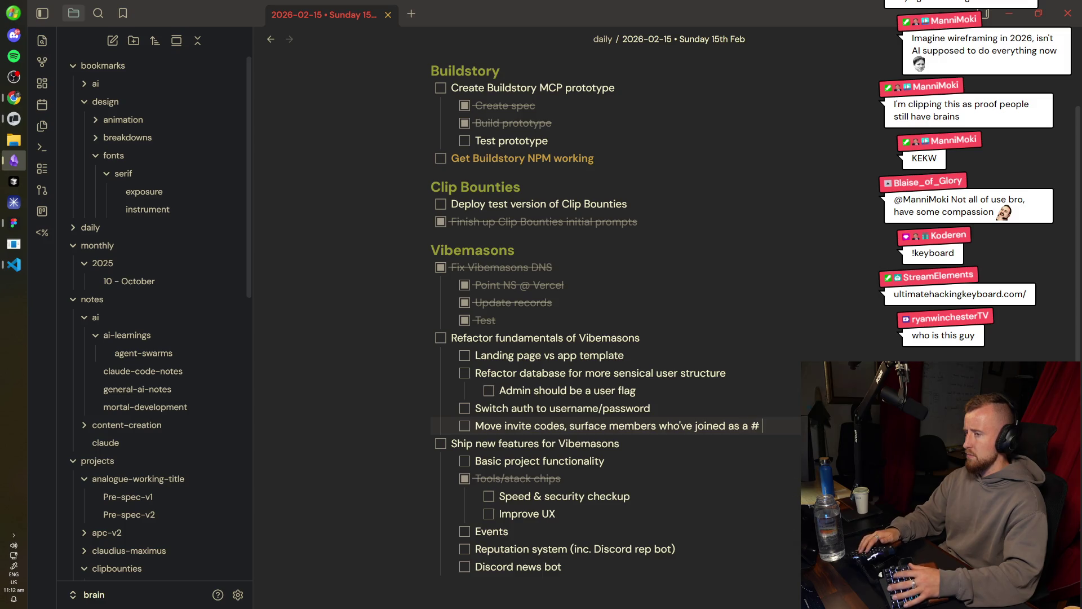
pyautogui.write('n the i')
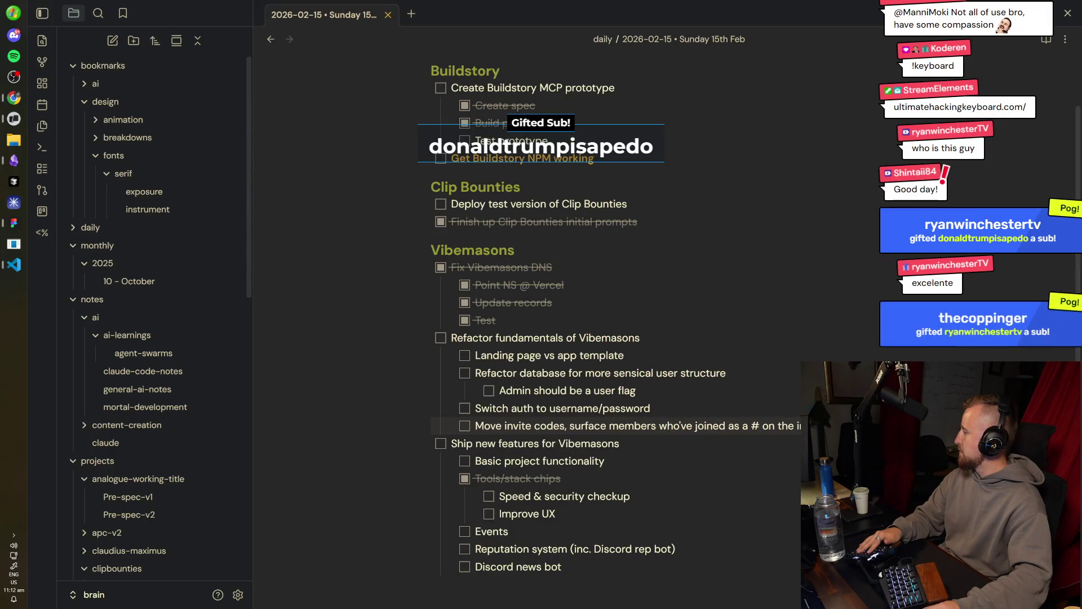
pyautogui.click(541, 461)
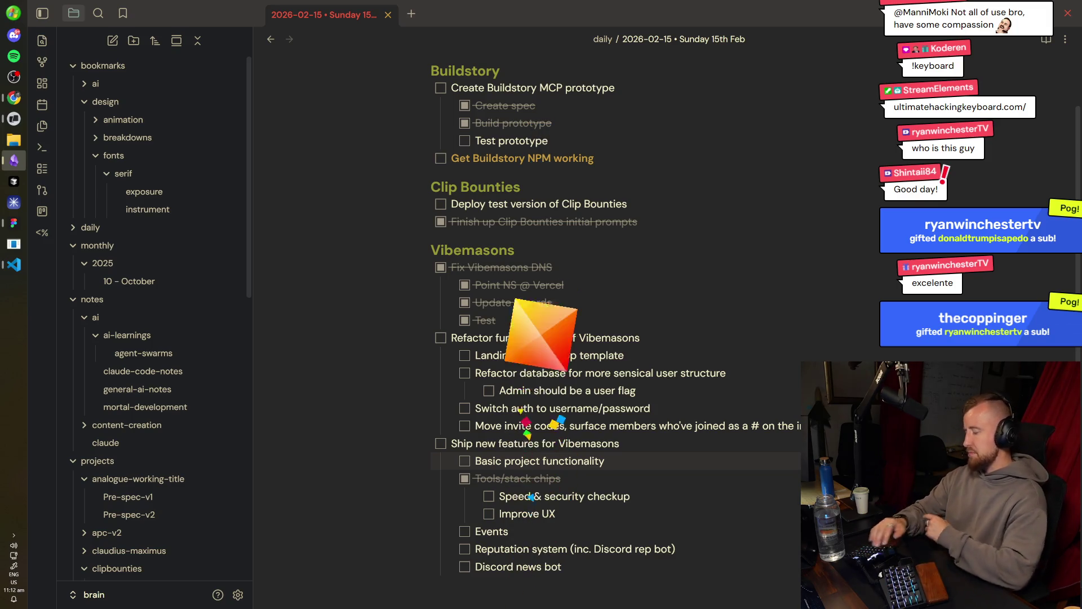
pyautogui.scroll(-1, 614, 333)
pyautogui.scroll(-3, 614, 333)
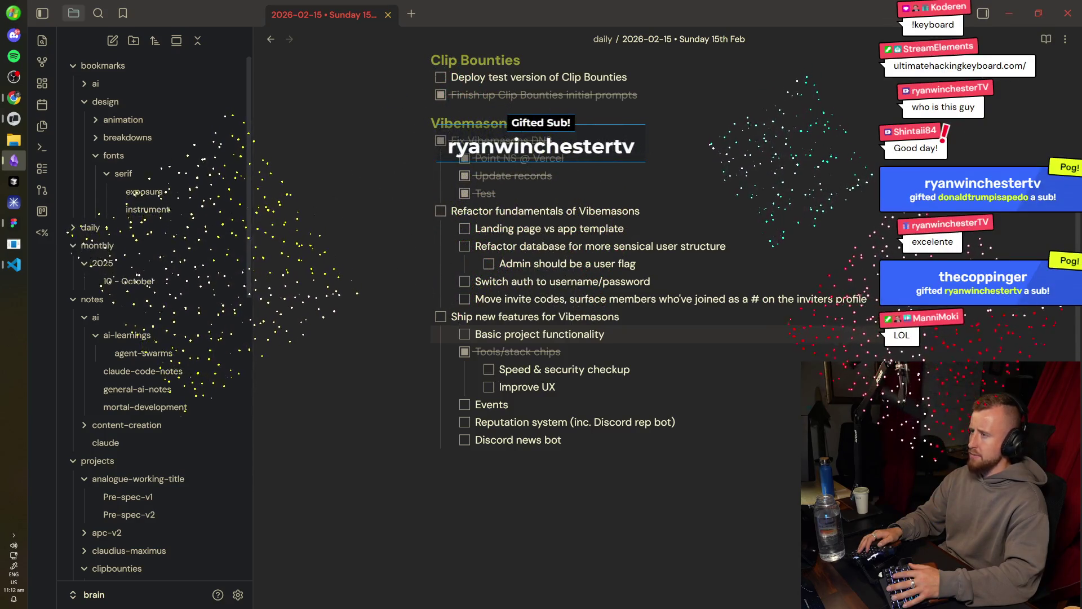
# - Add an 'Update landing page to include FAQ and value prop(?)' task below the invite-code task
pyautogui.hotkey('alt', 'Tab')
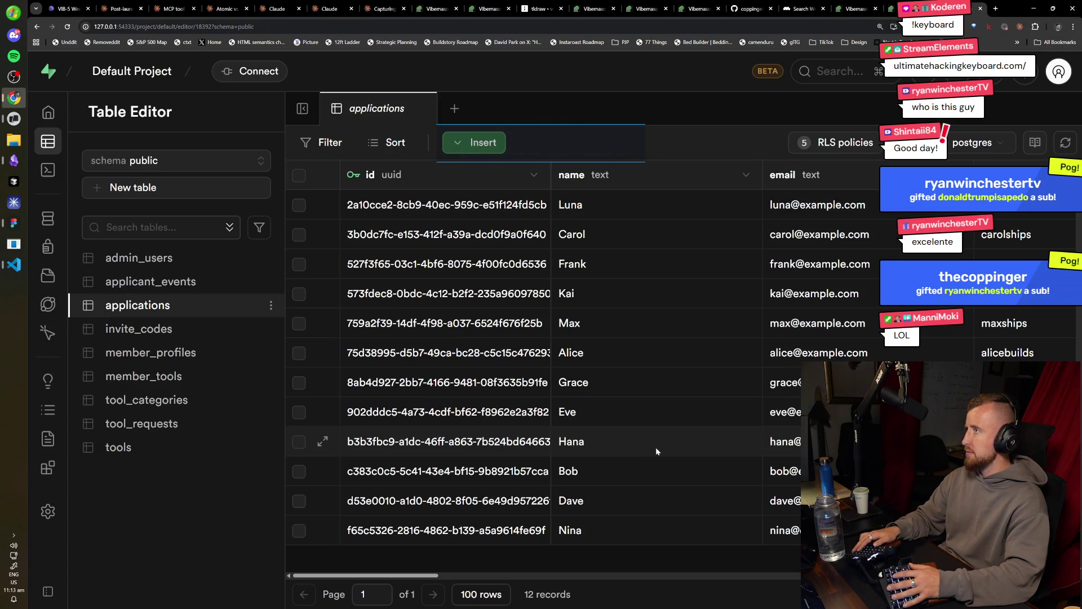
pyautogui.hotkey('alt', 'Tab')
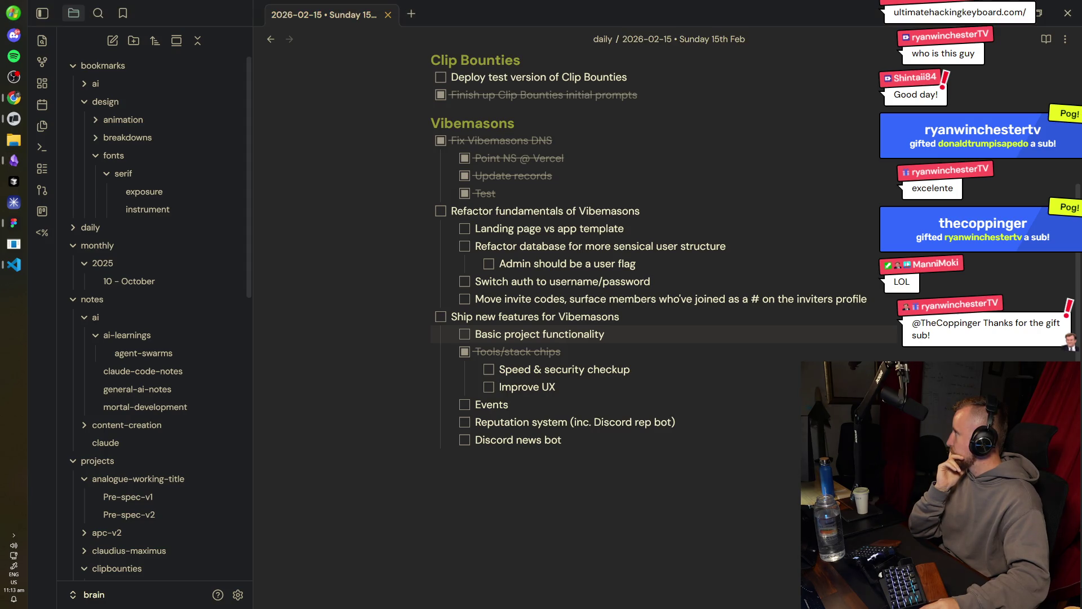
pyautogui.hotkey('alt', 'Tab')
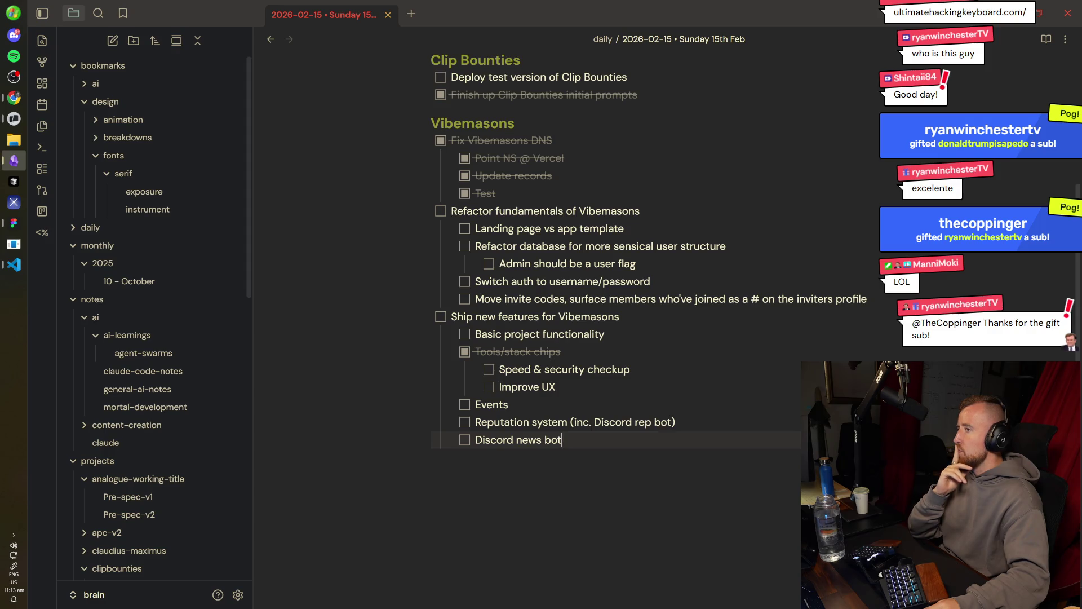
pyautogui.click(867, 299)
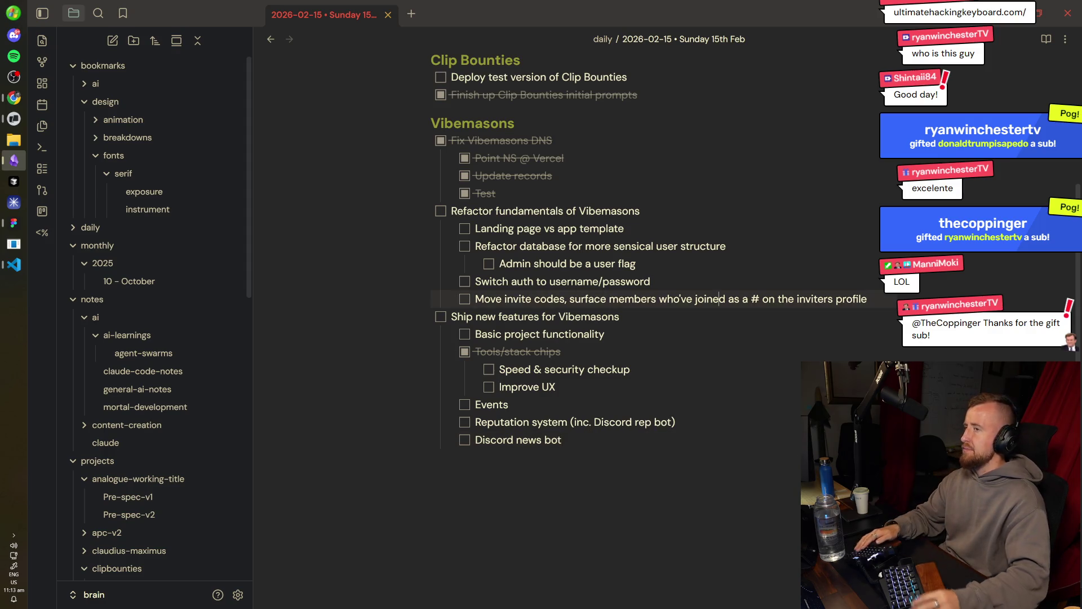
pyautogui.press('Return')
pyautogui.write('Upd')
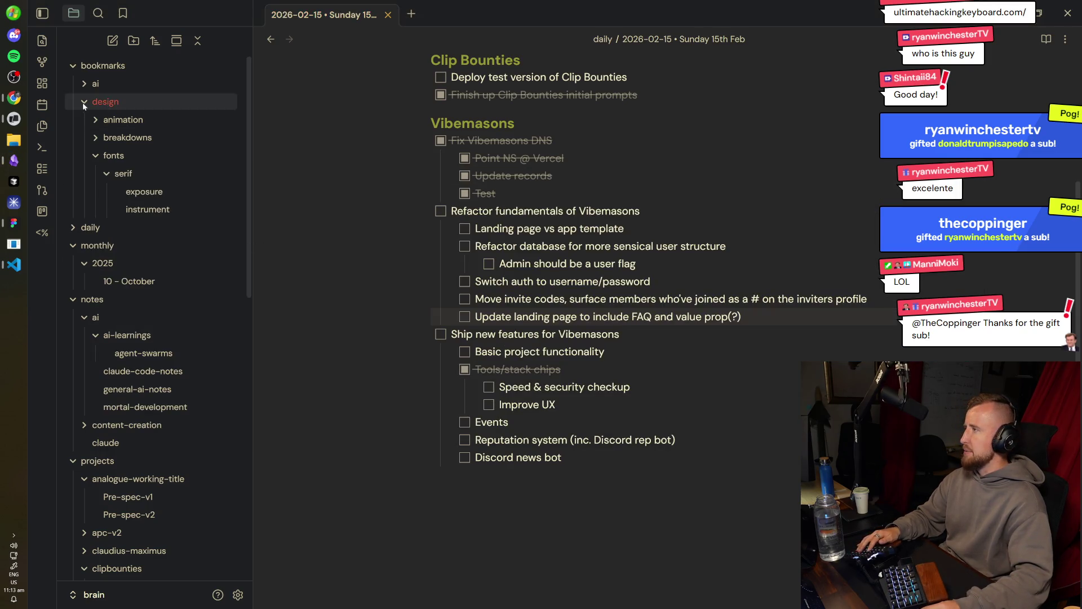
pyautogui.click(9, 100)
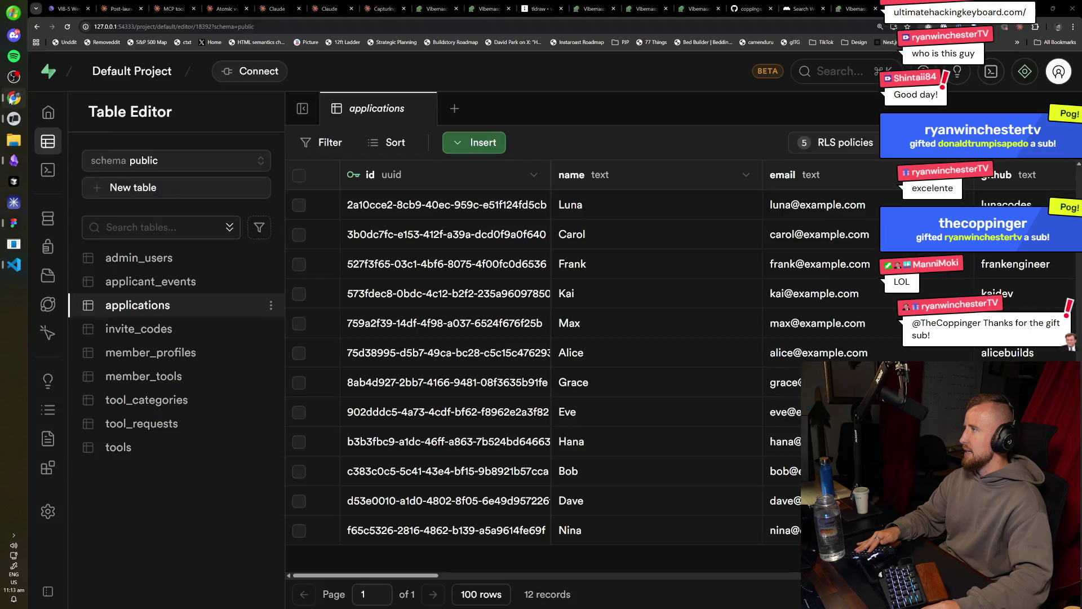
# - Leave Supabase via the Vibemasons site and bring the FigJam member-profile wireframe back up
pyautogui.click(9, 100)
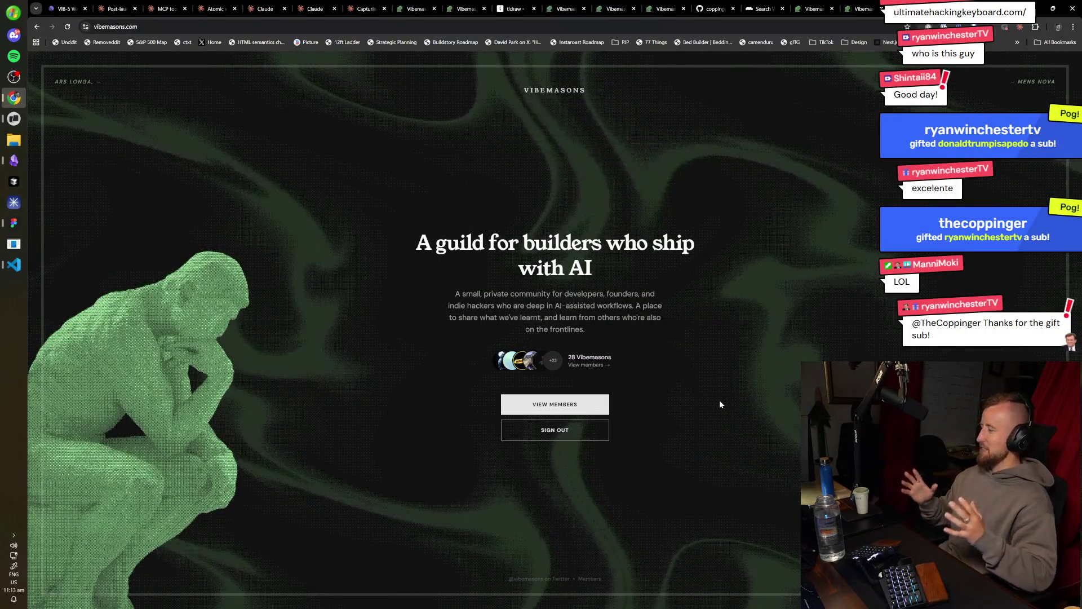
pyautogui.click(13, 222)
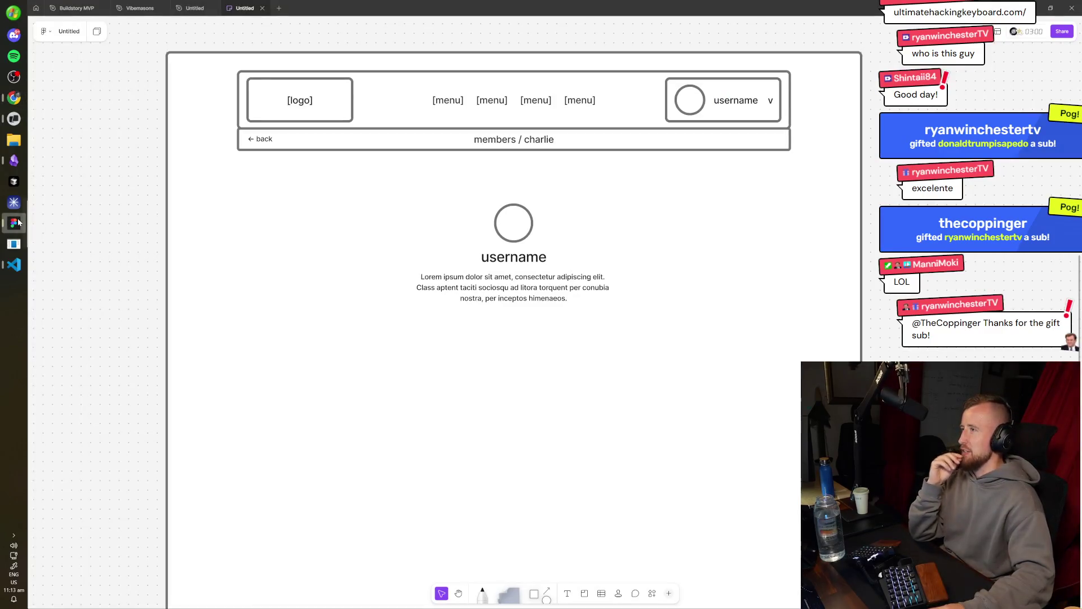
# - Scroll around the 'Where to from here' diagram and the member profile wireframe
pyautogui.scroll(2, 513, 203)
pyautogui.scroll(-10, 658, 261)
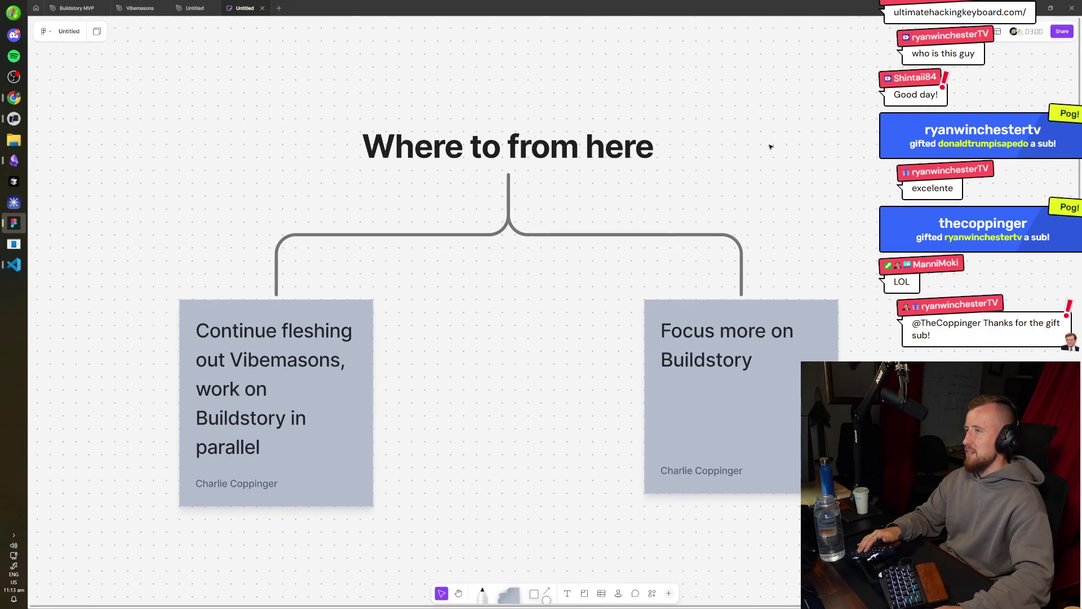
pyautogui.scroll(-3, 810, 271)
pyautogui.scroll(-3, 833, 174)
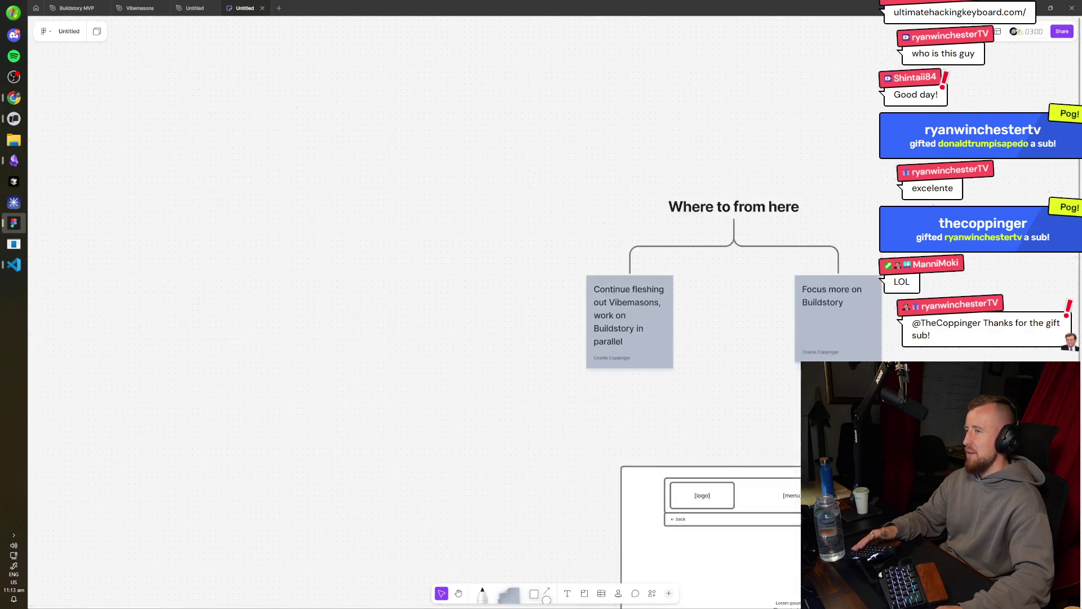
pyautogui.scroll(2, 710, 220)
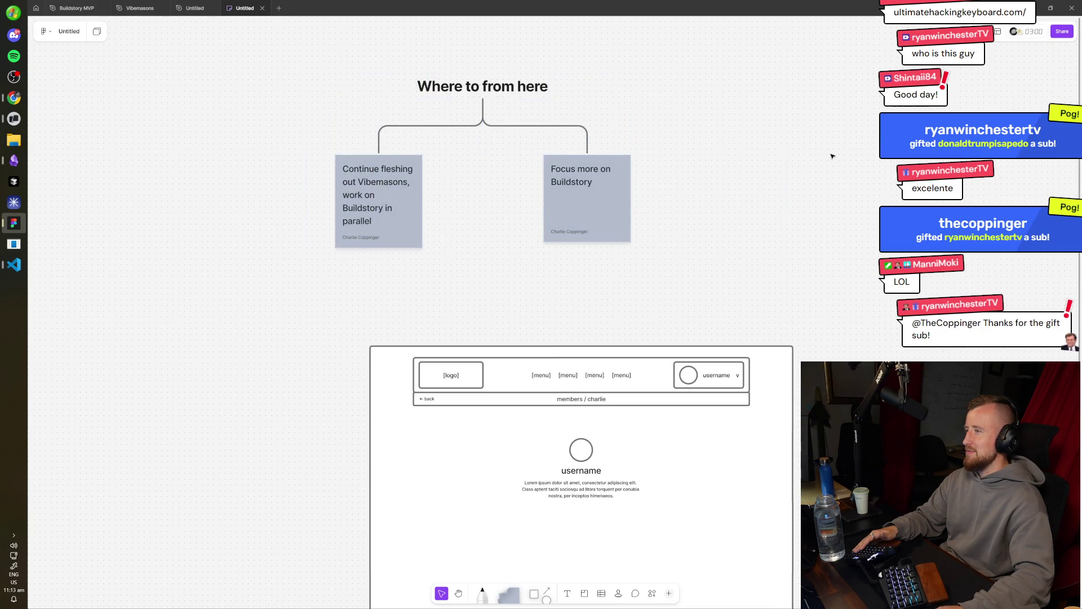
pyautogui.scroll(-3, 597, 287)
pyautogui.scroll(2, 596, 286)
pyautogui.scroll(-3, 626, 307)
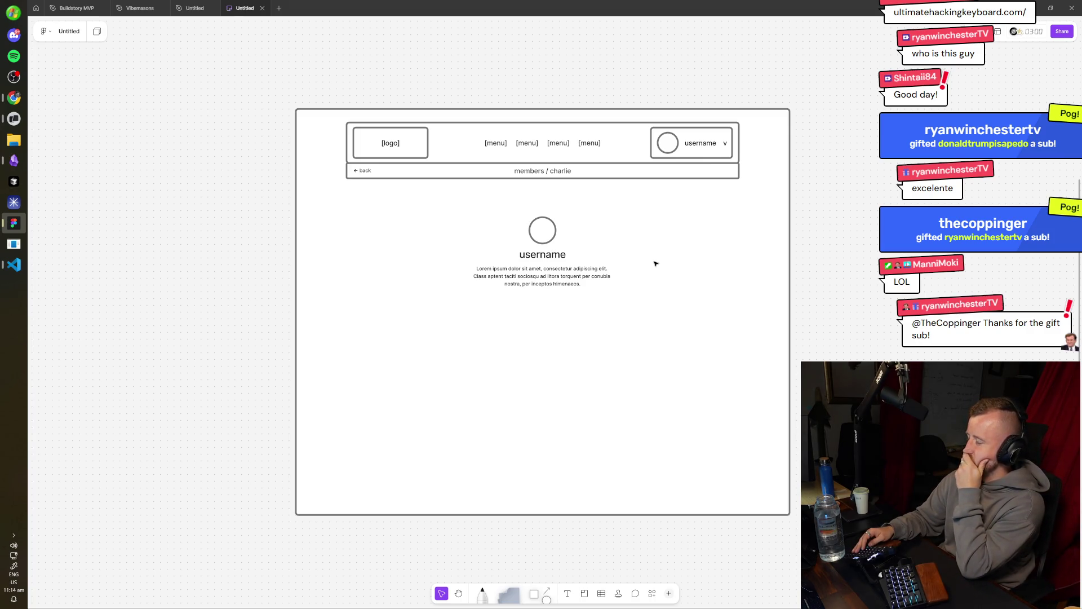
# - Compare with the Vibemasons site, then select the 'Get Buildstory NPM working' task in Obsidian
pyautogui.hotkey('alt', 'Tab')
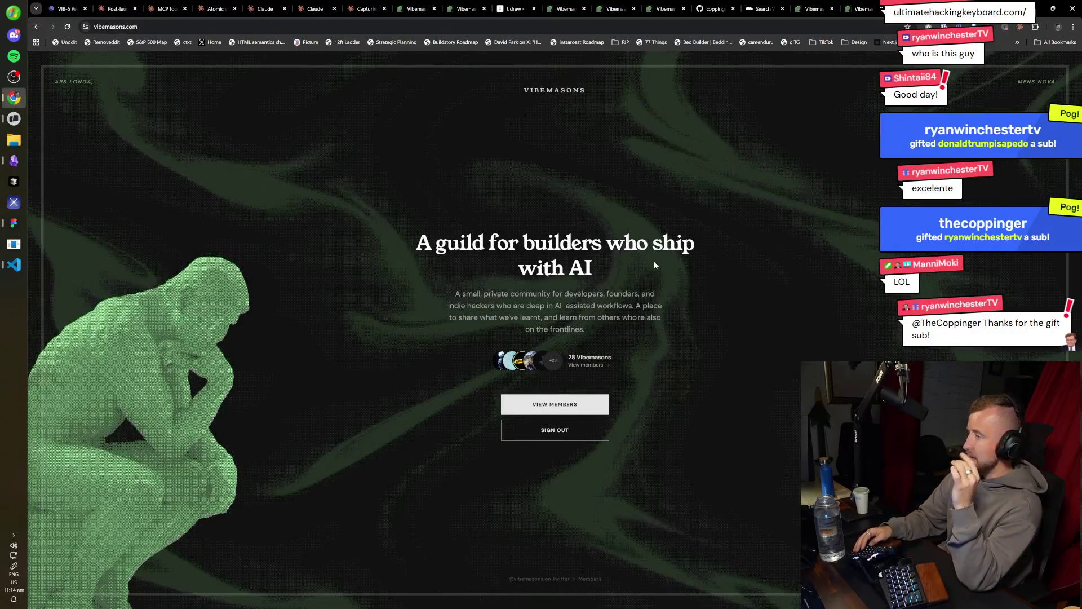
pyautogui.hotkey('alt', 'Tab')
pyautogui.hotkey('alt', 'Tab')
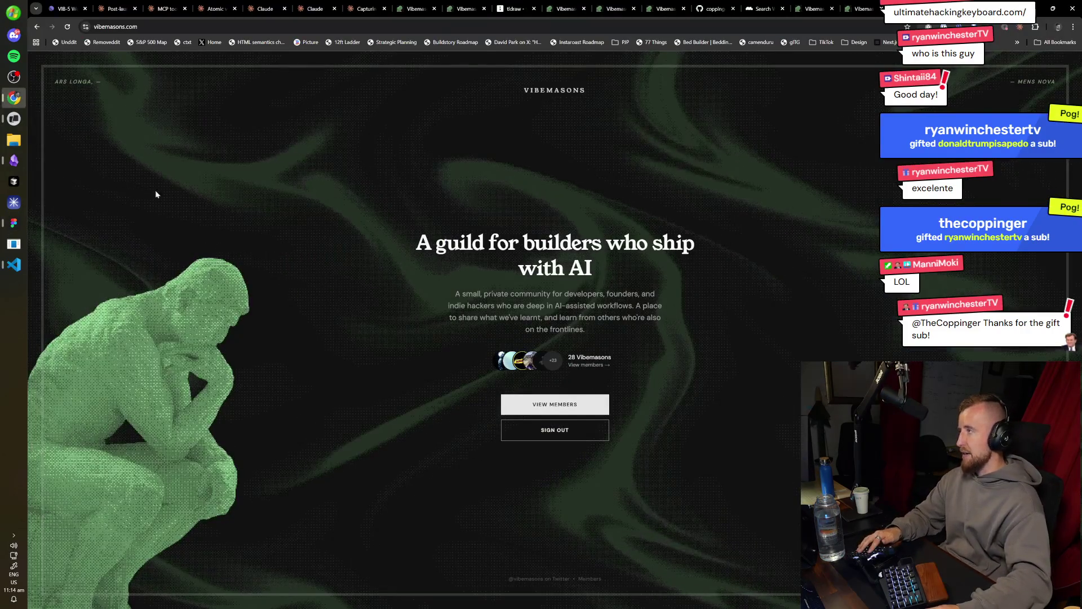
pyautogui.hotkey('alt', 'Tab')
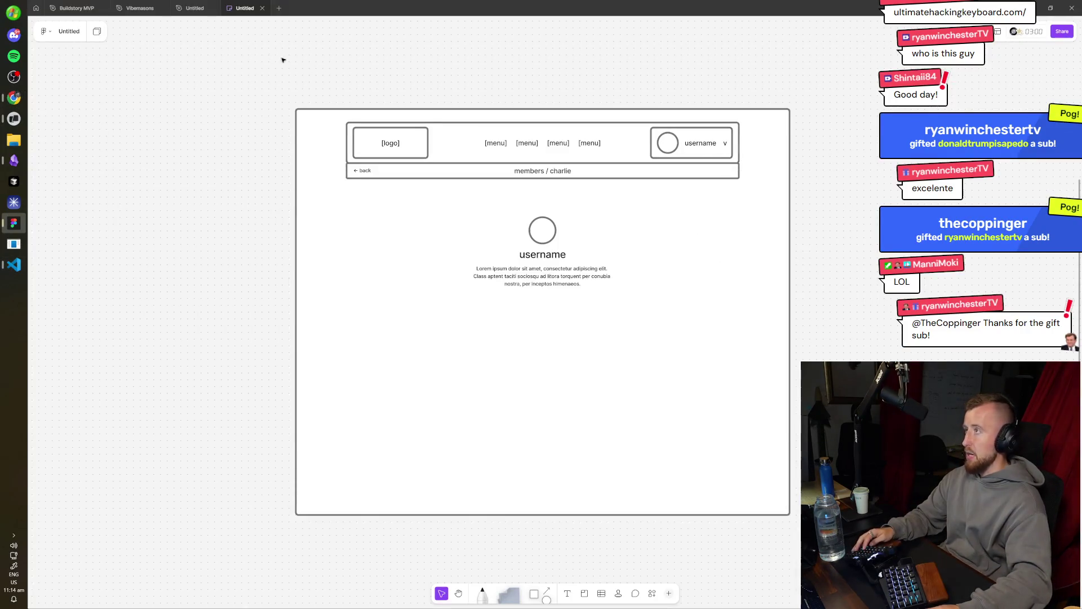
pyautogui.hotkey('alt', 'Tab')
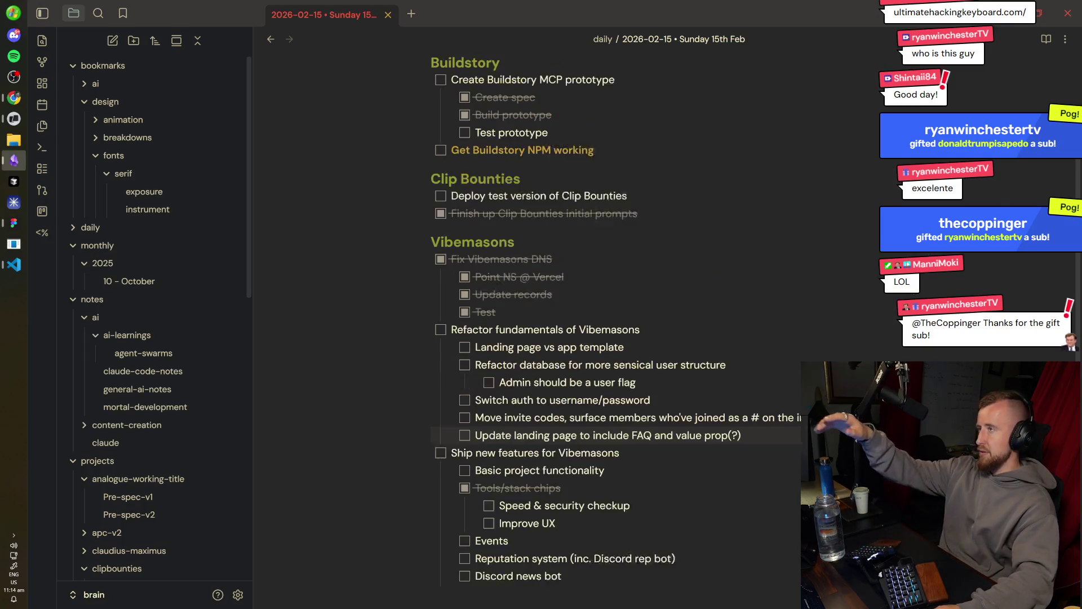
pyautogui.scroll(1, 614, 321)
pyautogui.click(616, 158)
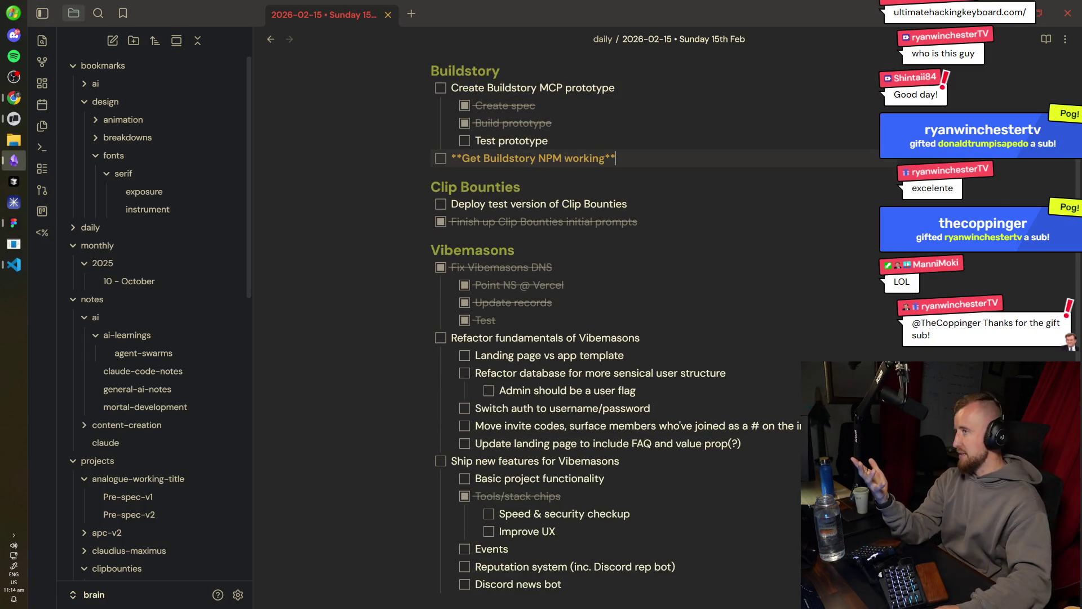
# - Review the Buildstory and Vibemasons refactor tasks, placing the cursor after the landing page task
pyautogui.moveTo(616, 158); pyautogui.dragTo(397, 101)
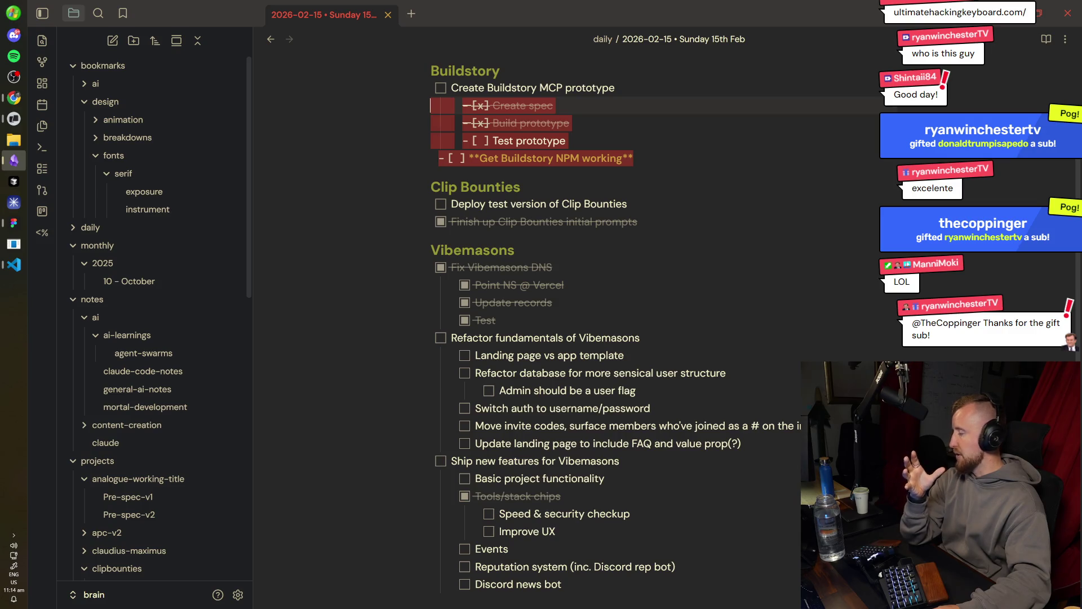
pyautogui.press('Right')
pyautogui.press('Down')
pyautogui.press('Up')
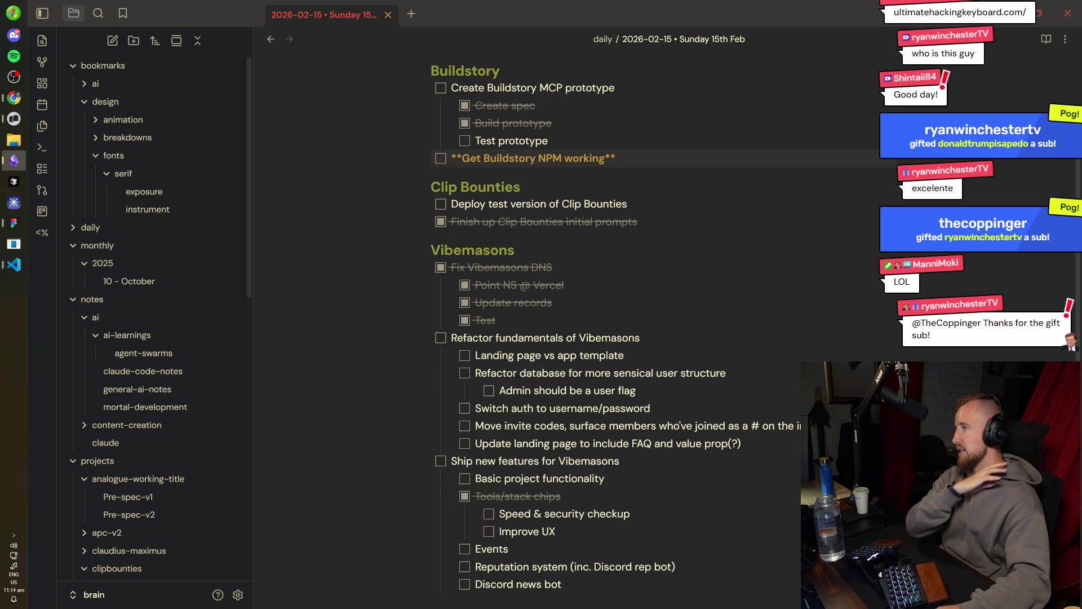
pyautogui.scroll(-3, 614, 321)
pyautogui.moveTo(742, 358)
pyautogui.mouseDown()
pyautogui.moveTo(468, 288)
pyautogui.moveTo(437, 253)
pyautogui.mouseUp()
pyautogui.click(742, 359)
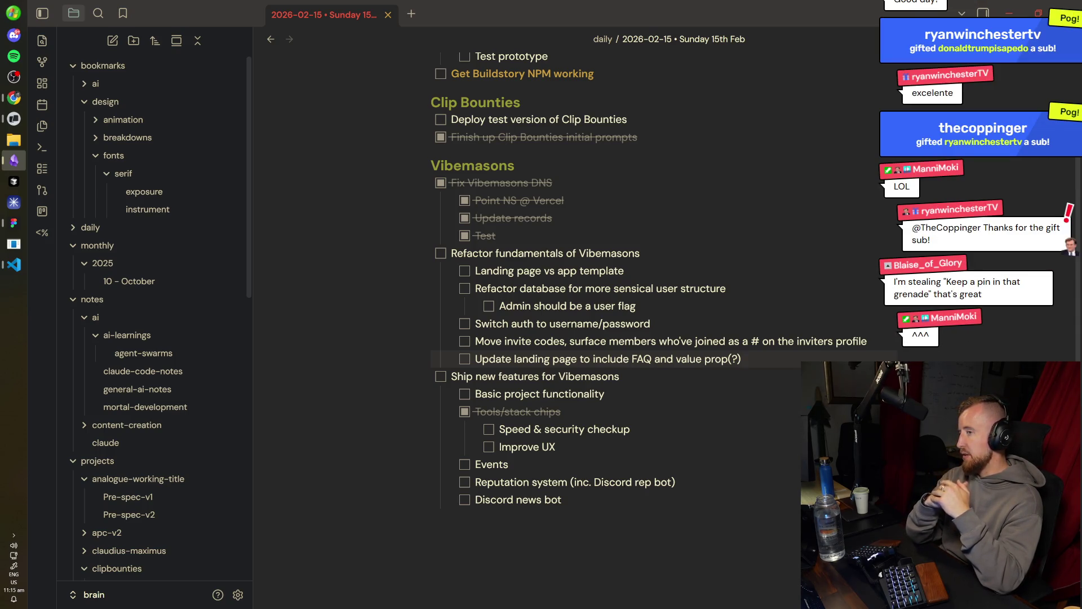
# - Add a 'Surface events' task below the landing page item, then switch to the Vibemasons site
pyautogui.press('Return')
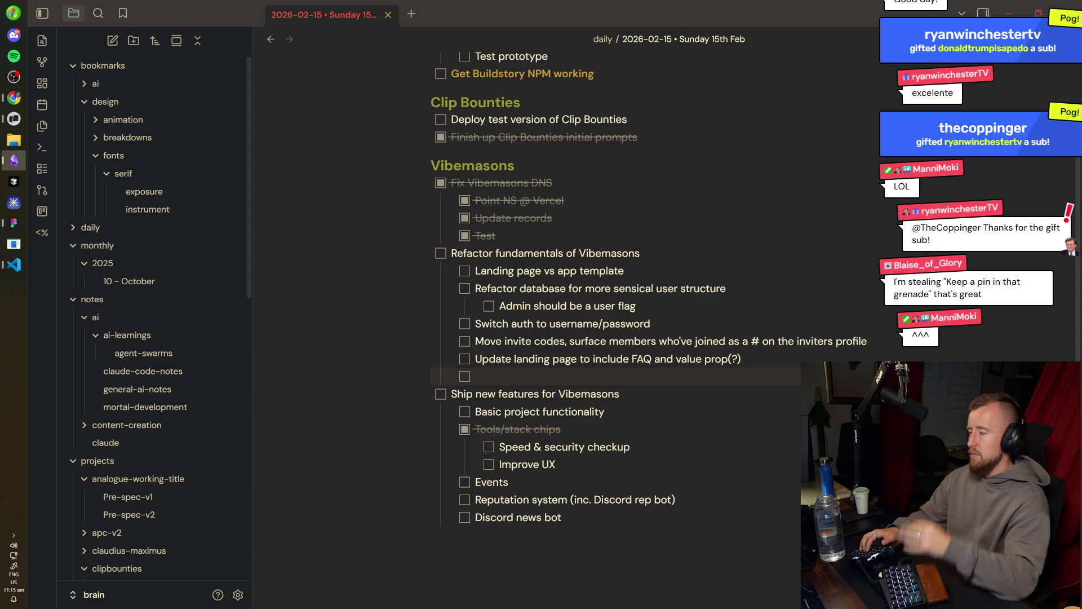
pyautogui.write('Surface events')
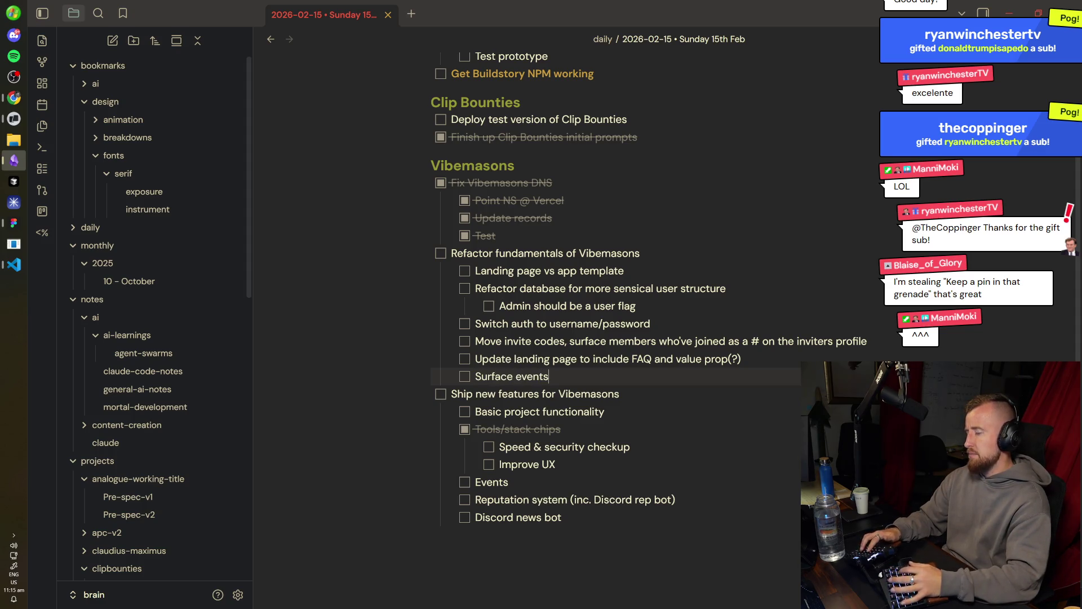
pyautogui.press('Return')
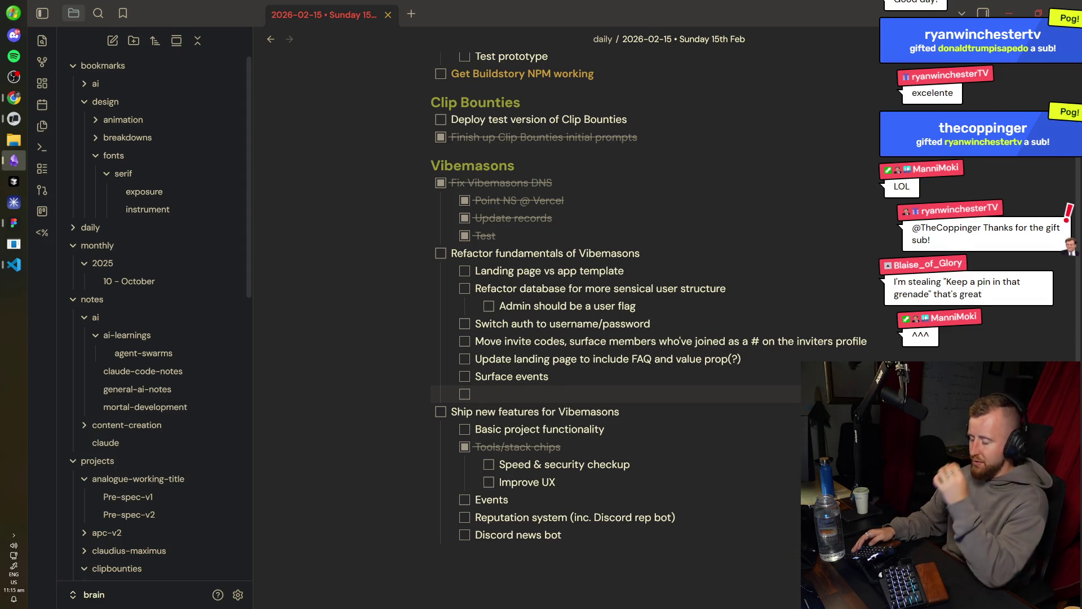
pyautogui.hotkey('alt', 'Tab')
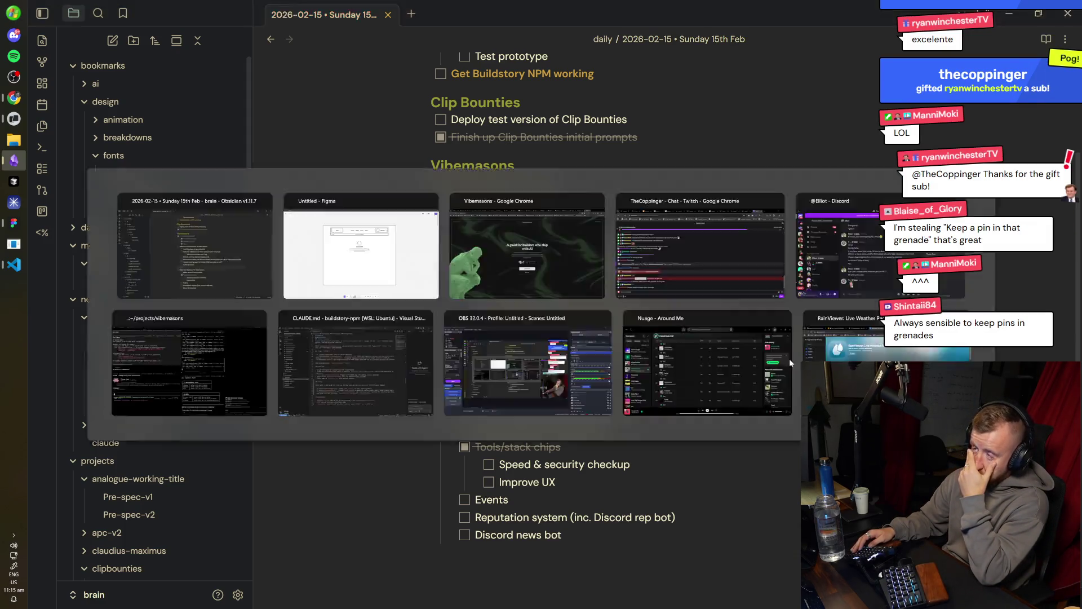
pyautogui.hotkey('alt', 'Tab')
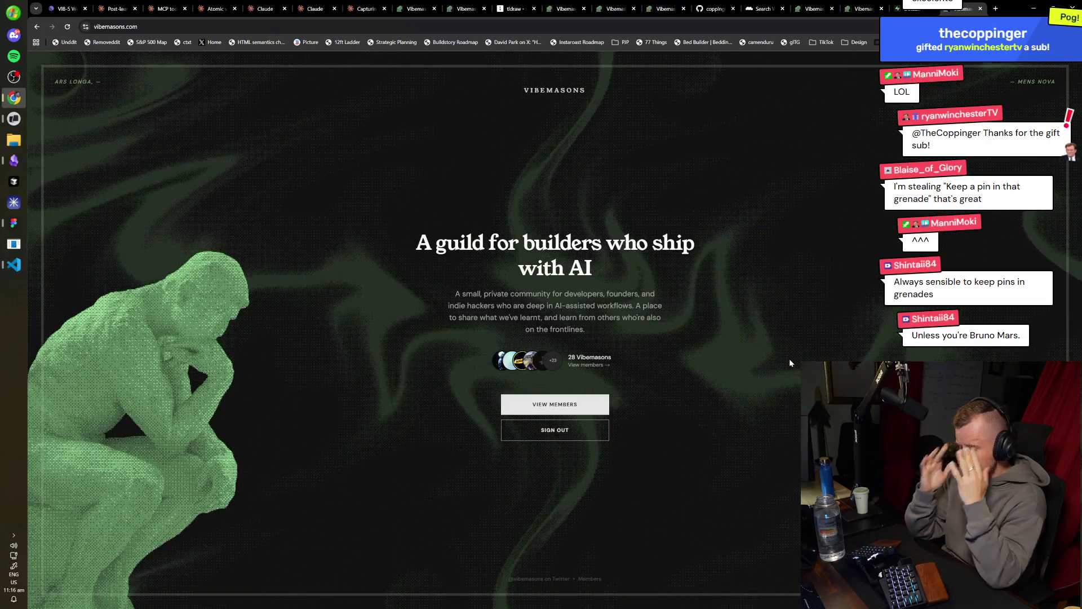
# - Load vibemasons.com/stats and scroll through the Community Stack tool counts
pyautogui.hotkey('ctrl', 'l')
pyautogui.press('End')
pyautogui.write('stats')
pyautogui.press('Return')
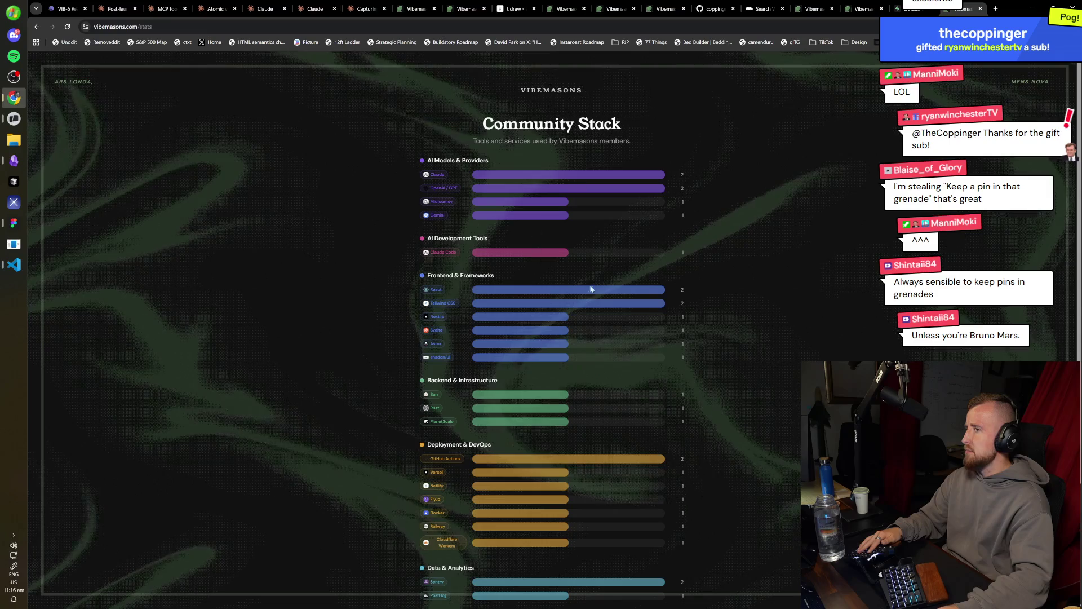
pyautogui.scroll(-1, 594, 332)
pyautogui.scroll(-2, 594, 333)
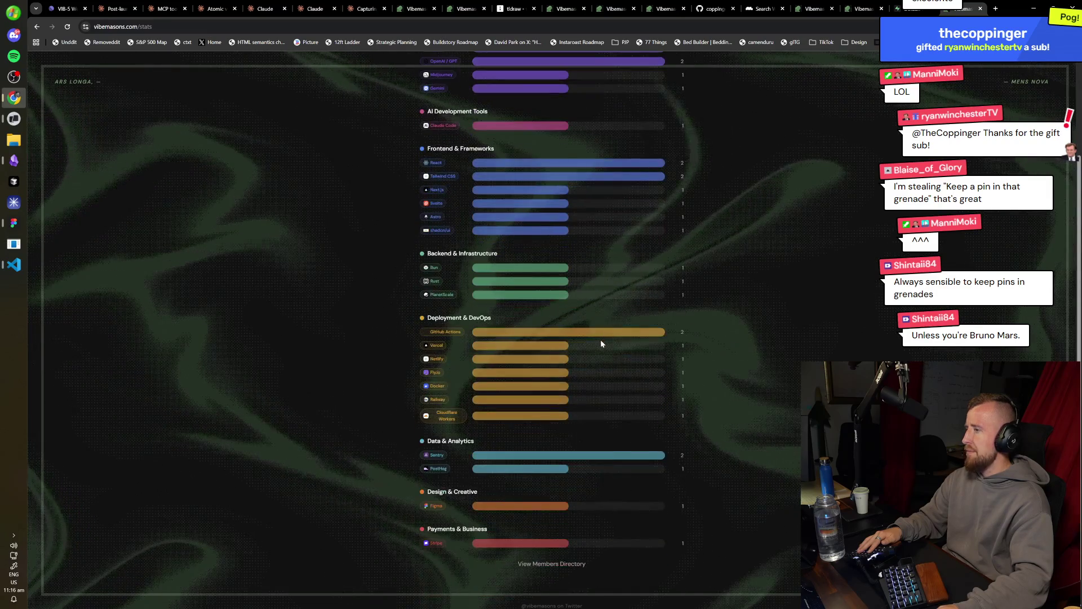
pyautogui.scroll(3, 601, 339)
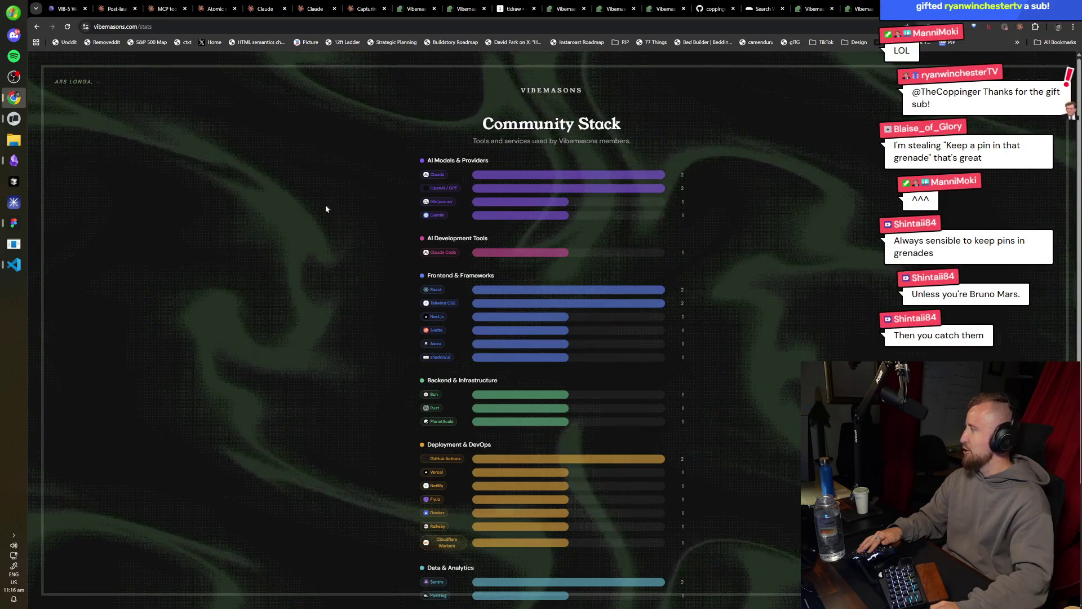
# - Glance at the terminal, recheck the stats page, then return to the Vibemasons home page
pyautogui.click(13, 118)
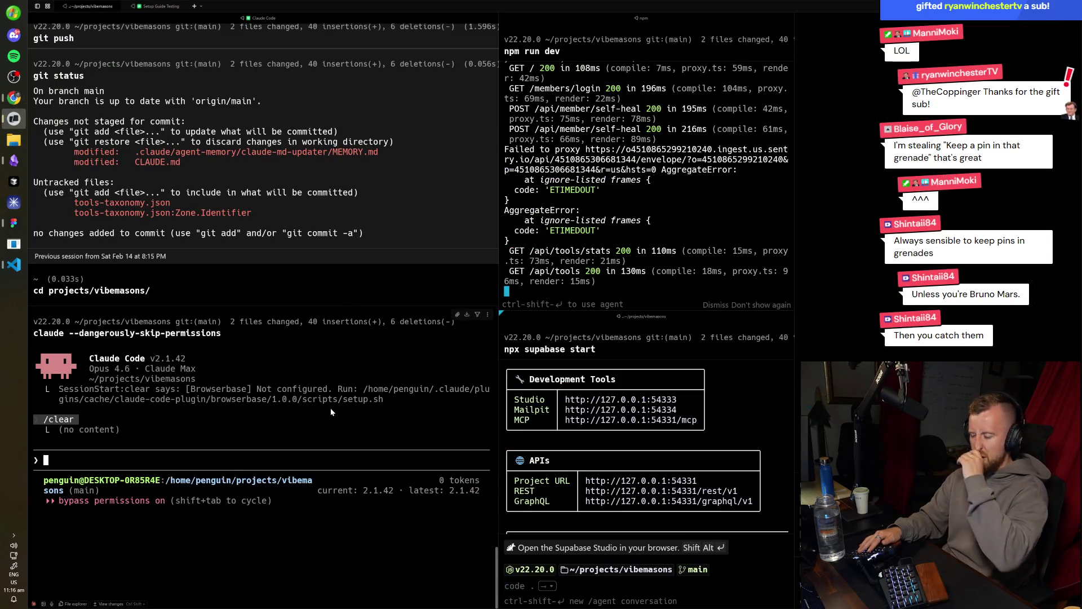
pyautogui.hotkey('alt', 'Tab')
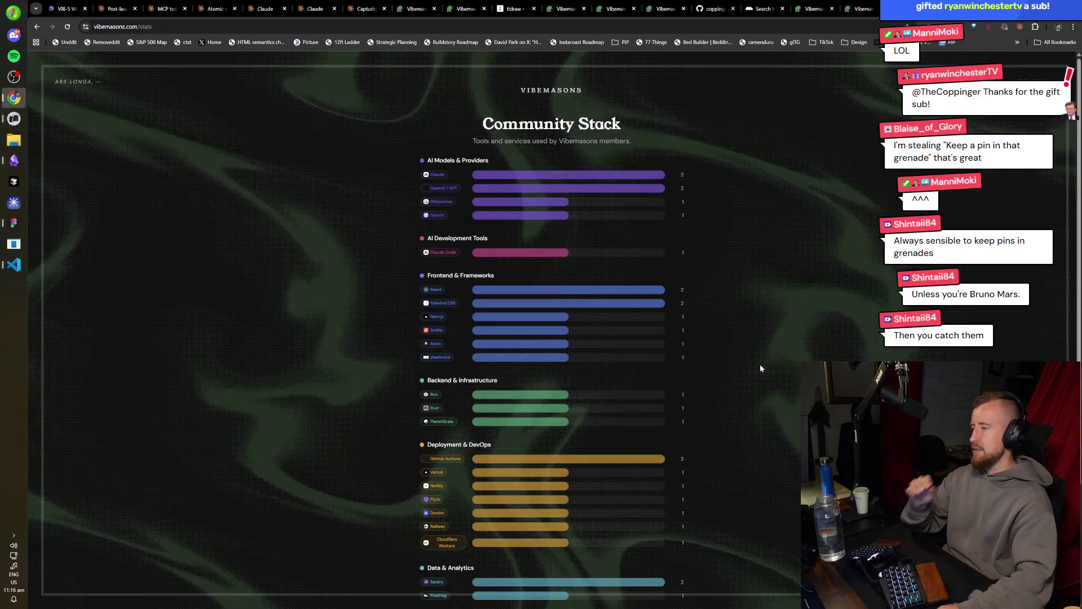
pyautogui.scroll(-3, 799, 358)
pyautogui.scroll(3, 744, 316)
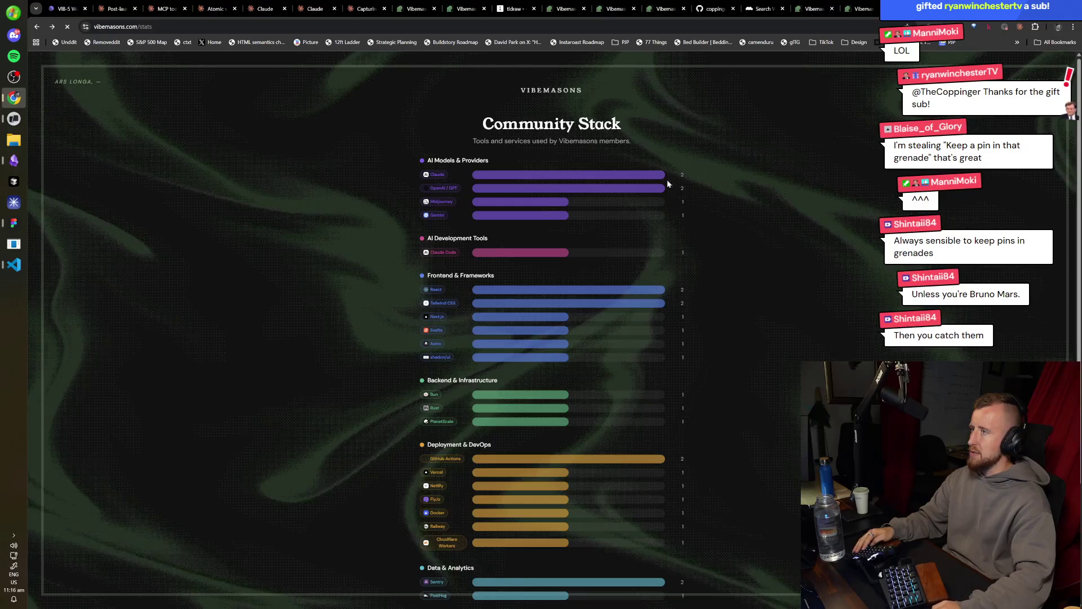
pyautogui.hotkey('alt', 'Left')
pyautogui.hotkey('alt', 'Tab')
pyautogui.hotkey('alt', 'Tab')
pyautogui.hotkey('alt', 'Tab')
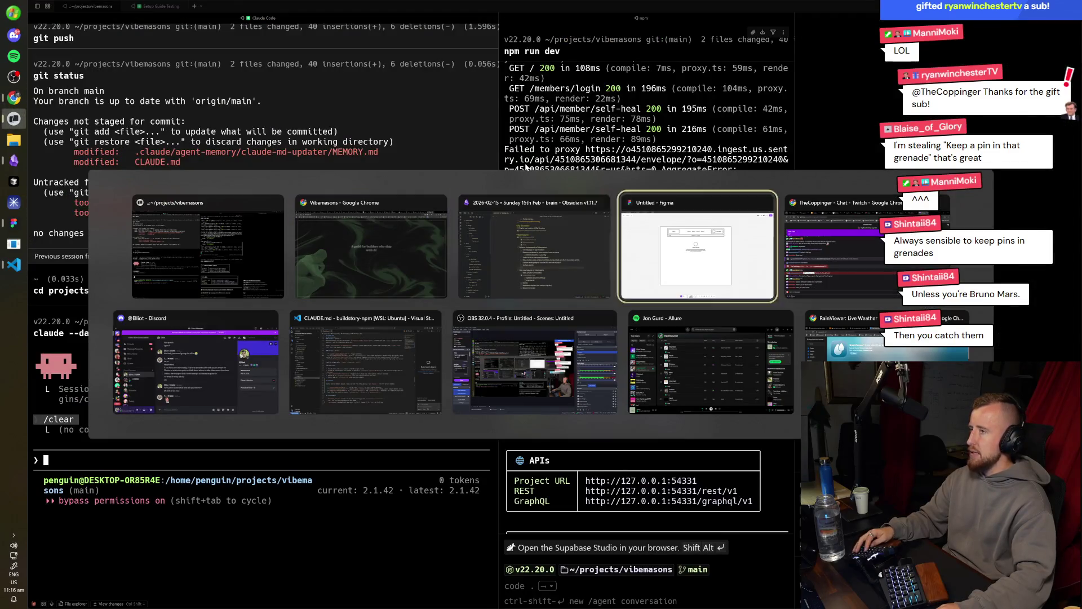
# - Duplicate the wireframe header into a new frame lined up beside the original
pyautogui.scroll(2, 494, 162)
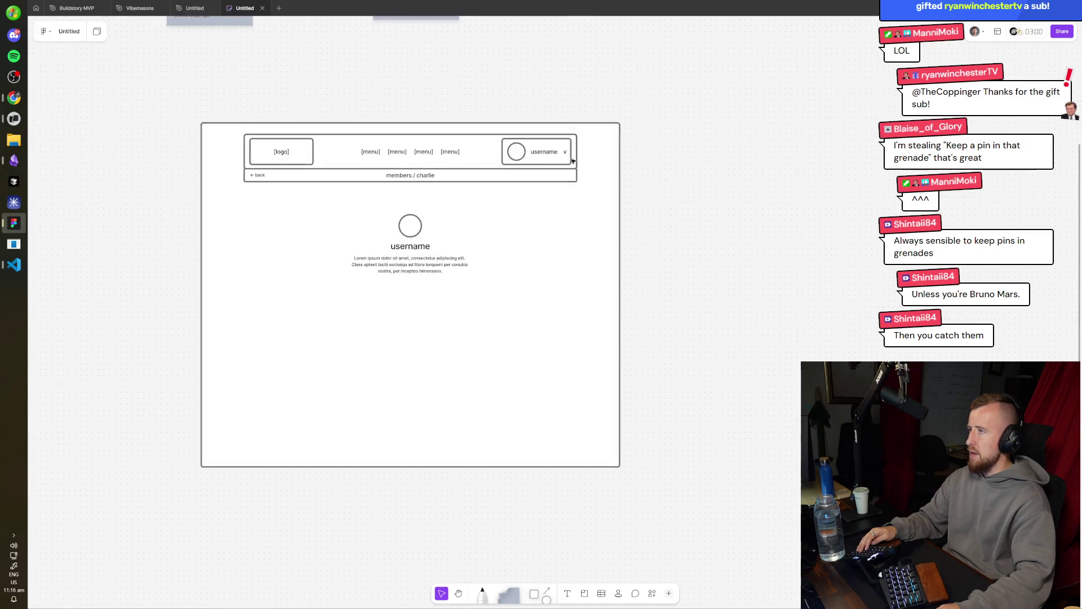
pyautogui.moveTo(699, 94)
pyautogui.mouseDown()
pyautogui.moveTo(265, 198)
pyautogui.moveTo(173, 192)
pyautogui.mouseUp()
pyautogui.hscroll(3, 604, 235)
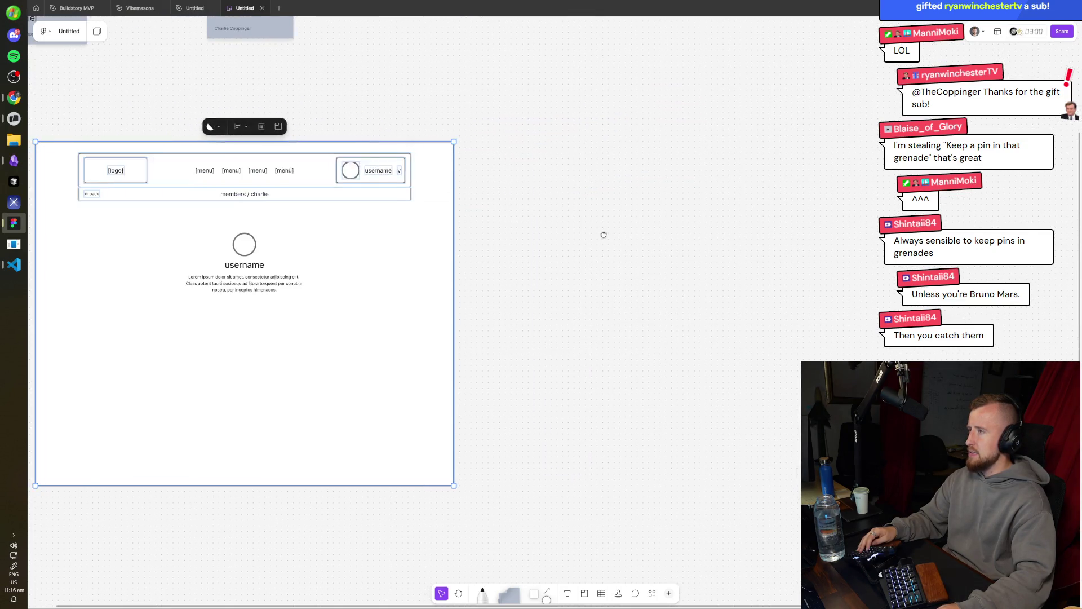
pyautogui.moveTo(434, 107)
pyautogui.mouseDown()
pyautogui.moveTo(128, 229)
pyautogui.moveTo(75, 227)
pyautogui.mouseUp()
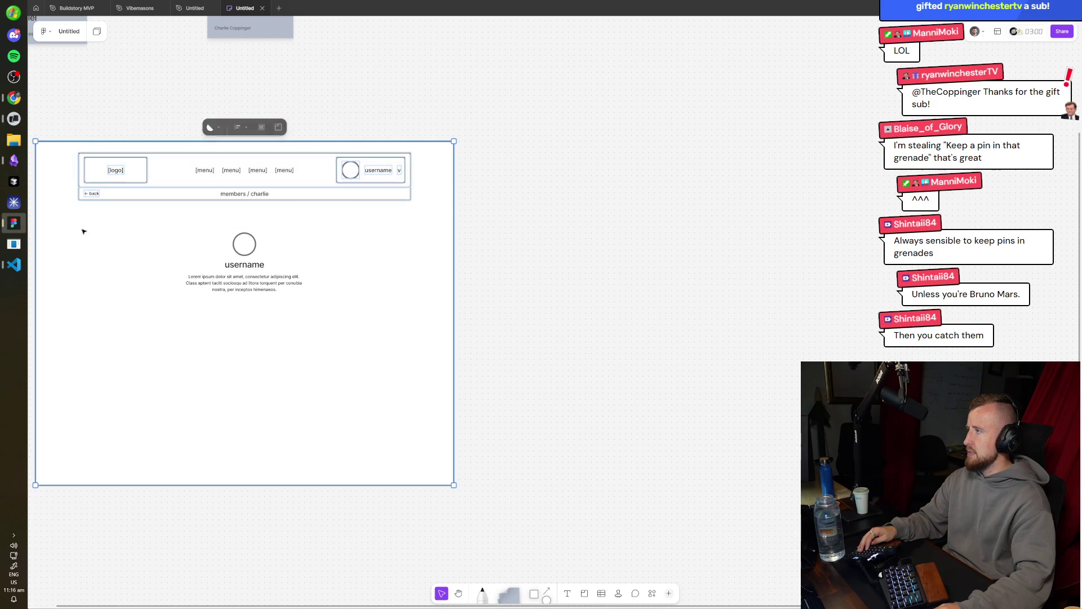
pyautogui.hotkey('ctrl', 'd')
pyautogui.scroll(-5, 684, 167)
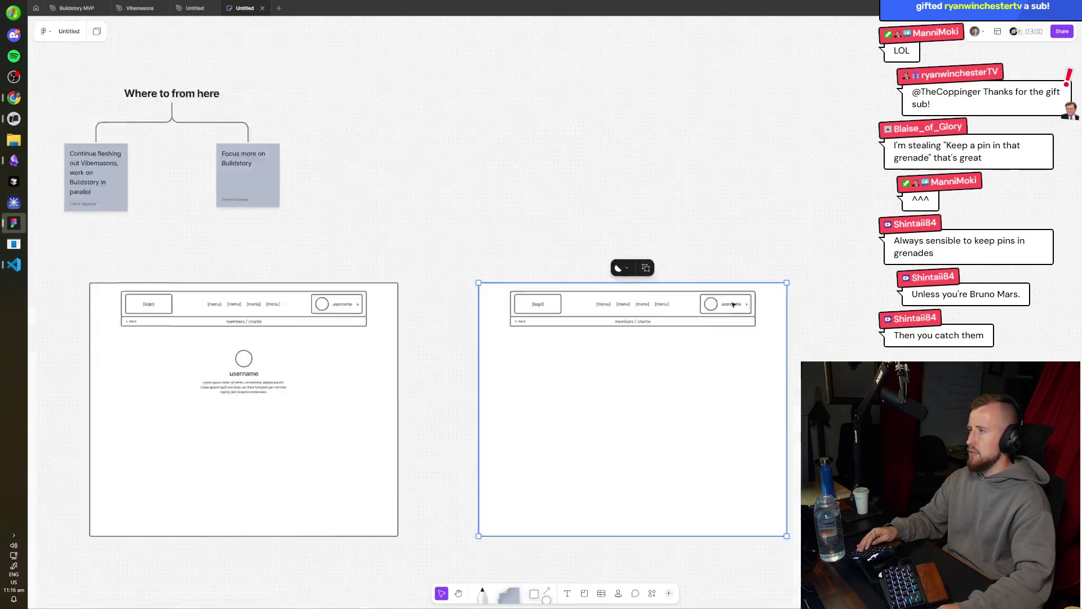
pyautogui.moveTo(701, 338); pyautogui.dragTo(694, 181)
pyautogui.click(679, 354)
pyautogui.moveTo(679, 353); pyautogui.dragTo(675, 361)
pyautogui.scroll(5, 675, 361)
# - Change the new frame's breadcrumb to 'profile / settings' and delete its back link
pyautogui.click(730, 277)
pyautogui.doubleClick(645, 267)
pyautogui.scroll(-2, 682, 341)
pyautogui.press('Escape')
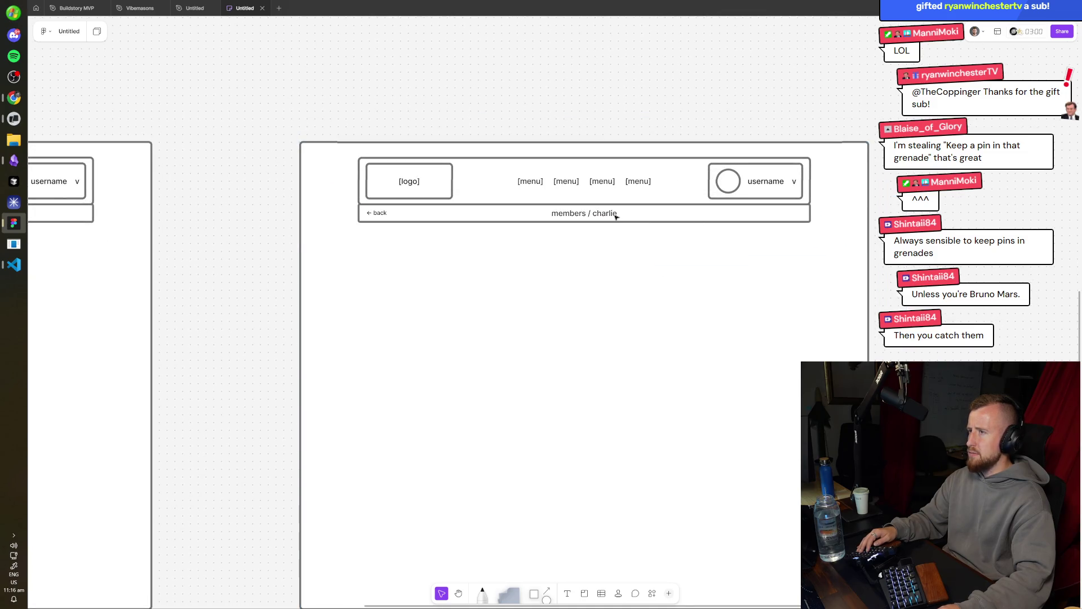
pyautogui.doubleClick(617, 217)
pyautogui.write('profio')
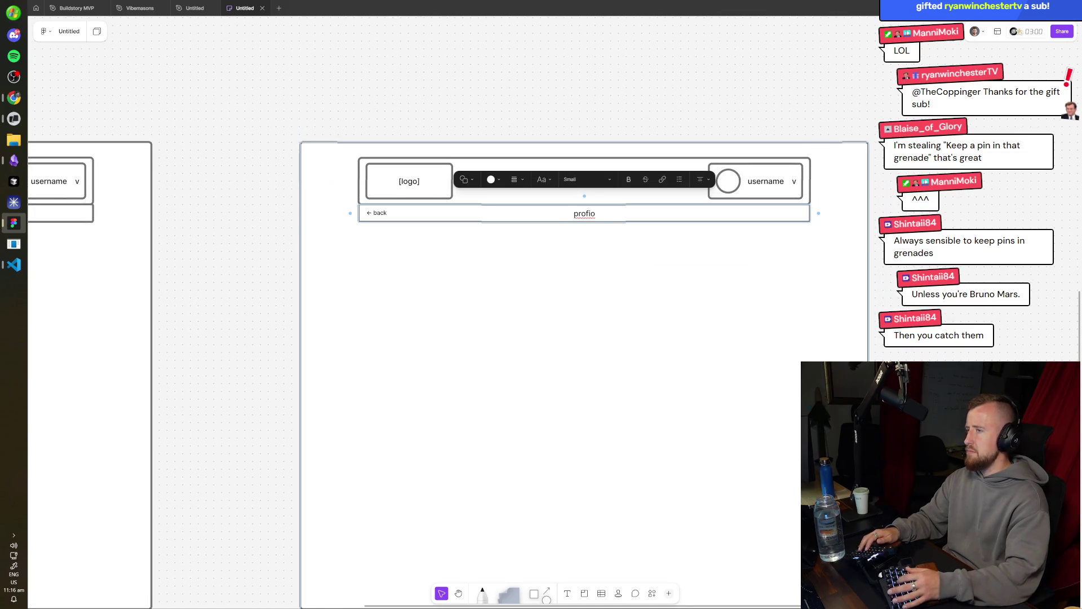
pyautogui.write('ttings')
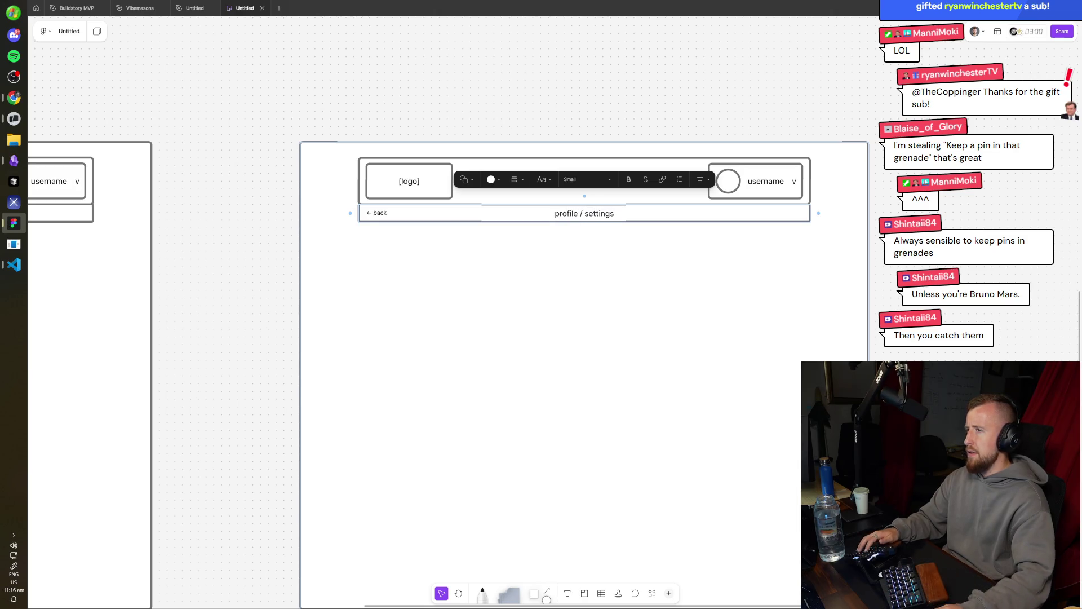
pyautogui.click(650, 119)
pyautogui.scroll(-2, 529, 90)
pyautogui.click(347, 162)
pyautogui.press('Delete')
# - Copy the profile card from the members page into the new frame
pyautogui.hscroll(-7, 523, 297)
pyautogui.moveTo(402, 337); pyautogui.dragTo(152, 165)
pyautogui.hscroll(2, 503, 235)
pyautogui.moveTo(161, 257); pyautogui.dragTo(986, 245)
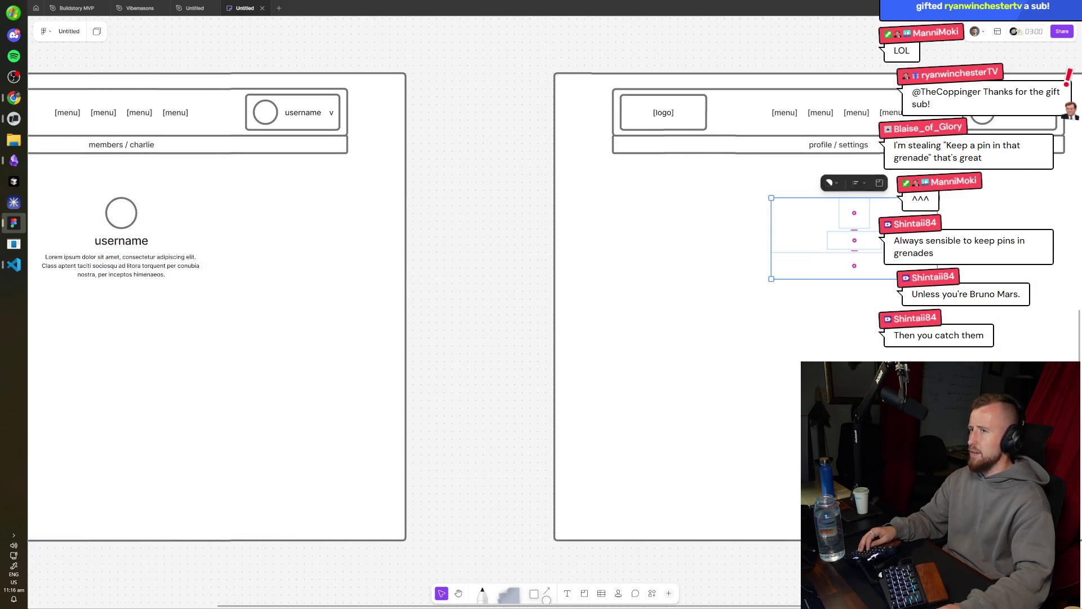
# - Centre the copied profile card in the frame, then delete it
pyautogui.hscroll(5, 712, 242)
pyautogui.scroll(1, 711, 243)
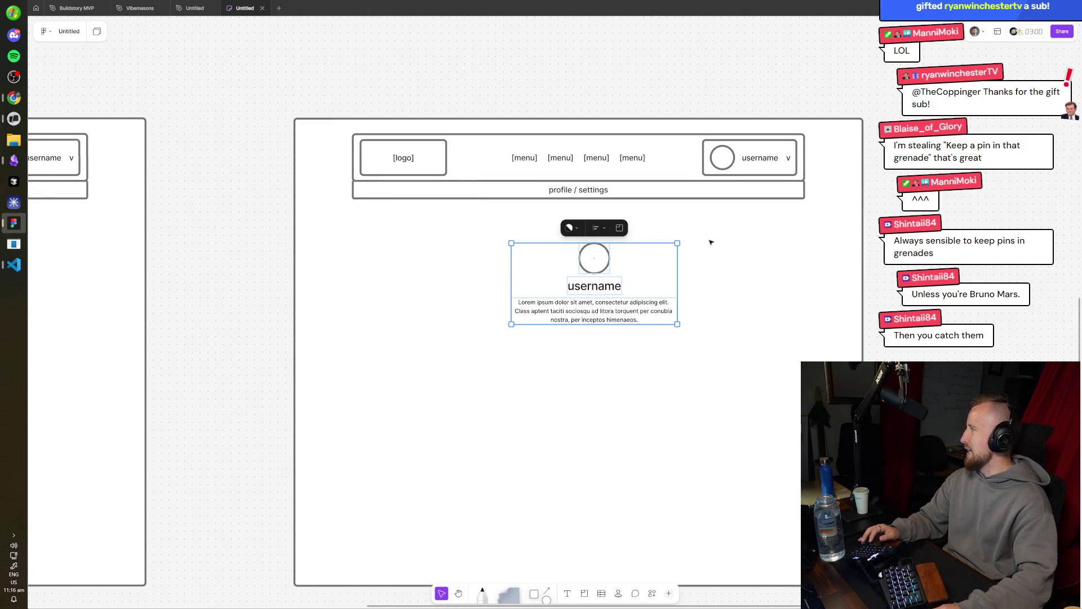
pyautogui.moveTo(674, 282); pyautogui.dragTo(643, 283)
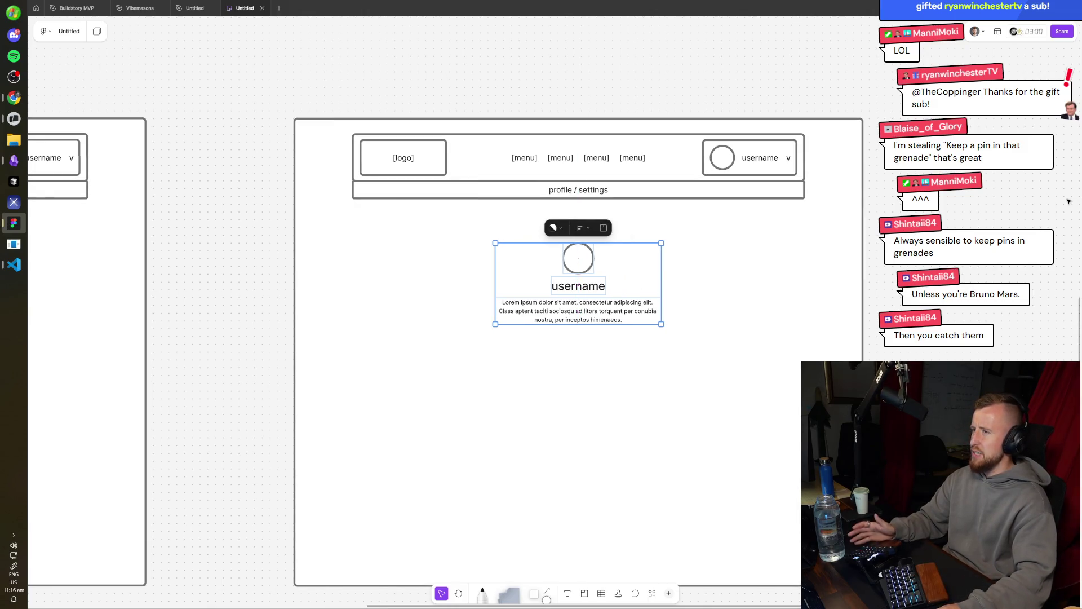
pyautogui.hscroll(4, 507, 338)
pyautogui.scroll(-1, 507, 338)
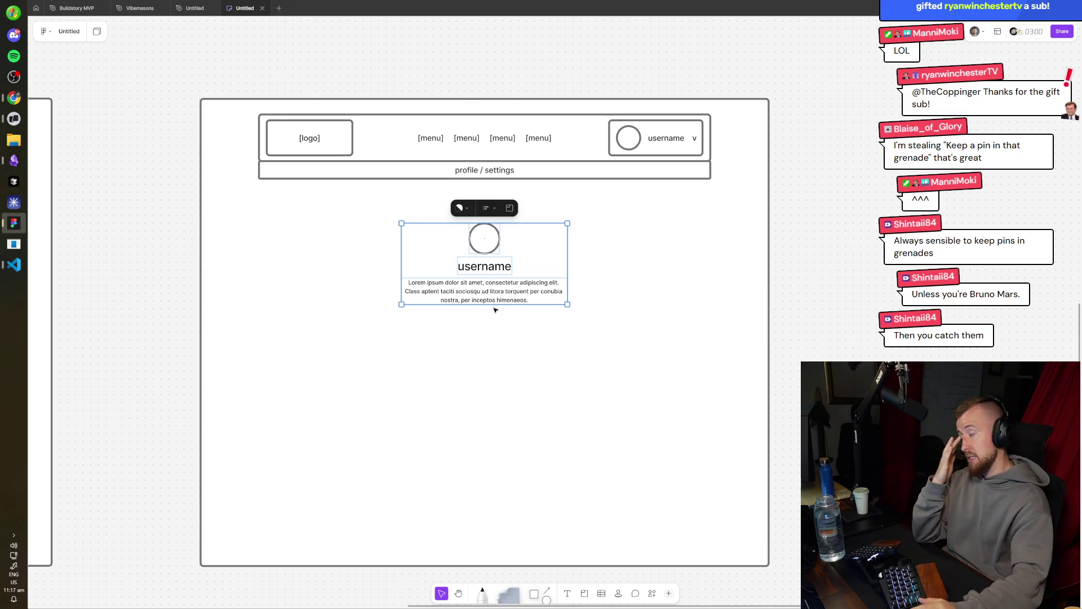
pyautogui.scroll(5, 453, 275)
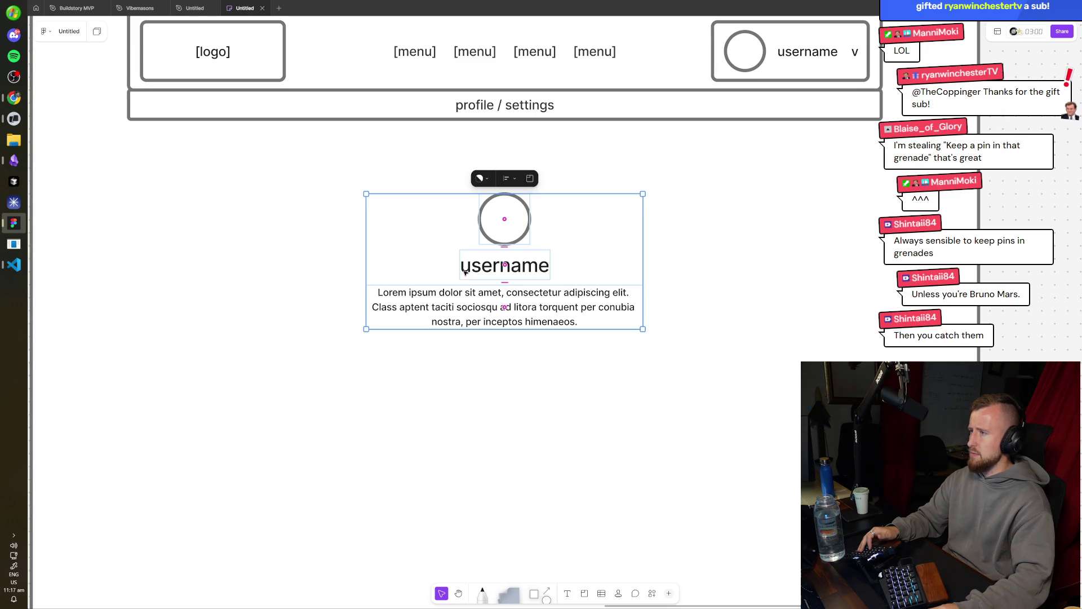
pyautogui.press('Delete')
# - Draw a wide input box below the breadcrumb with a Small 'Username' label above it
pyautogui.click(355, 285)
pyautogui.moveTo(496, 416)
pyautogui.mouseDown()
pyautogui.moveTo(640, 312)
pyautogui.moveTo(601, 311)
pyautogui.mouseUp()
pyautogui.press('t')
pyautogui.click(471, 225)
pyautogui.write('Username')
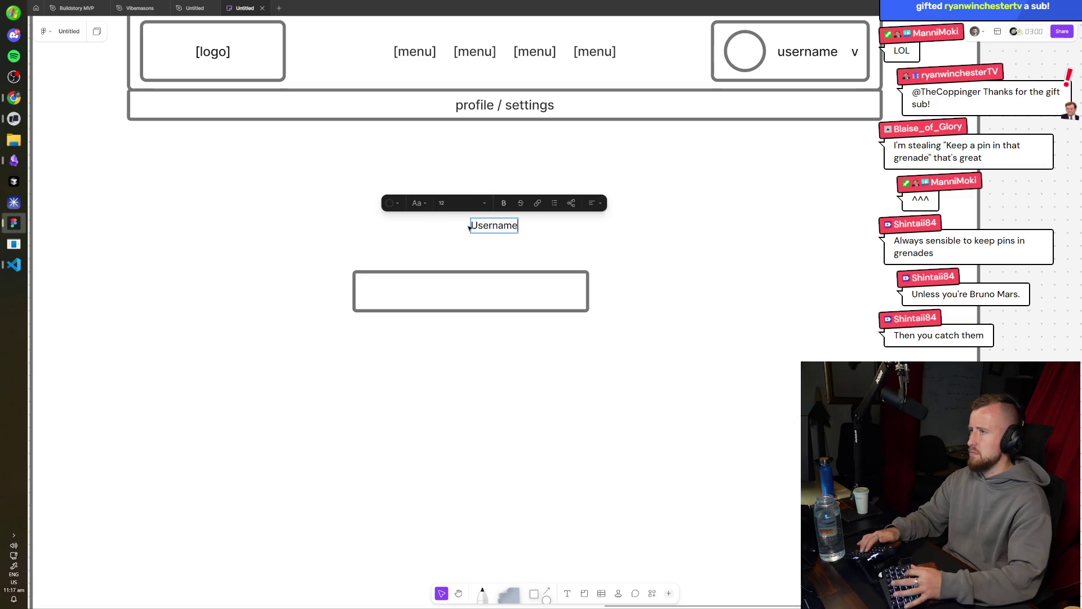
pyautogui.click(463, 203)
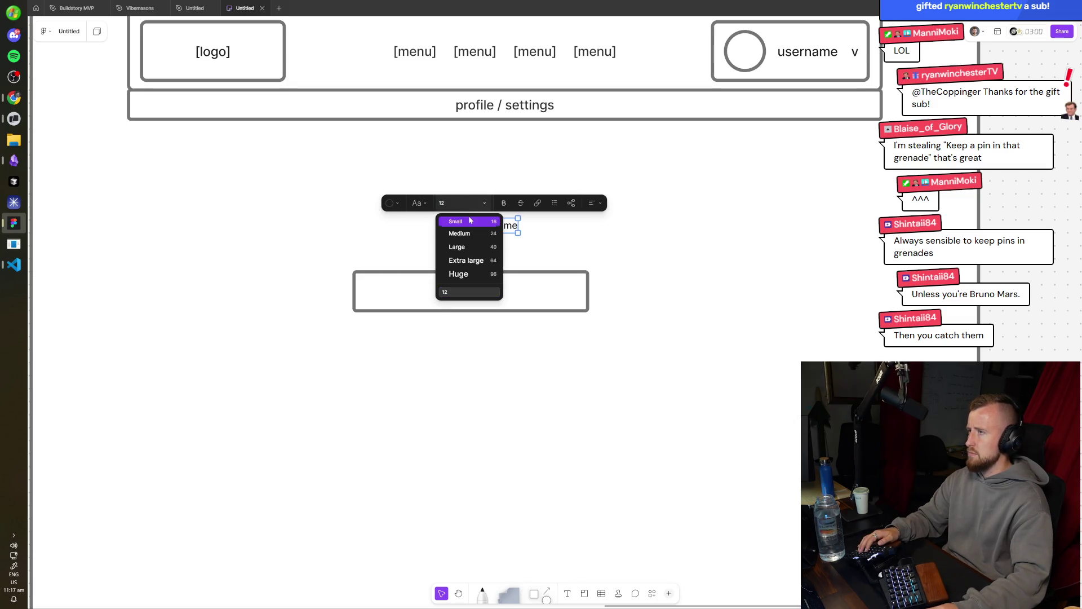
pyautogui.click(468, 215)
# - Shorten the input box and fill it with left-aligned '@ | charlie'
pyautogui.click(468, 305)
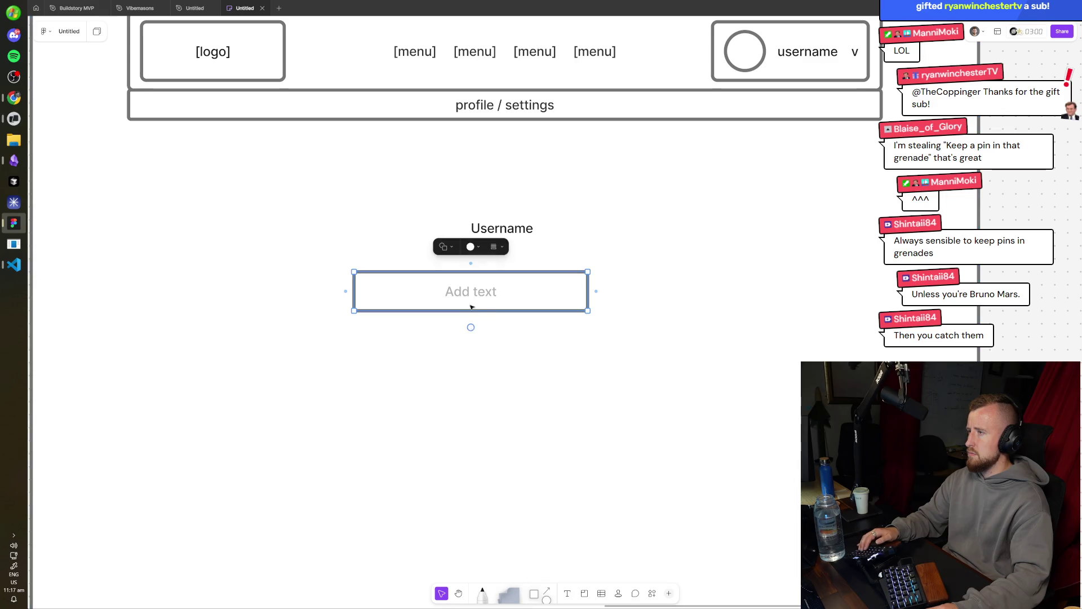
pyautogui.moveTo(473, 304); pyautogui.dragTo(473, 291)
pyautogui.doubleClick(473, 288)
pyautogui.write('@charlie')
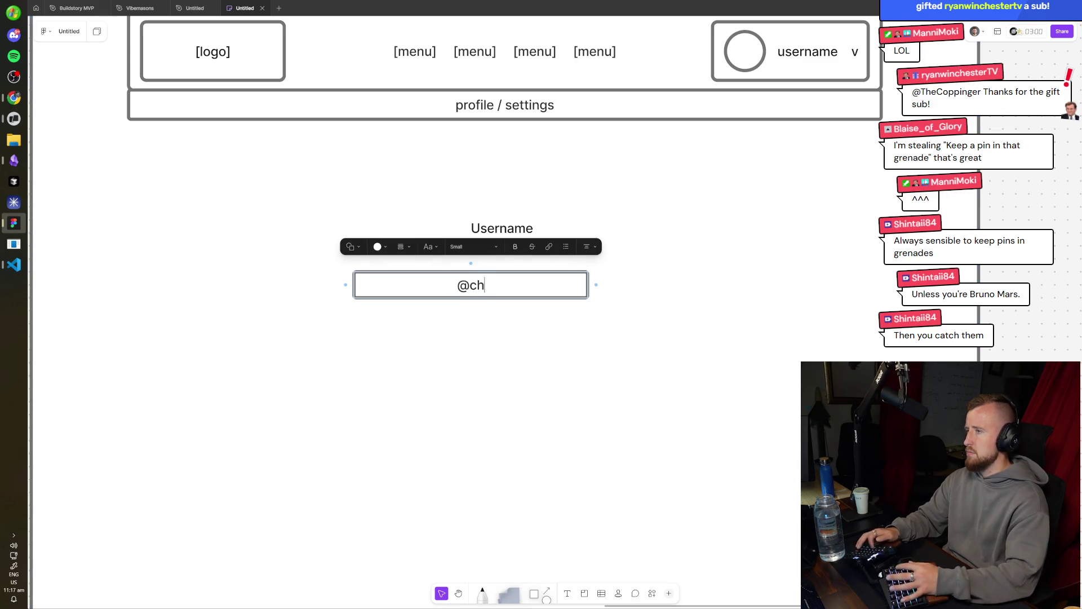
pyautogui.press('Home')
pyautogui.press('Delete')
pyautogui.click(558, 331)
pyautogui.click(570, 285)
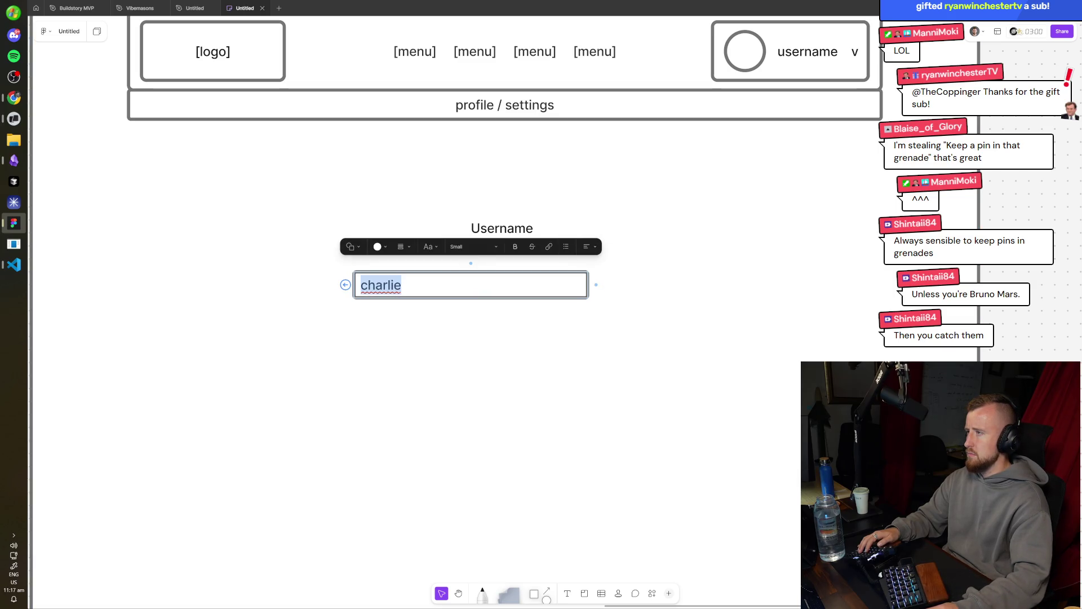
pyautogui.write('@ |')
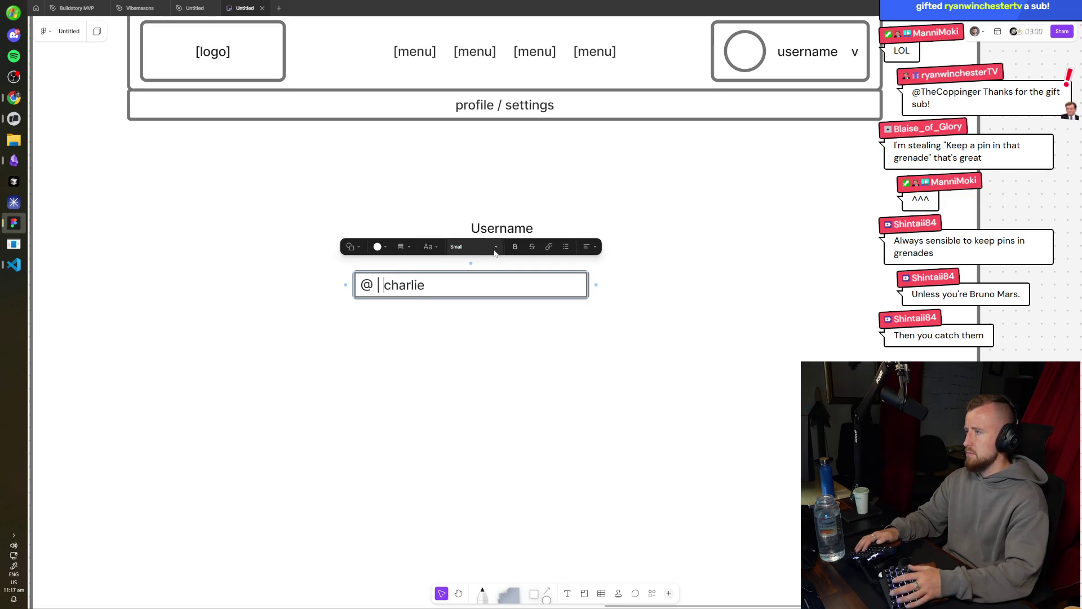
pyautogui.click(482, 319)
# - Align the Username label to the box's left edge and duplicate the label-and-input pair
pyautogui.click(447, 274)
pyautogui.click(503, 233)
pyautogui.moveTo(503, 232); pyautogui.dragTo(400, 246)
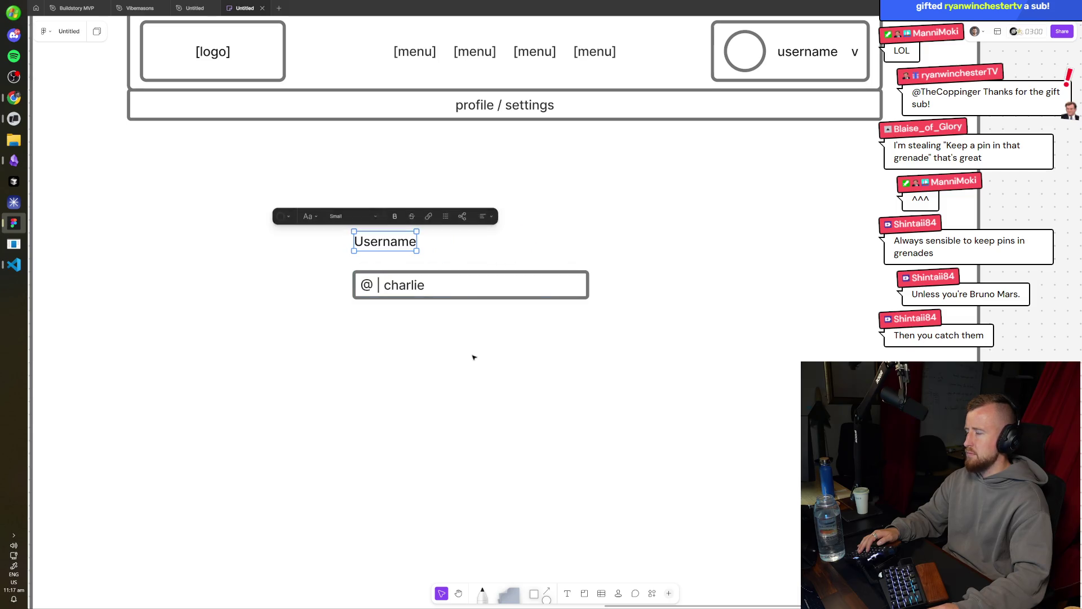
pyautogui.click(471, 356)
pyautogui.hotkey('shift', '2')
pyautogui.click(426, 222)
pyautogui.moveTo(425, 222); pyautogui.dragTo(439, 281)
pyautogui.click(491, 302)
pyautogui.click(429, 232)
pyautogui.keyDown('shift'); pyautogui.click(430, 232); pyautogui.keyUp('shift')
pyautogui.hotkey('ctrl', 'd')
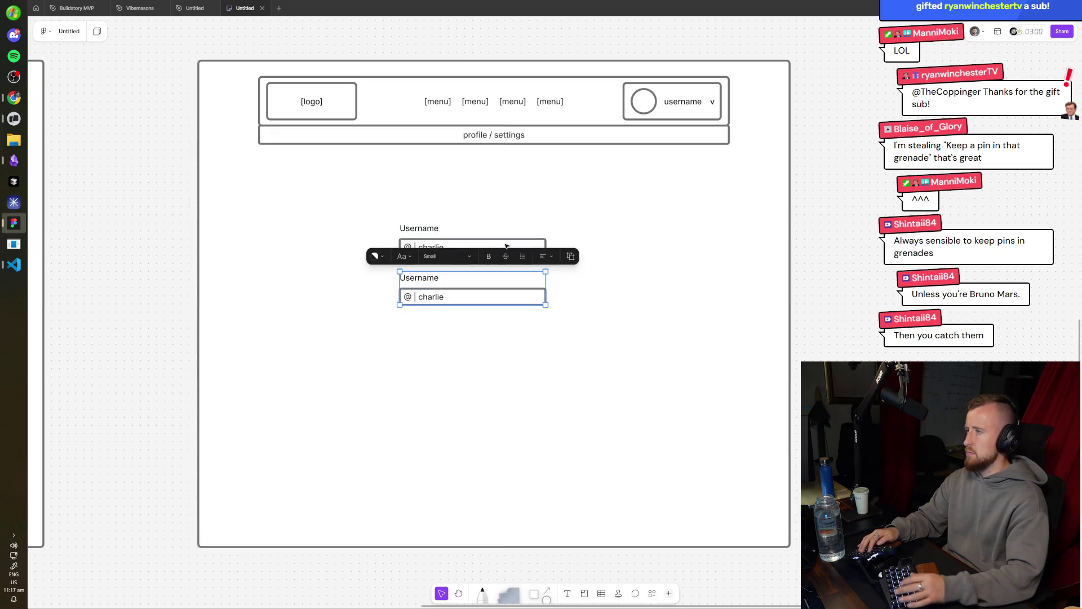
# - Rename the duplicated pair's label to 'Field' and its box text to 'input'
pyautogui.click(419, 278)
pyautogui.doubleClick(419, 278)
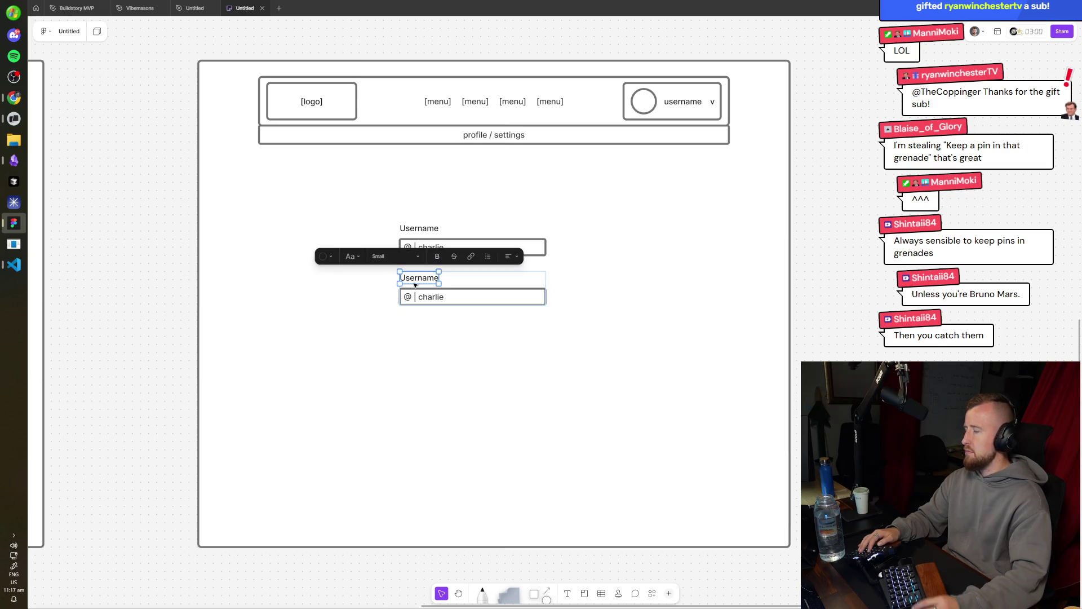
pyautogui.write('Field')
pyautogui.press('BackSpace')
pyautogui.write('input')
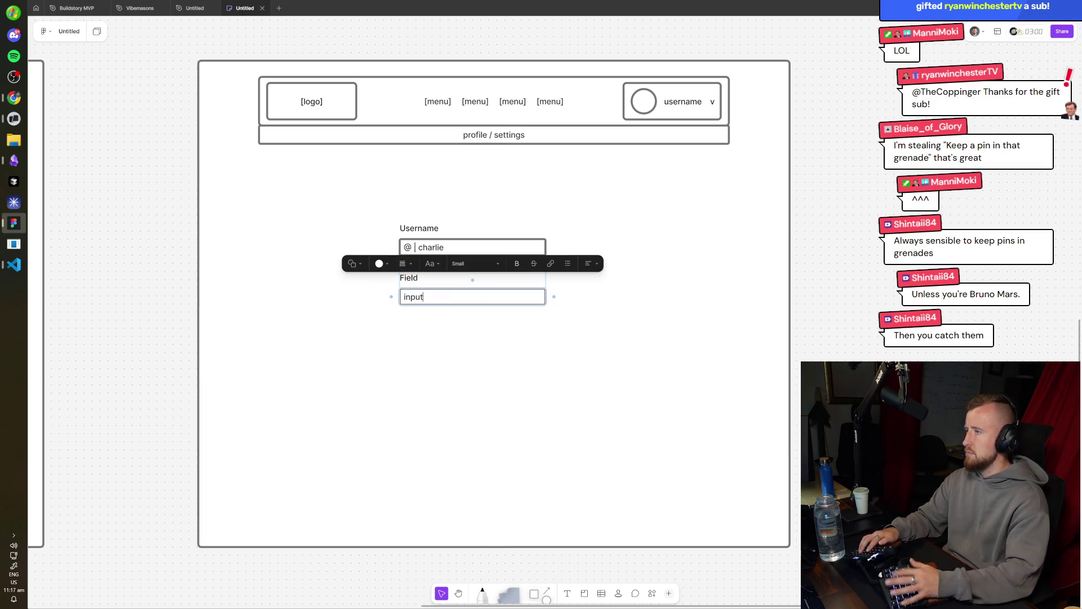
pyautogui.press('Escape')
# - Copy the Field row to make four rows, centre the stack and apply auto layout
pyautogui.click(406, 293)
pyautogui.moveTo(406, 292)
pyautogui.mouseDown()
pyautogui.moveTo(406, 343)
pyautogui.moveTo(443, 365)
pyautogui.moveTo(469, 431)
pyautogui.mouseUp()
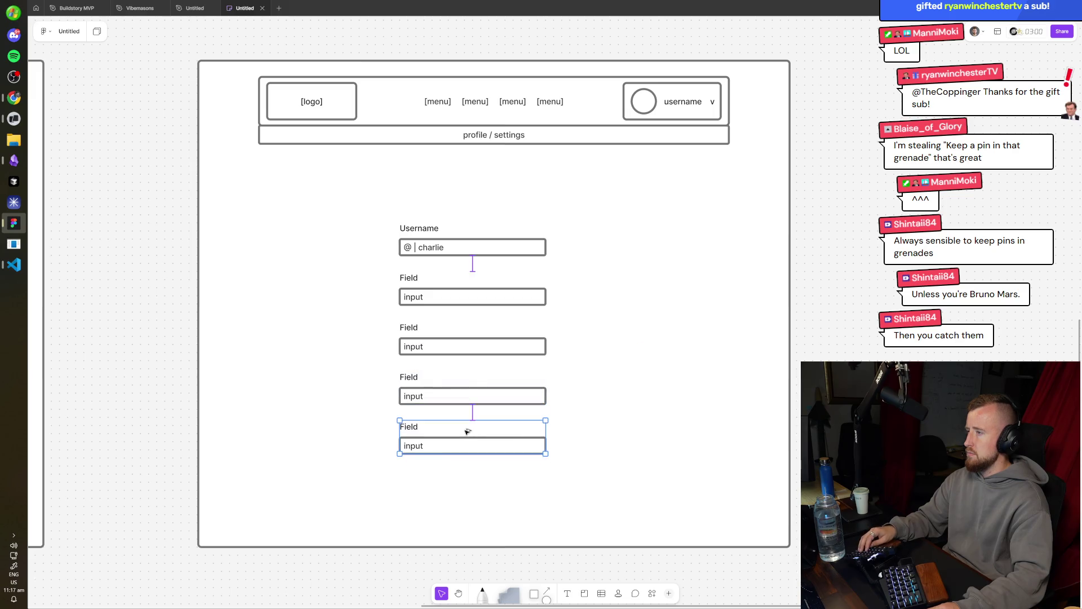
pyautogui.click(635, 209)
pyautogui.moveTo(635, 208); pyautogui.dragTo(500, 391)
pyautogui.moveTo(433, 393); pyautogui.dragTo(454, 359)
pyautogui.hotkey('shift', 'a')
pyautogui.click(664, 342)
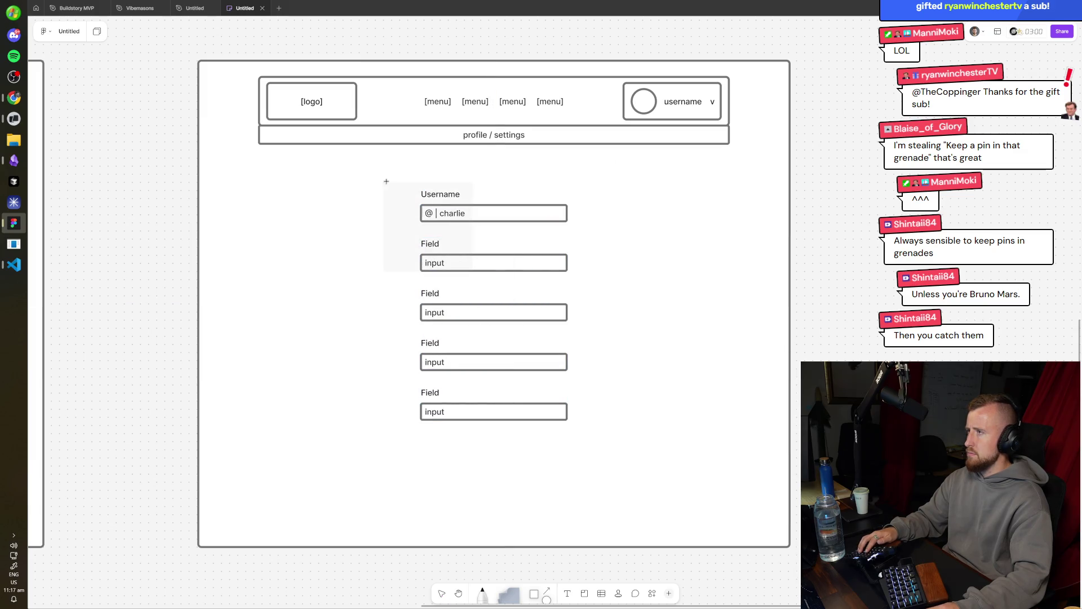
# - Draw a square under the header and stretch it into a tall card
pyautogui.click(402, 171)
pyautogui.click(507, 242)
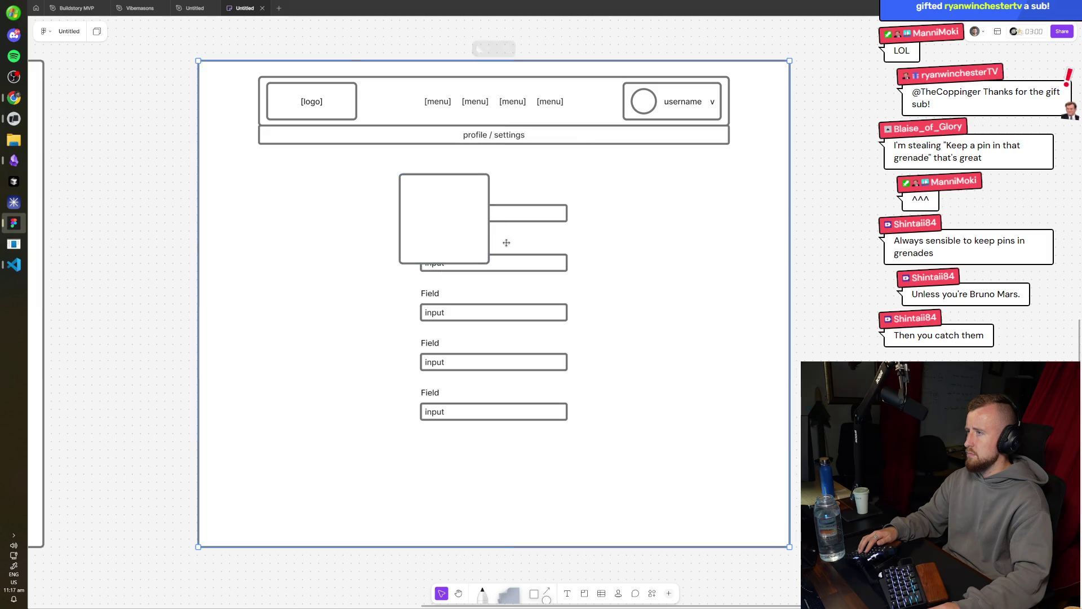
pyautogui.click(478, 260)
pyautogui.moveTo(489, 262); pyautogui.dragTo(595, 458)
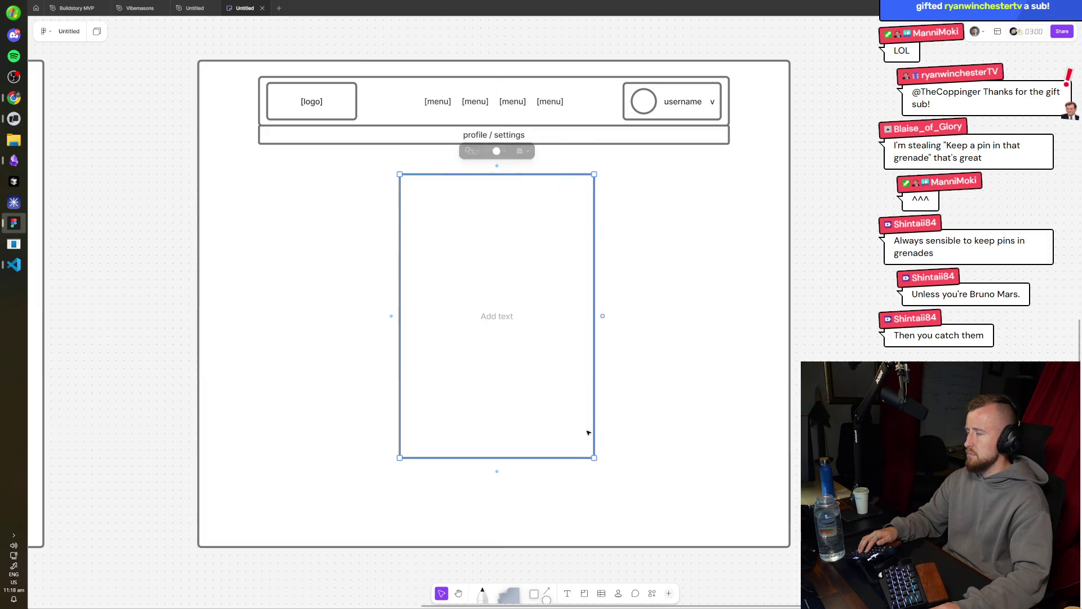
pyautogui.click(671, 261)
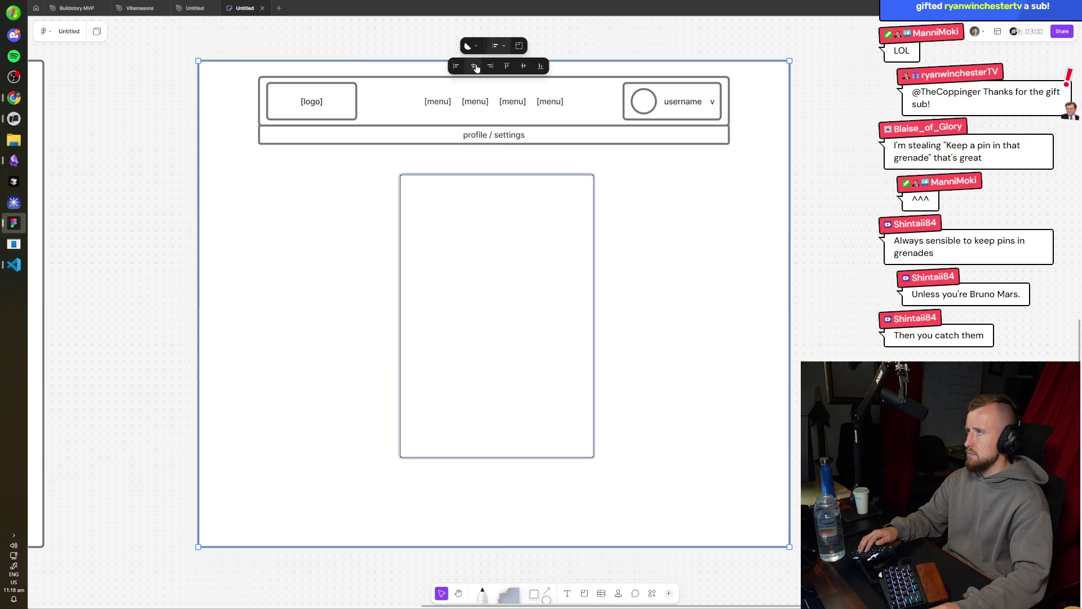
pyautogui.click(562, 237)
pyautogui.click(670, 259)
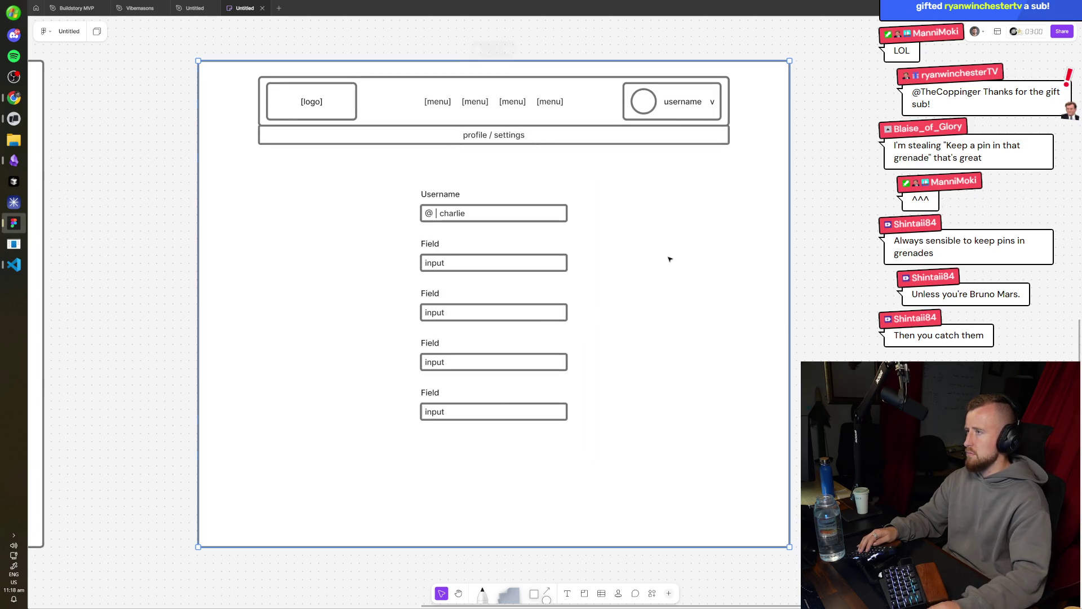
# - Wrap the Username and Field rows into one auto-layout group and centre it in the card
pyautogui.click(522, 220)
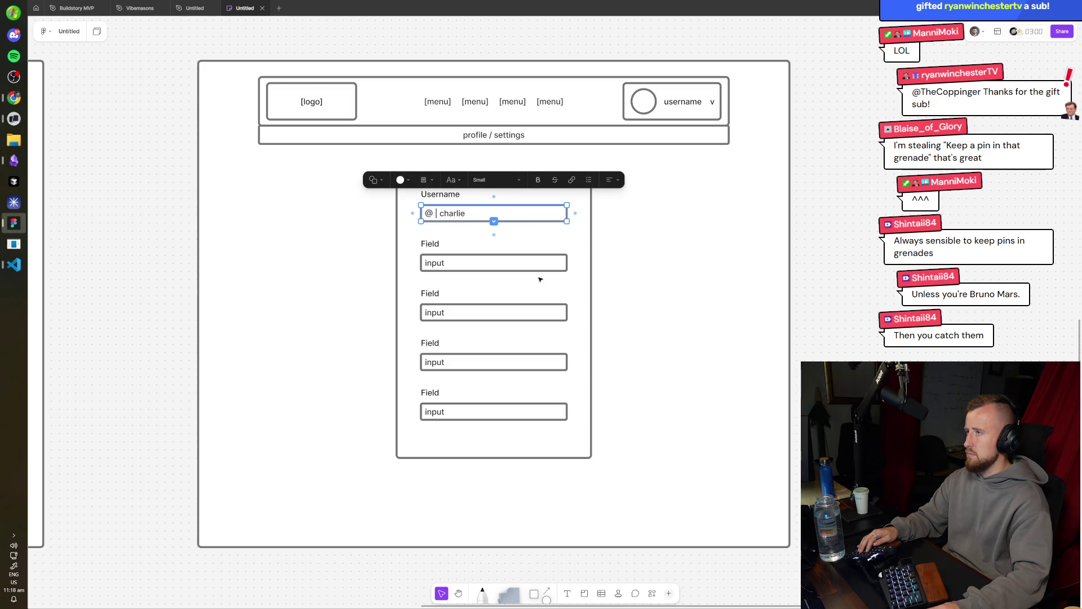
pyautogui.moveTo(637, 431); pyautogui.dragTo(409, 192)
pyautogui.hotkey('shift', 'a')
pyautogui.moveTo(495, 277); pyautogui.dragTo(492, 262)
pyautogui.click(896, 269)
pyautogui.moveTo(850, 298); pyautogui.dragTo(974, 320)
pyautogui.hscroll(-4, 456, 257)
pyautogui.hscroll(1, 715, 234)
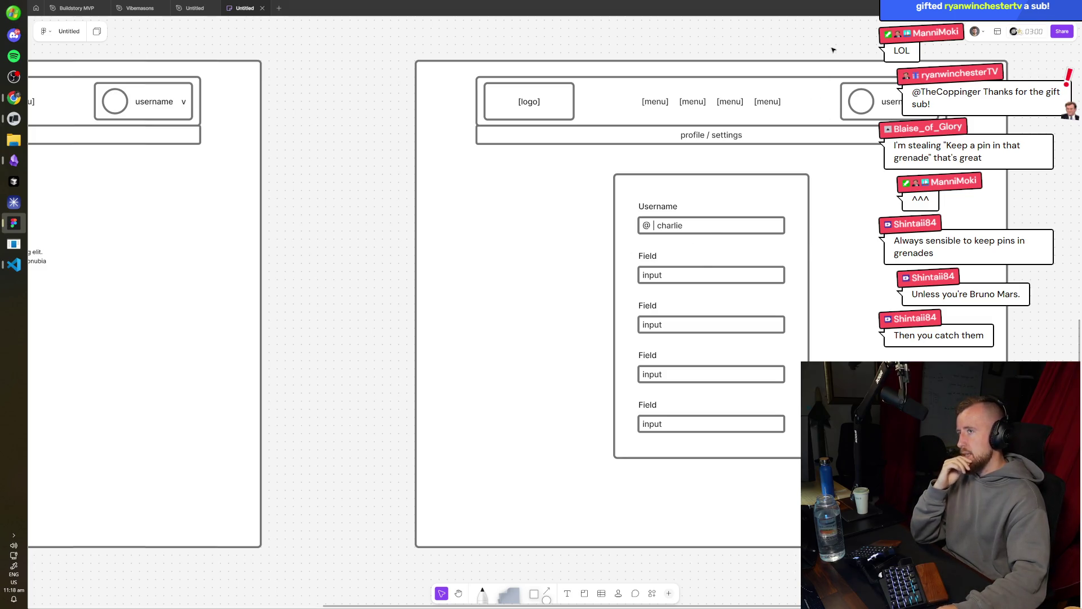
pyautogui.hscroll(3, 833, 49)
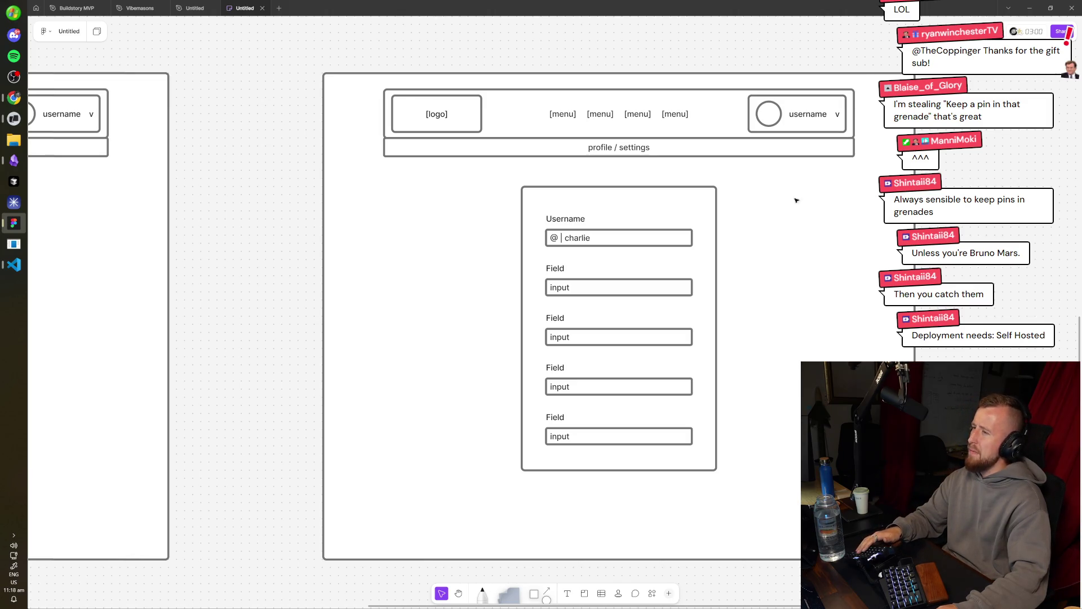
pyautogui.hscroll(2, 786, 423)
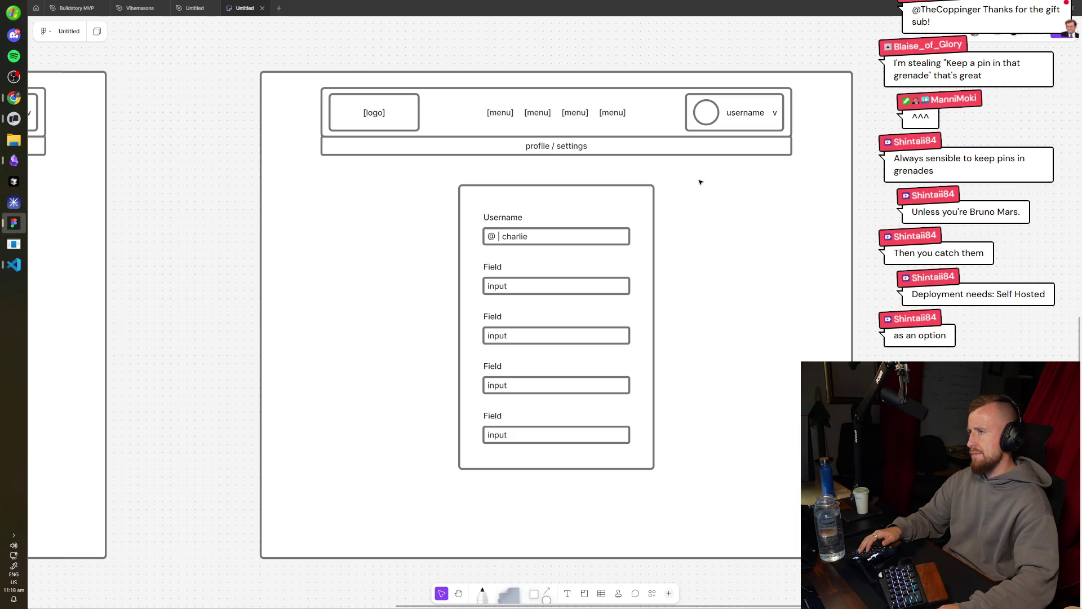
# - Move the form card down and draw a wide, short bar above it
pyautogui.moveTo(699, 171); pyautogui.dragTo(341, 490)
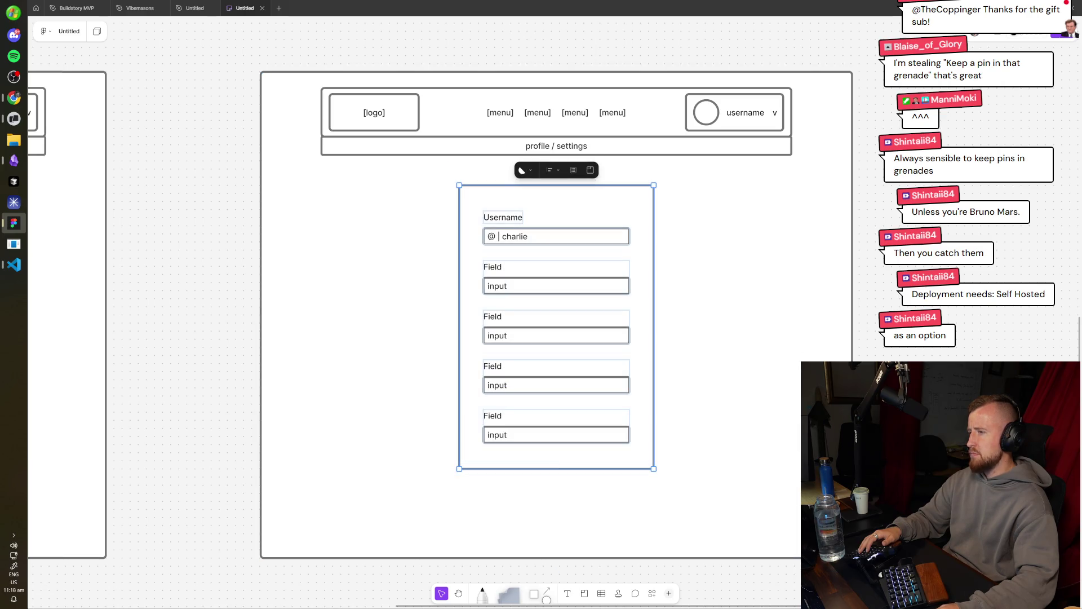
pyautogui.moveTo(657, 337)
pyautogui.mouseDown()
pyautogui.moveTo(631, 370)
pyautogui.moveTo(629, 338)
pyautogui.mouseUp()
pyautogui.click(618, 217)
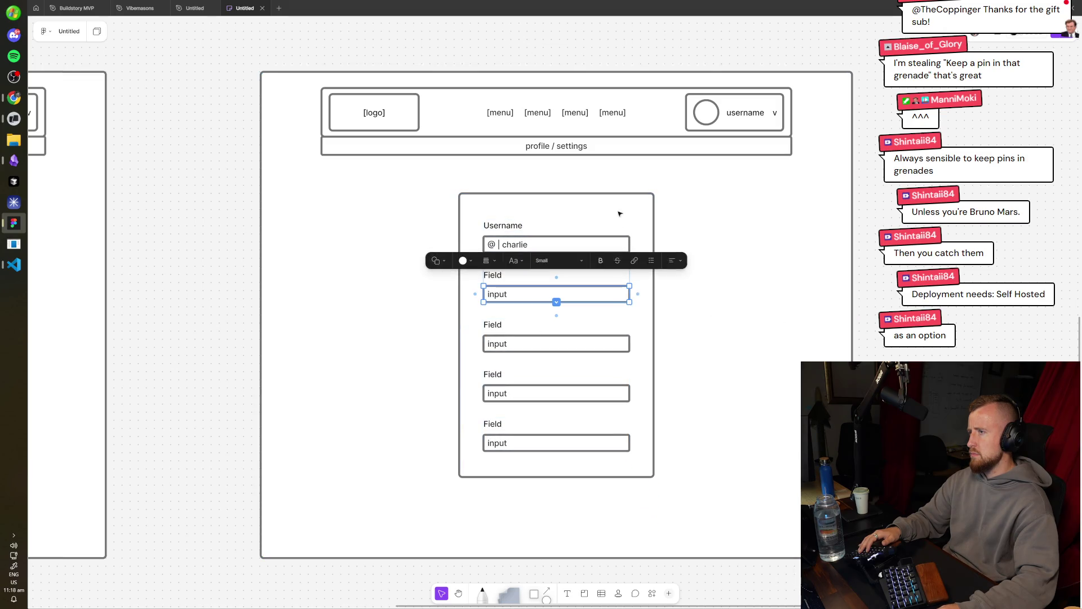
pyautogui.moveTo(699, 160); pyautogui.dragTo(471, 403)
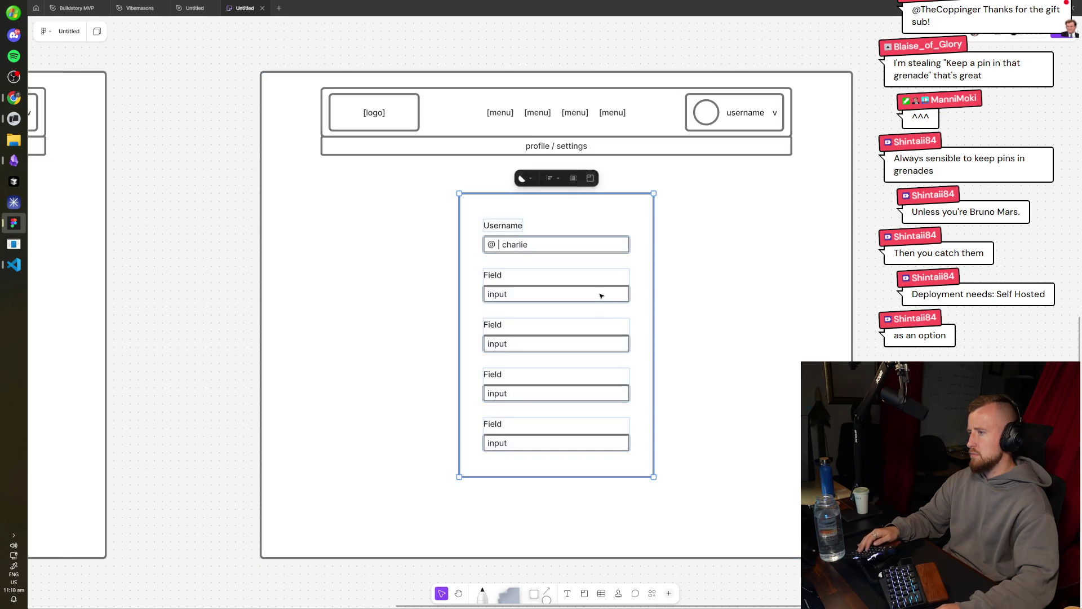
pyautogui.moveTo(601, 295); pyautogui.dragTo(601, 311)
pyautogui.click(571, 206)
pyautogui.click(571, 207)
pyautogui.moveTo(558, 208)
pyautogui.mouseDown()
pyautogui.moveTo(517, 213)
pyautogui.moveTo(514, 166)
pyautogui.mouseUp()
pyautogui.moveTo(549, 125)
pyautogui.mouseDown()
pyautogui.moveTo(665, 176)
pyautogui.moveTo(640, 186)
pyautogui.mouseUp()
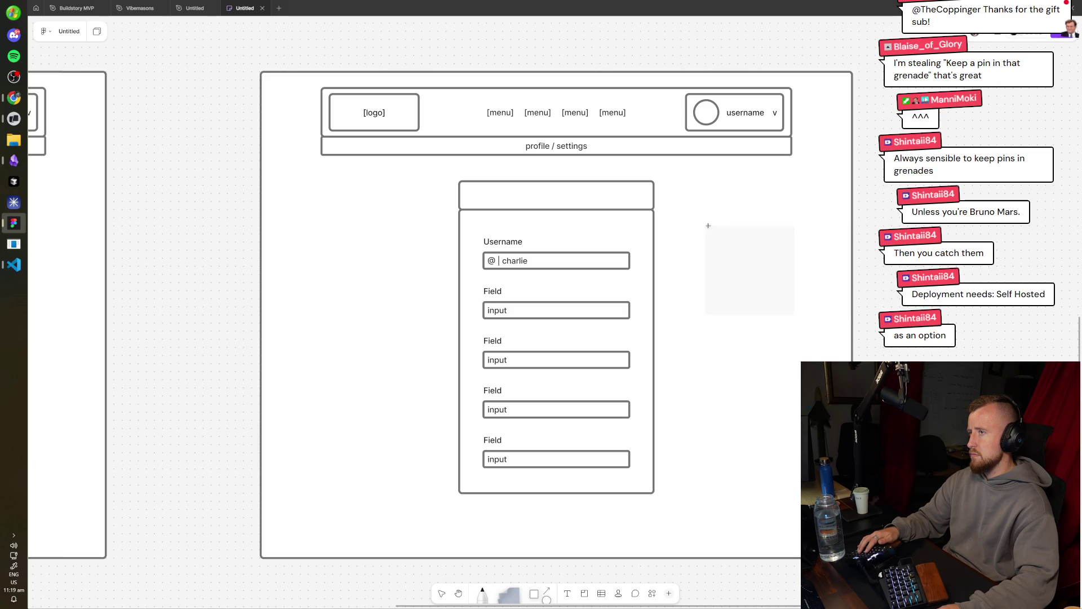
# - Add a 'save' square inside the bar and resize it into a short button
pyautogui.click(708, 226)
pyautogui.write('save')
pyautogui.click(789, 323)
pyautogui.click(793, 313)
pyautogui.moveTo(793, 313)
pyautogui.mouseDown()
pyautogui.moveTo(783, 243)
pyautogui.moveTo(644, 201)
pyautogui.mouseUp()
pyautogui.click(487, 184)
pyautogui.click(617, 191)
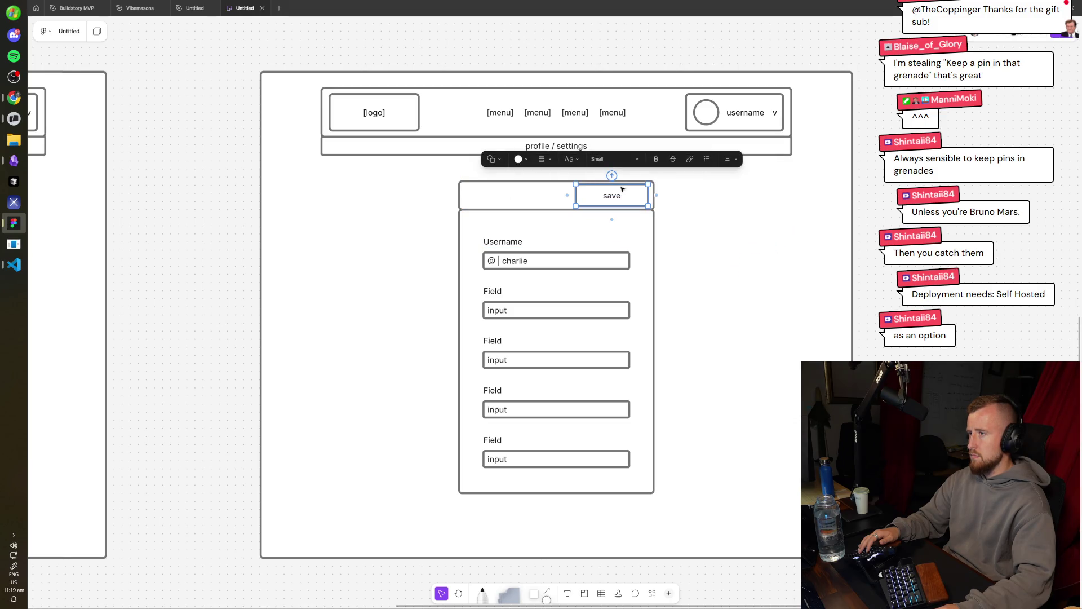
pyautogui.moveTo(624, 185)
pyautogui.mouseDown()
pyautogui.moveTo(612, 205)
pyautogui.moveTo(495, 203)
pyautogui.mouseUp()
pyautogui.press('Return')
# - Relabel the copied button 'discard changes', widen it, and align it beside save
pyautogui.write('cancel')
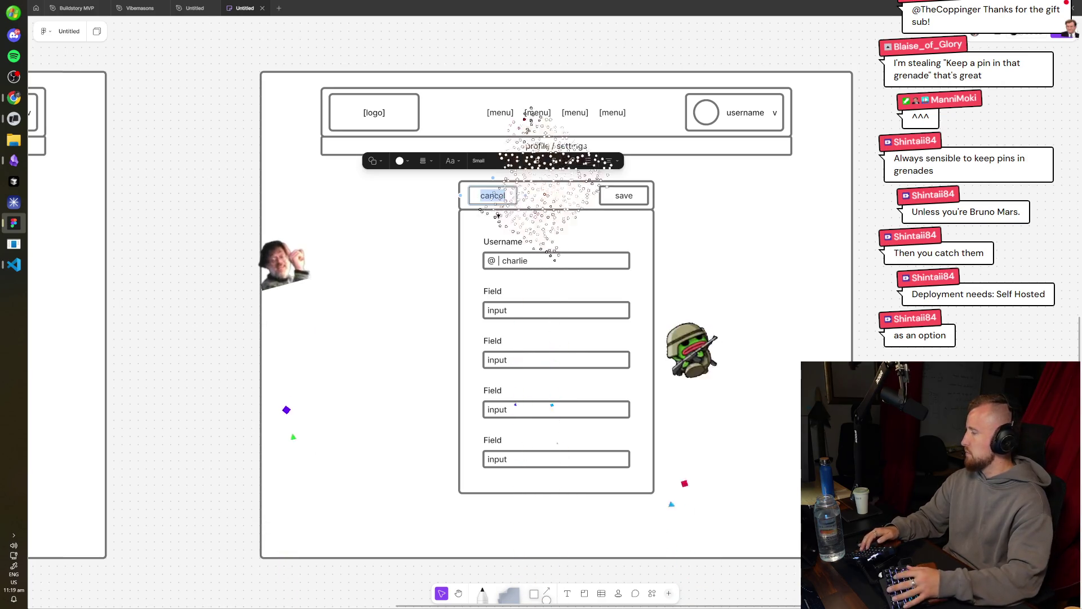
pyautogui.write('discard changes')
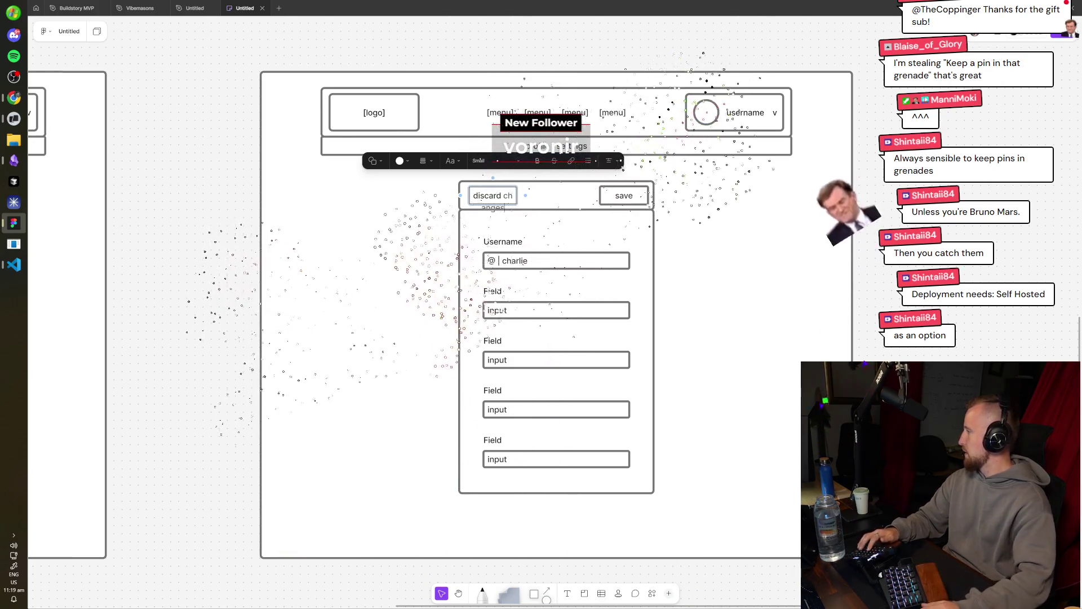
pyautogui.scroll(5, 470, 178)
pyautogui.press('Escape')
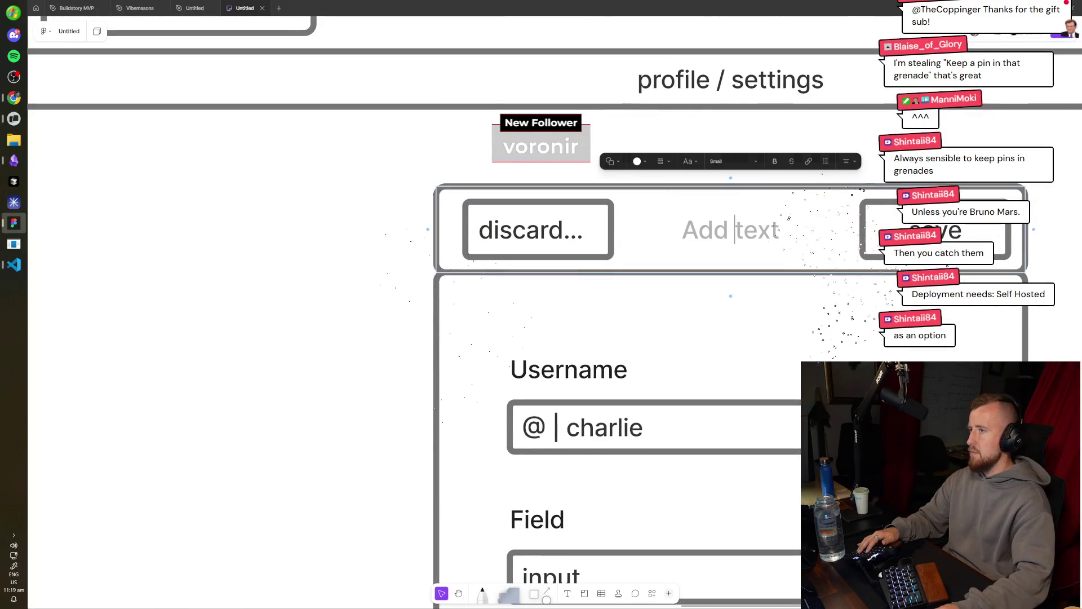
pyautogui.moveTo(647, 249); pyautogui.dragTo(721, 247)
pyautogui.scroll(-2, 732, 239)
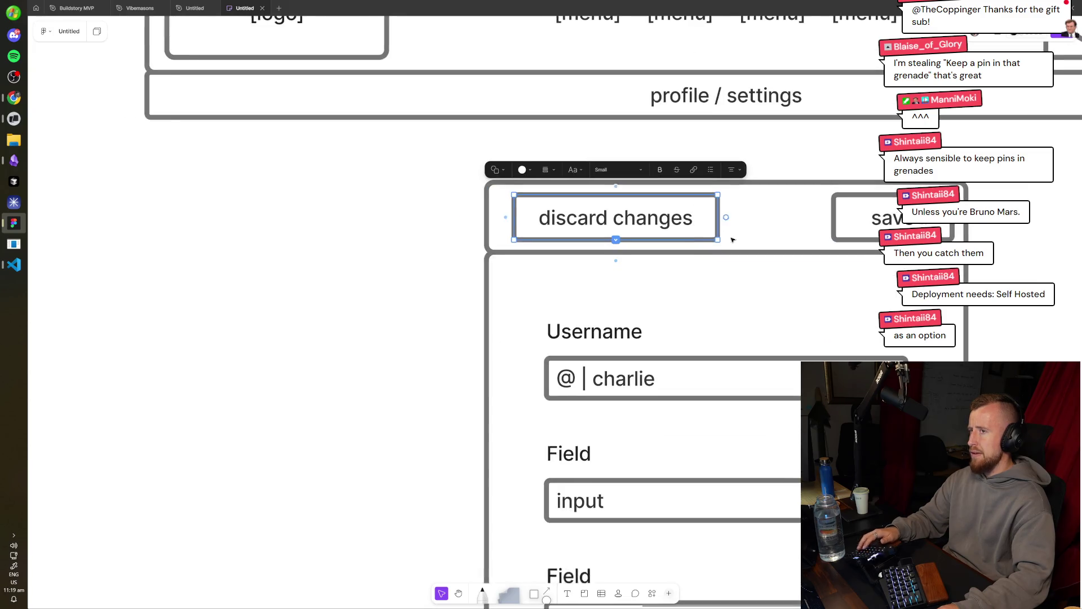
pyautogui.scroll(-1, 732, 239)
pyautogui.click(762, 154)
pyautogui.click(691, 217)
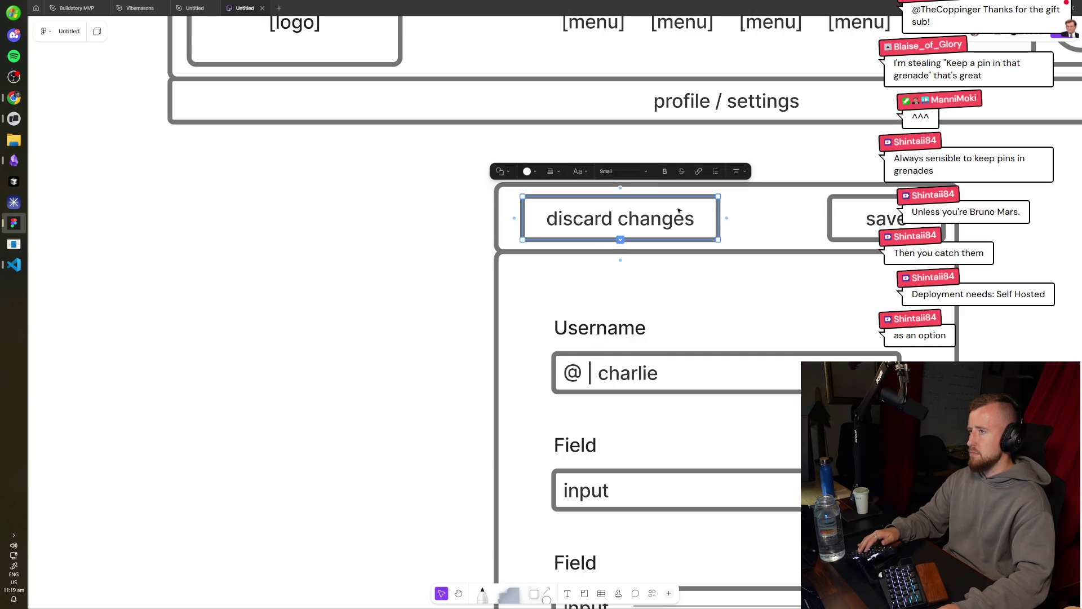
pyautogui.moveTo(680, 211); pyautogui.dragTo(661, 210)
pyautogui.click(840, 223)
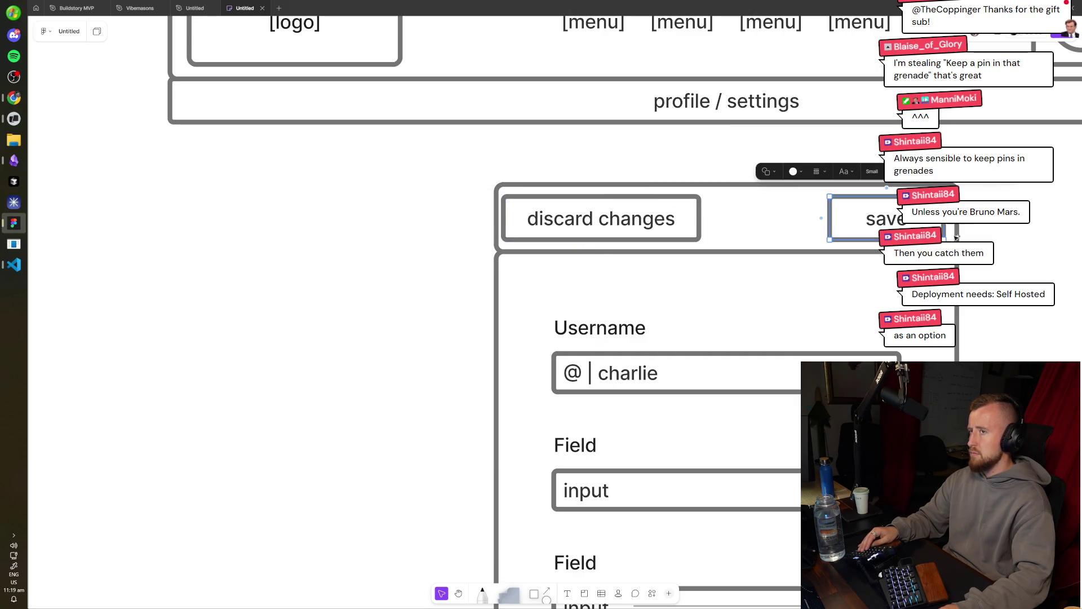
pyautogui.keyDown('shift'); pyautogui.click(603, 212); pyautogui.keyUp('shift')
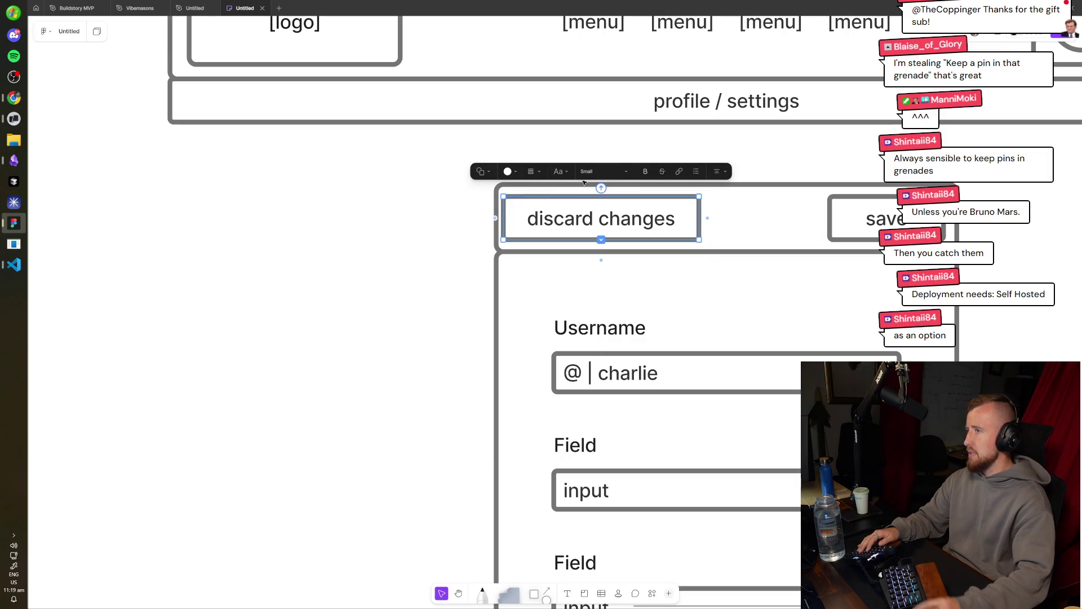
pyautogui.press('Right')
pyautogui.press('Right')
pyautogui.press('Right')
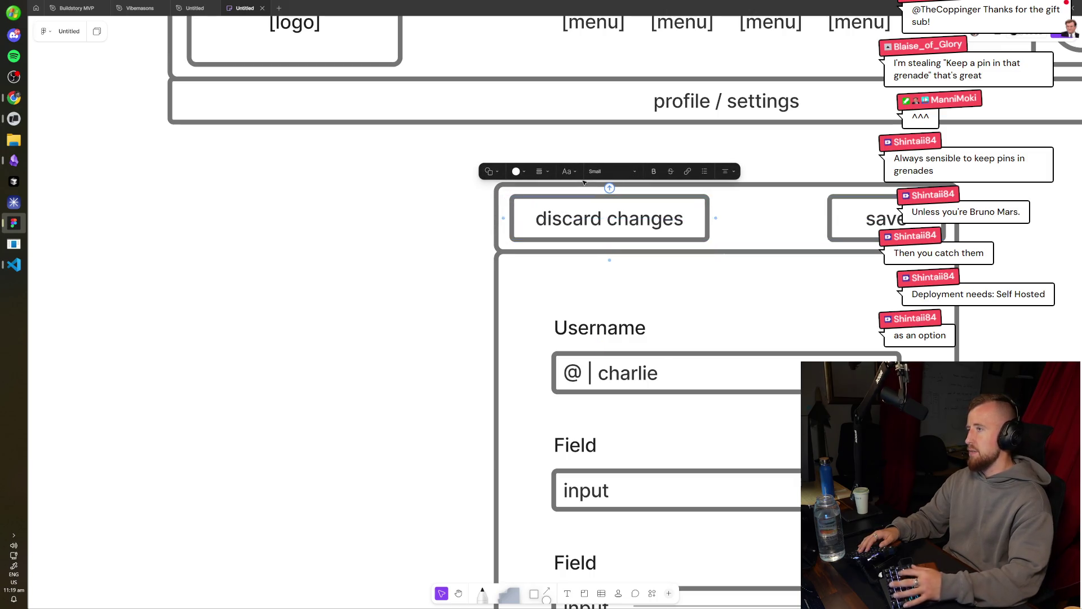
# - Correct the save button's label text
pyautogui.scroll(-5, 343, 389)
pyautogui.click(489, 290)
pyautogui.scroll(-2, 488, 291)
pyautogui.doubleClick(586, 168)
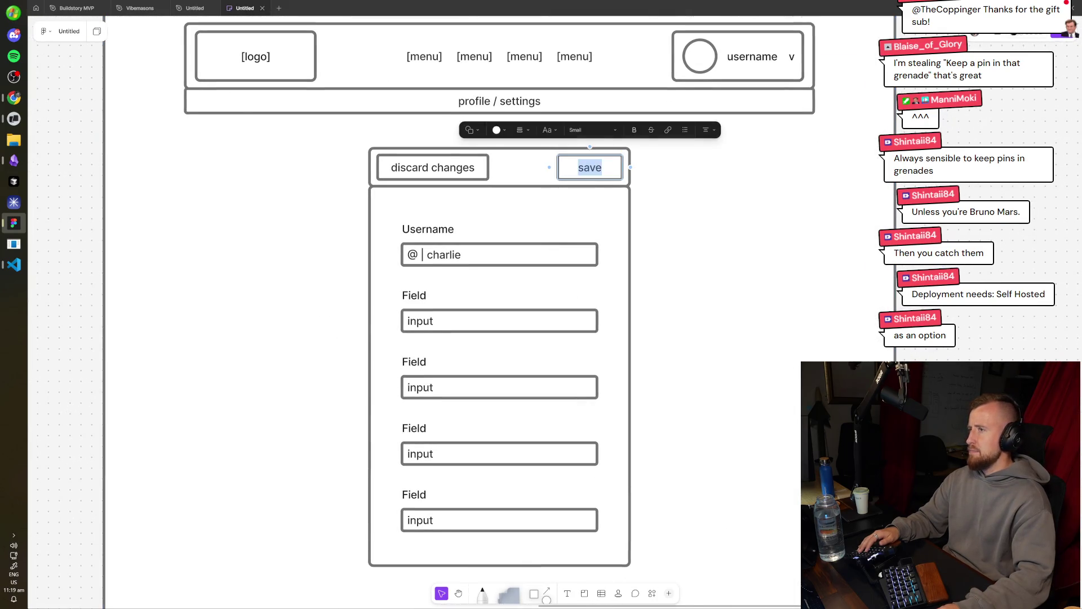
pyautogui.write('save chan')
pyautogui.press('BackSpace')
pyautogui.press('BackSpace')
pyautogui.press('BackSpace')
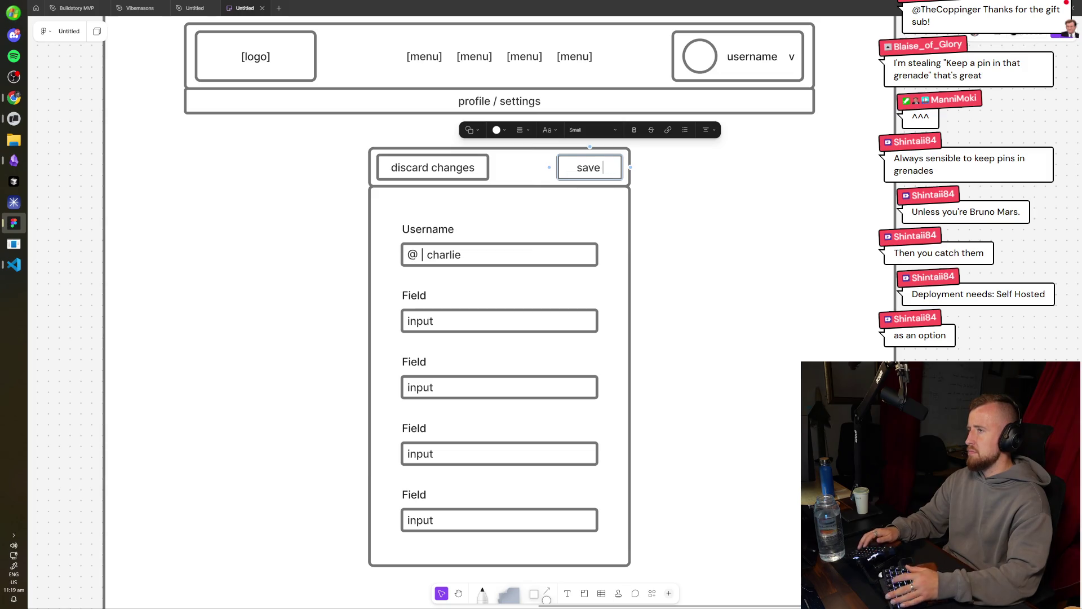
pyautogui.press('Escape')
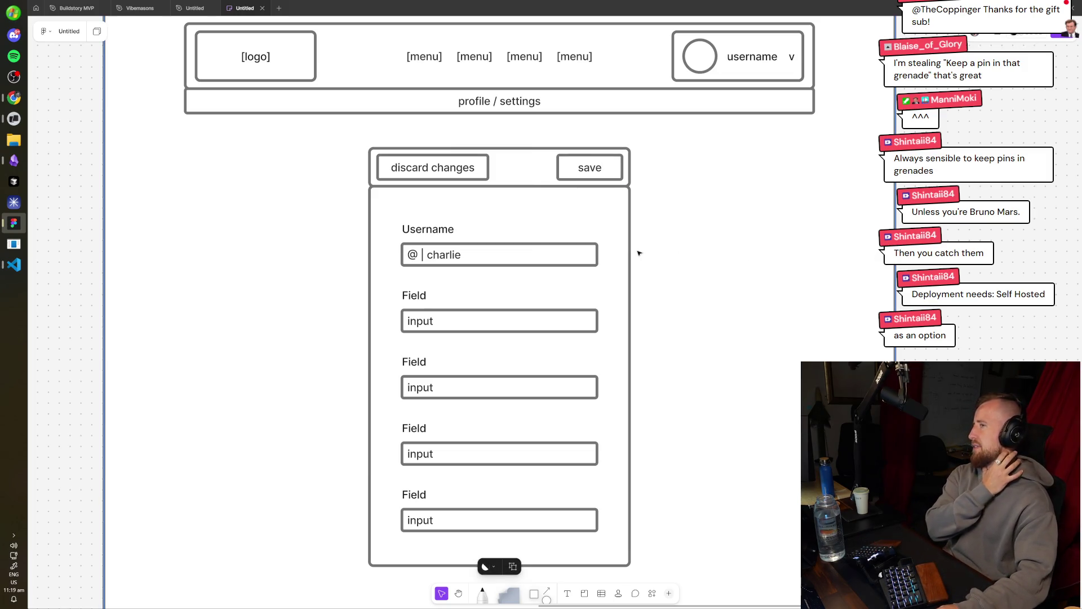
# - Move the field stack up and raise the card's bottom edge to fit the fields
pyautogui.scroll(-2, 611, 355)
pyautogui.moveTo(616, 134)
pyautogui.mouseDown()
pyautogui.moveTo(424, 444)
pyautogui.moveTo(391, 458)
pyautogui.moveTo(443, 398)
pyautogui.mouseUp()
pyautogui.click(508, 454)
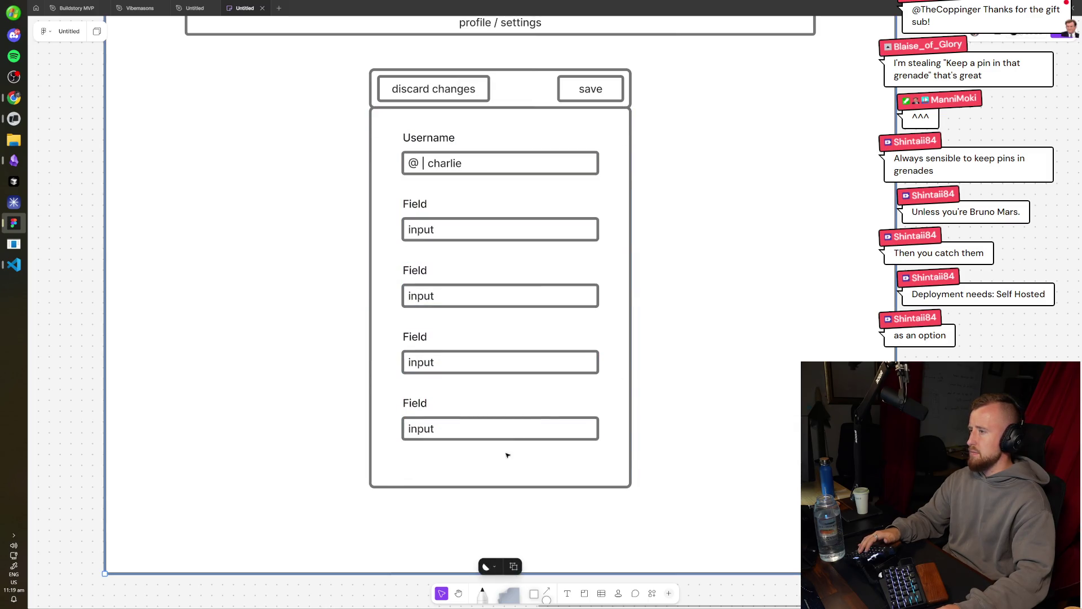
pyautogui.click(501, 466)
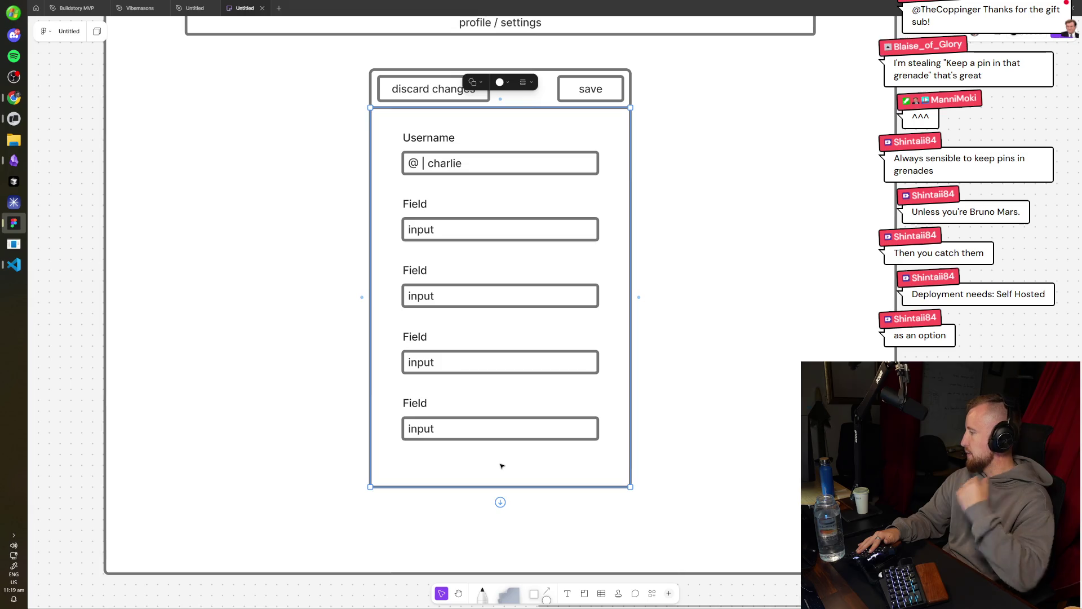
pyautogui.moveTo(538, 483); pyautogui.dragTo(550, 463)
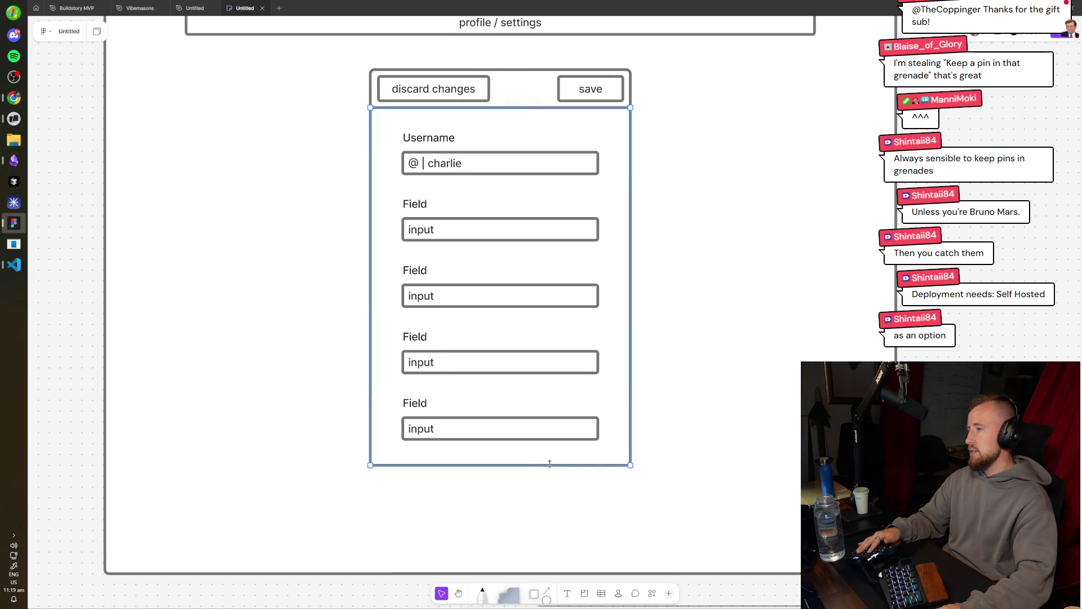
pyautogui.scroll(5, 586, 301)
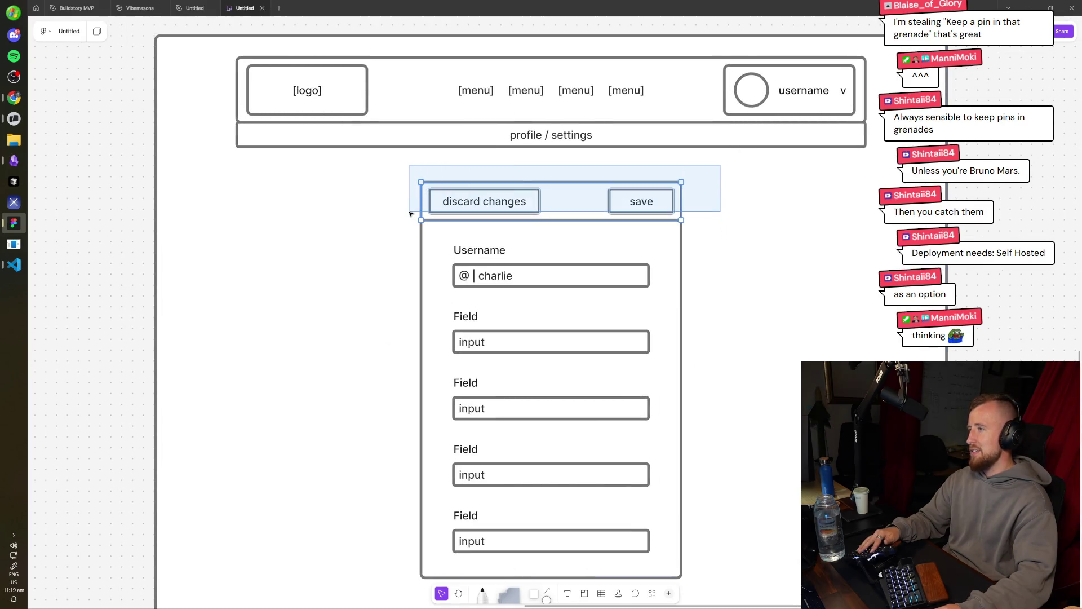
# - Copy the discard changes/save bar and snap it flush below the settings card
pyautogui.click(581, 207)
pyautogui.scroll(-1, 679, 269)
pyautogui.scroll(-2, 679, 269)
pyautogui.moveTo(592, 189); pyautogui.dragTo(581, 481)
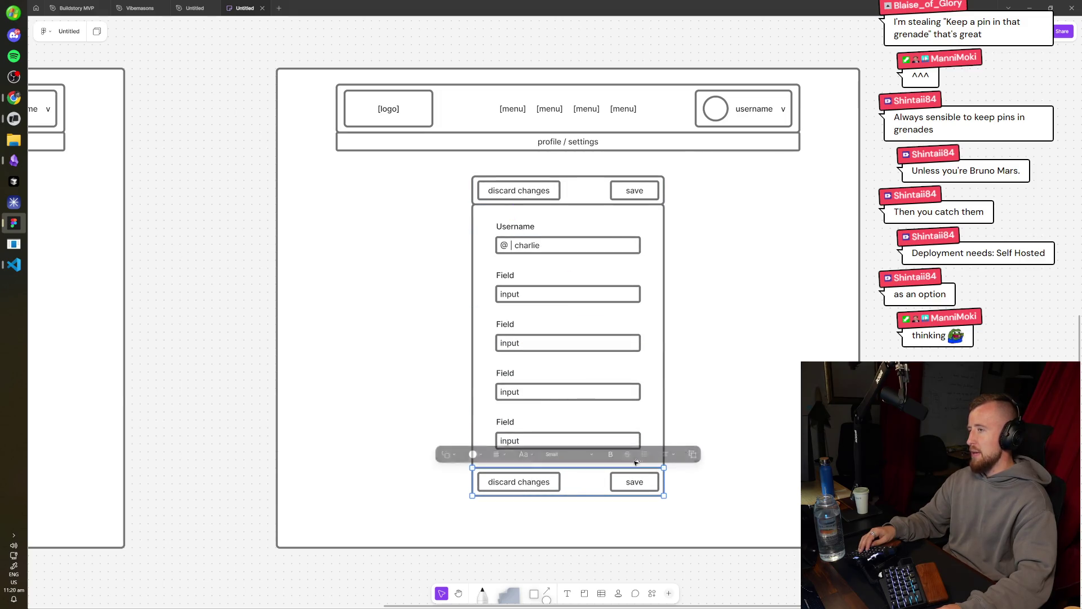
pyautogui.click(666, 386)
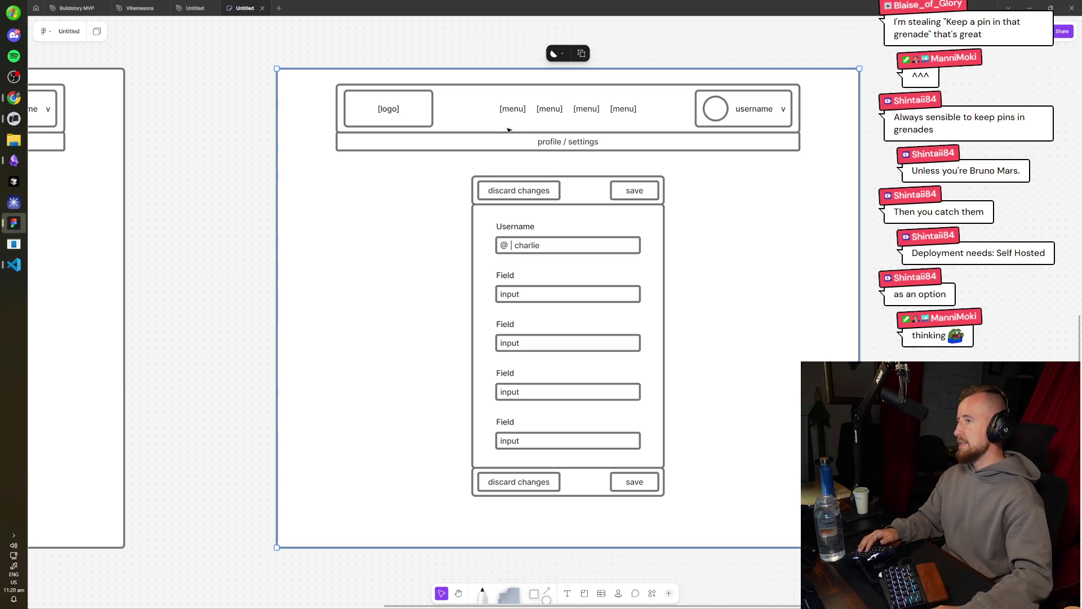
pyautogui.press('Escape')
pyautogui.scroll(3, 695, 286)
pyautogui.scroll(-2, 694, 286)
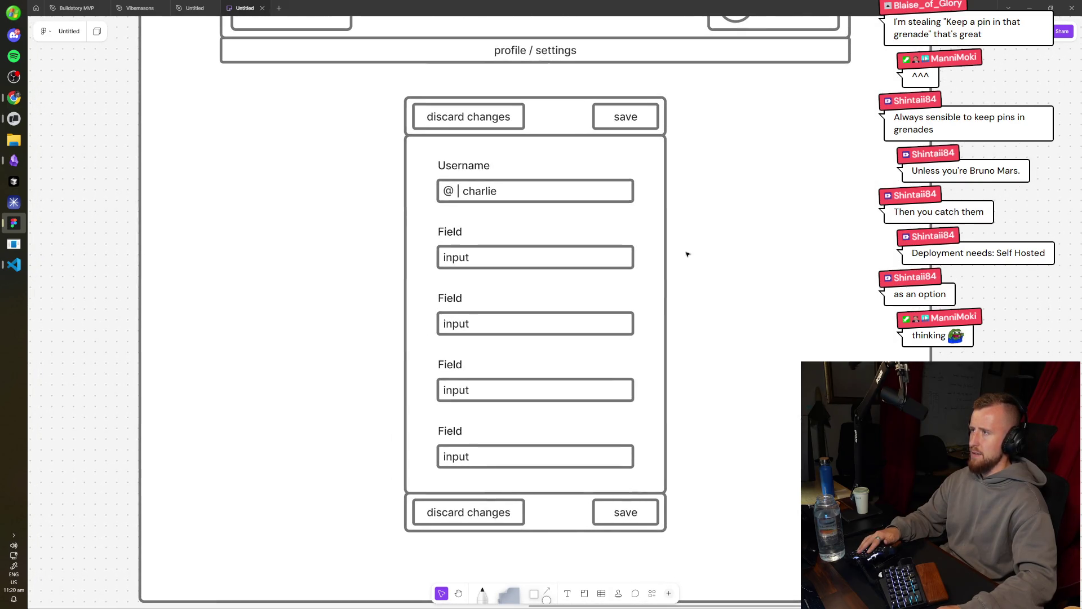
pyautogui.scroll(1, 711, 333)
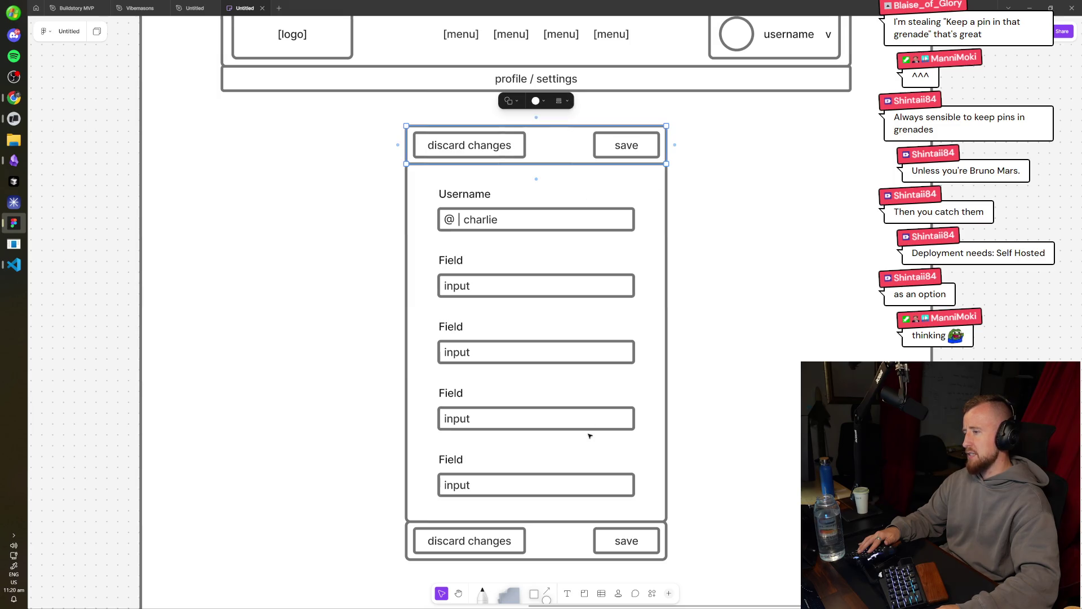
pyautogui.click(571, 537)
pyautogui.click(578, 155)
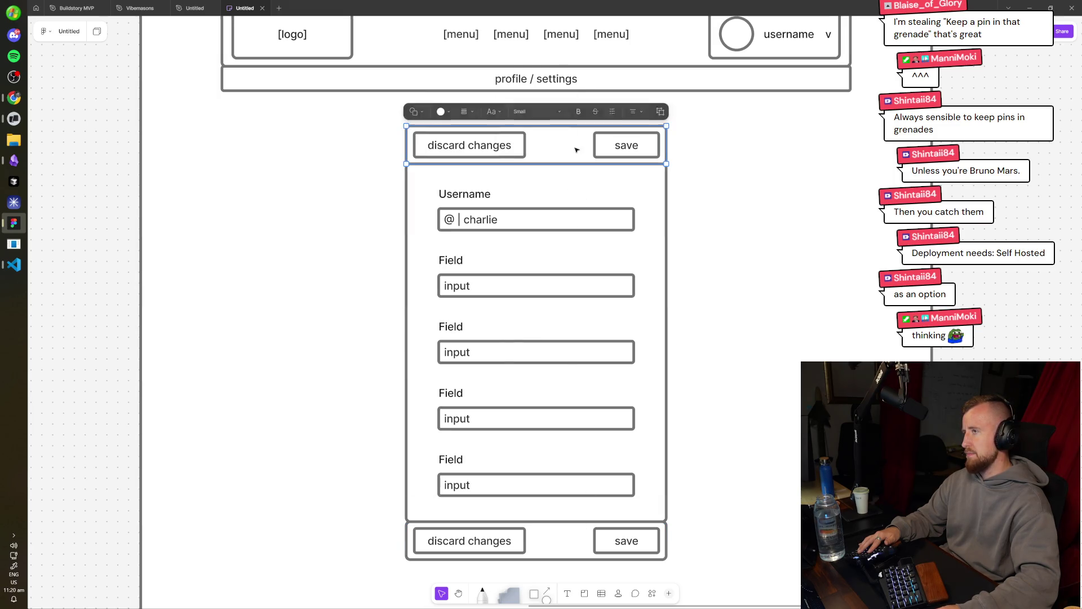
pyautogui.scroll(2, 606, 234)
pyautogui.press('m')
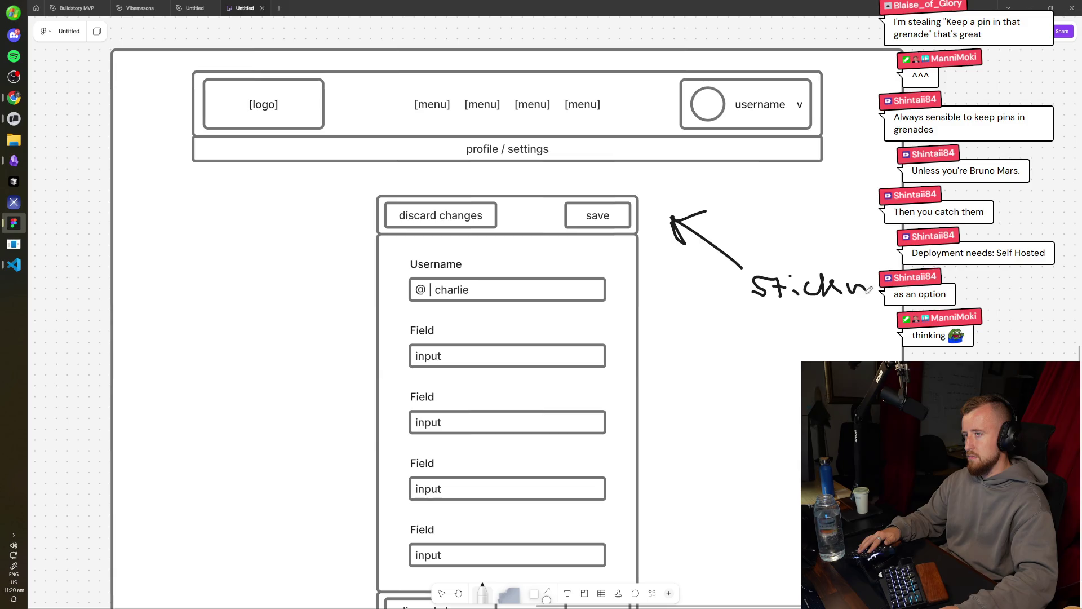
# - Hand-write 'sticky' beside the arrow pointing at the top button bar
pyautogui.moveTo(763, 313); pyautogui.dragTo(672, 276)
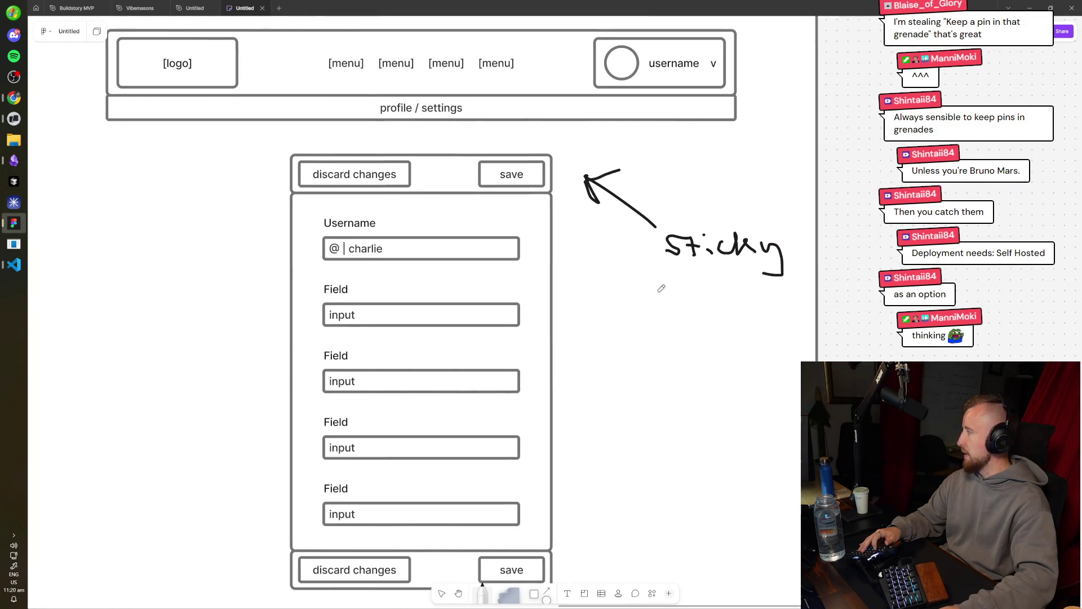
pyautogui.scroll(-3, 655, 352)
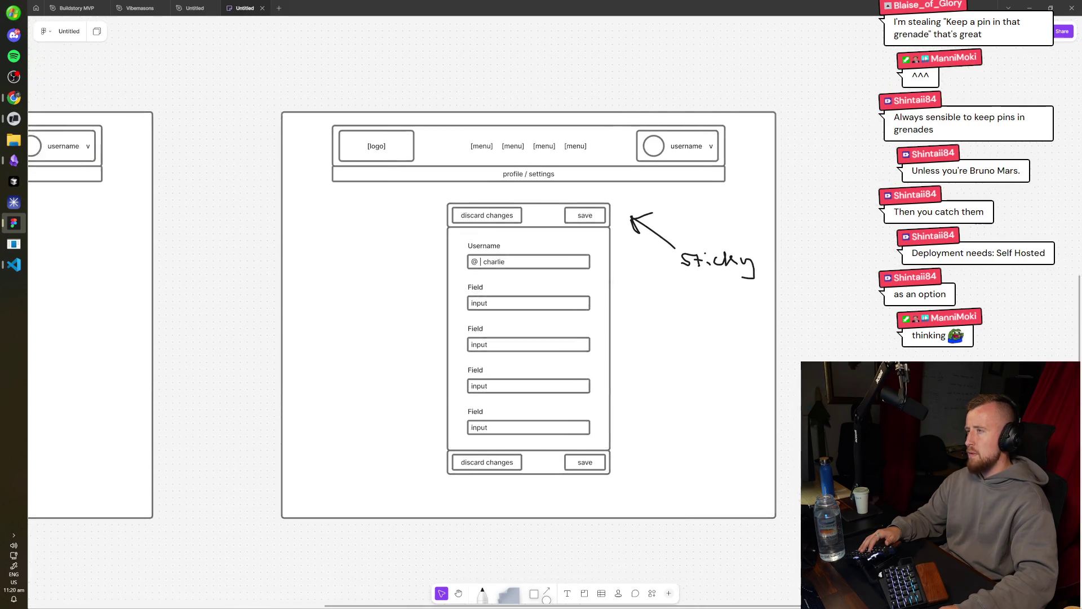
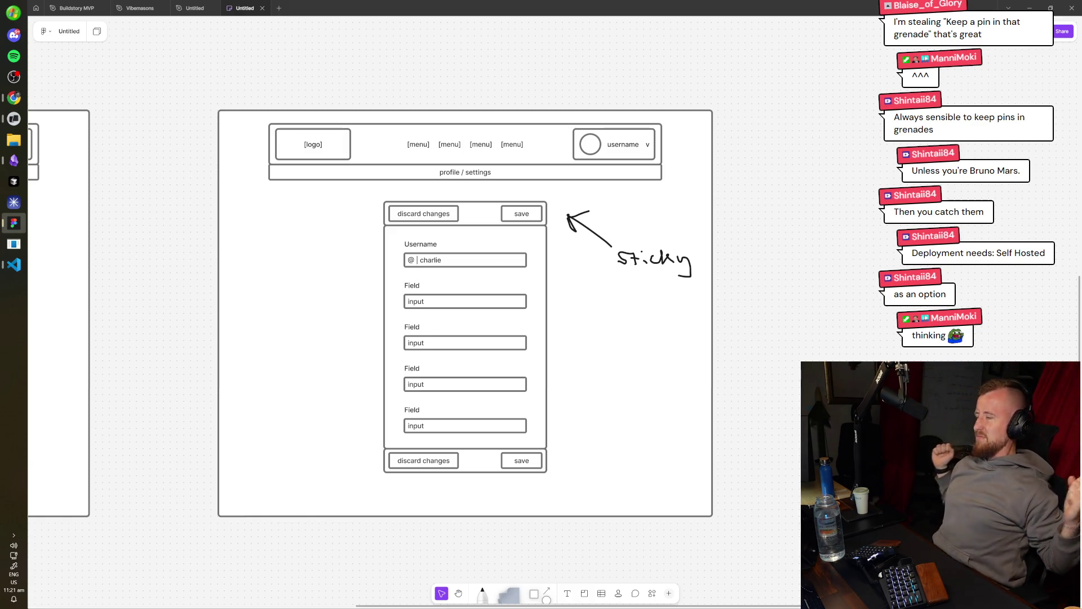
# - Copy the tall rectangle into the members / charlie frame below the bio, shortened to the frame bottom
pyautogui.moveTo(146, 231)
pyautogui.mouseDown()
pyautogui.moveTo(592, 242)
pyautogui.moveTo(694, 201)
pyautogui.moveTo(692, 234)
pyautogui.mouseUp()
pyautogui.click(452, 263)
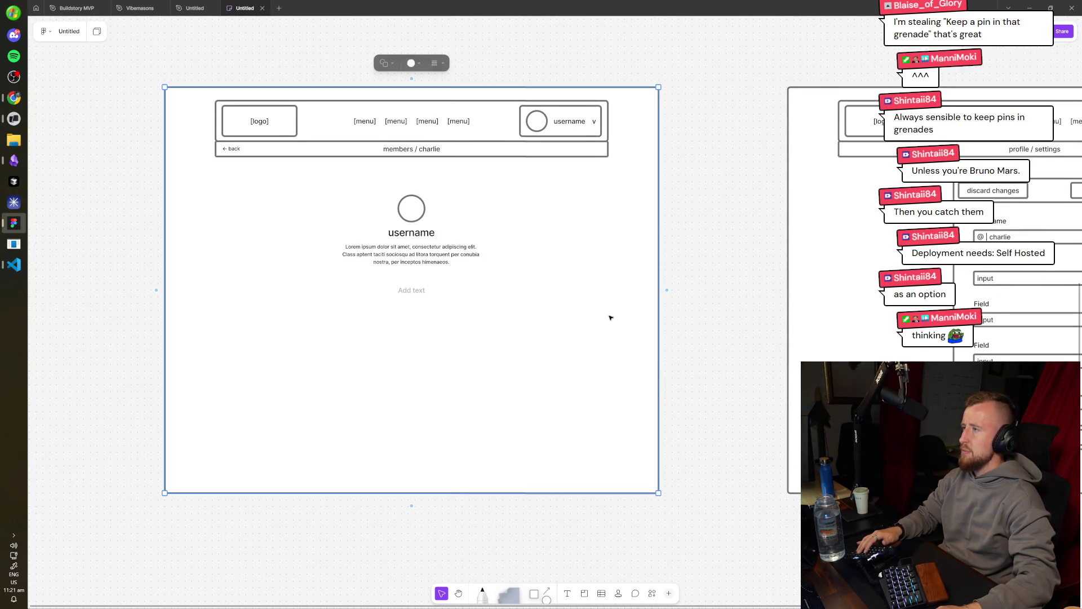
pyautogui.hscroll(3, 570, 276)
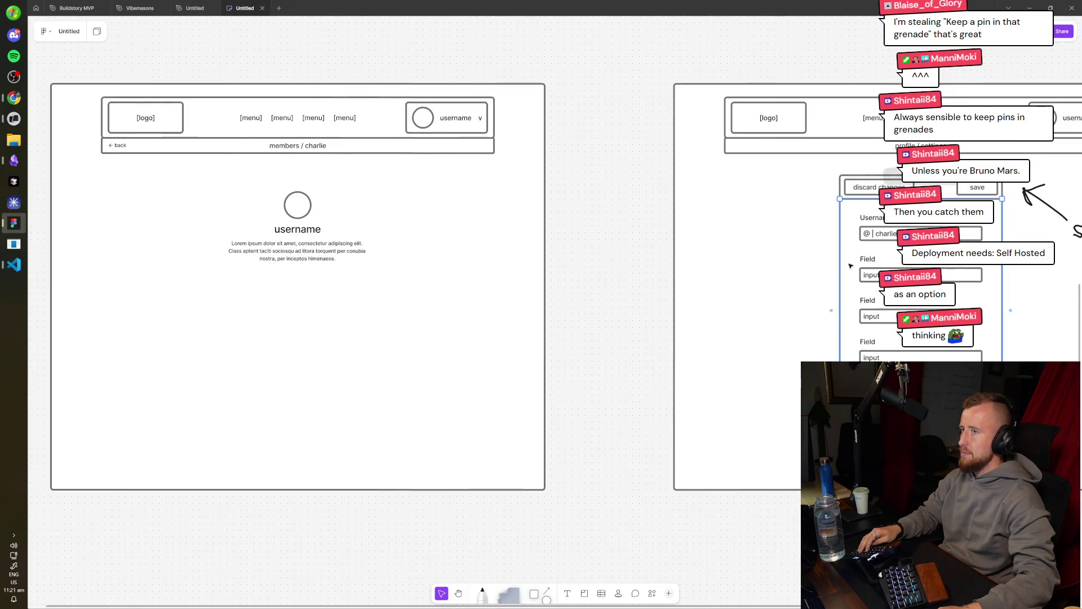
pyautogui.keyDown('alt'); pyautogui.moveTo(851, 273); pyautogui.dragTo(223, 357); pyautogui.keyUp('alt')
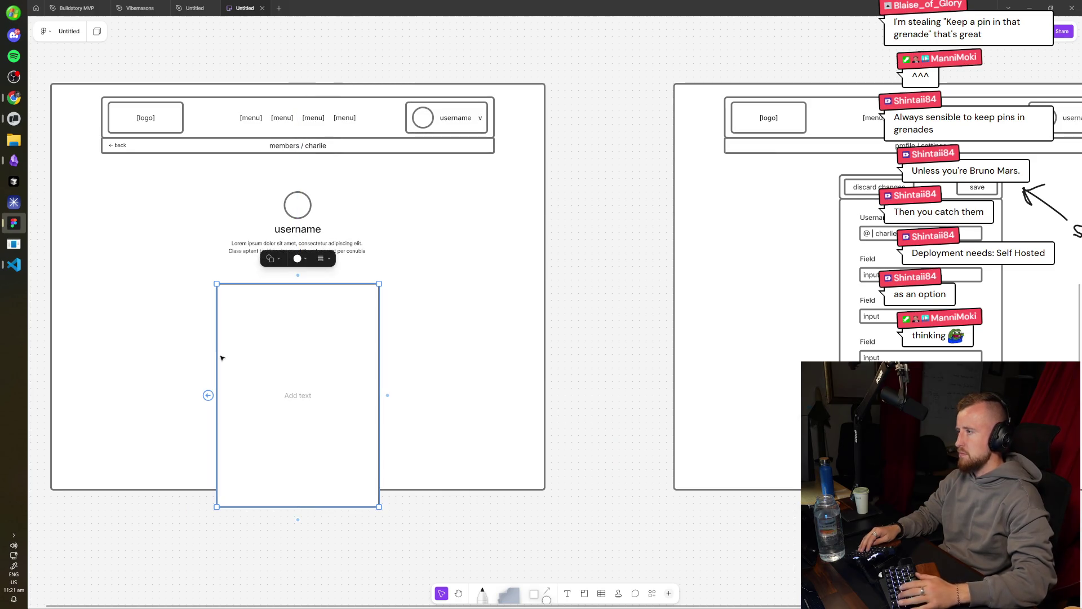
pyautogui.hscroll(-3, 378, 358)
pyautogui.moveTo(430, 382)
pyautogui.mouseDown()
pyautogui.moveTo(430, 370)
pyautogui.moveTo(430, 382)
pyautogui.mouseUp()
pyautogui.moveTo(404, 517); pyautogui.dragTo(408, 475)
pyautogui.click(648, 362)
pyautogui.hscroll(-3, 682, 339)
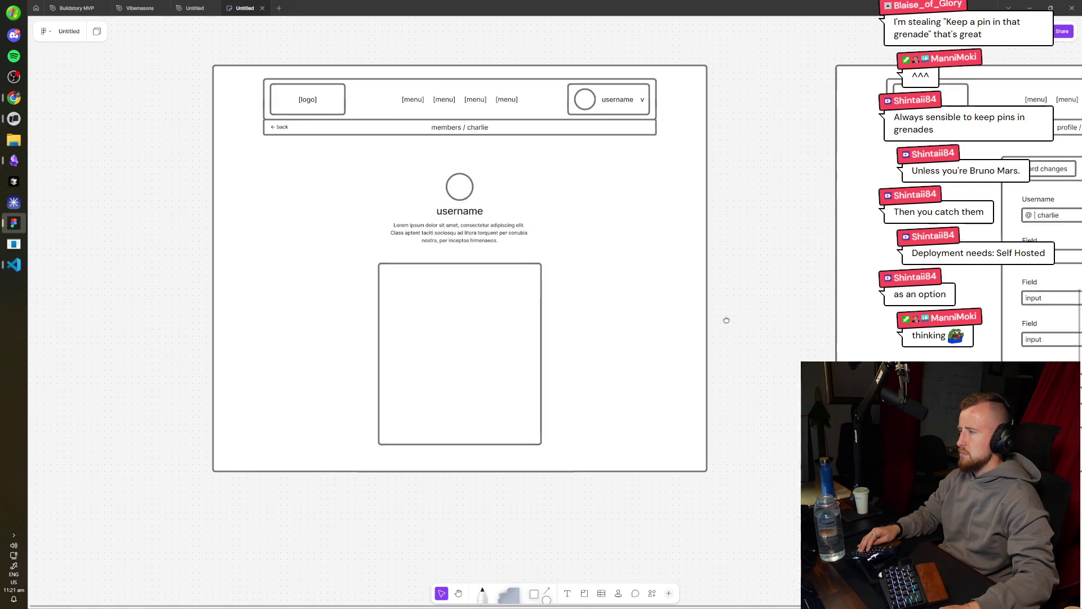
# - Add a 'Tools' label inside the rectangle, then delete the card holding it
pyautogui.press('t')
pyautogui.click(393, 283)
pyautogui.write('Tools')
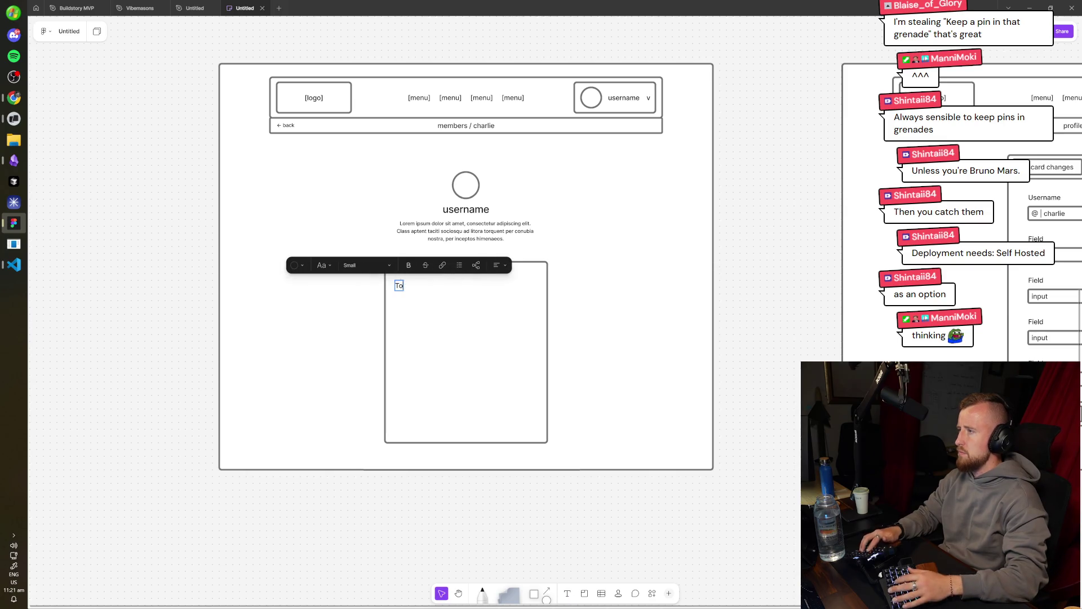
pyautogui.moveTo(406, 286); pyautogui.dragTo(404, 278)
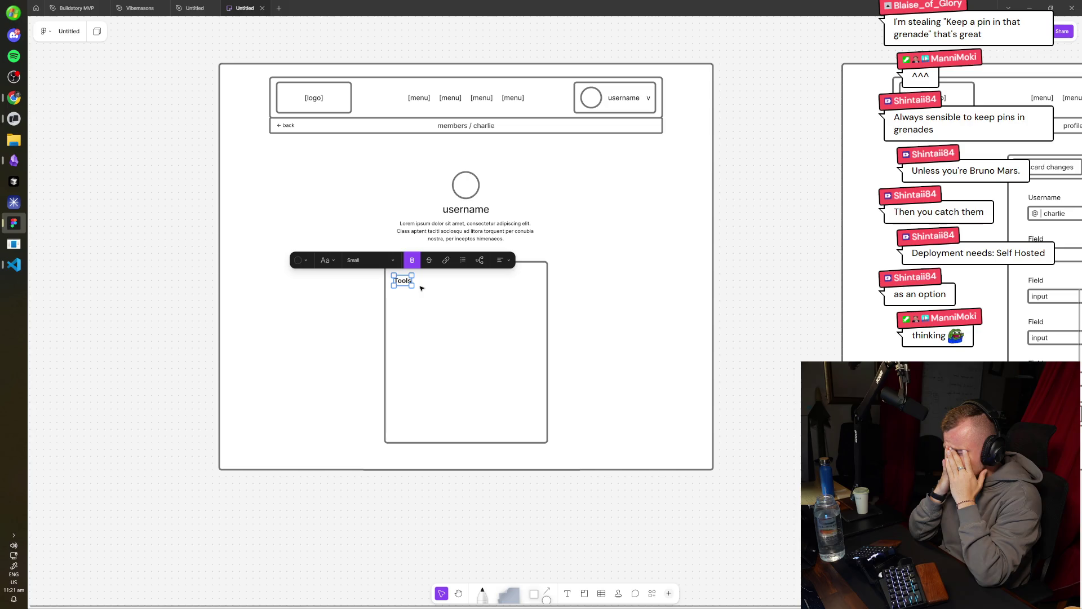
pyautogui.click(458, 375)
pyautogui.press('Delete')
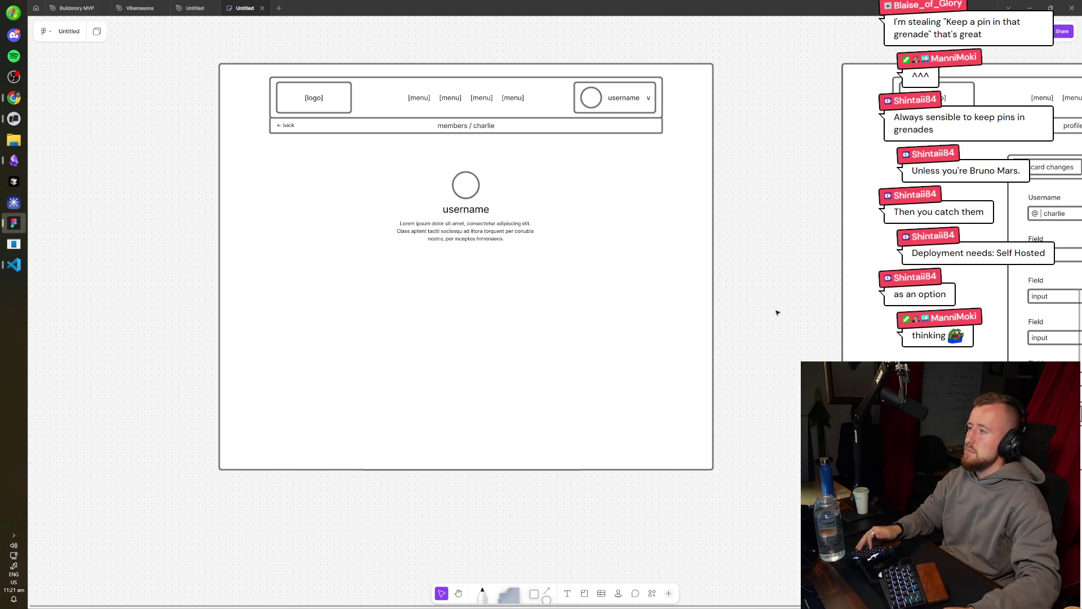
# - Replace the breadcrumb text 'profile / settings' with 'settings / profile'
pyautogui.hscroll(10, 524, 266)
pyautogui.scroll(6, 524, 266)
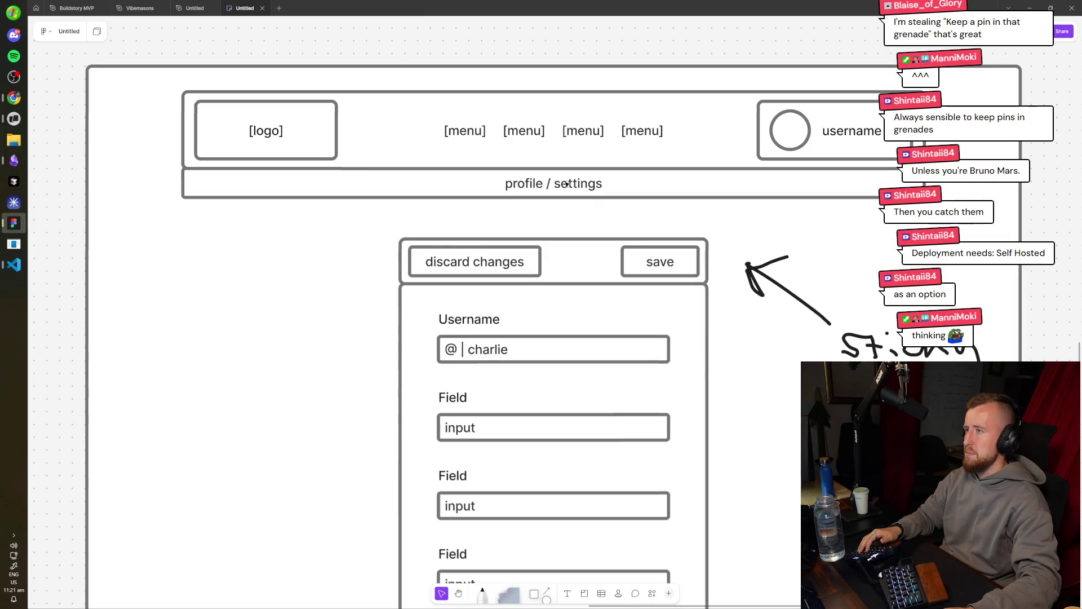
pyautogui.click(568, 183)
pyautogui.doubleClick(567, 183)
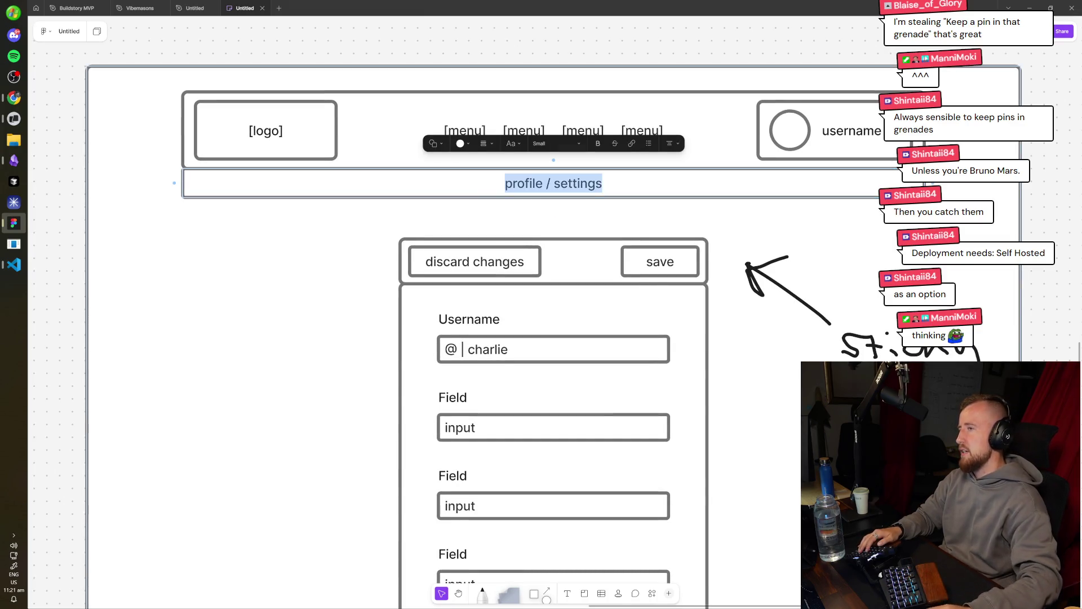
pyautogui.doubleClick(578, 183)
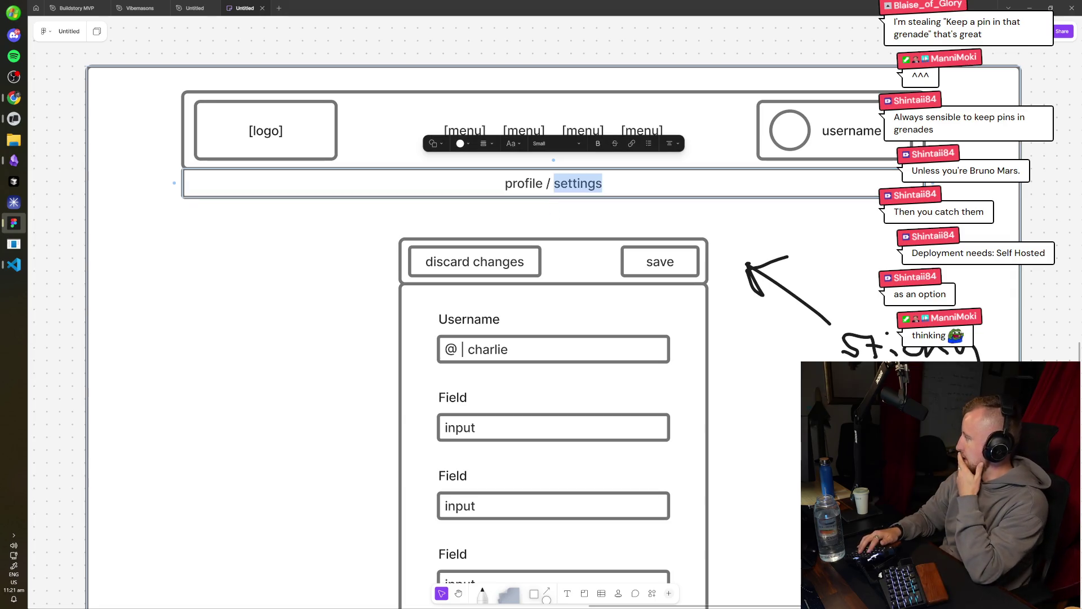
pyautogui.hotkey('ctrl', 'a')
pyautogui.write('settings / profile')
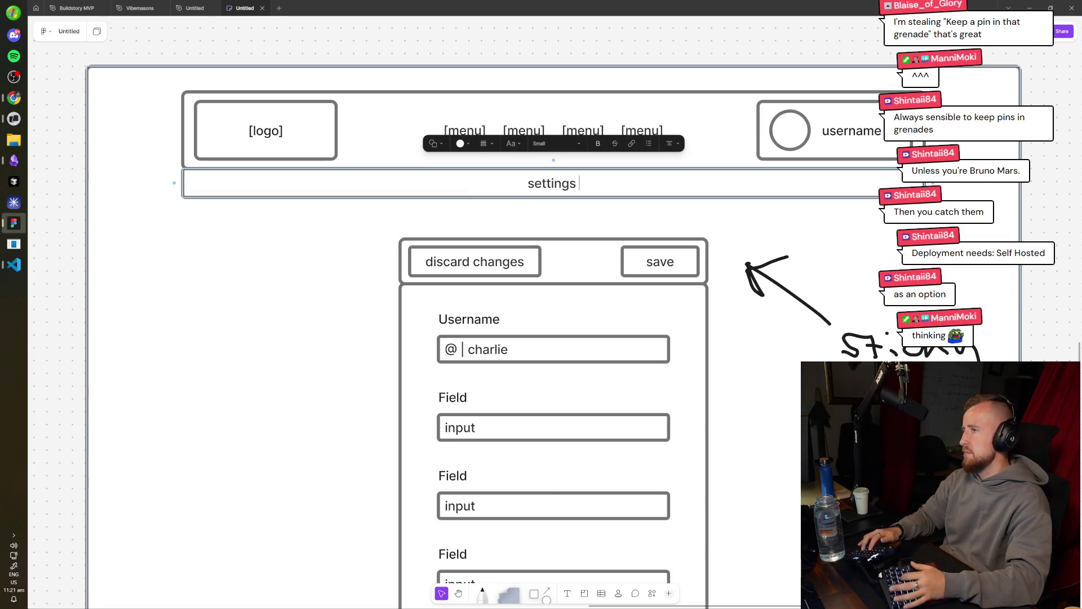
pyautogui.scroll(-5, 806, 259)
pyautogui.press('Escape')
pyautogui.moveTo(789, 114)
pyautogui.mouseDown()
pyautogui.moveTo(249, 483)
pyautogui.moveTo(737, 375)
pyautogui.mouseUp()
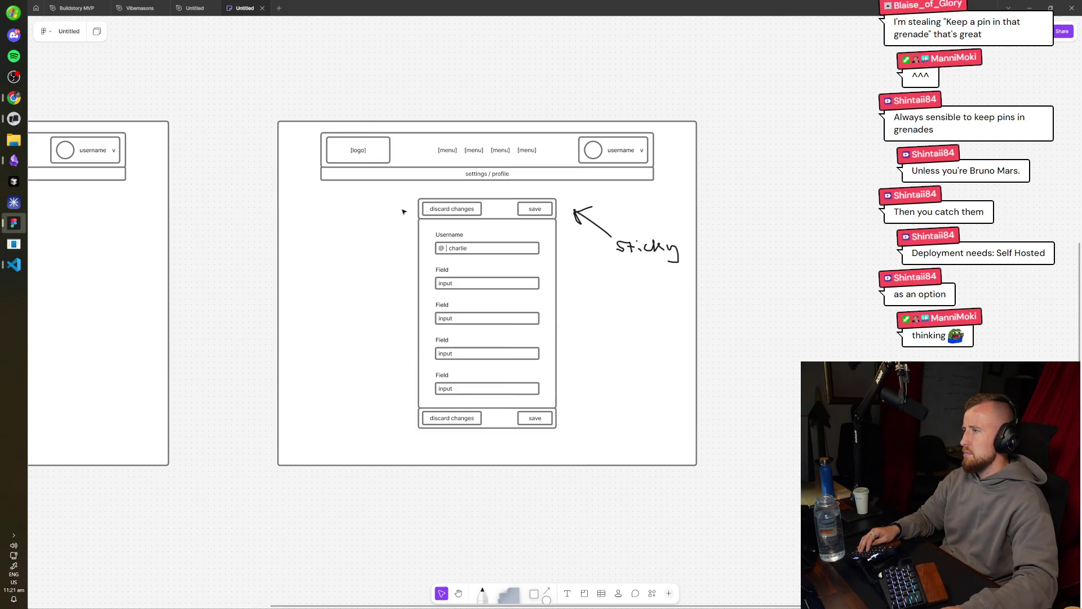
# - Paste a rectangle left of the form and enlarge it into a tall sidebar panel
pyautogui.scroll(3, 483, 230)
pyautogui.hotkey('ctrl', 'v')
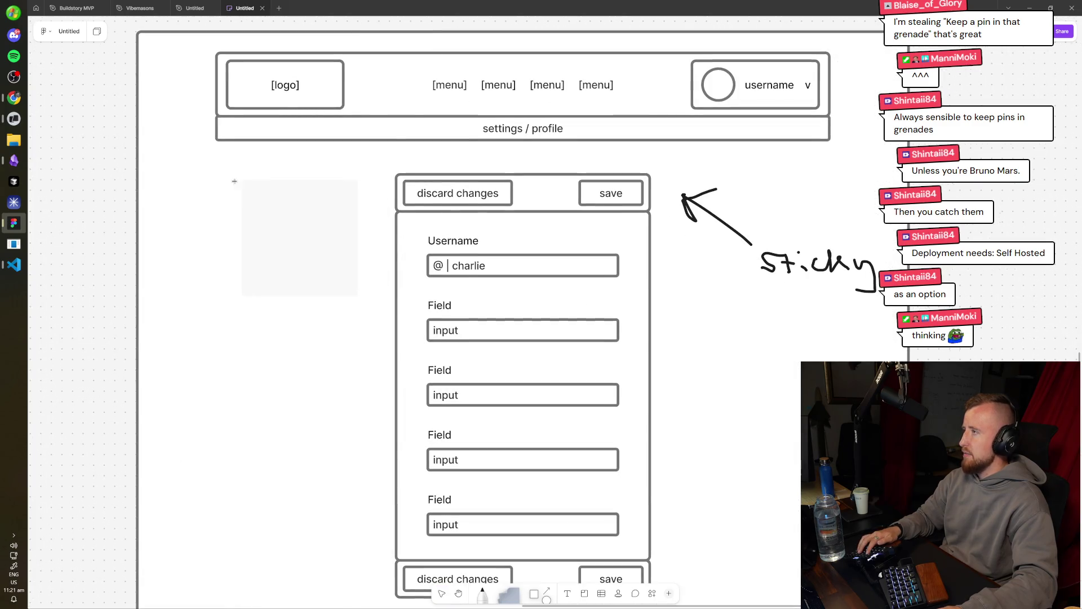
pyautogui.click(259, 227)
pyautogui.moveTo(259, 226); pyautogui.dragTo(266, 221)
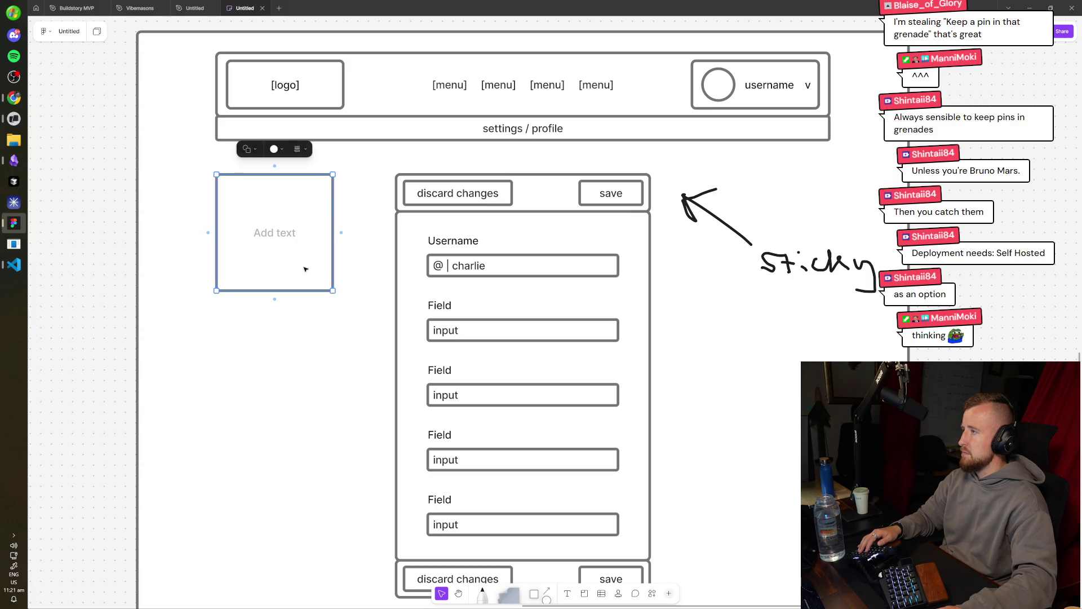
pyautogui.moveTo(332, 290)
pyautogui.mouseDown()
pyautogui.moveTo(367, 426)
pyautogui.moveTo(357, 427)
pyautogui.mouseUp()
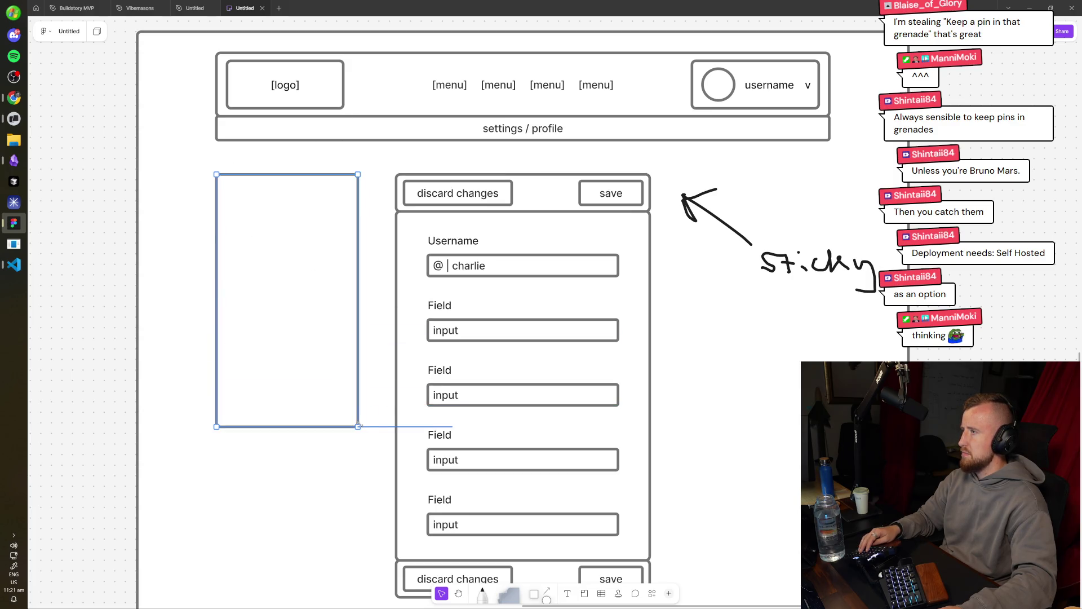
# - Copy the discard changes button into the sidebar and relabel it 'profile'
pyautogui.click(463, 186)
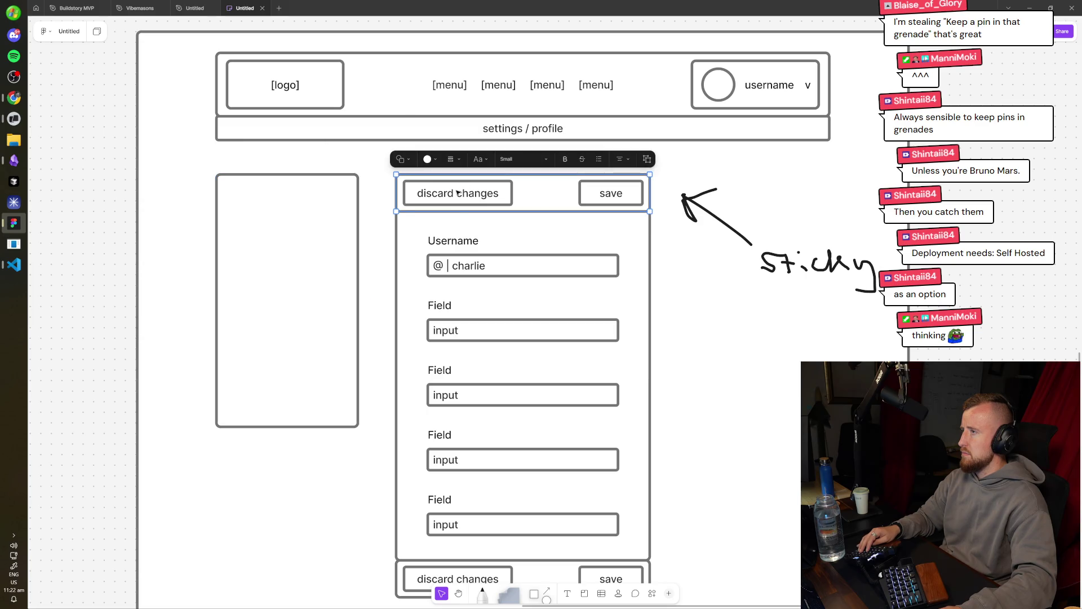
pyautogui.doubleClick(458, 193)
pyautogui.moveTo(483, 191); pyautogui.dragTo(314, 195)
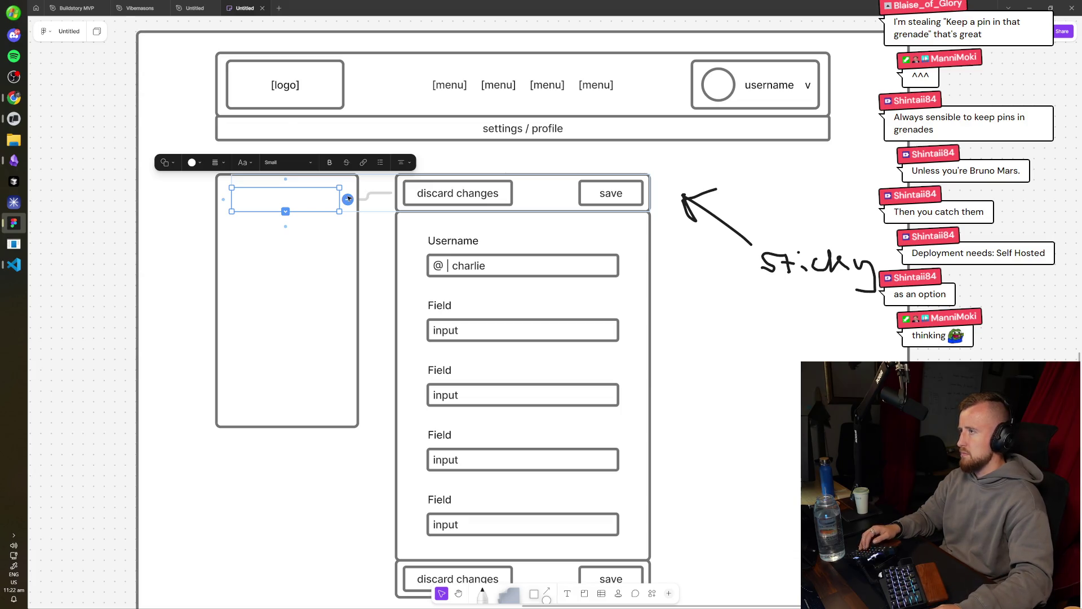
pyautogui.press('Delete')
pyautogui.rightClick(113, 239)
pyautogui.click(129, 248)
pyautogui.moveTo(187, 261); pyautogui.dragTo(289, 208)
pyautogui.doubleClick(289, 208)
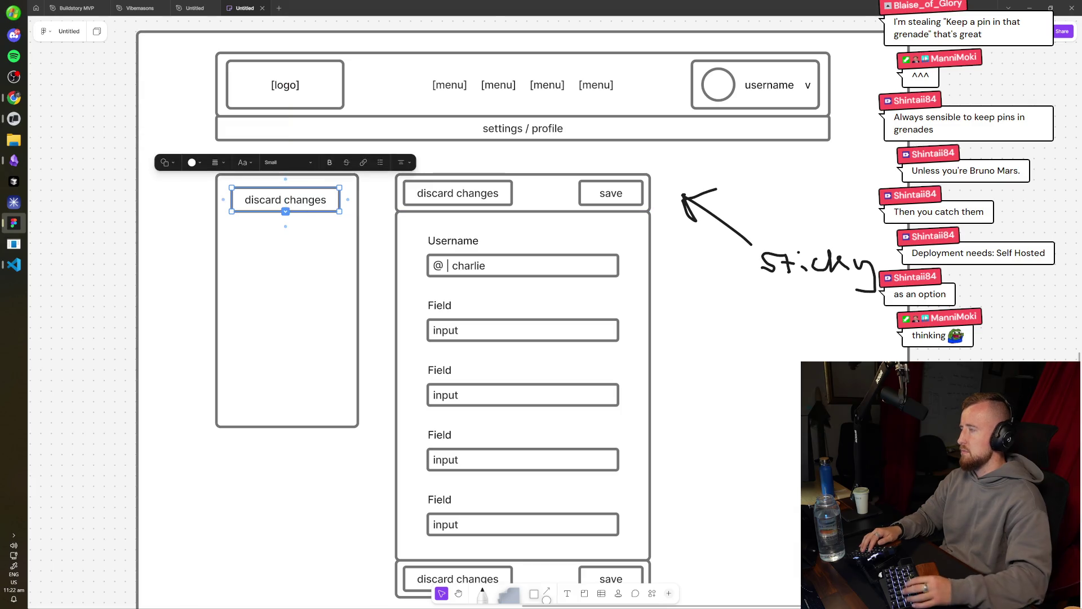
pyautogui.press('BackSpace')
pyautogui.write('profile')
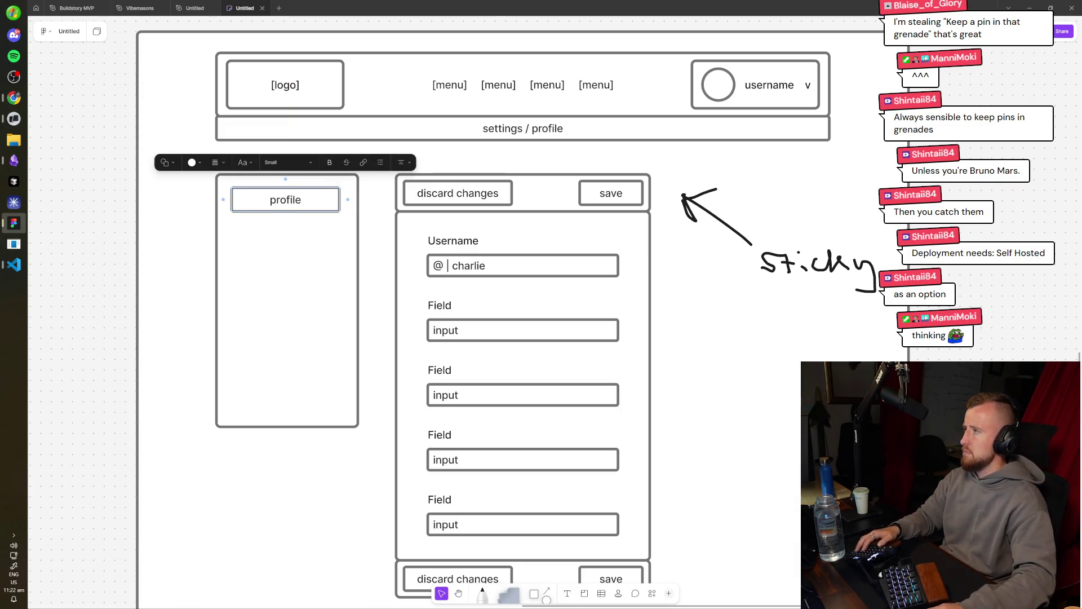
pyautogui.moveTo(306, 201); pyautogui.dragTo(314, 236)
# - Add an enlarged 'Settings' heading at the sidebar's top-left
pyautogui.doubleClick(282, 188)
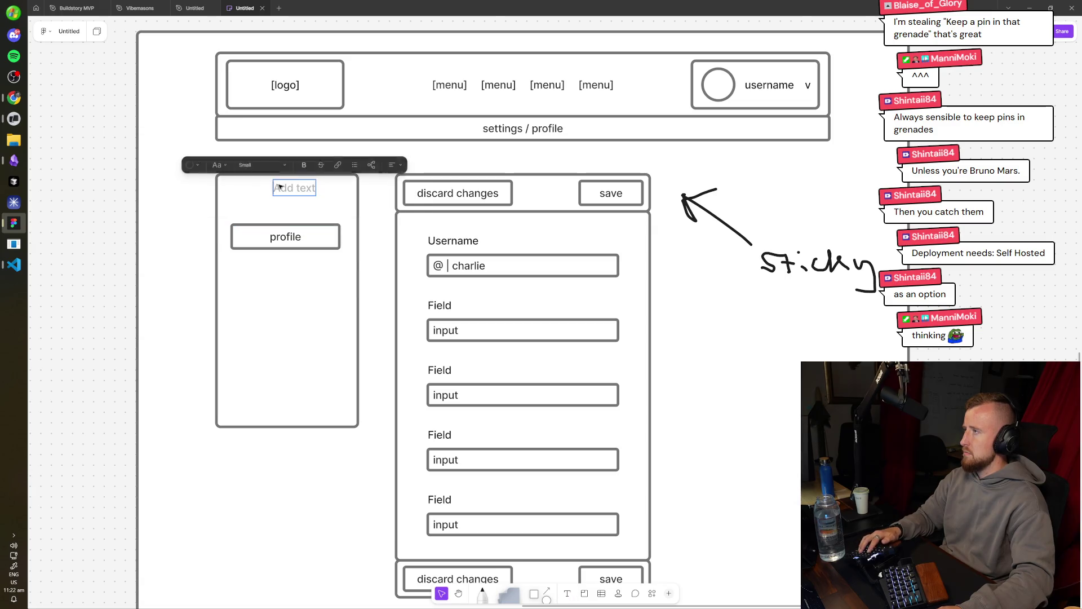
pyautogui.write('Settings')
pyautogui.press('Escape')
pyautogui.hotkey('ctrl', 'shift', '.')
pyautogui.moveTo(313, 193); pyautogui.dragTo(276, 201)
# - Duplicate the profile button twice below it, labelled 'tools' and 'account'
pyautogui.click(277, 237)
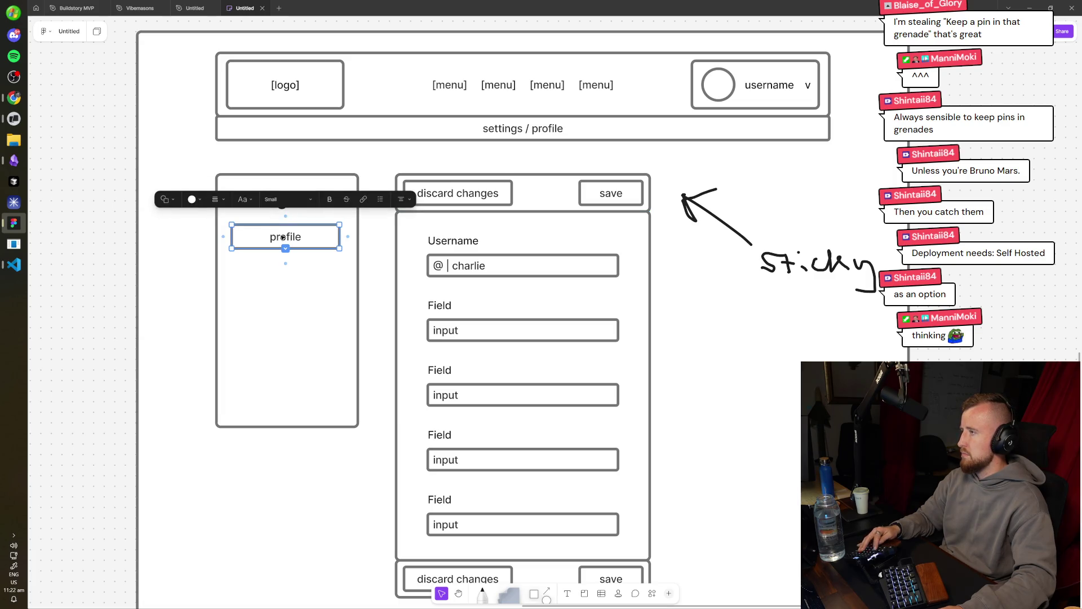
pyautogui.moveTo(299, 236); pyautogui.dragTo(296, 275)
pyautogui.hotkey('ctrl', 'b')
pyautogui.hotkey('ctrl', 'a')
pyautogui.write('tools')
pyautogui.press('Escape')
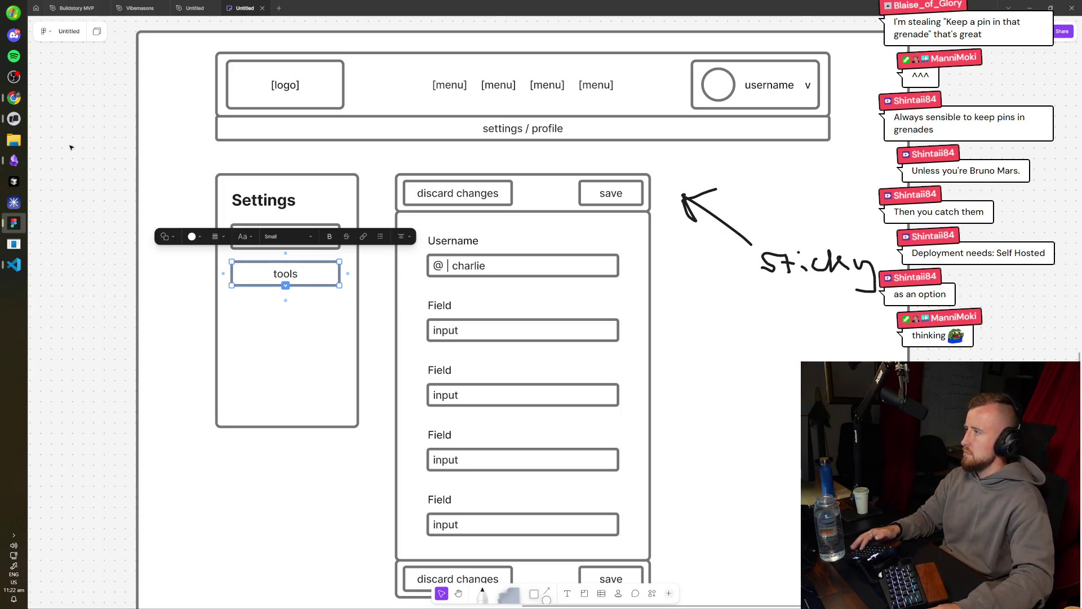
pyautogui.click(101, 212)
pyautogui.moveTo(287, 285); pyautogui.dragTo(285, 314)
pyautogui.press('Return')
pyautogui.write('acco')
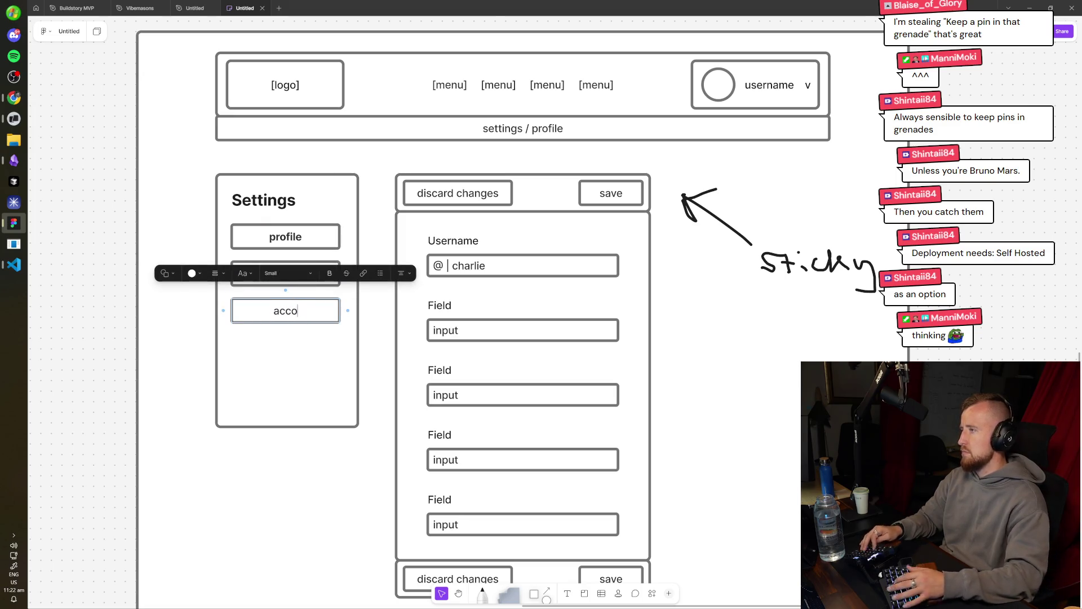
pyautogui.write('unt')
pyautogui.press('Escape')
pyautogui.press('Escape')
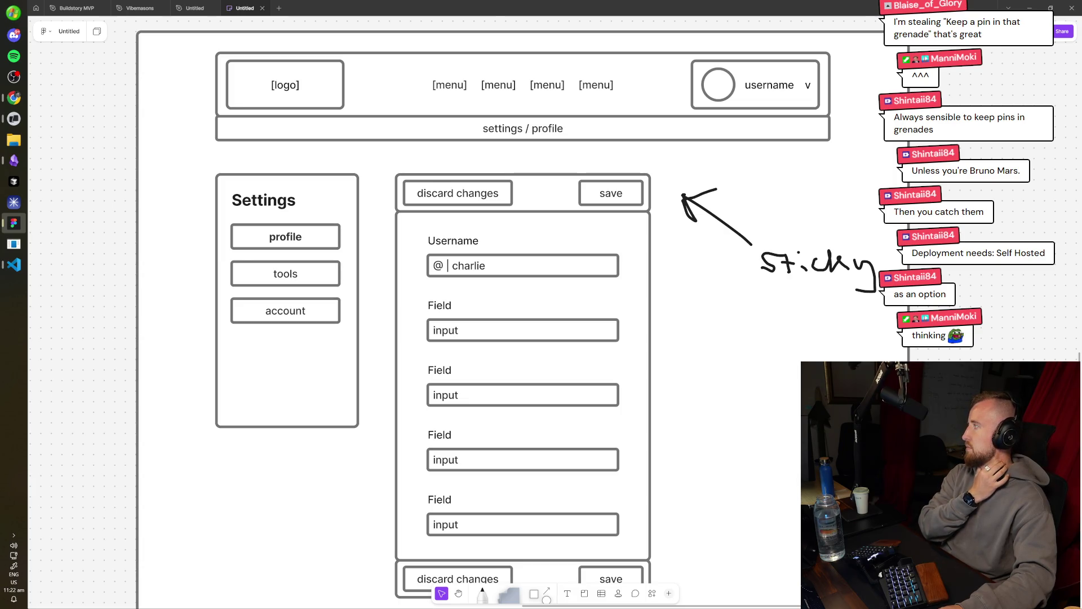
pyautogui.scroll(-3, 654, 322)
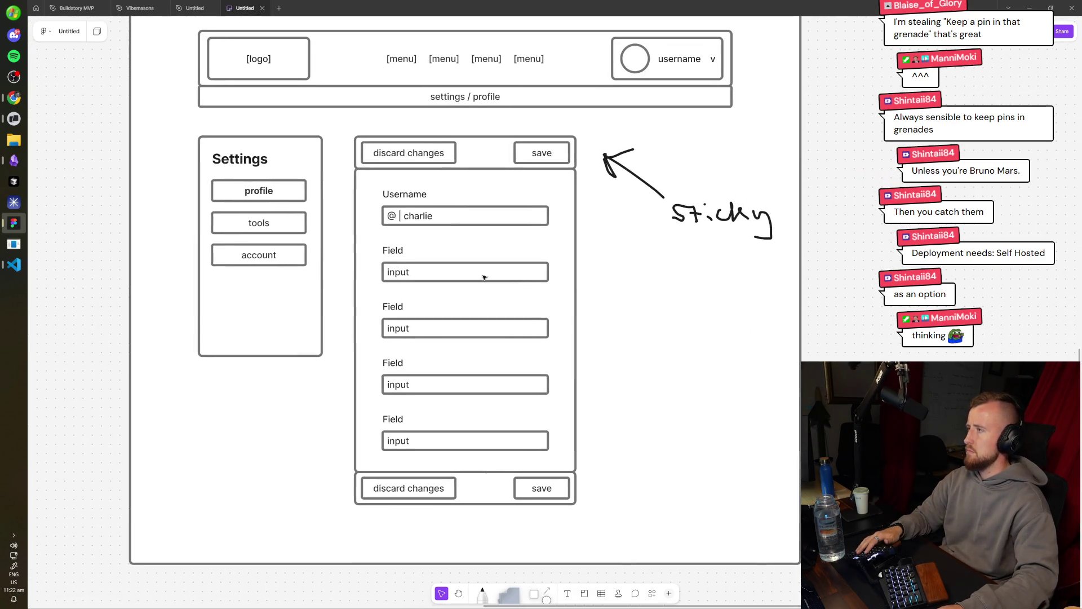
pyautogui.scroll(1, 870, 177)
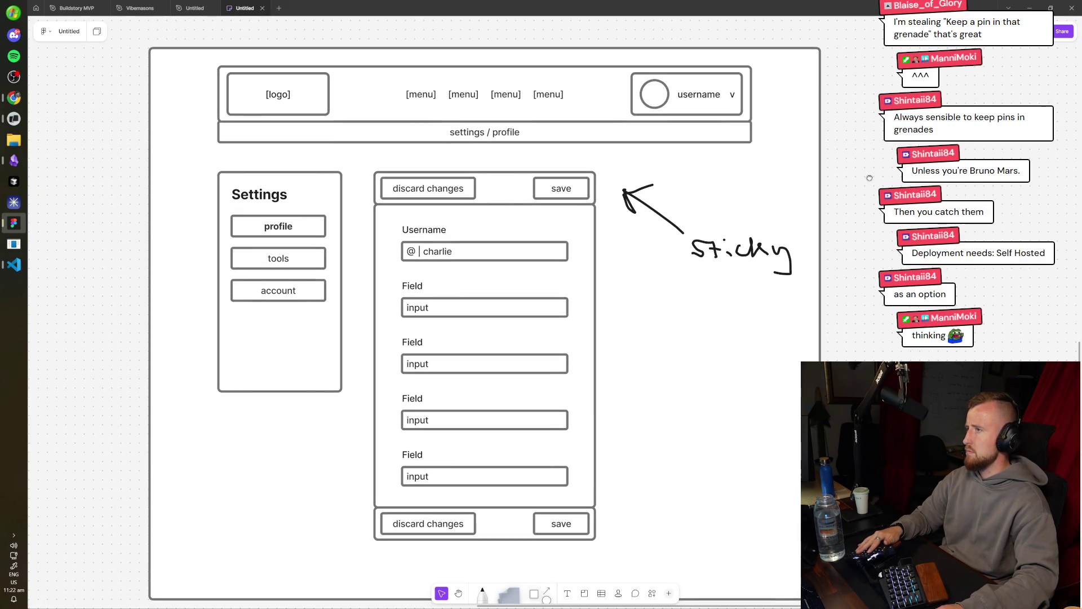
pyautogui.hscroll(-2, 965, 293)
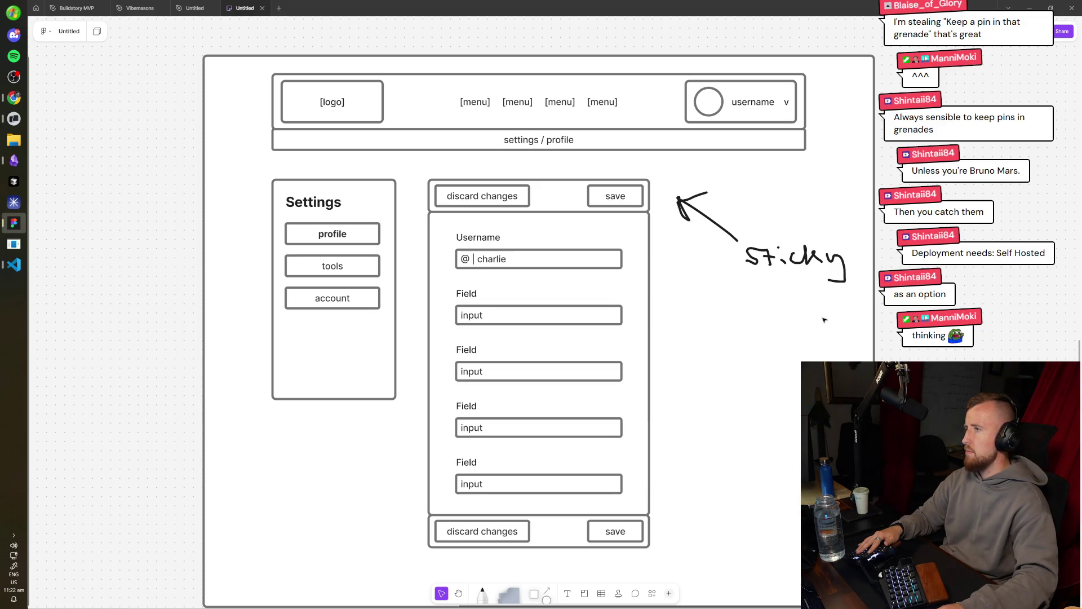
pyautogui.scroll(-2, 656, 349)
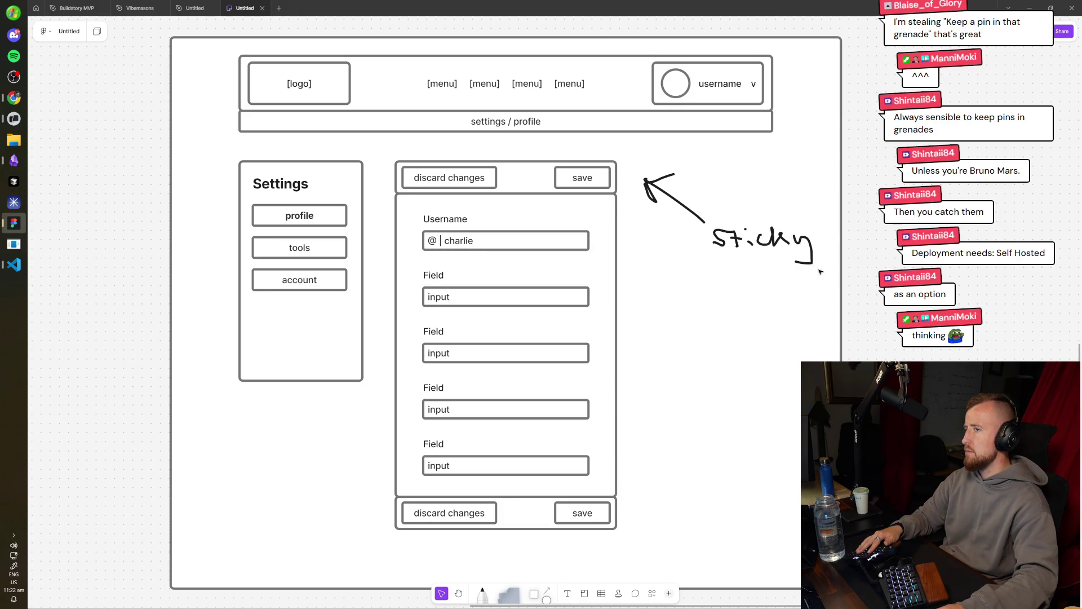
pyautogui.moveTo(840, 211); pyautogui.dragTo(709, 313)
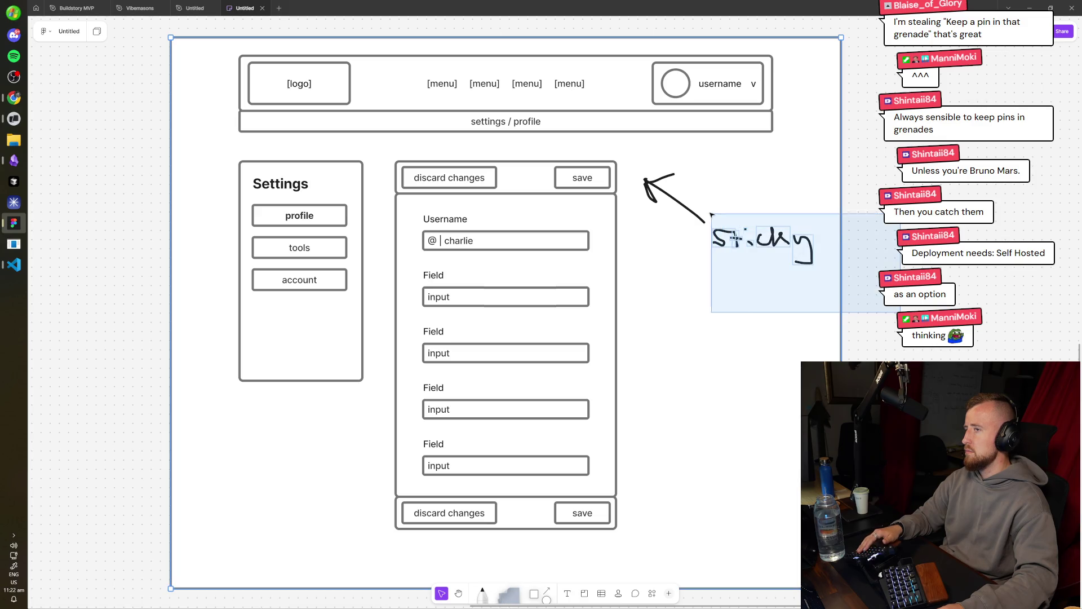
# - Replace the old annotation with a Scribbled-font copy of Settings reworded 'sticky' beside the arrow
pyautogui.press('Delete')
pyautogui.doubleClick(280, 189)
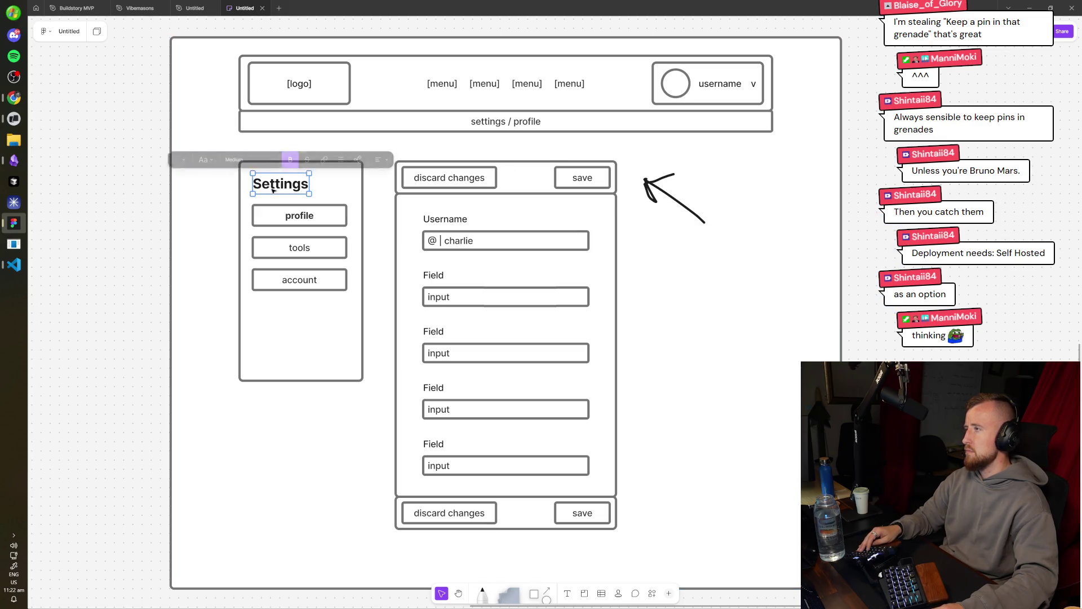
pyautogui.hotkey('ctrl', 'c')
pyautogui.hotkey('ctrl', 'v')
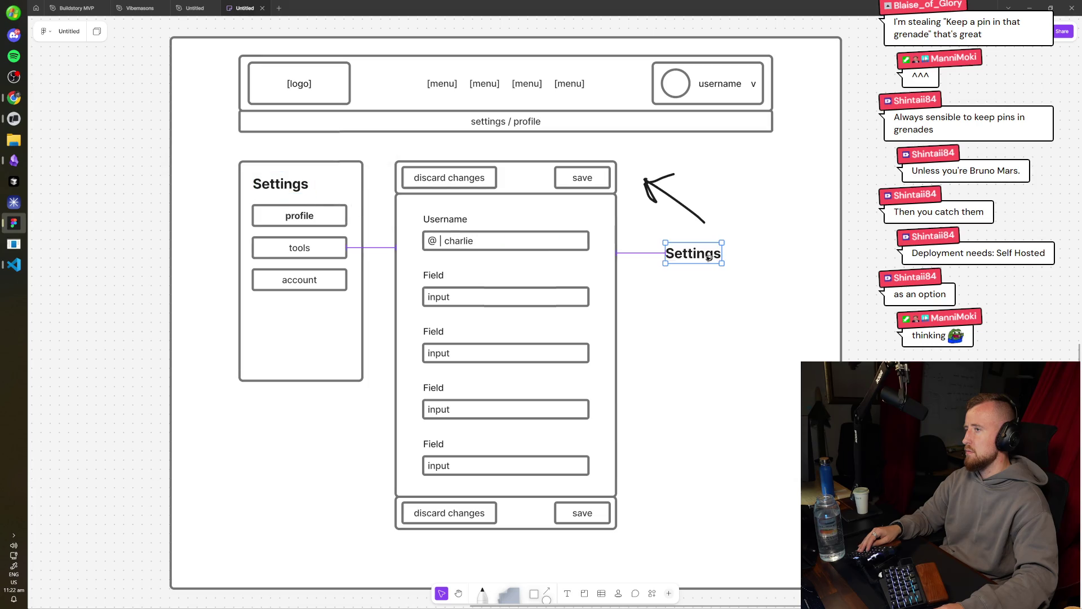
pyautogui.click(663, 227)
pyautogui.click(618, 227)
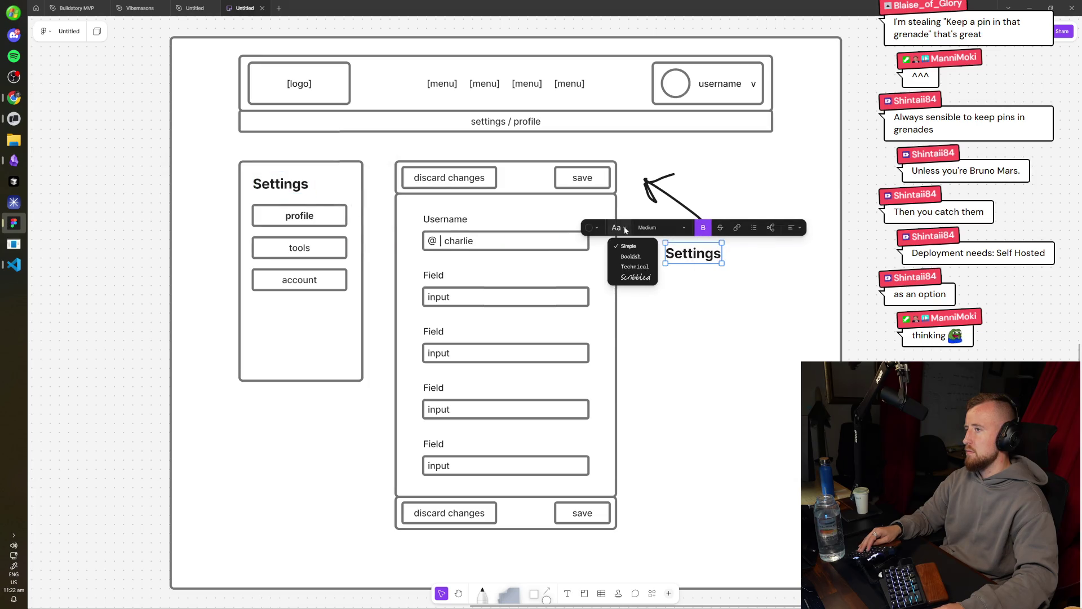
pyautogui.click(642, 278)
pyautogui.moveTo(700, 254); pyautogui.dragTo(743, 235)
pyautogui.doubleClick(743, 236)
pyautogui.write('sticky')
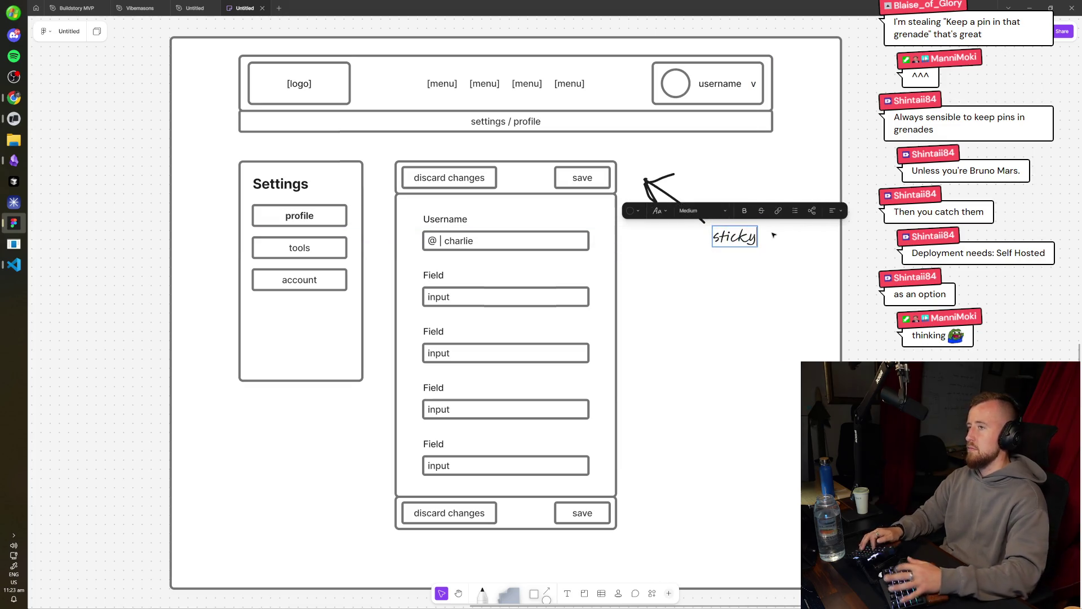
pyautogui.press('Escape')
# - Copy the sticky label and arrow below the Settings sidebar, rotating the arrow upward
pyautogui.click(736, 236)
pyautogui.moveTo(736, 236)
pyautogui.mouseDown()
pyautogui.moveTo(530, 381)
pyautogui.moveTo(218, 404)
pyautogui.moveTo(218, 445)
pyautogui.mouseUp()
pyautogui.click(672, 192)
pyautogui.moveTo(673, 192); pyautogui.dragTo(291, 445)
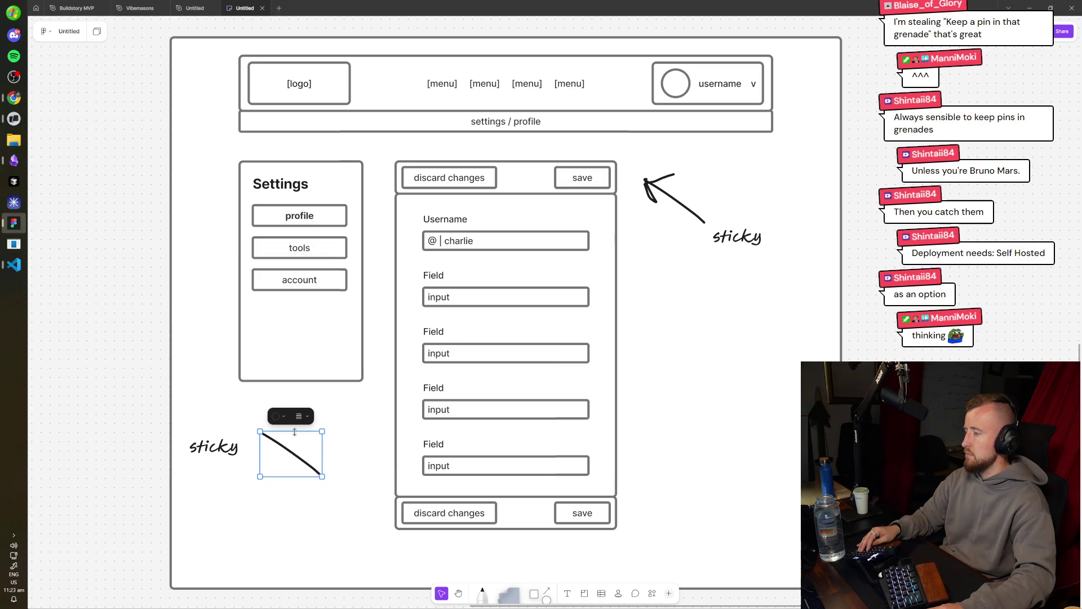
pyautogui.hotkey('ctrl', 'z')
pyautogui.moveTo(654, 198)
pyautogui.mouseDown()
pyautogui.moveTo(592, 268)
pyautogui.moveTo(297, 446)
pyautogui.mouseUp()
pyautogui.moveTo(353, 424); pyautogui.dragTo(357, 507)
pyautogui.moveTo(335, 462)
pyautogui.mouseDown()
pyautogui.moveTo(271, 460)
pyautogui.moveTo(245, 426)
pyautogui.moveTo(211, 485)
pyautogui.mouseUp()
pyautogui.click(207, 450)
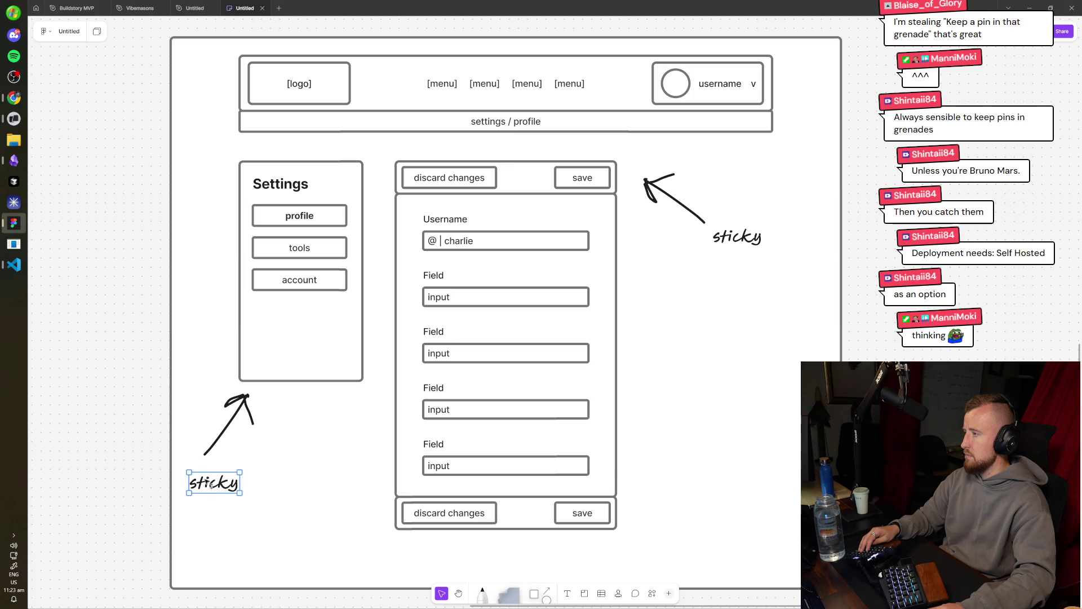
pyautogui.press('Escape')
pyautogui.hscroll(3, 451, 310)
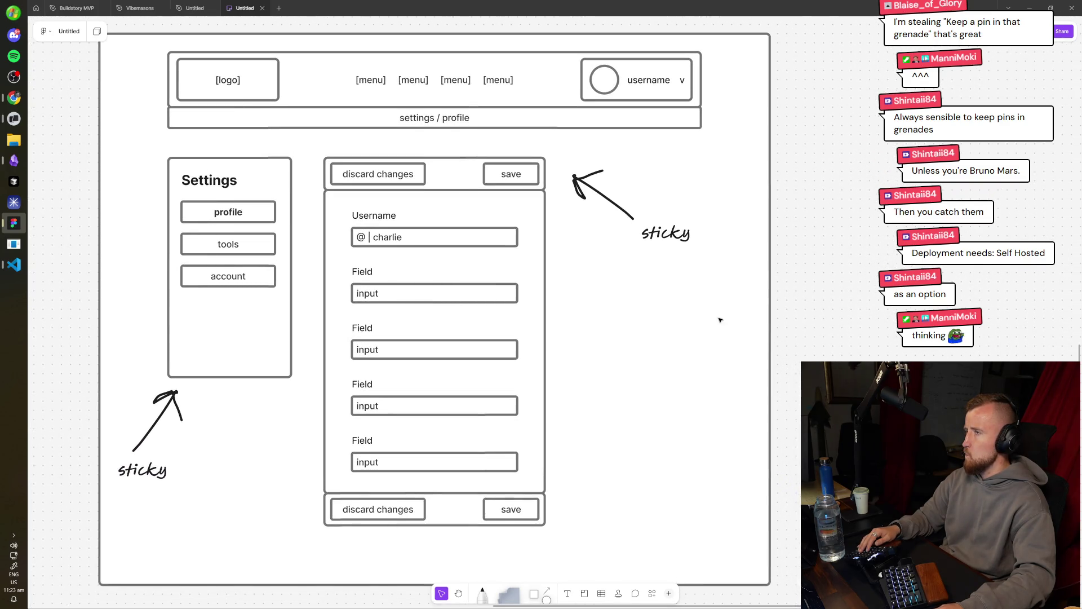
# - Move tools and account down and add a 'projects' button copy above tools
pyautogui.hscroll(-2, 797, 229)
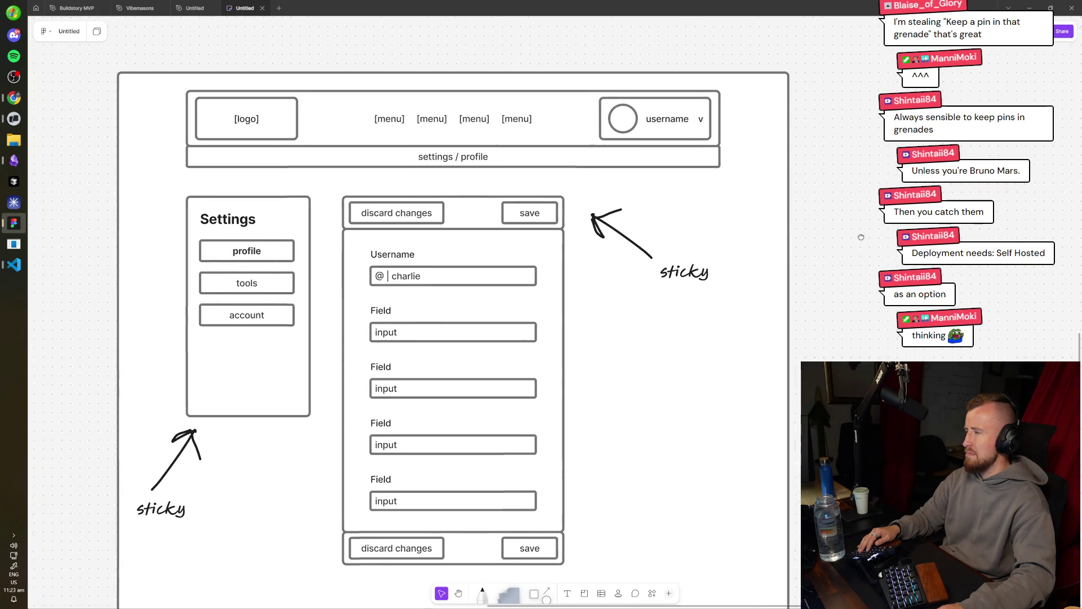
pyautogui.scroll(3, 866, 220)
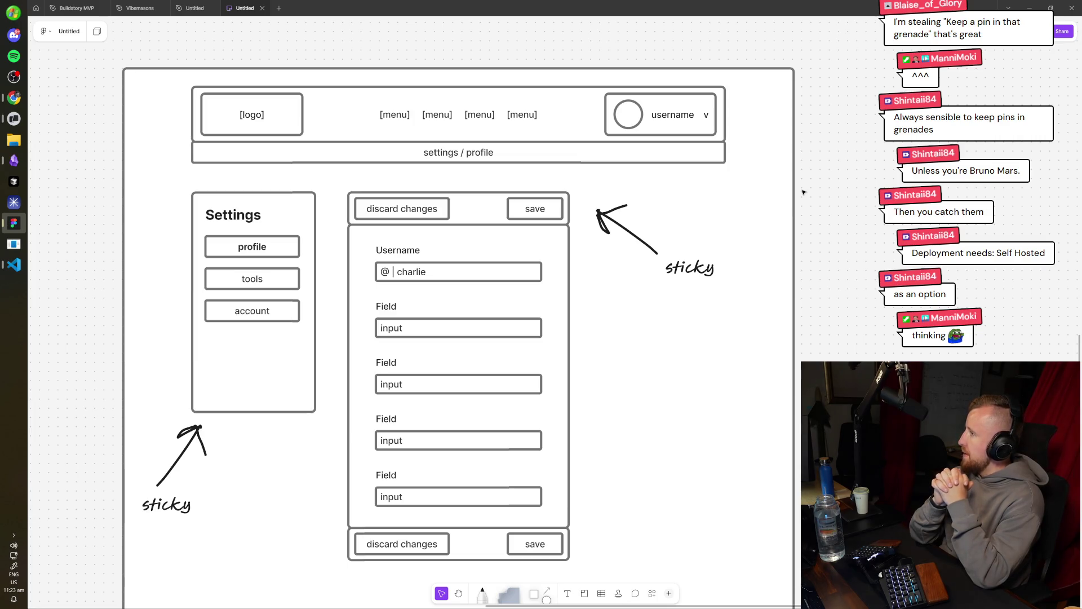
pyautogui.click(262, 284)
pyautogui.keyDown('shift'); pyautogui.click(252, 310); pyautogui.keyUp('shift')
pyautogui.moveTo(273, 284)
pyautogui.mouseDown()
pyautogui.moveTo(271, 316)
pyautogui.moveTo(278, 281)
pyautogui.mouseUp()
pyautogui.click(273, 311)
pyautogui.doubleClick(278, 281)
pyautogui.write('projects')
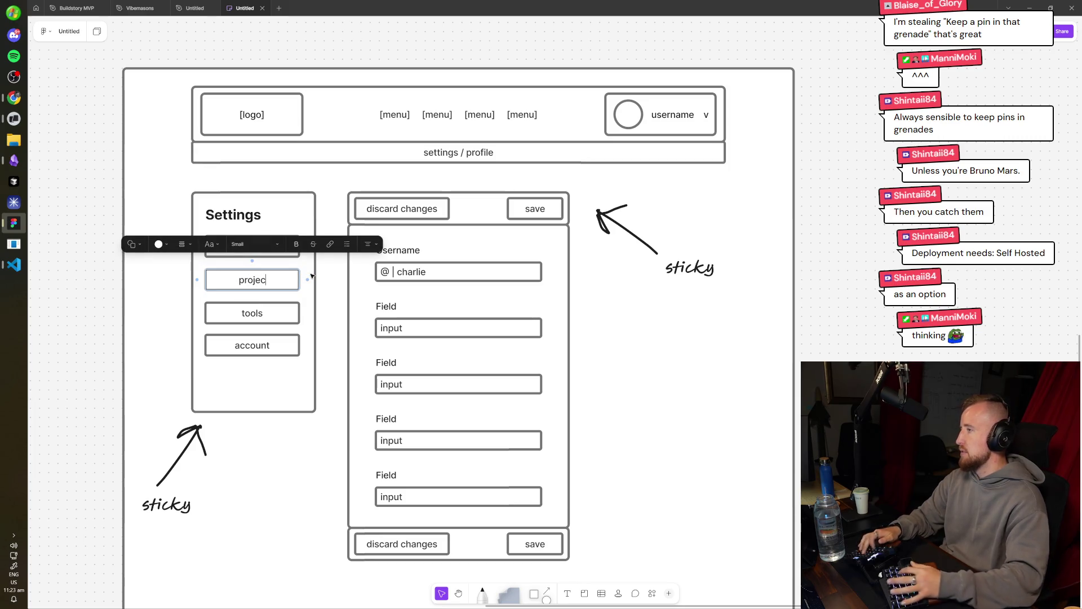
pyautogui.click(1039, 204)
# - Duplicate the account button below itself and relabel it 'sign-out'
pyautogui.click(273, 351)
pyautogui.hotkey('ctrl', 'd')
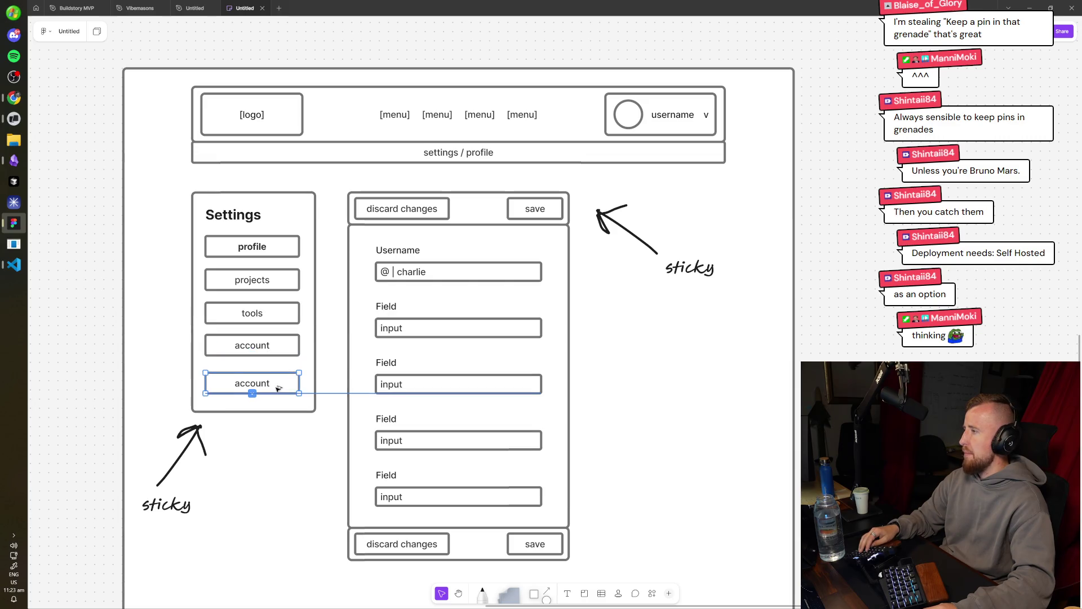
pyautogui.press('Delete')
pyautogui.hscroll(-2, 459, 316)
pyautogui.hotkey('ctrl', 'z')
pyautogui.press('Return')
pyautogui.write('sign-out')
pyautogui.press('Escape')
pyautogui.scroll(3, 762, 305)
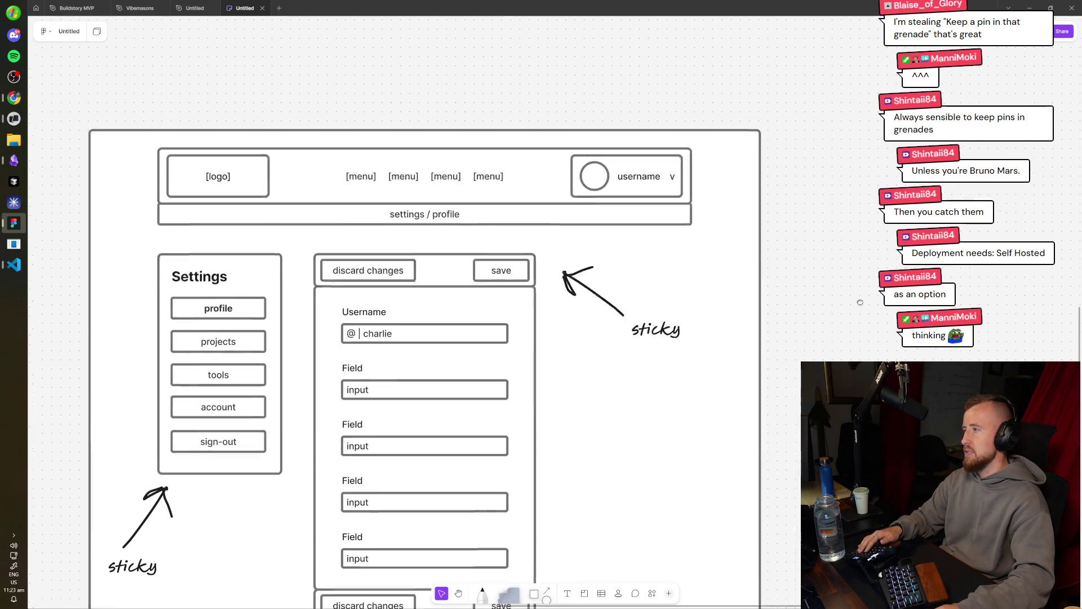
pyautogui.scroll(-4, 762, 304)
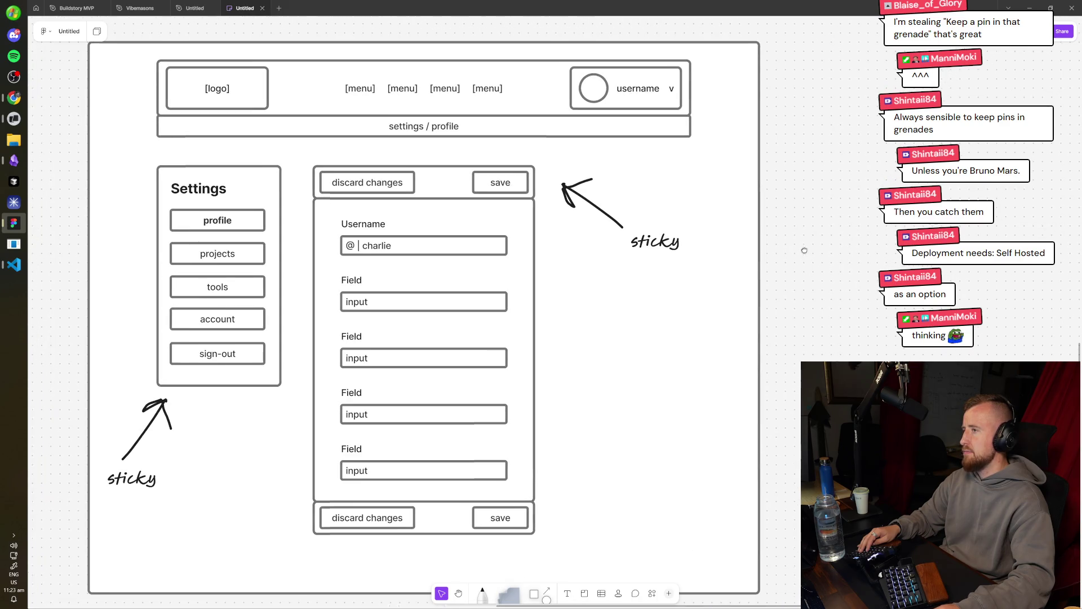
pyautogui.hscroll(2, 444, 211)
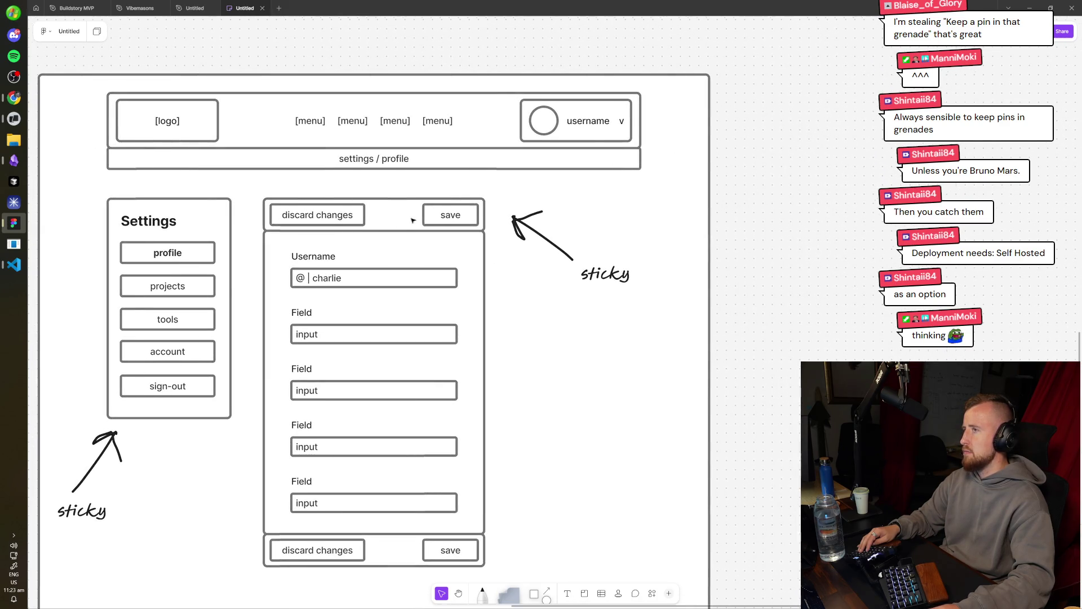
pyautogui.moveTo(597, 132); pyautogui.dragTo(671, 173)
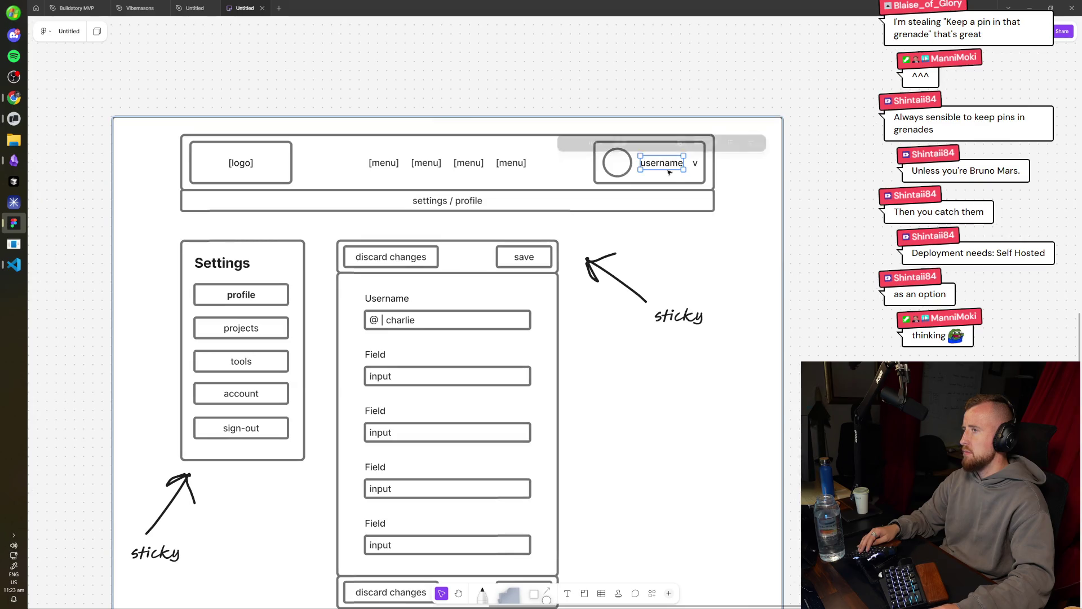
pyautogui.scroll(-2, 846, 355)
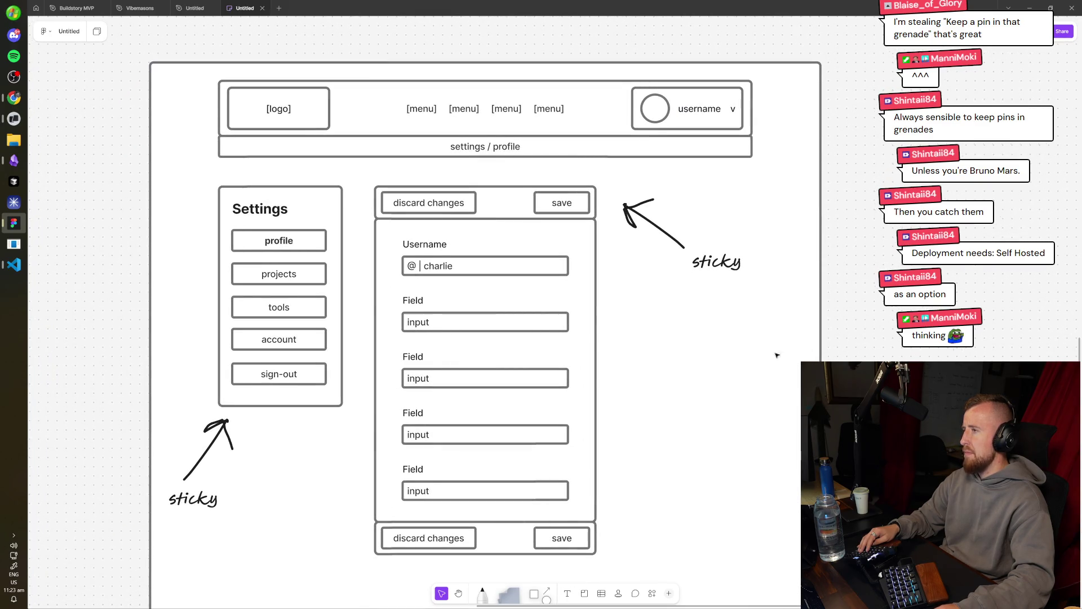
pyautogui.scroll(-3, 733, 327)
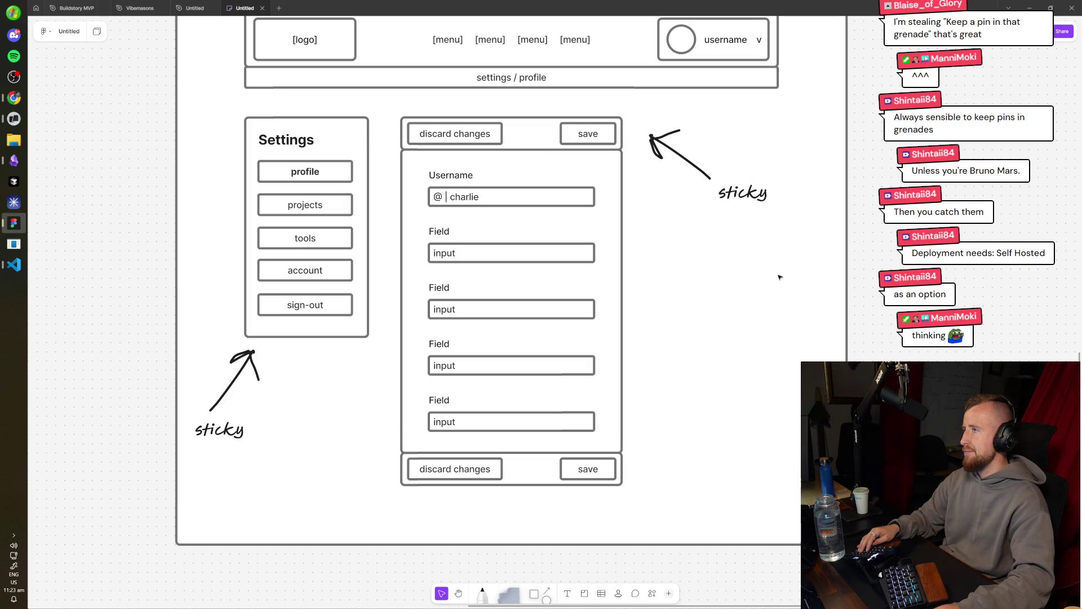
pyautogui.scroll(-3, 744, 290)
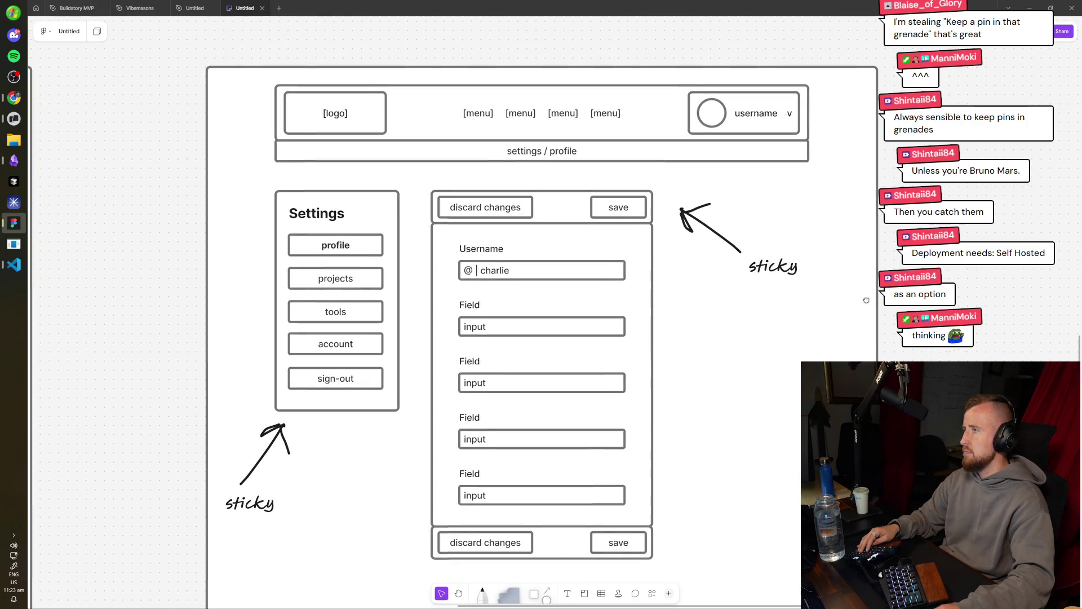
pyautogui.hscroll(-3, 739, 310)
pyautogui.scroll(3, 733, 327)
pyautogui.hscroll(3, 731, 339)
pyautogui.hscroll(3, 731, 340)
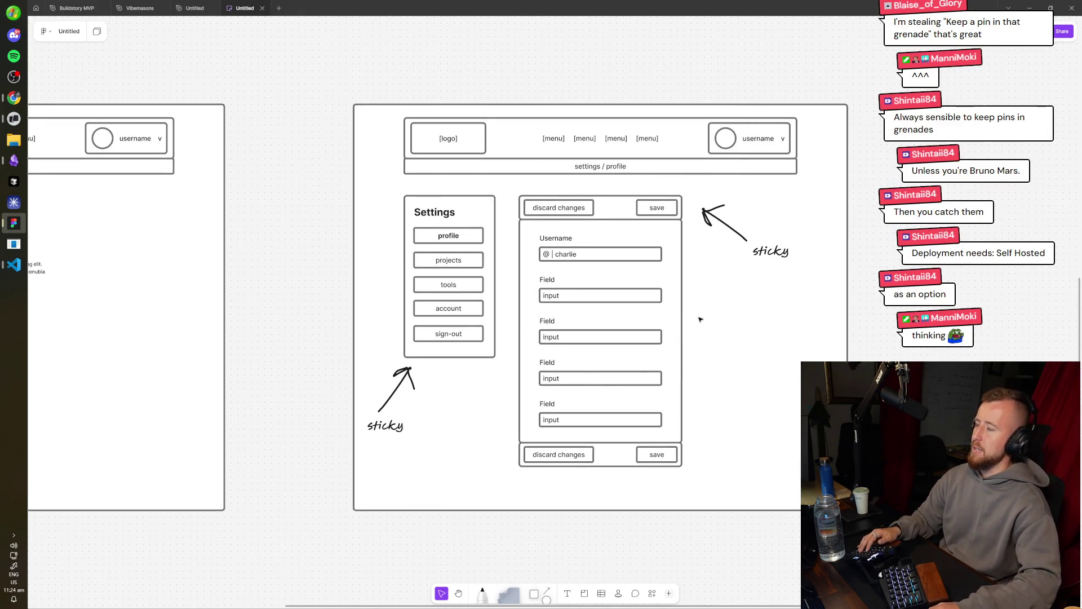
pyautogui.hscroll(-8, 702, 314)
# - Copy the Settings sidebar box under the profile info in the members / charlie frame
pyautogui.click(451, 273)
pyautogui.click(708, 389)
pyautogui.hscroll(2, 733, 367)
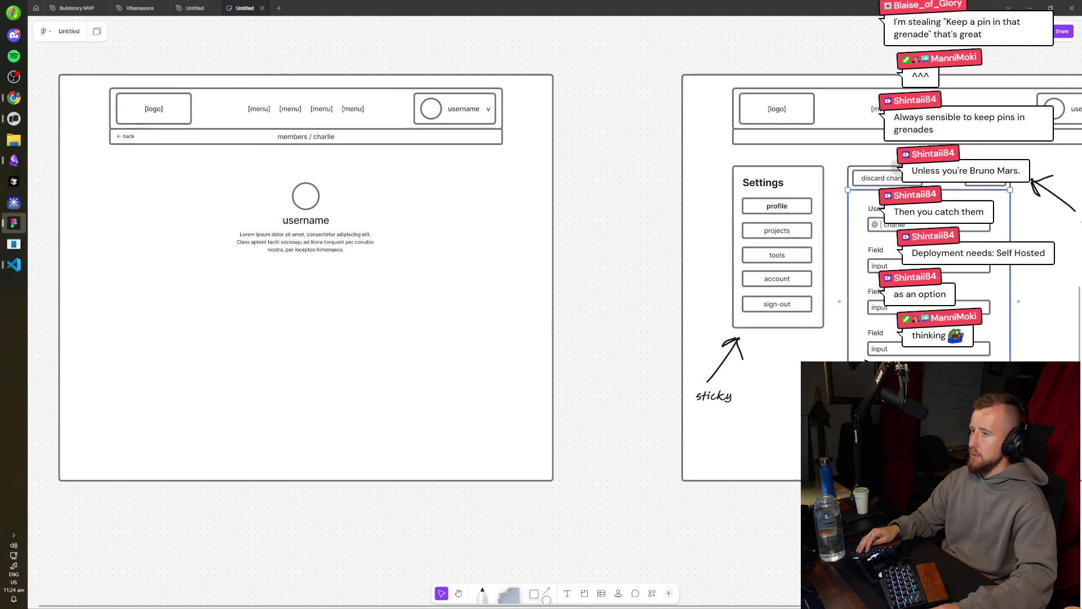
pyautogui.click(813, 330)
pyautogui.moveTo(814, 330)
pyautogui.mouseDown()
pyautogui.moveTo(321, 451)
pyautogui.moveTo(307, 427)
pyautogui.moveTo(396, 407)
pyautogui.moveTo(360, 391)
pyautogui.mouseUp()
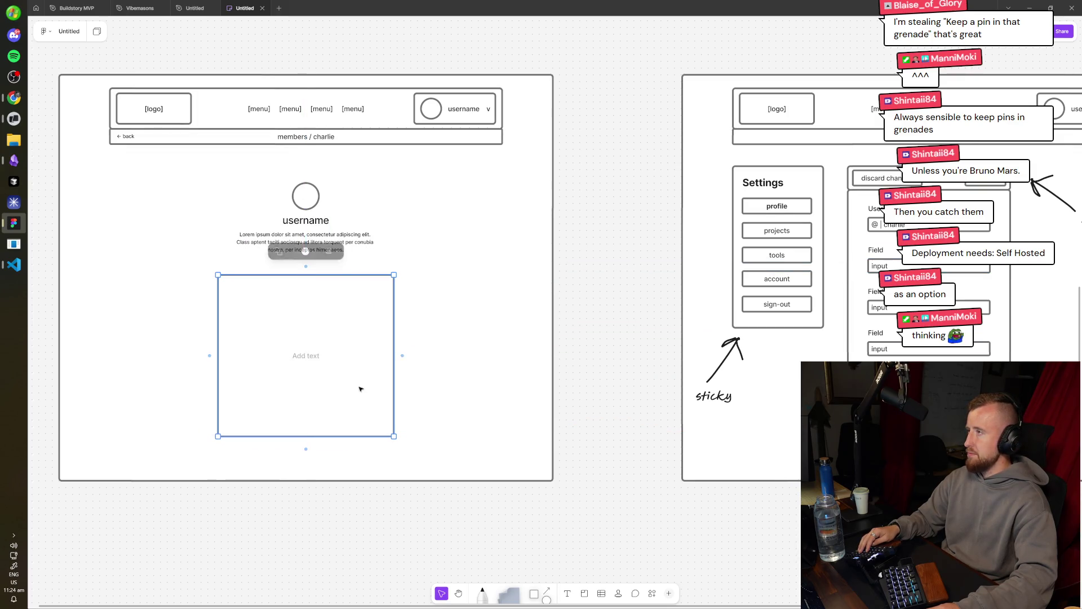
pyautogui.hscroll(-3, 527, 232)
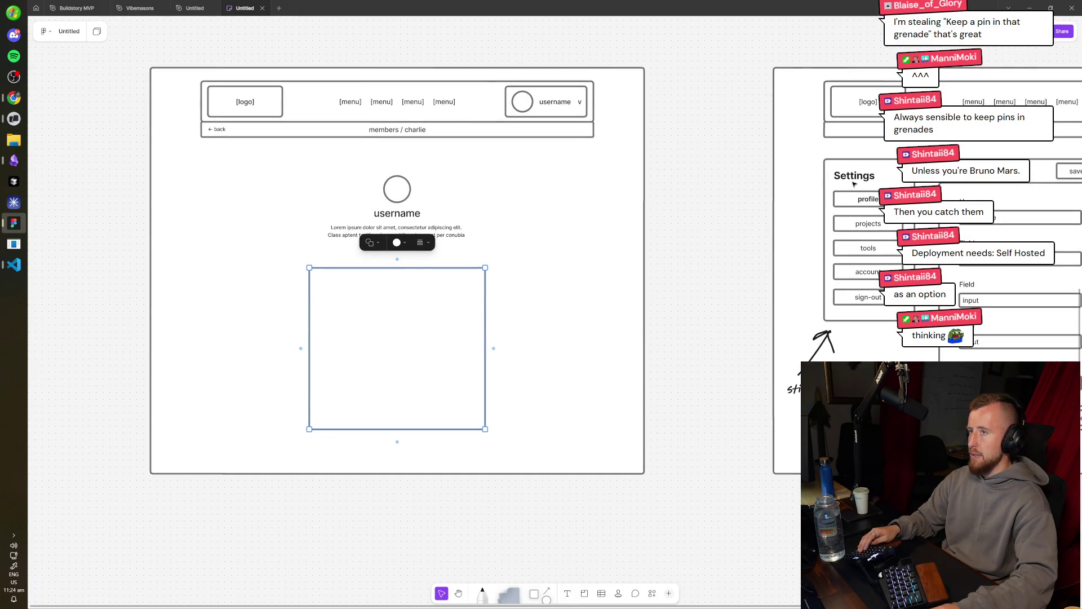
# - Copy the Settings heading into the new box, rename it 'Tools', and draw an oval below
pyautogui.click(855, 185)
pyautogui.keyDown('alt'); pyautogui.moveTo(855, 184); pyautogui.dragTo(348, 293); pyautogui.keyUp('alt')
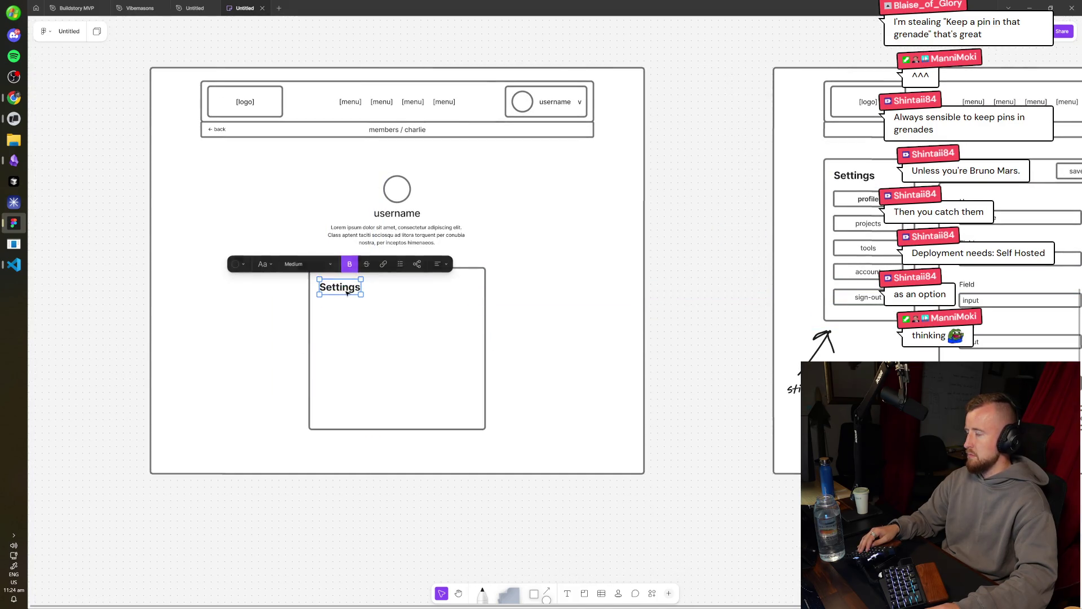
pyautogui.doubleClick(347, 293)
pyautogui.write('Tools')
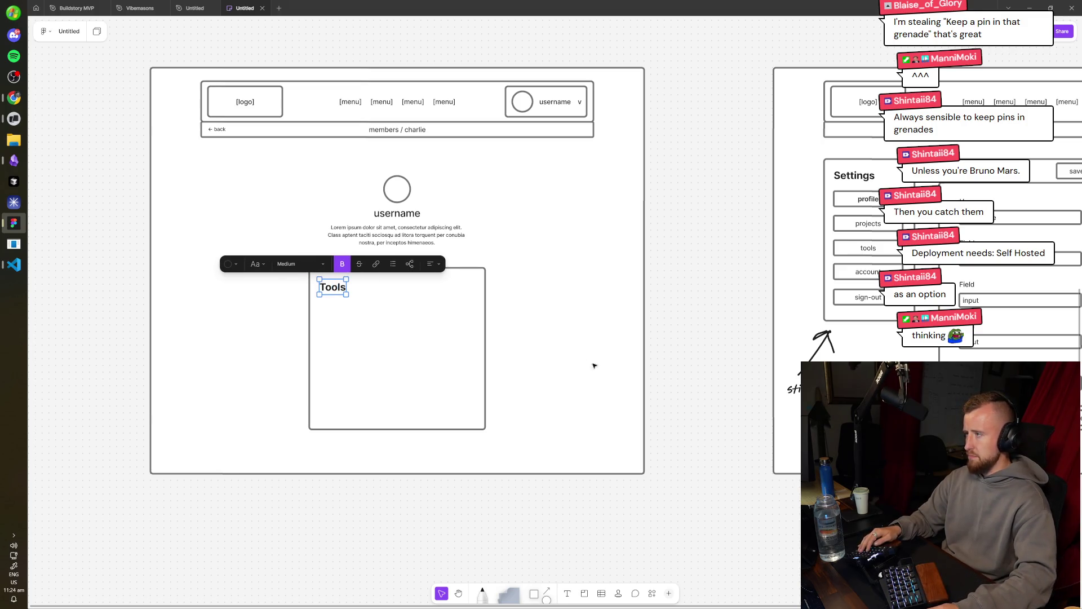
pyautogui.click(770, 334)
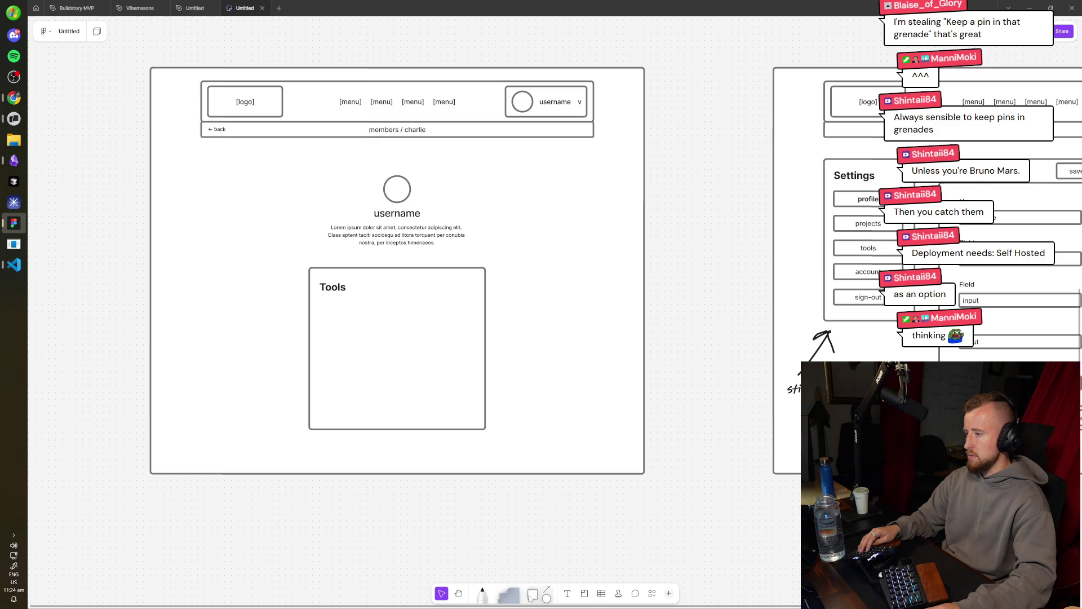
pyautogui.click(546, 597)
pyautogui.moveTo(455, 488); pyautogui.dragTo(536, 513)
# - Draw a small rounded pill labelled 'Tool', removing the stray oval
pyautogui.moveTo(593, 571); pyautogui.dragTo(592, 521)
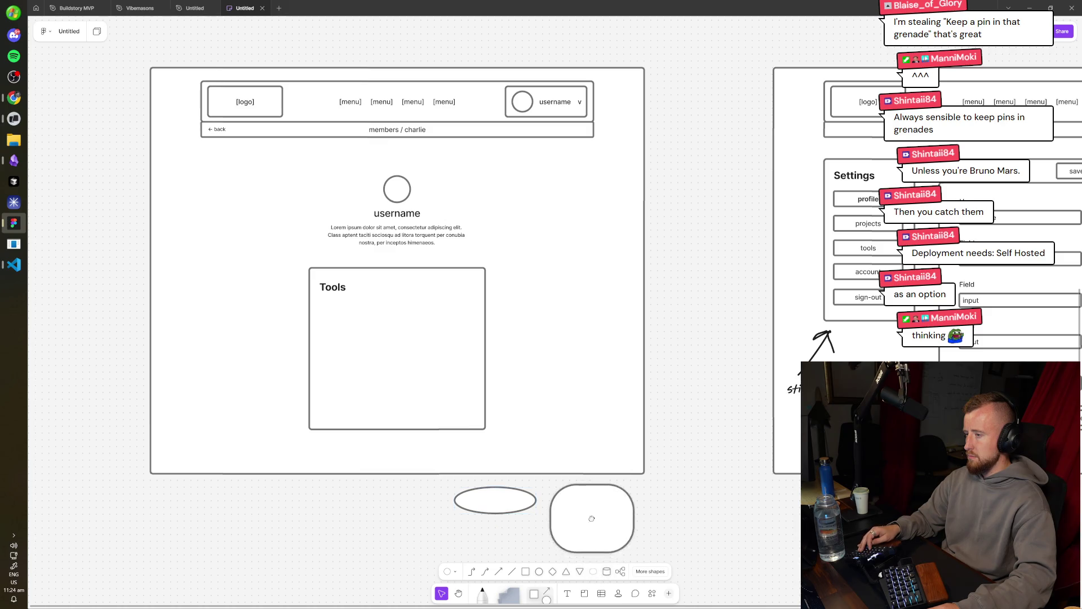
pyautogui.press('Delete')
pyautogui.moveTo(644, 561)
pyautogui.mouseDown()
pyautogui.moveTo(640, 522)
pyautogui.moveTo(610, 513)
pyautogui.mouseUp()
pyautogui.press('Return')
pyautogui.write('Tool')
pyautogui.press('Escape')
pyautogui.scroll(2, 608, 519)
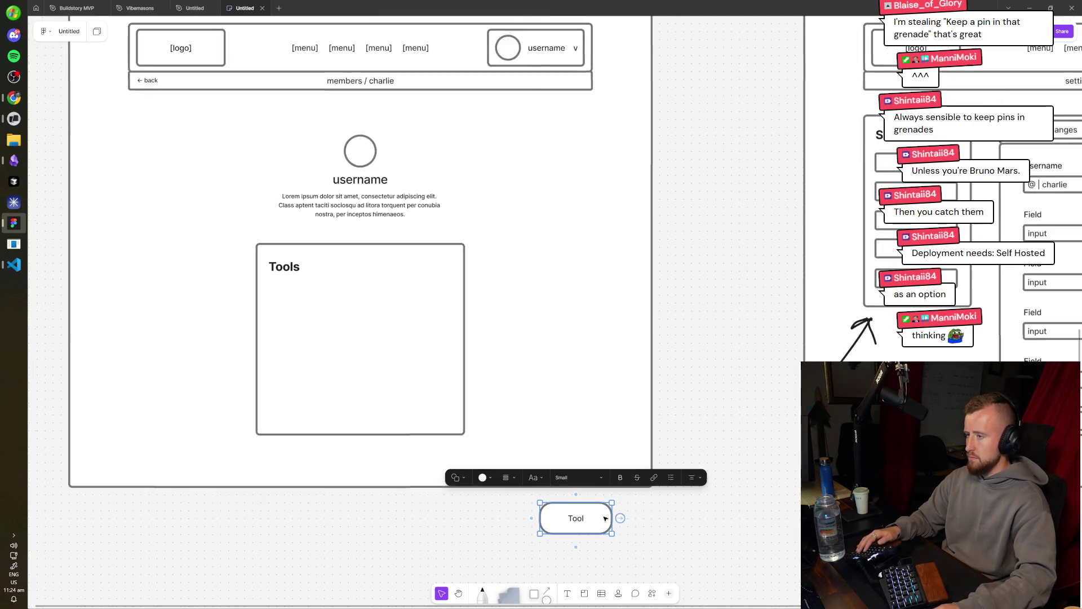
pyautogui.scroll(3, 605, 518)
pyautogui.moveTo(620, 542)
pyautogui.mouseDown()
pyautogui.moveTo(581, 518)
pyautogui.moveTo(563, 530)
pyautogui.moveTo(338, 337)
pyautogui.moveTo(271, 299)
pyautogui.moveTo(270, 312)
pyautogui.mouseUp()
pyautogui.scroll(-3, 541, 510)
# - Add a Small bold '[category]' label beneath the Tools heading
pyautogui.click(269, 270)
pyautogui.moveTo(269, 270); pyautogui.dragTo(270, 298)
pyautogui.press('Return')
pyautogui.write('carteg')
pyautogui.hotkey('ctrl', 'a')
pyautogui.write('[category')
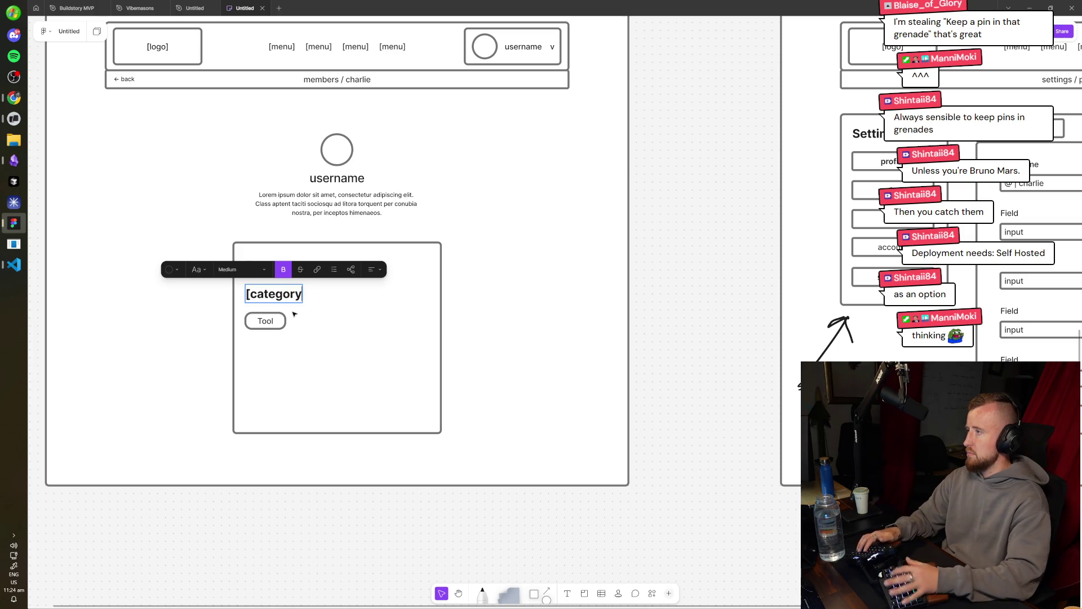
pyautogui.write(']')
pyautogui.hotkey('ctrl', 'a')
pyautogui.click(242, 273)
pyautogui.click(231, 285)
pyautogui.scroll(3, 214, 302)
pyautogui.press('Escape')
pyautogui.hotkey('ctrl', 'b')
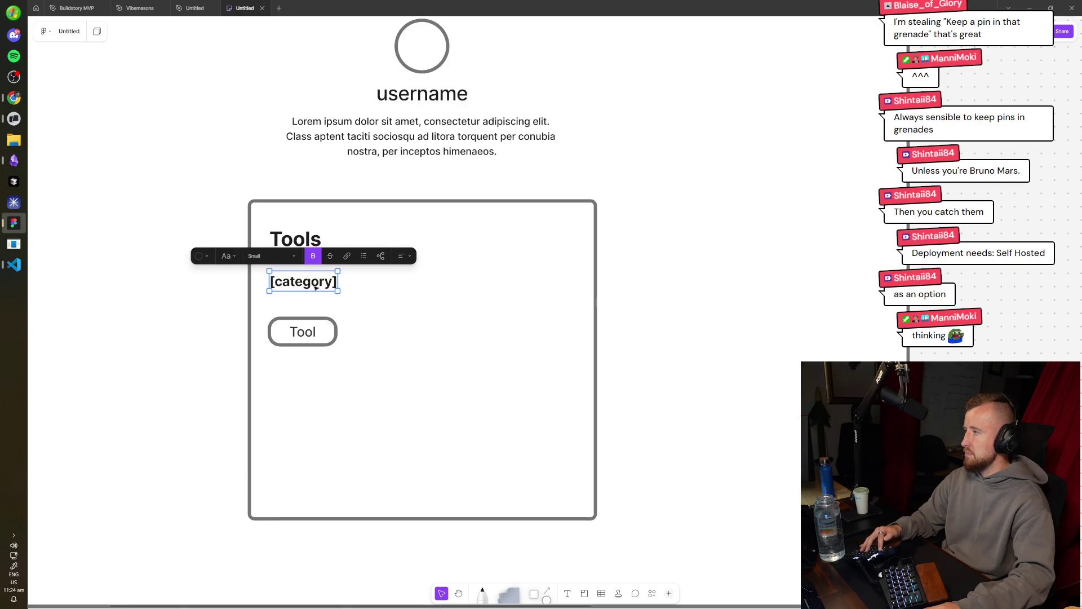
# - Place the Tool pills under [category] and copy that category row below to add rows
pyautogui.click(343, 326)
pyautogui.moveTo(302, 324)
pyautogui.mouseDown()
pyautogui.moveTo(302, 314)
pyautogui.moveTo(471, 345)
pyautogui.moveTo(458, 341)
pyautogui.mouseUp()
pyautogui.hotkey('shift', '2')
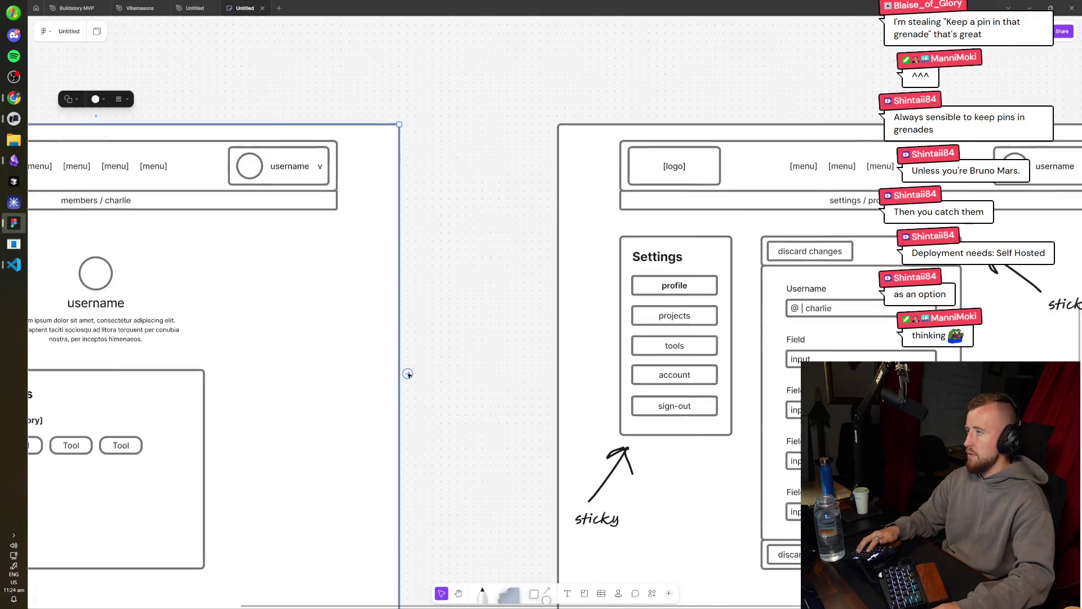
pyautogui.moveTo(420, 442); pyautogui.dragTo(234, 353)
pyautogui.click(362, 434)
pyautogui.moveTo(397, 412); pyautogui.dragTo(235, 354)
pyautogui.keyDown('alt'); pyautogui.moveTo(310, 370); pyautogui.dragTo(309, 471); pyautogui.keyUp('alt')
pyautogui.click(653, 405)
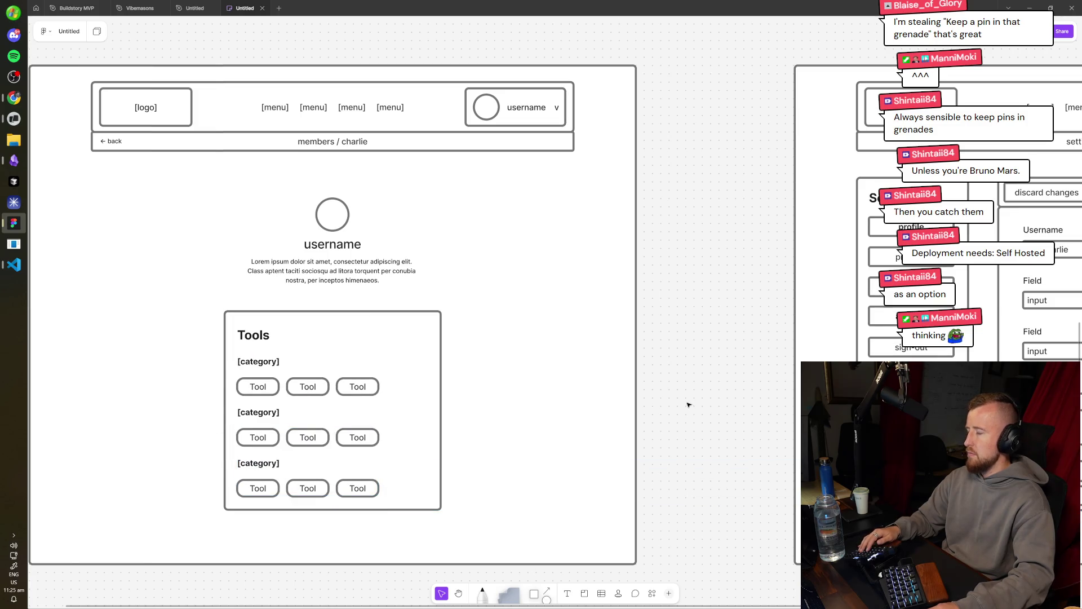
# - Paste a copy of a Settings wireframe button onto the canvas and relabel it 'edit tools'
pyautogui.hscroll(3, 733, 308)
pyautogui.click(801, 218)
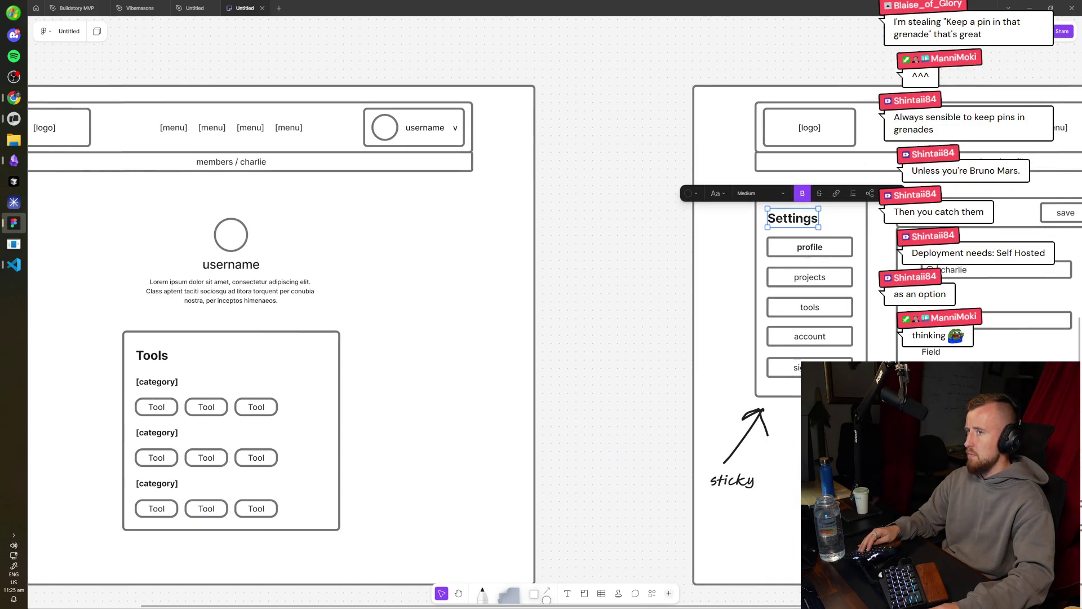
pyautogui.click(970, 212)
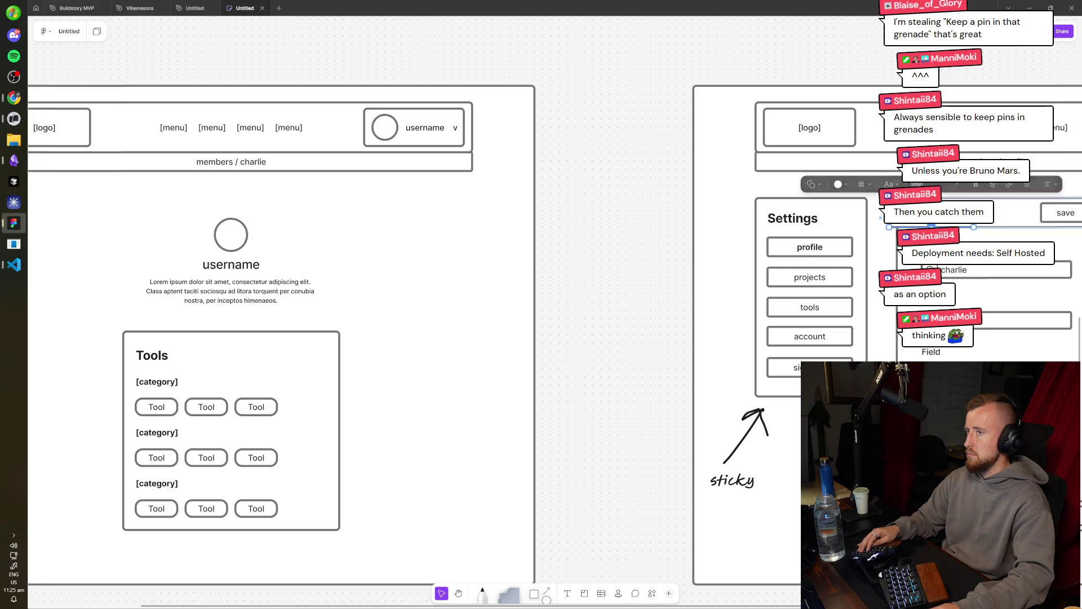
pyautogui.rightClick(574, 315)
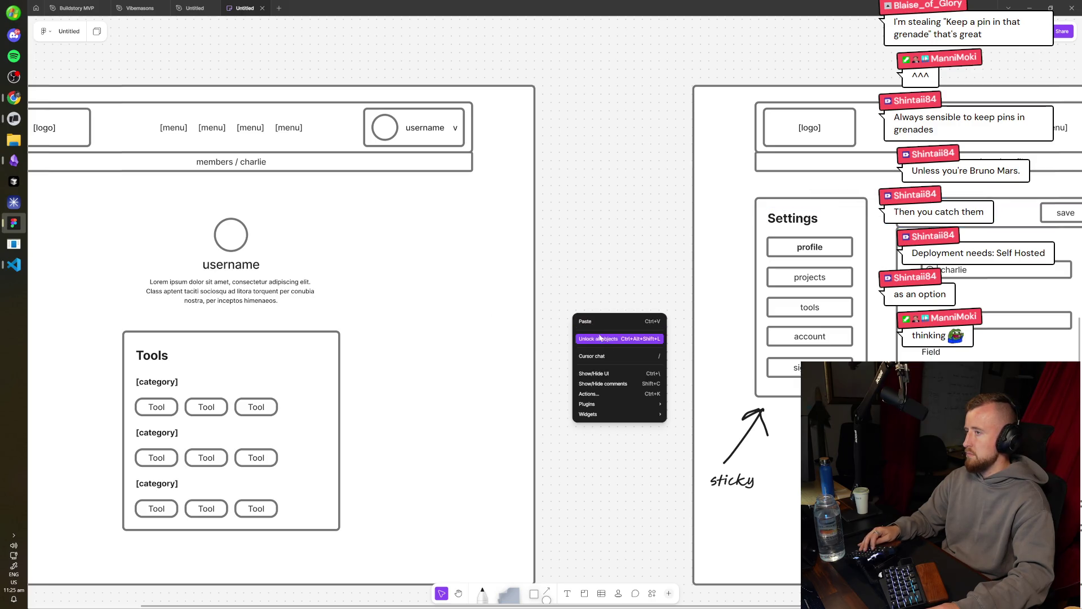
pyautogui.click(592, 322)
pyautogui.press('Return')
pyautogui.write('edit tools')
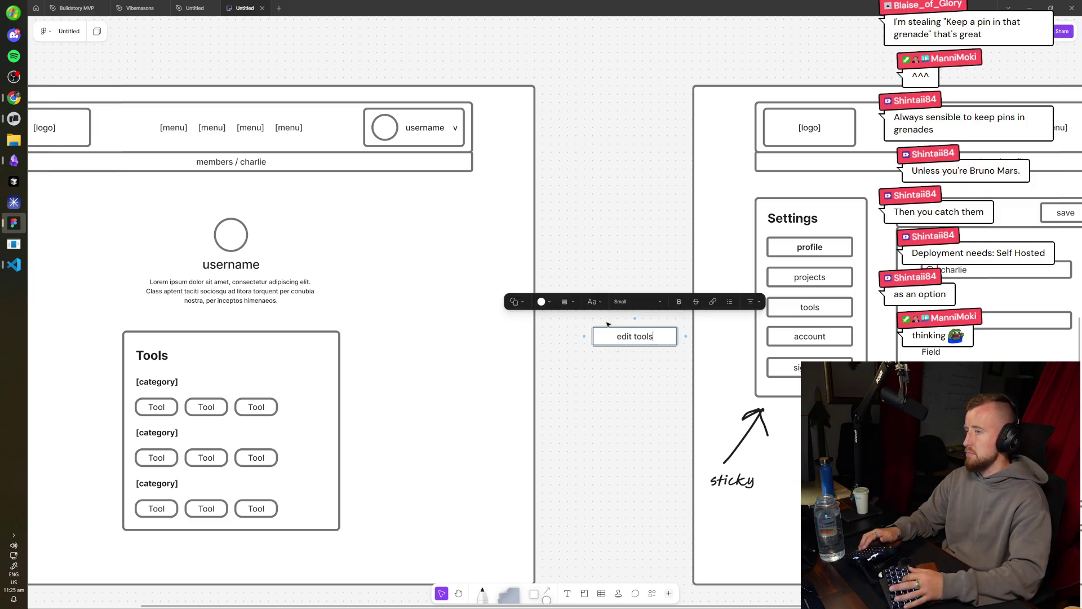
pyautogui.press('Escape')
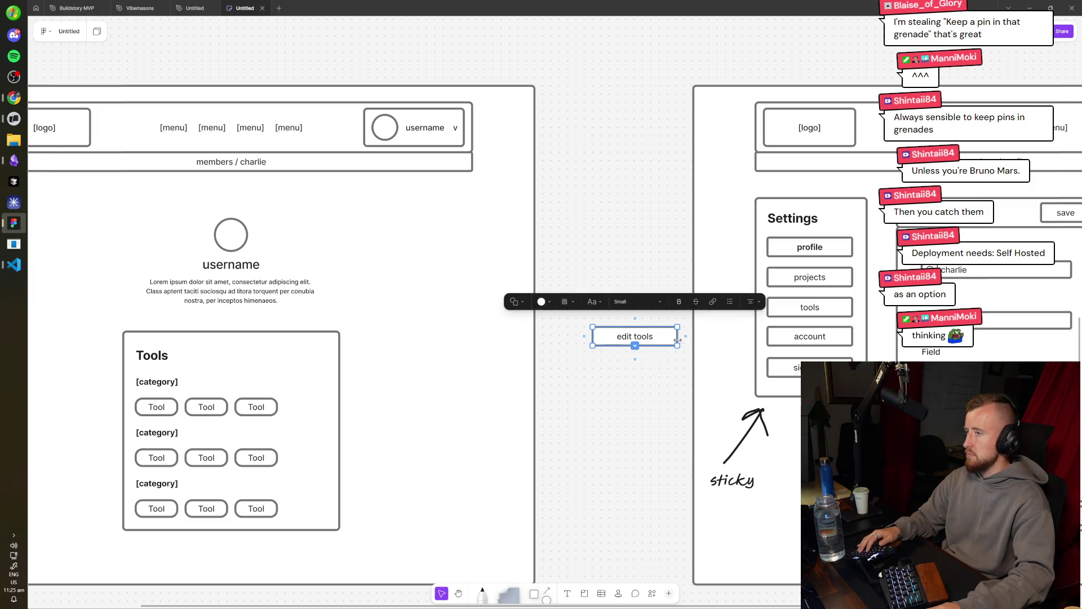
# - Place edit tools at the Tools panel's top-right, centre-aligned with the Tools heading
pyautogui.moveTo(657, 339)
pyautogui.mouseDown()
pyautogui.moveTo(336, 367)
pyautogui.moveTo(311, 363)
pyautogui.moveTo(303, 345)
pyautogui.moveTo(312, 357)
pyautogui.mouseUp()
pyautogui.keyDown('shift'); pyautogui.click(164, 355); pyautogui.keyUp('shift')
pyautogui.click(320, 324)
pyautogui.click(346, 303)
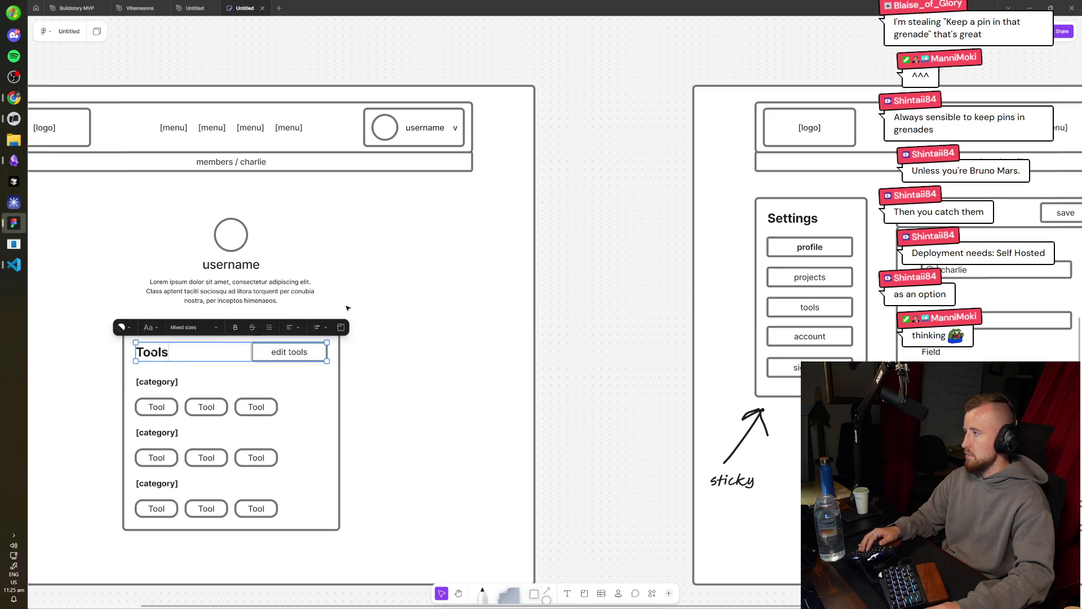
pyautogui.click(289, 352)
pyautogui.moveTo(289, 352)
pyautogui.mouseDown()
pyautogui.moveTo(298, 348)
pyautogui.moveTo(236, 361)
pyautogui.moveTo(267, 354)
pyautogui.moveTo(241, 362)
pyautogui.moveTo(263, 365)
pyautogui.moveTo(260, 355)
pyautogui.mouseUp()
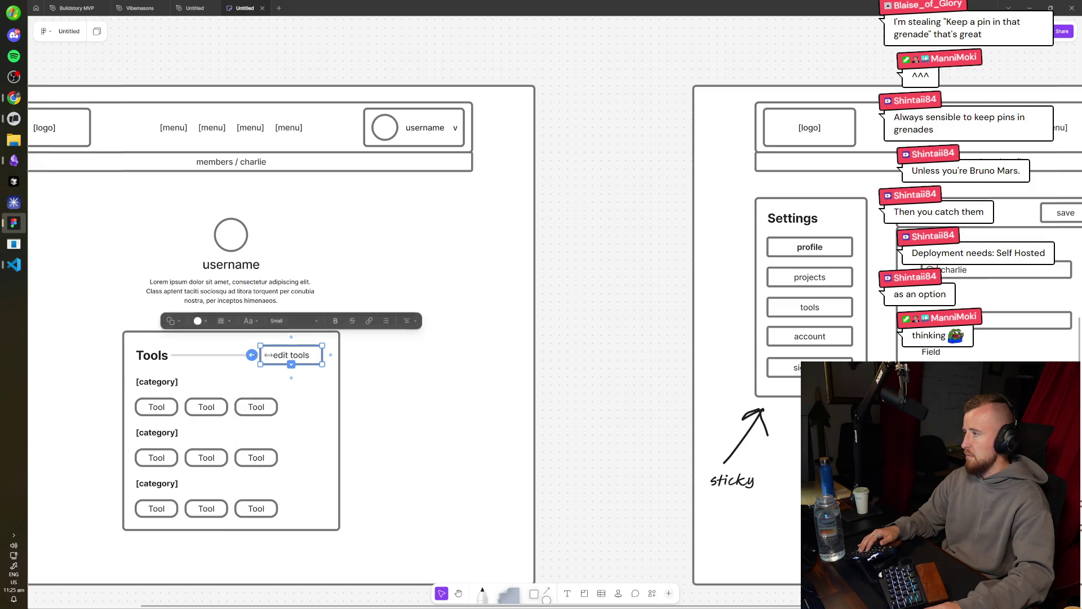
# - Draw a connector from edit tools to the Settings wireframe with an arrowhead at Settings
pyautogui.moveTo(333, 354)
pyautogui.mouseDown()
pyautogui.moveTo(625, 279)
pyautogui.moveTo(695, 334)
pyautogui.mouseUp()
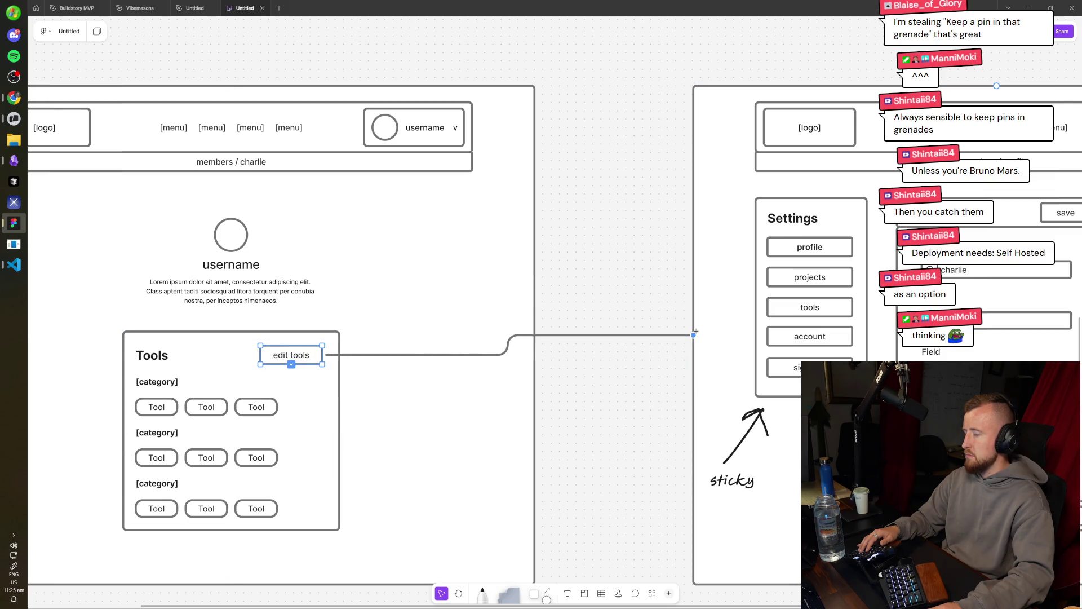
pyautogui.click(560, 324)
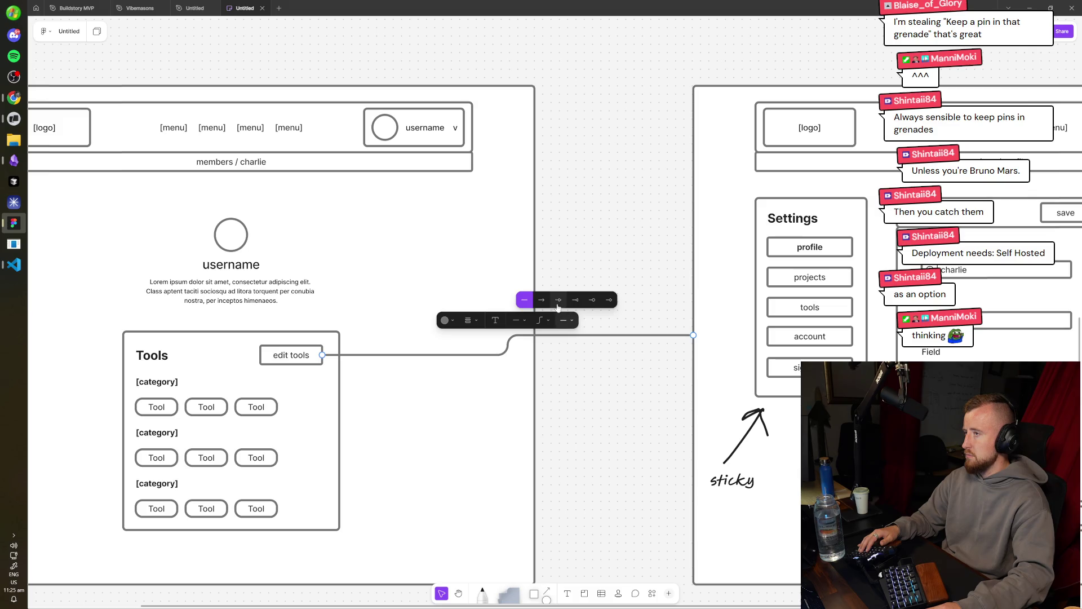
pyautogui.click(559, 301)
pyautogui.scroll(-5, 617, 279)
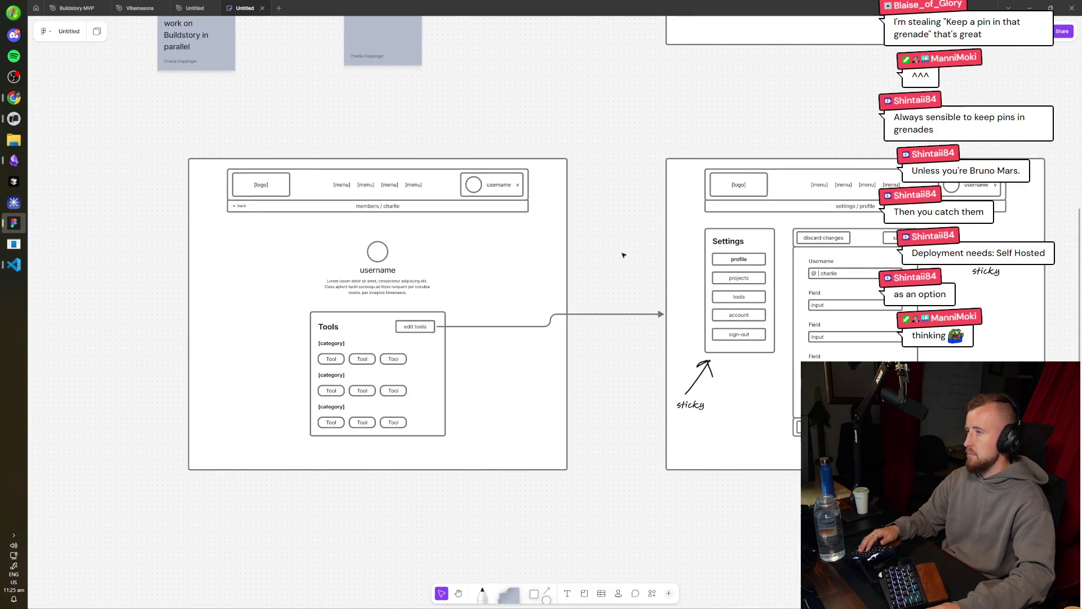
# - Change the edit tools connector's line style from solid to dashed
pyautogui.click(568, 303)
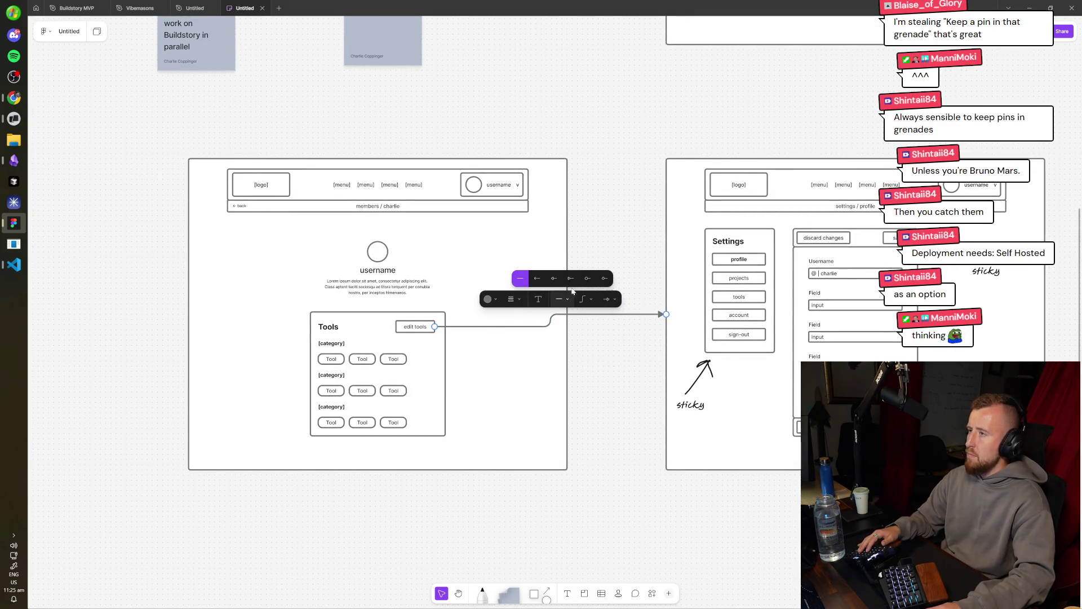
pyautogui.click(520, 301)
pyautogui.click(520, 301)
pyautogui.click(543, 279)
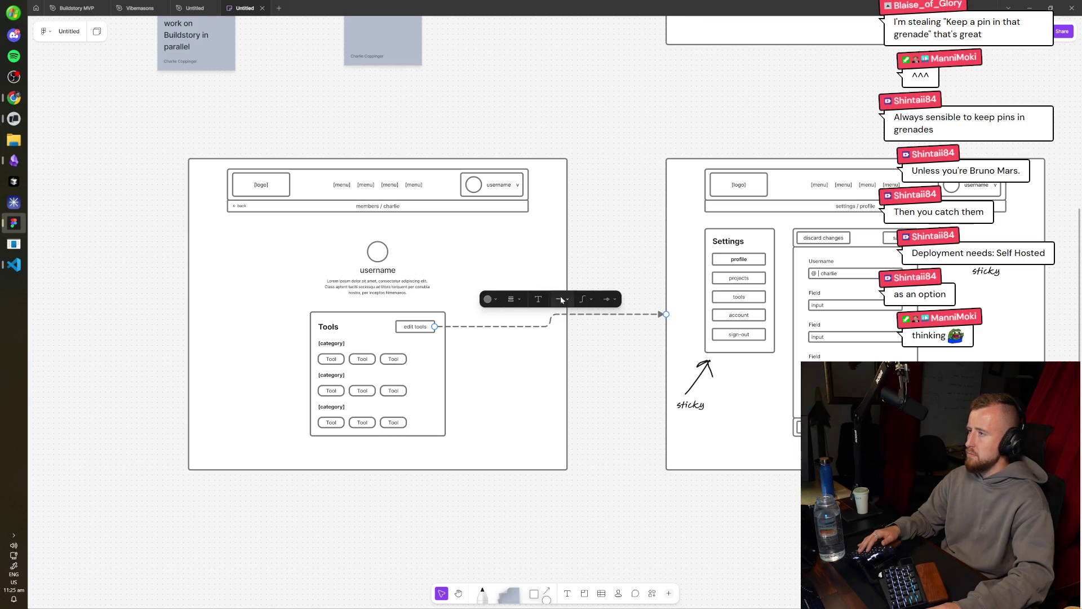
pyautogui.click(609, 255)
# - Look over the board, then switch from FigJam to the terminal window
pyautogui.hscroll(5, 507, 395)
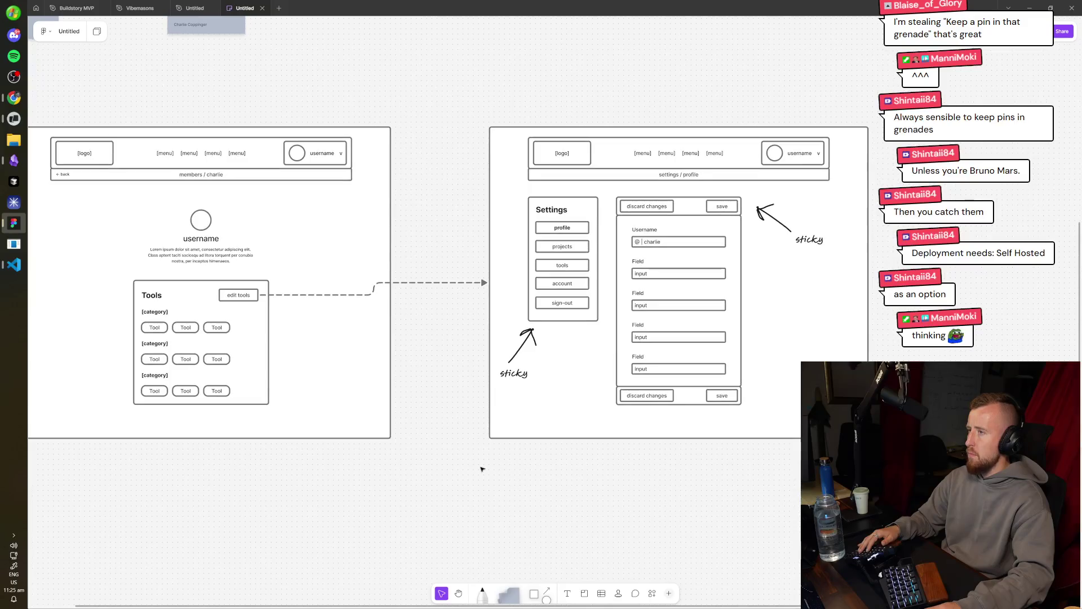
pyautogui.scroll(3, 536, 468)
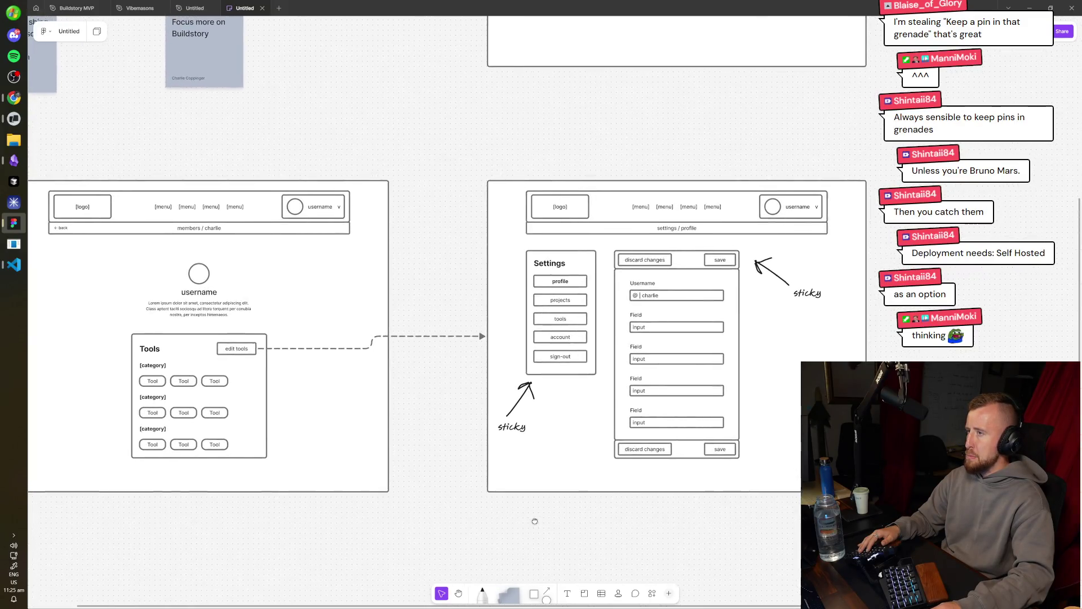
pyautogui.hscroll(-2, 586, 515)
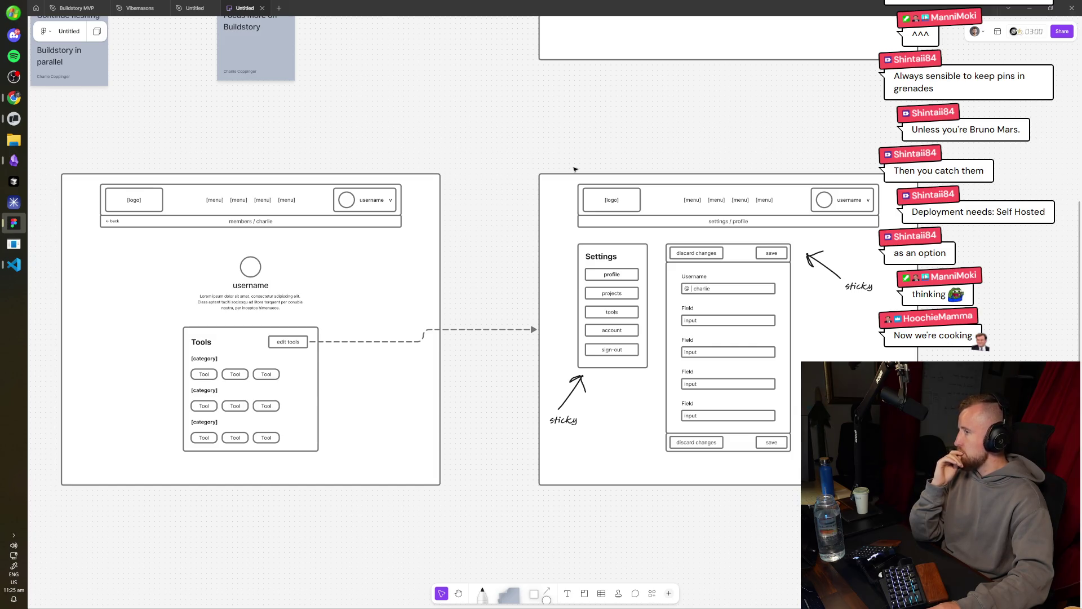
pyautogui.scroll(3, 476, 164)
pyautogui.hscroll(-3, 476, 164)
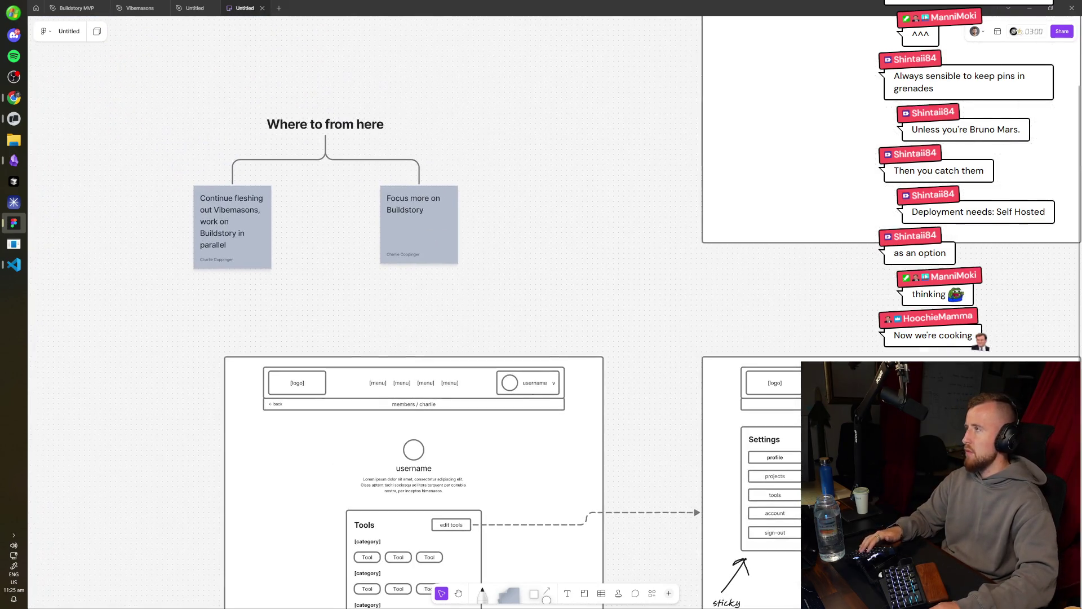
pyautogui.scroll(-1, 698, 233)
pyautogui.hscroll(2, 698, 233)
pyautogui.hotkey('alt', 'Tab')
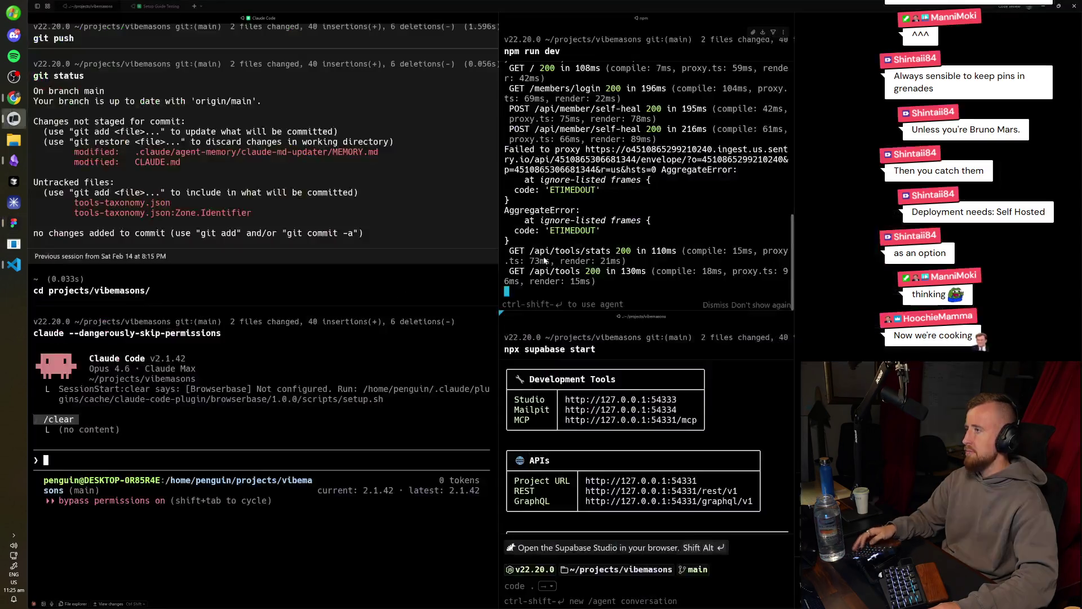
pyautogui.hotkey('alt', 'Tab')
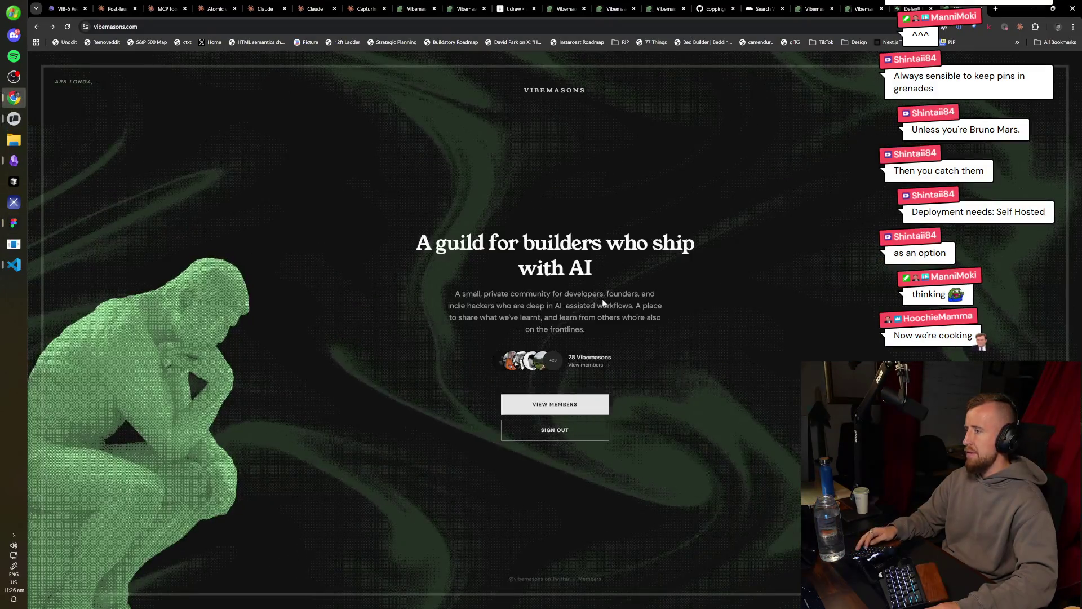
pyautogui.hotkey('alt', 'Tab')
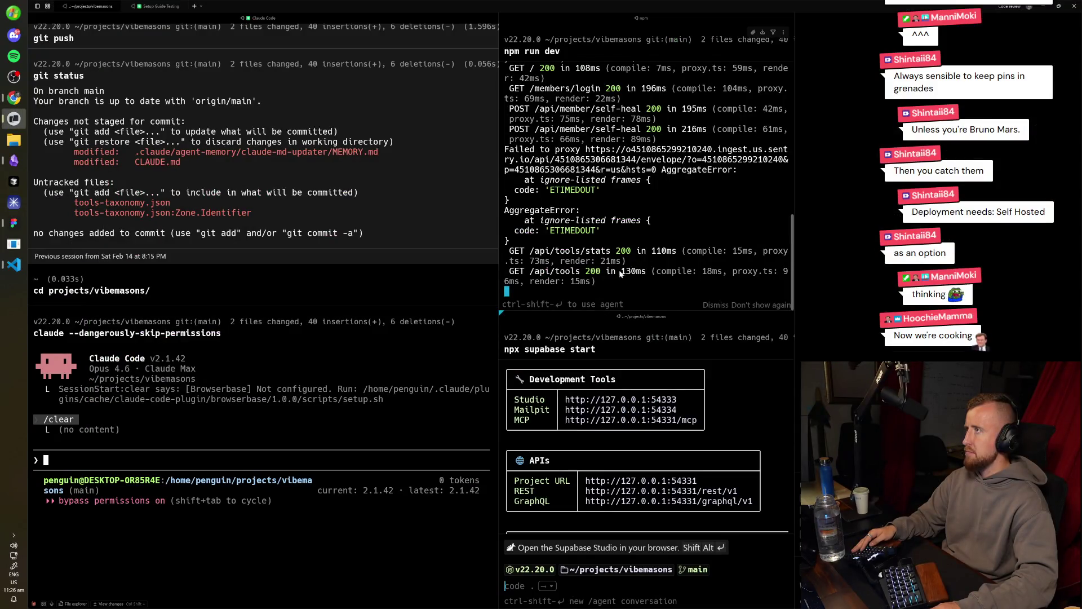
pyautogui.hotkey('ctrl', 'Tab')
pyautogui.hotkey('alt', 'Tab')
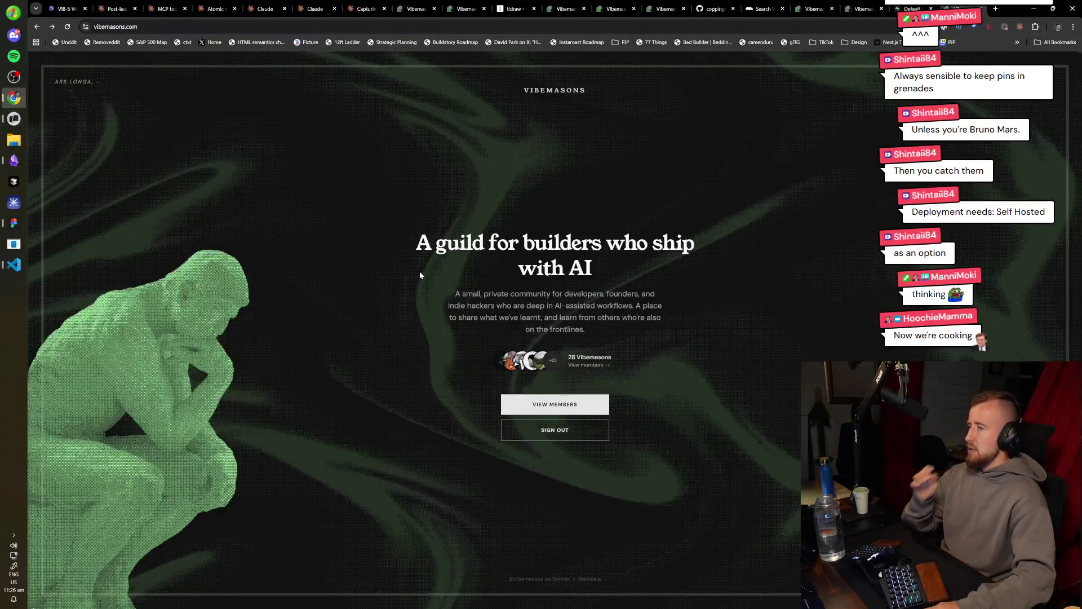
pyautogui.hotkey('alt', 'Tab')
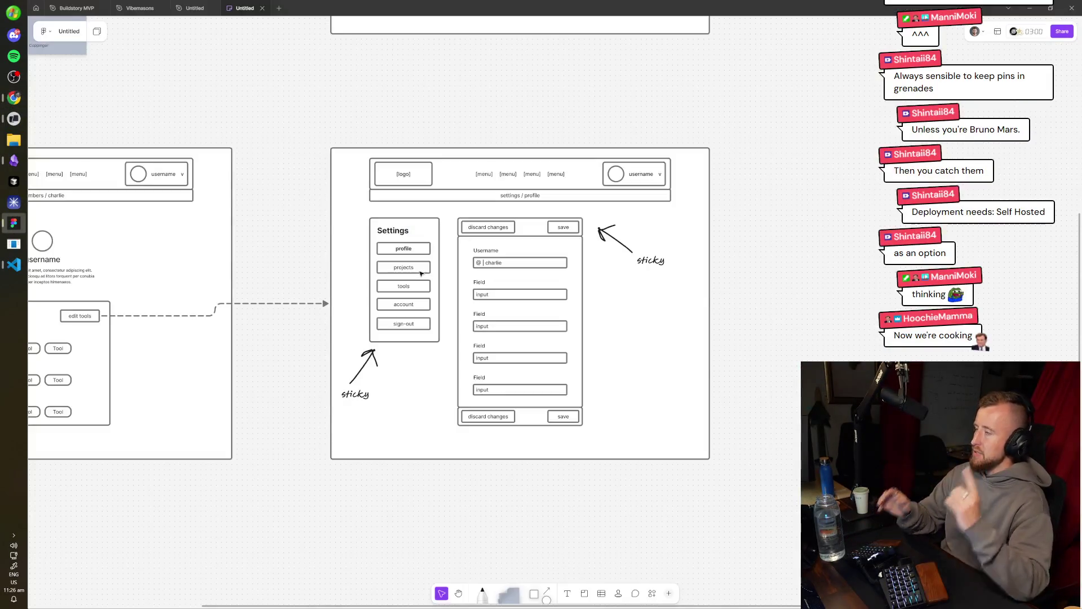
# - Shift the dashed edit tools connector's bend further to the right
pyautogui.hscroll(-5, 451, 272)
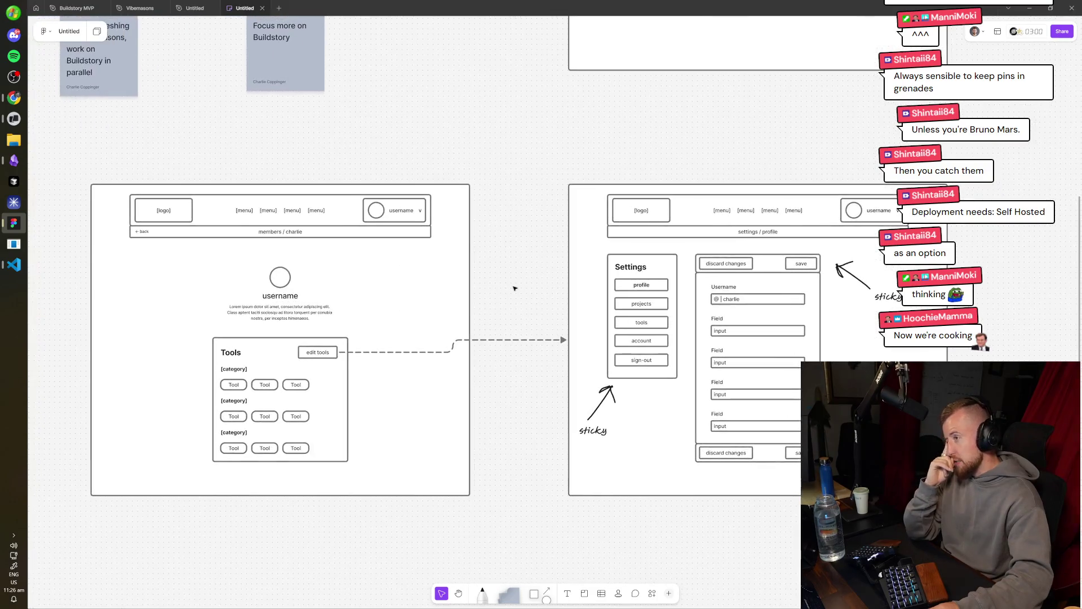
pyautogui.click(464, 343)
pyautogui.moveTo(458, 345); pyautogui.dragTo(502, 357)
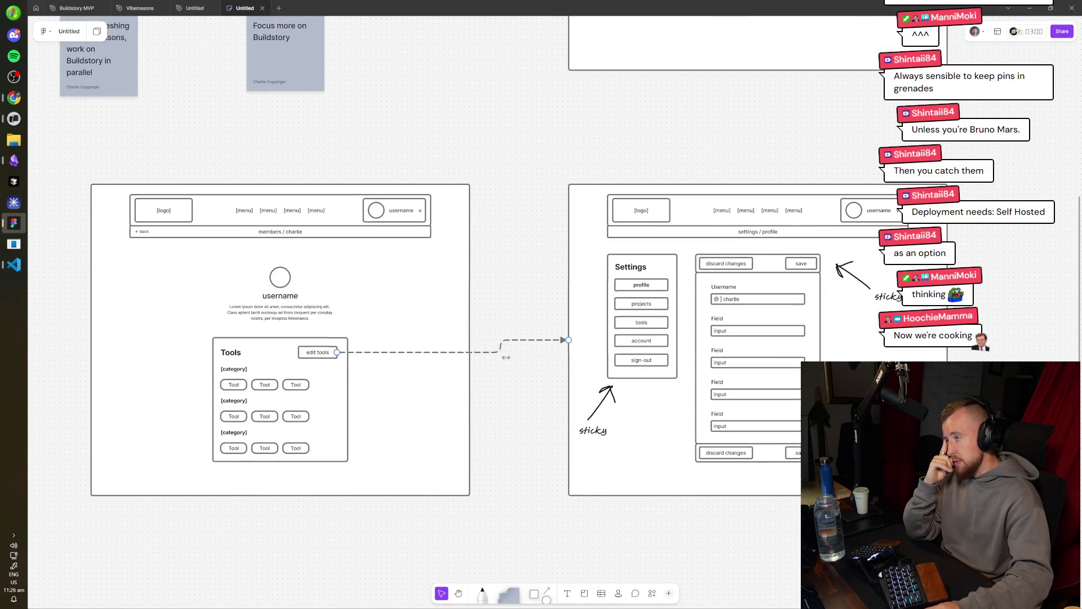
# - Label the duplicated Settings menu button 'invites', keeping 'account' directly below it
pyautogui.scroll(3, 756, 302)
pyautogui.click(561, 444)
pyautogui.click(561, 468)
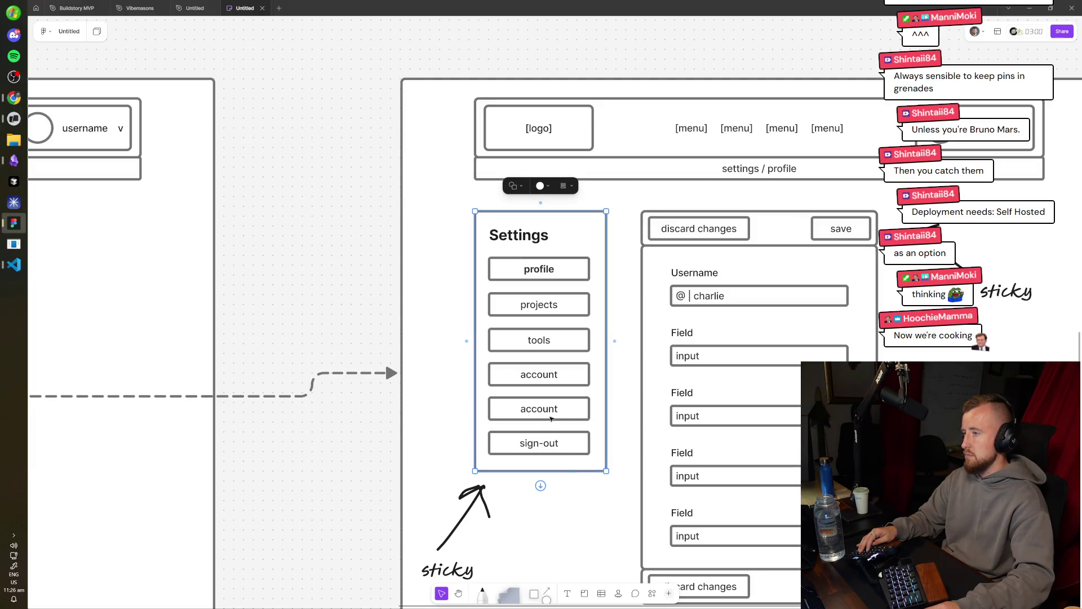
pyautogui.doubleClick(551, 418)
pyautogui.write('invite')
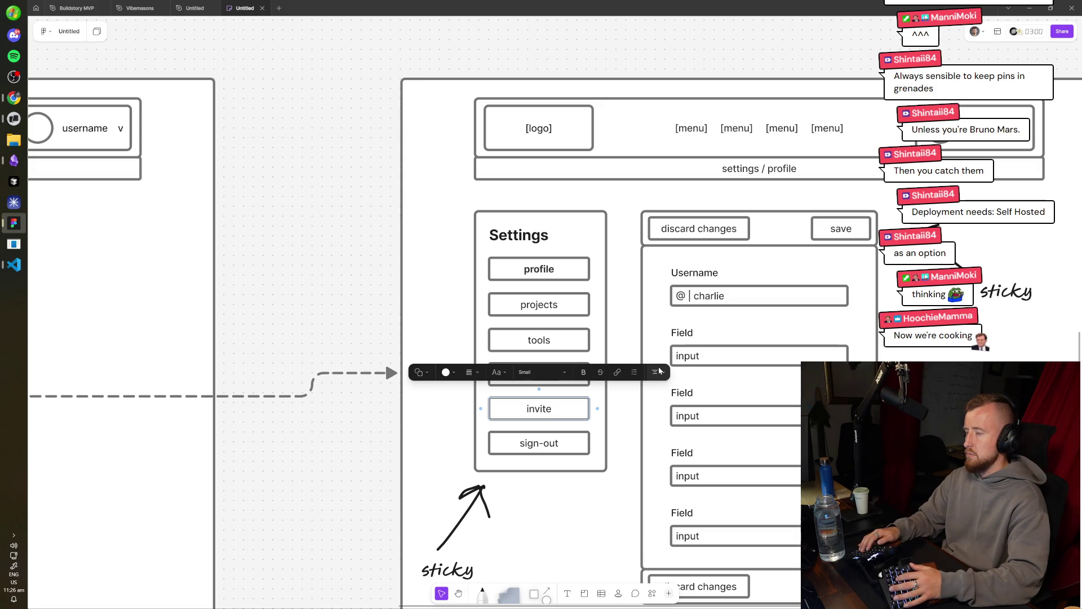
pyautogui.write(' codes')
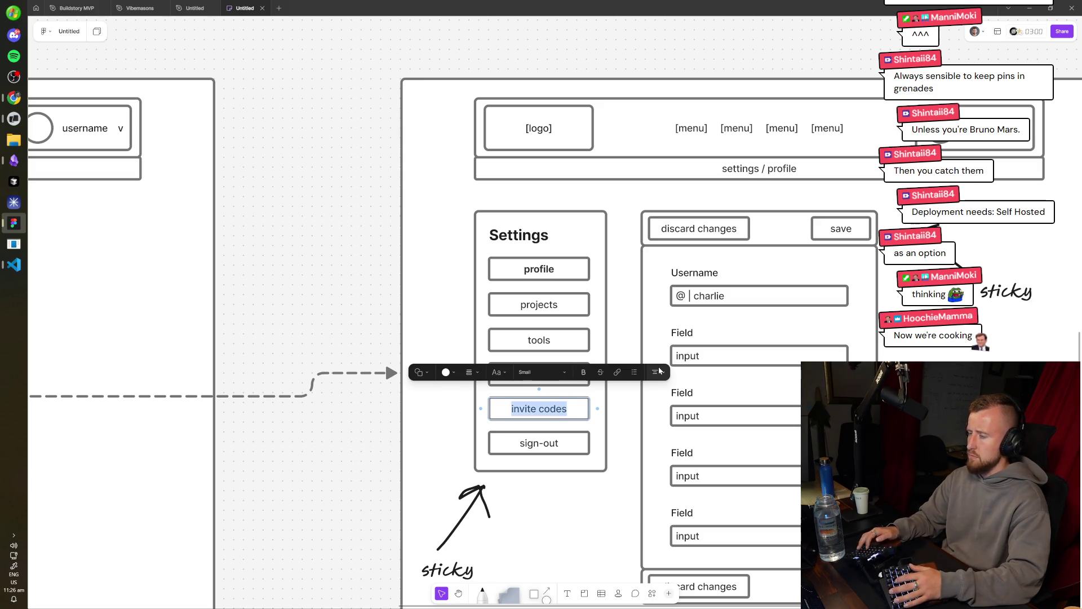
pyautogui.hotkey('shift', 'Tab')
pyautogui.press('BackSpace')
pyautogui.press('BackSpace')
pyautogui.press('BackSpace')
pyautogui.write('s')
pyautogui.press('Tab')
pyautogui.write('account')
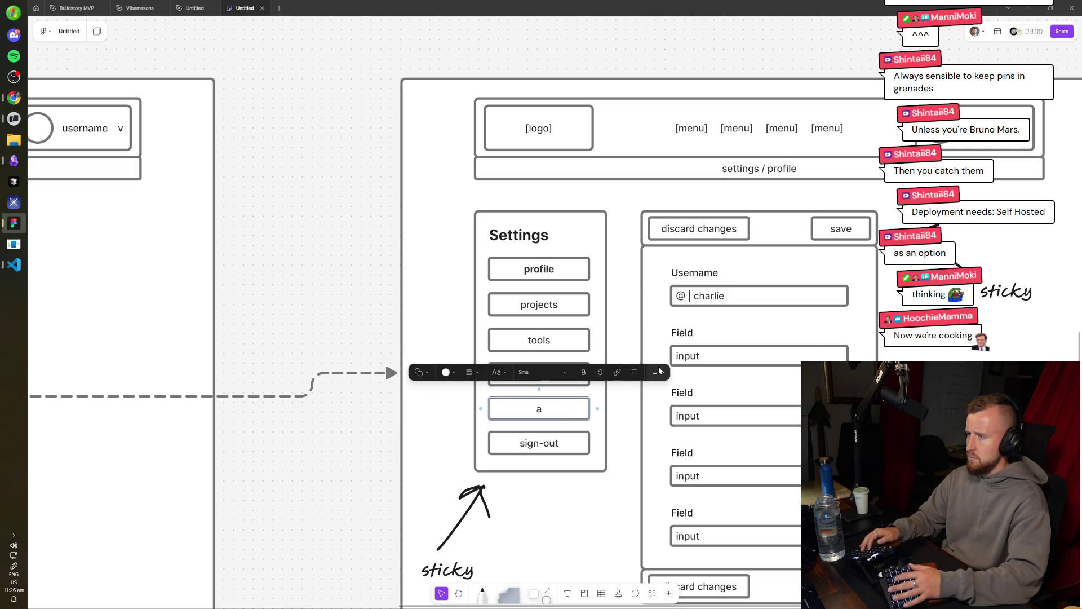
pyautogui.click(327, 254)
# - Fill the account button dark grey and the sign-out box red
pyautogui.scroll(-3, 362, 281)
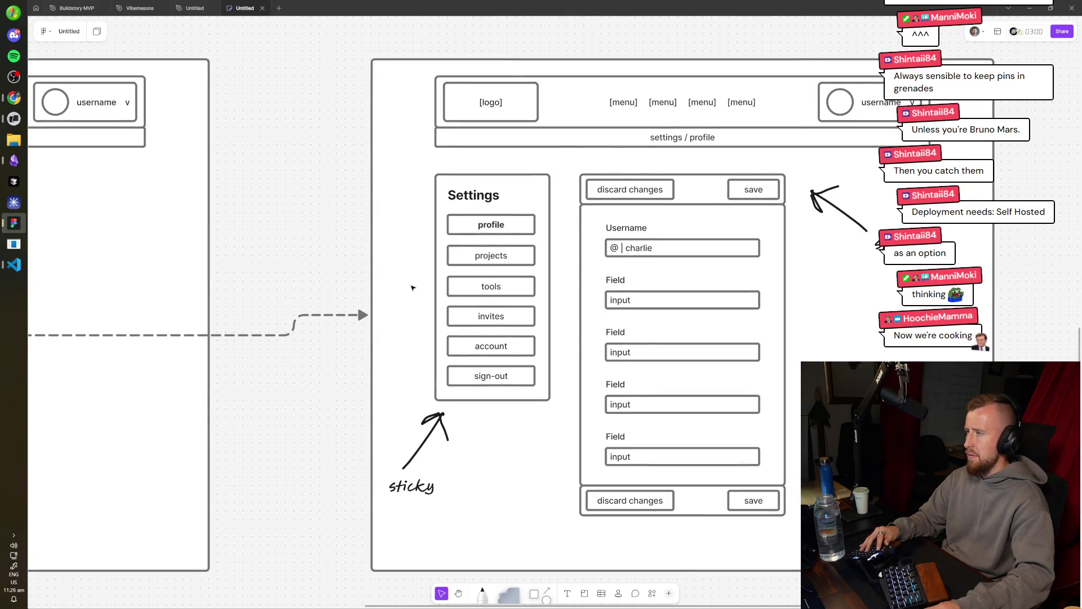
pyautogui.scroll(3, 464, 333)
pyautogui.click(485, 343)
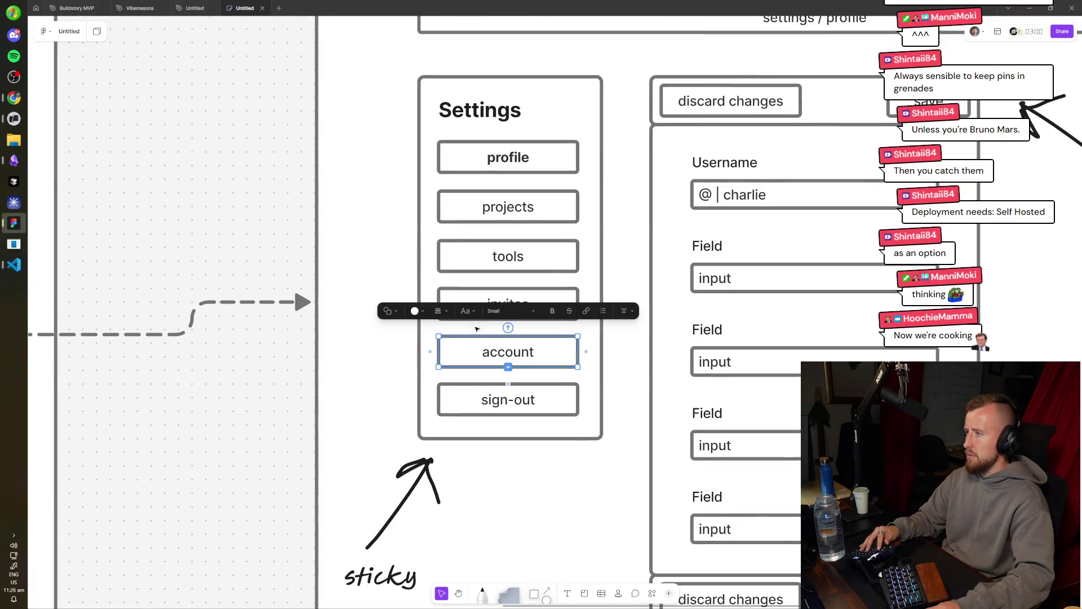
pyautogui.click(420, 312)
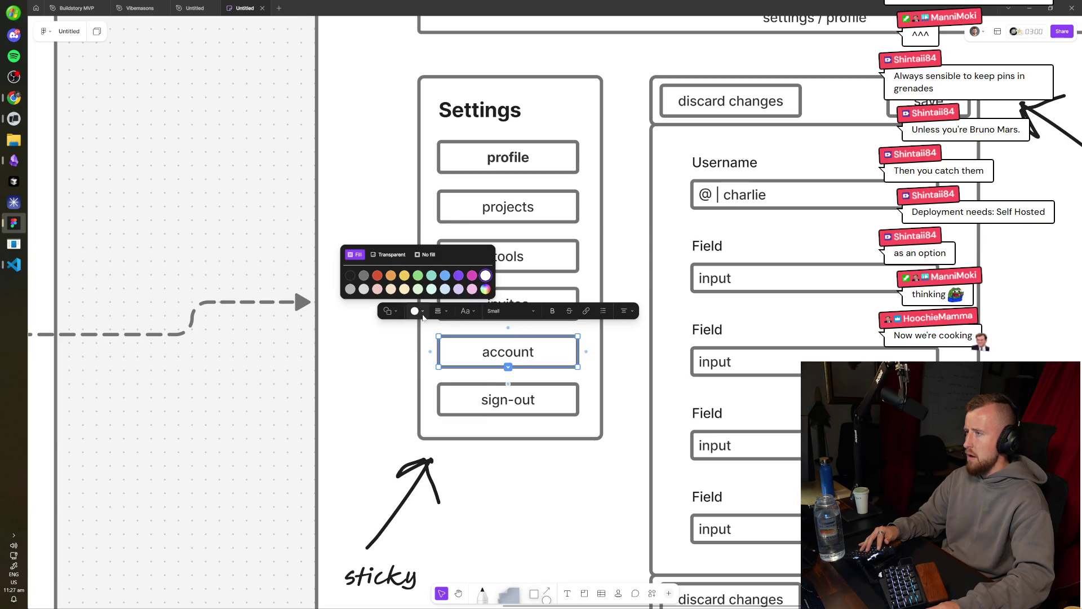
pyautogui.click(365, 278)
pyautogui.click(499, 399)
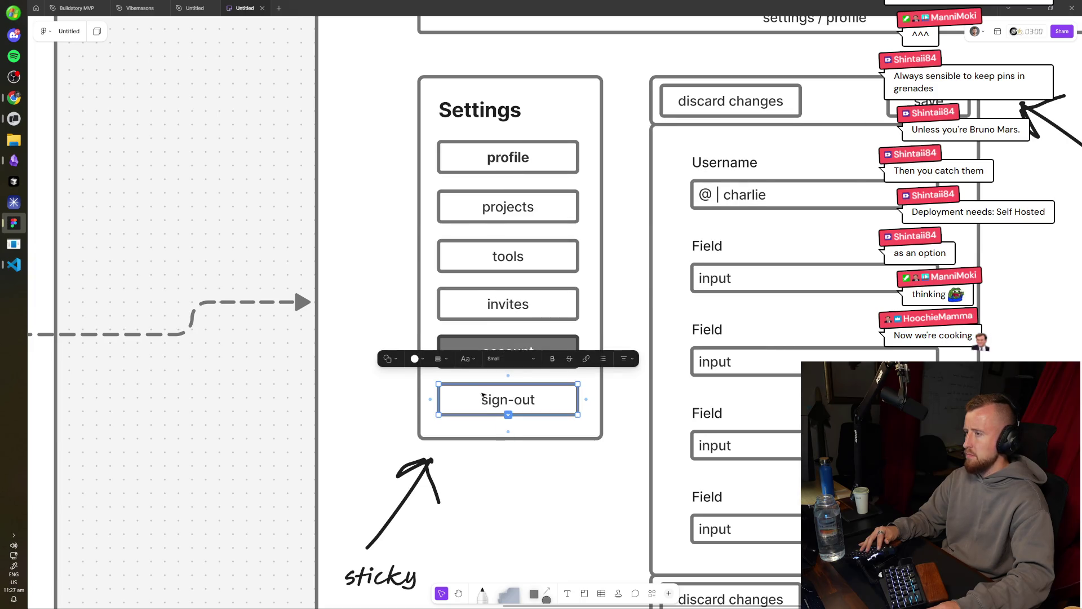
pyautogui.click(416, 362)
pyautogui.click(373, 323)
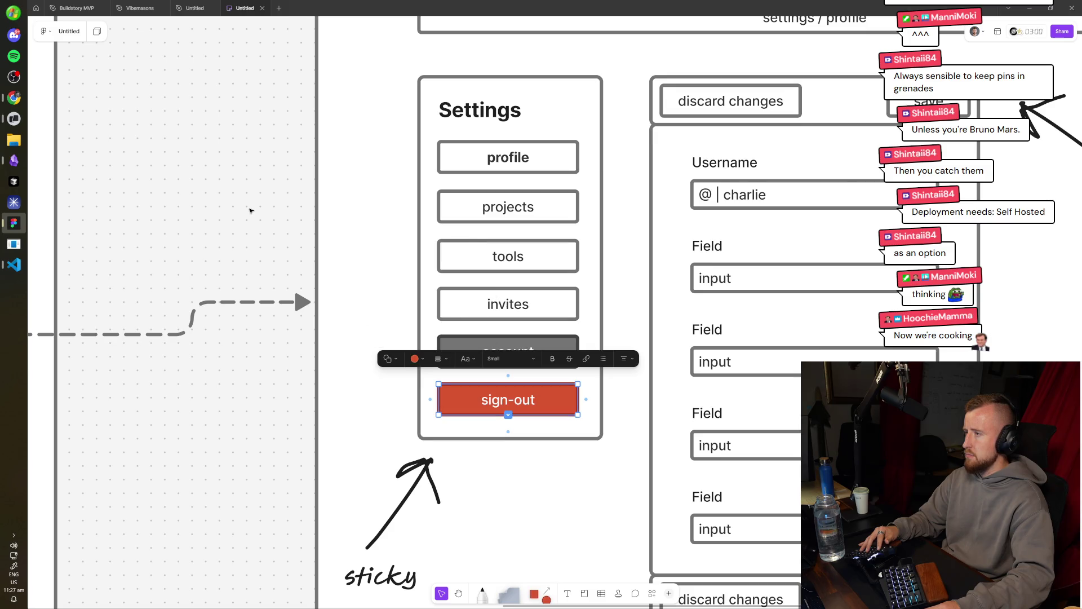
# - Give the profile box a black border
pyautogui.moveTo(254, 213); pyautogui.dragTo(266, 305)
pyautogui.click(496, 248)
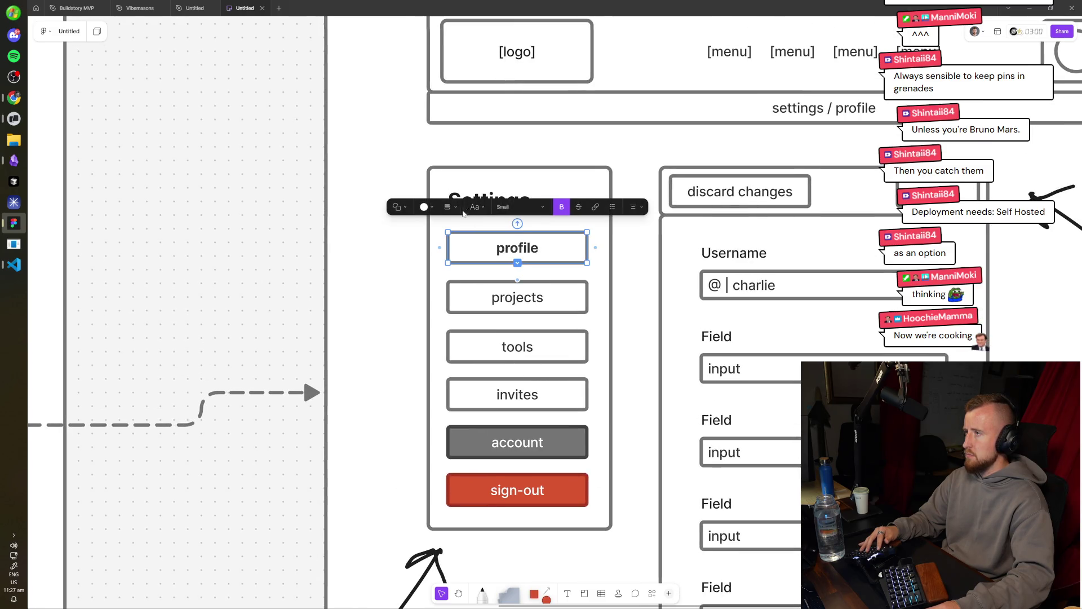
pyautogui.click(450, 207)
pyautogui.click(383, 171)
pyautogui.click(292, 222)
# - In the top action bar, fill save green and discard changes red
pyautogui.scroll(-5, 733, 331)
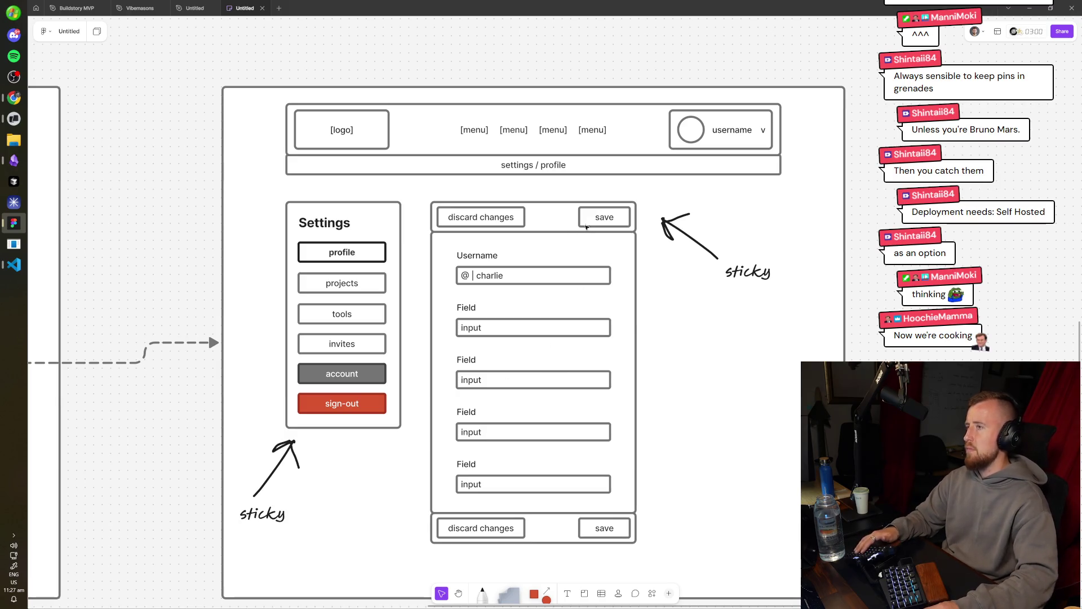
pyautogui.click(580, 220)
pyautogui.click(580, 220)
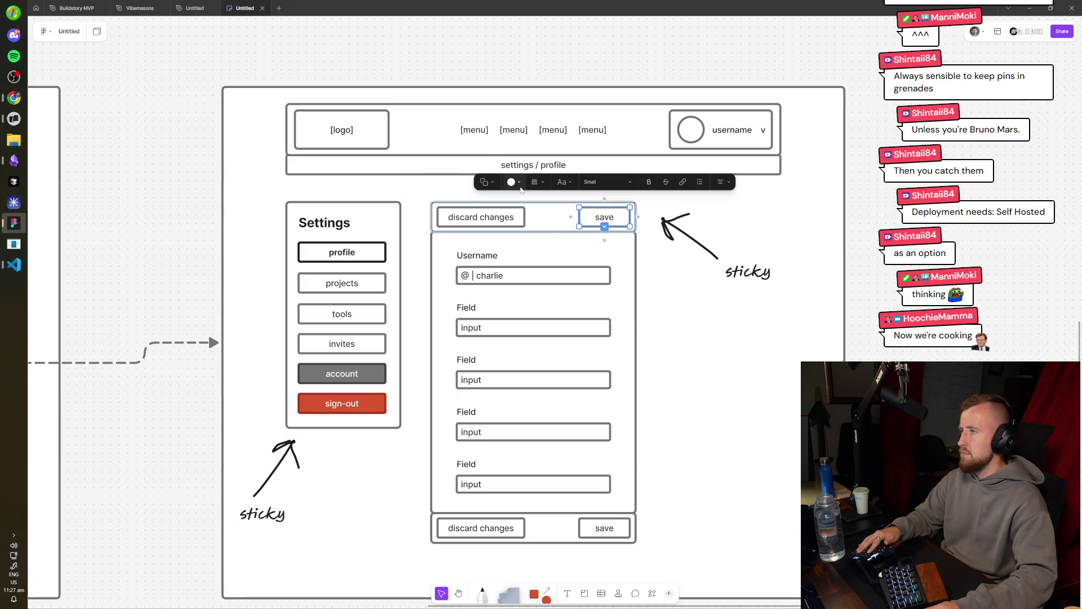
pyautogui.click(511, 181)
pyautogui.click(515, 147)
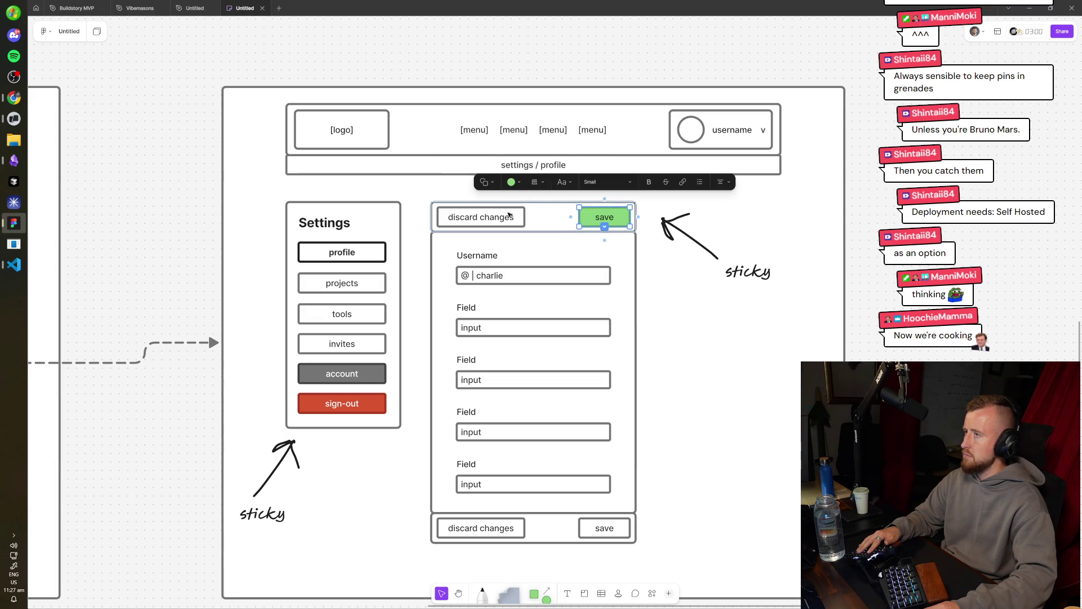
pyautogui.click(509, 215)
pyautogui.click(387, 183)
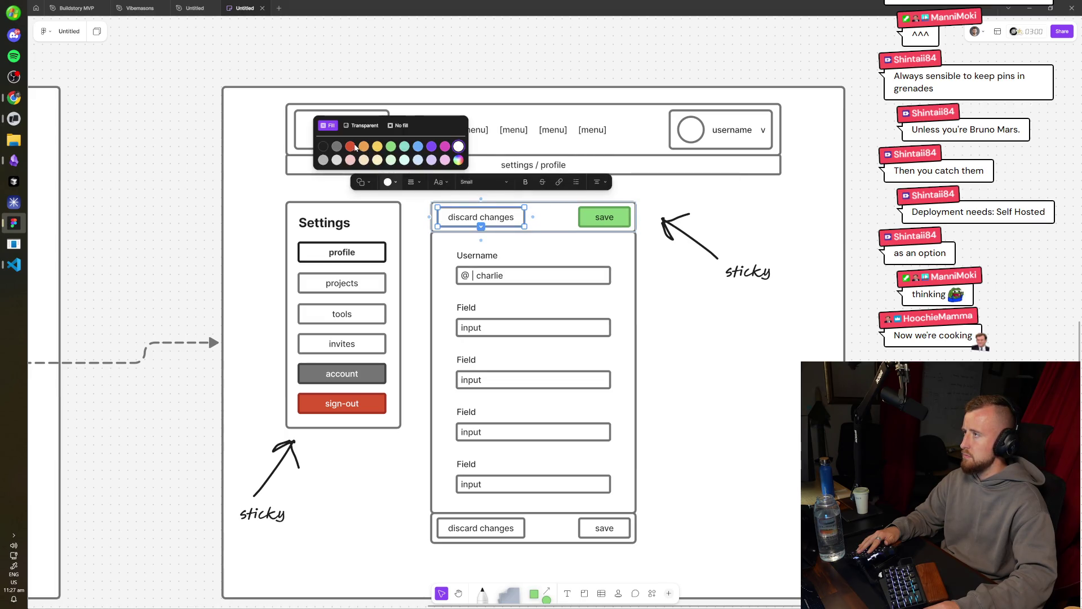
pyautogui.click(351, 147)
pyautogui.press('Escape')
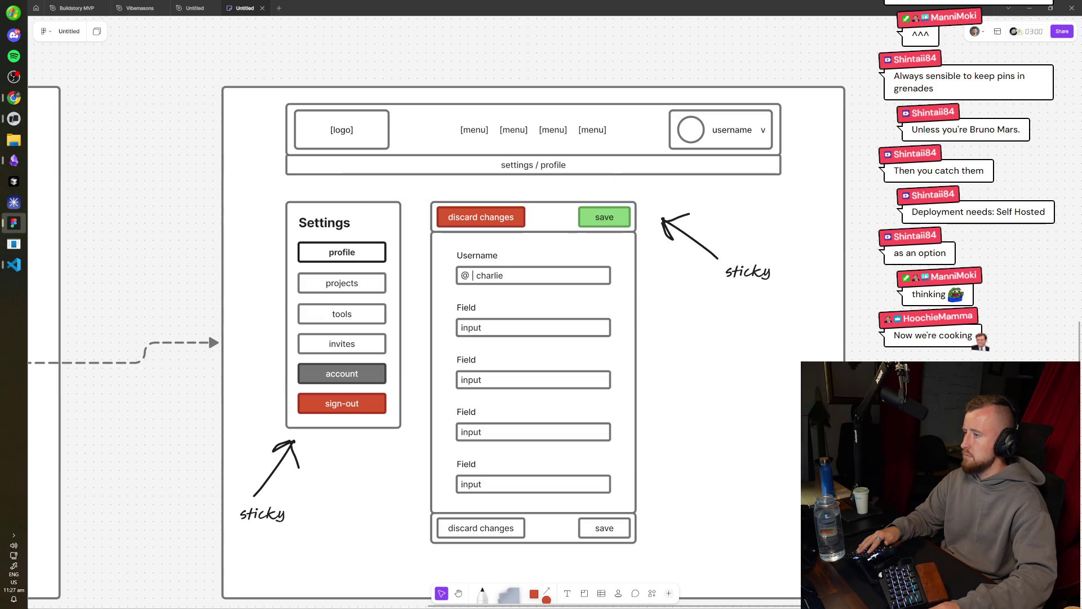
# - Copy the coloured top action bar over the form's bottom bar
pyautogui.click(521, 233)
pyautogui.click(507, 192)
pyautogui.moveTo(507, 214)
pyautogui.mouseDown()
pyautogui.moveTo(541, 499)
pyautogui.moveTo(551, 217)
pyautogui.moveTo(560, 533)
pyautogui.mouseUp()
pyautogui.press('Escape')
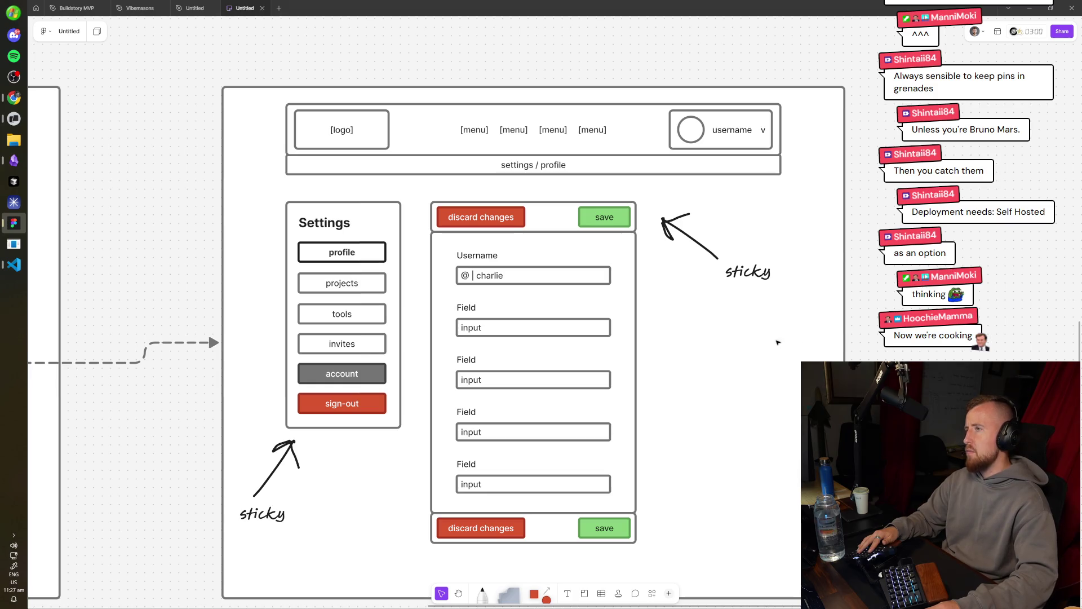
pyautogui.hscroll(-15, 418, 371)
pyautogui.scroll(-2, 418, 370)
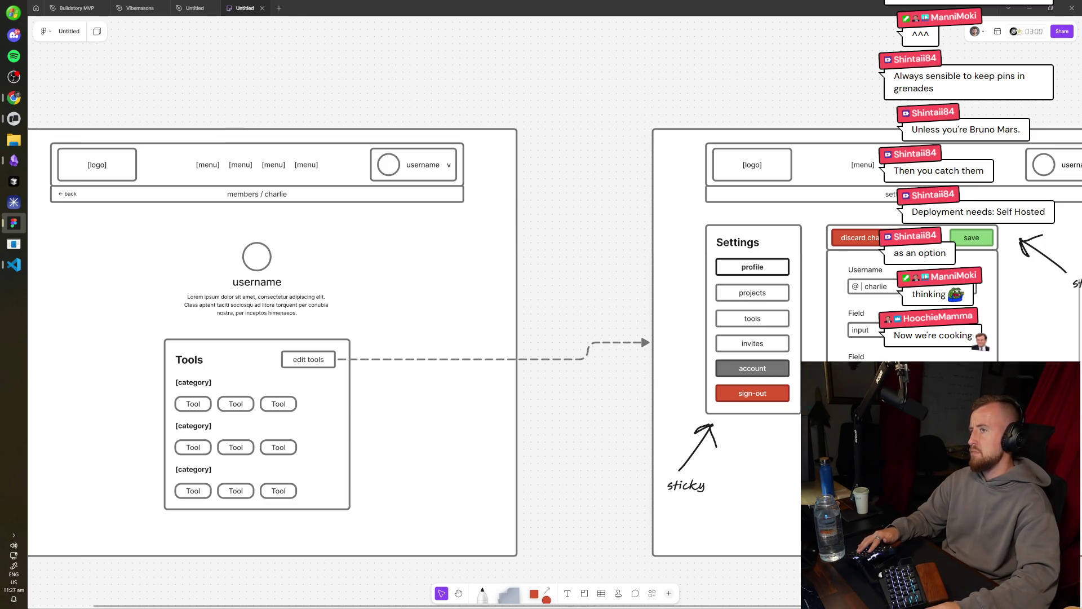
# - Move the members/charlie wireframe's Tools panel about 96 px lower, below the profile description
pyautogui.hscroll(5, 693, 53)
pyautogui.scroll(-2, 693, 52)
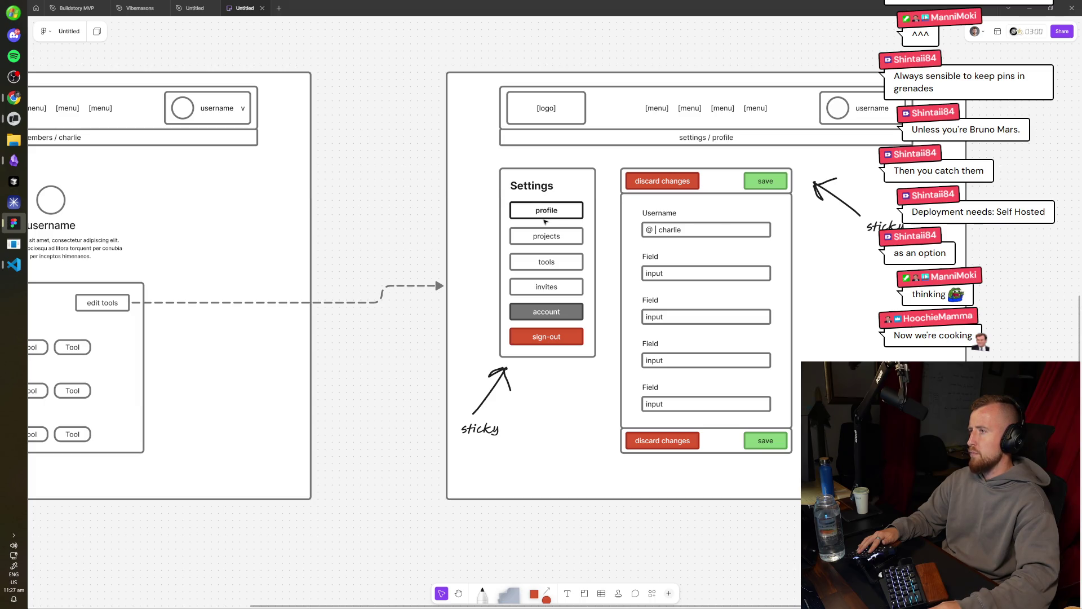
pyautogui.hscroll(-7, 457, 213)
pyautogui.hscroll(3, 564, 219)
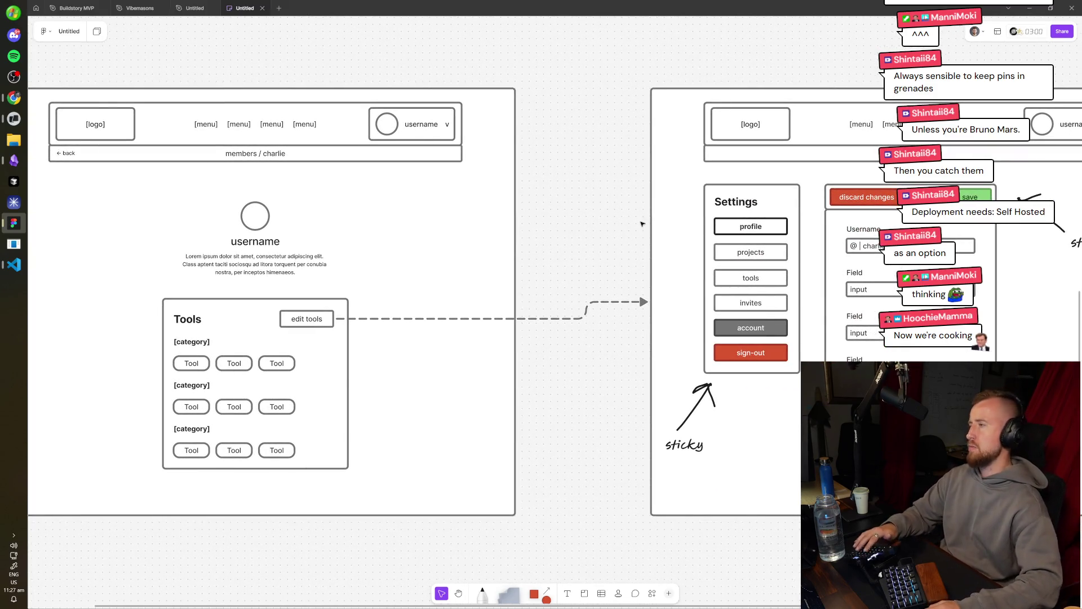
pyautogui.hscroll(-2, 477, 382)
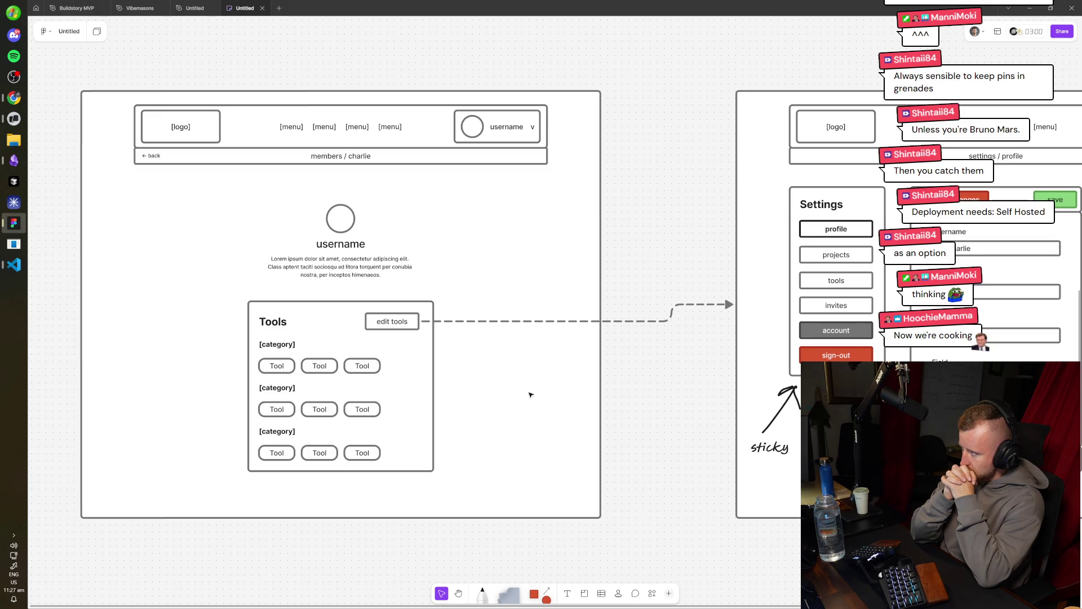
pyautogui.moveTo(530, 394)
pyautogui.mouseDown()
pyautogui.moveTo(833, 227)
pyautogui.moveTo(539, 369)
pyautogui.mouseUp()
pyautogui.click(551, 386)
pyautogui.scroll(3, 572, 464)
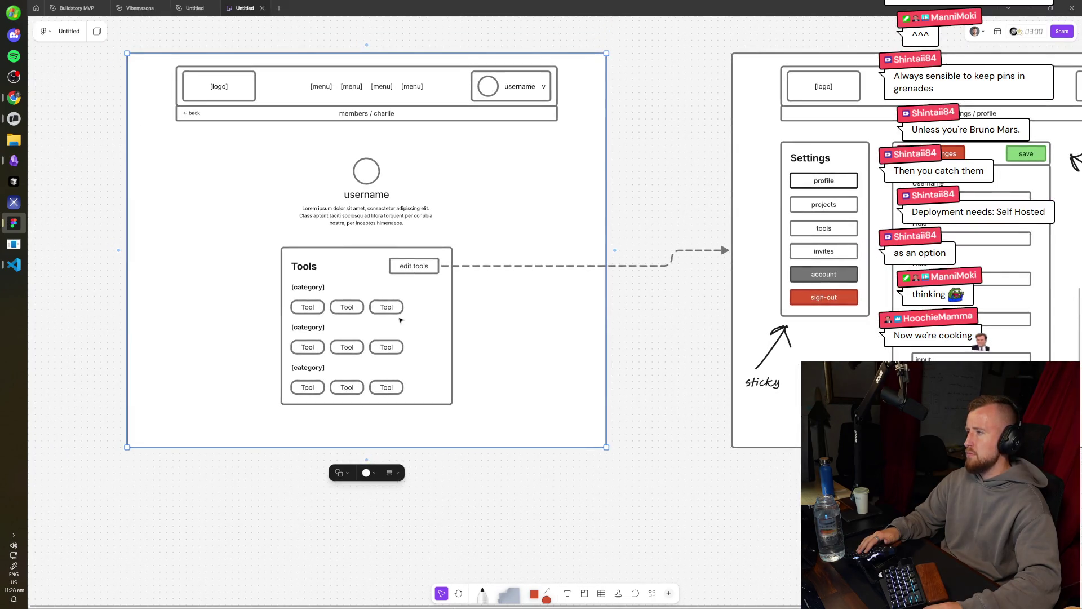
pyautogui.moveTo(516, 496)
pyautogui.mouseDown()
pyautogui.moveTo(234, 214)
pyautogui.moveTo(198, 212)
pyautogui.moveTo(432, 446)
pyautogui.moveTo(485, 483)
pyautogui.mouseUp()
pyautogui.moveTo(500, 363); pyautogui.dragTo(495, 418)
# - Select the edit tools box in the members/charlie frame
pyautogui.scroll(3, 478, 380)
pyautogui.hscroll(-3, 478, 379)
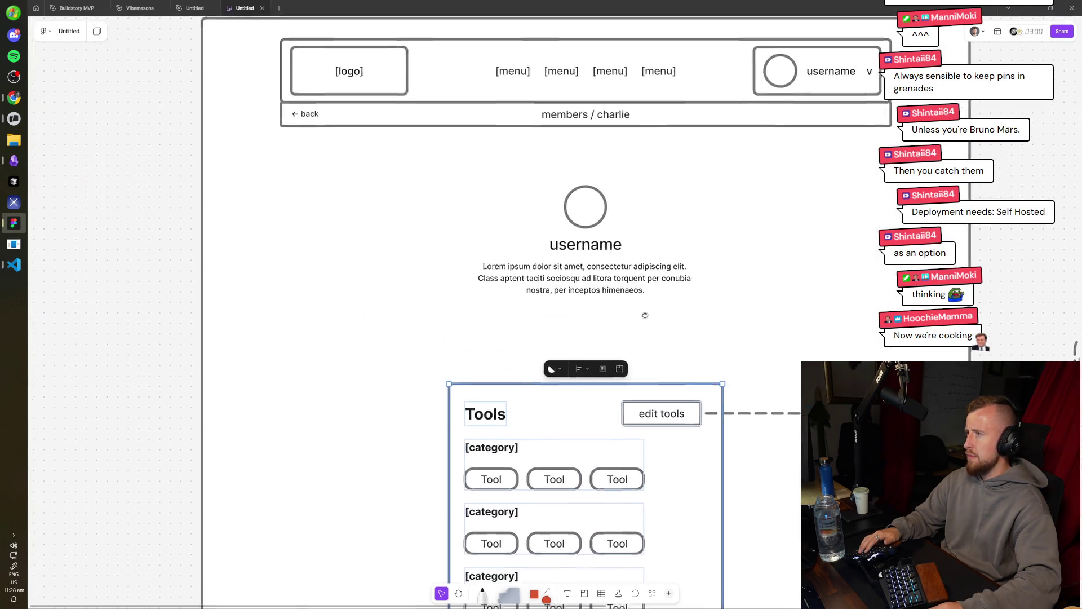
pyautogui.hscroll(2, 826, 189)
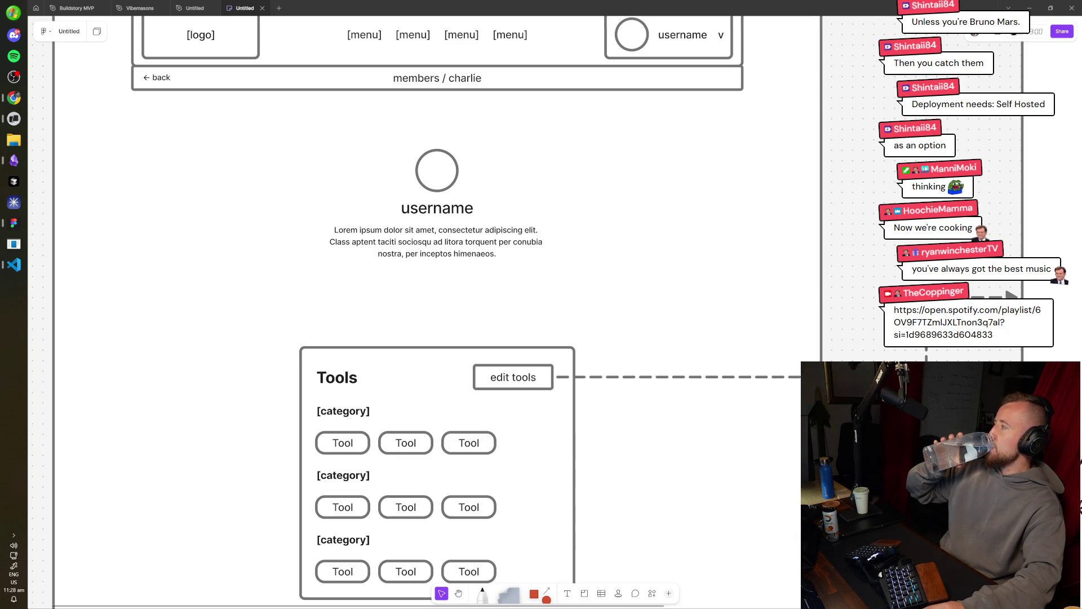
pyautogui.scroll(3, 590, 389)
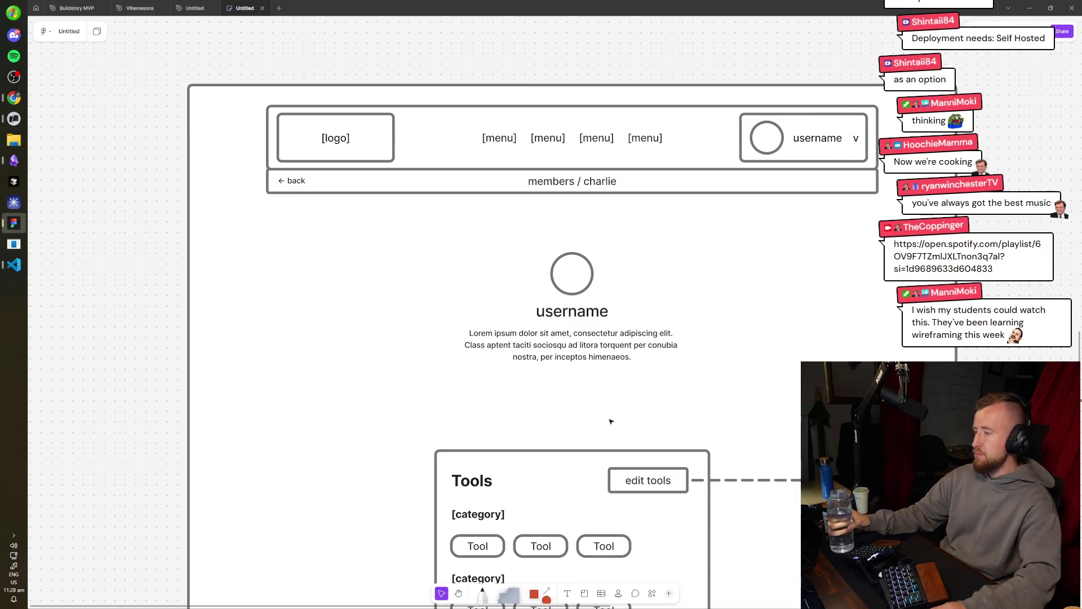
pyautogui.scroll(-2, 615, 407)
pyautogui.click(631, 384)
# - Copy the edit tools box as a 'Founding Member' badge, widened and placed below the description
pyautogui.moveTo(631, 383)
pyautogui.mouseDown()
pyautogui.moveTo(537, 291)
pyautogui.moveTo(522, 305)
pyautogui.mouseUp()
pyautogui.doubleClick(525, 304)
pyautogui.hotkey('ctrl', 'a')
pyautogui.write('Founding Member')
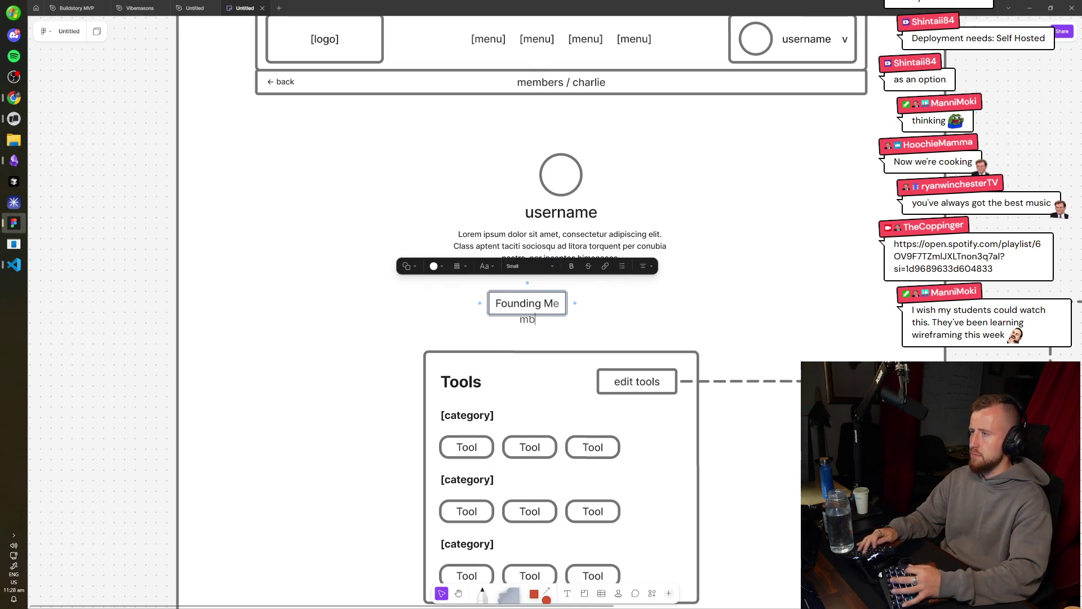
pyautogui.click(575, 314)
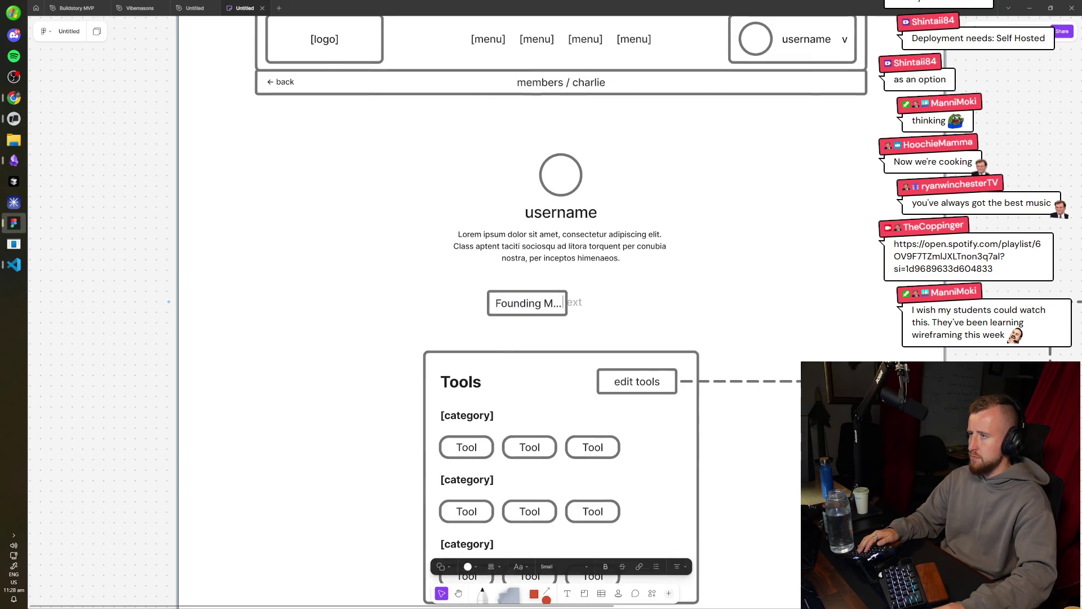
pyautogui.scroll(3, 568, 310)
pyautogui.click(570, 296)
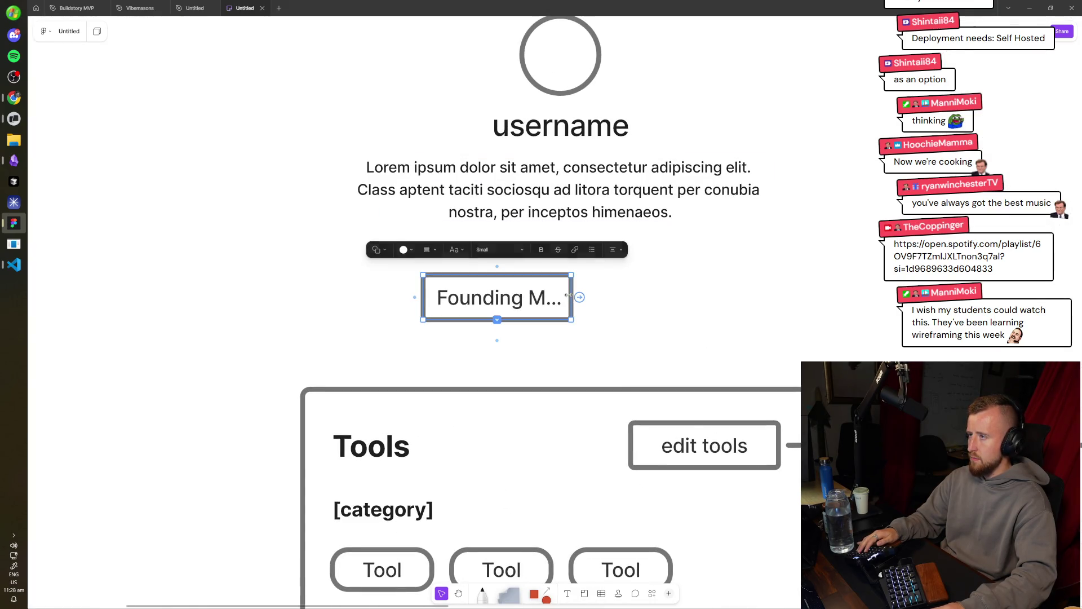
pyautogui.moveTo(576, 294)
pyautogui.mouseDown()
pyautogui.moveTo(722, 295)
pyautogui.moveTo(705, 295)
pyautogui.mouseUp()
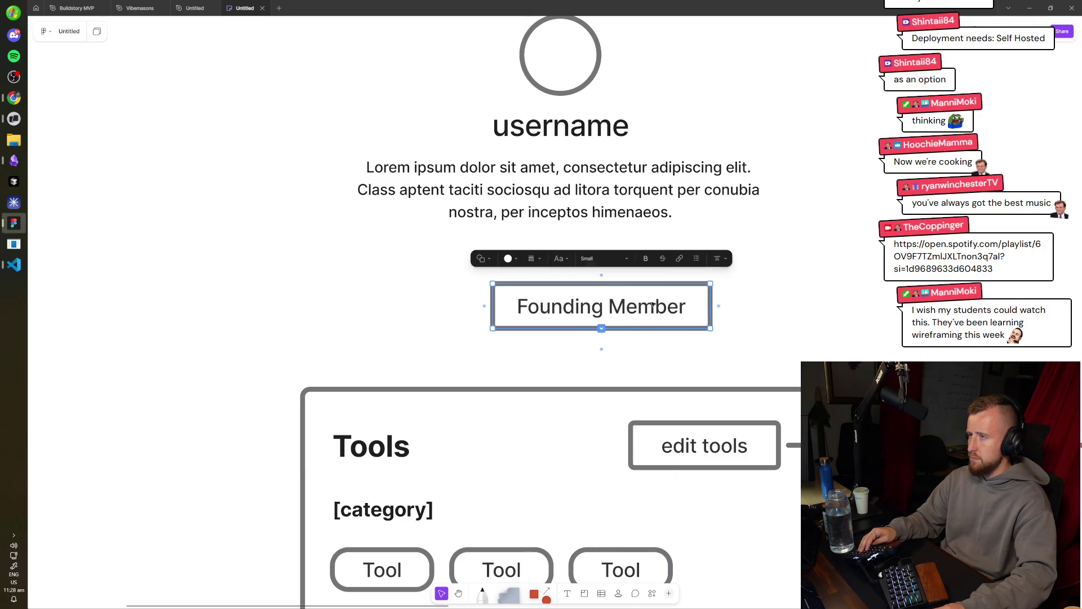
pyautogui.scroll(-3, 333, 371)
pyautogui.moveTo(514, 323)
pyautogui.mouseDown()
pyautogui.moveTo(370, 320)
pyautogui.moveTo(524, 319)
pyautogui.mouseUp()
# - Relabel the second badge 'Contributor' and narrow it to fit
pyautogui.doubleClick(555, 323)
pyautogui.write('C')
pyautogui.hotkey('ctrl', 'a')
pyautogui.write('Contrubt')
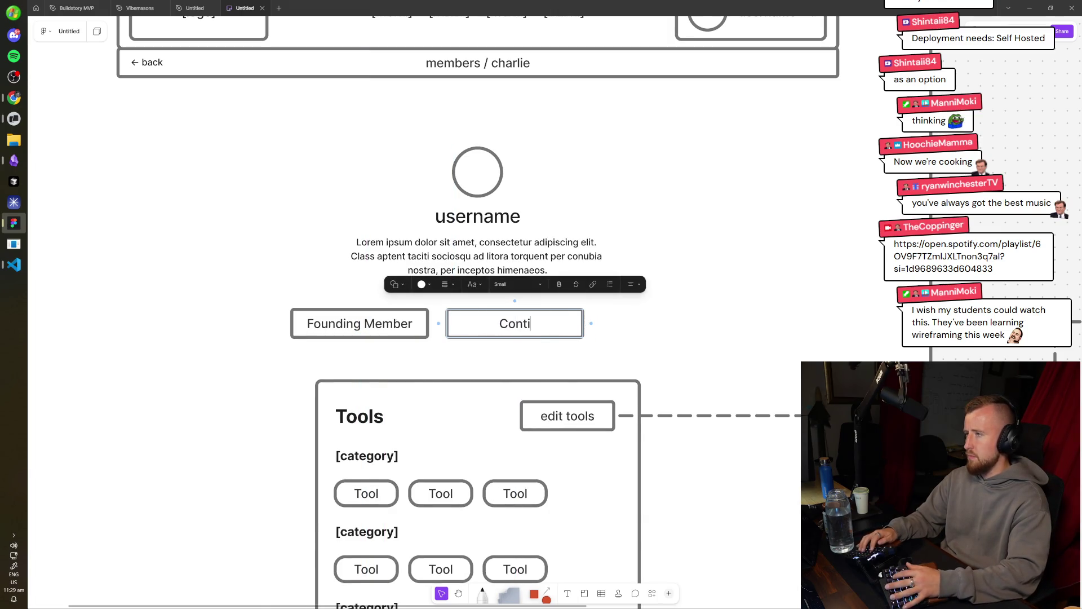
pyautogui.write('or')
pyautogui.hotkey('ctrl', 'a')
pyautogui.write('Contributor')
pyautogui.press('Escape')
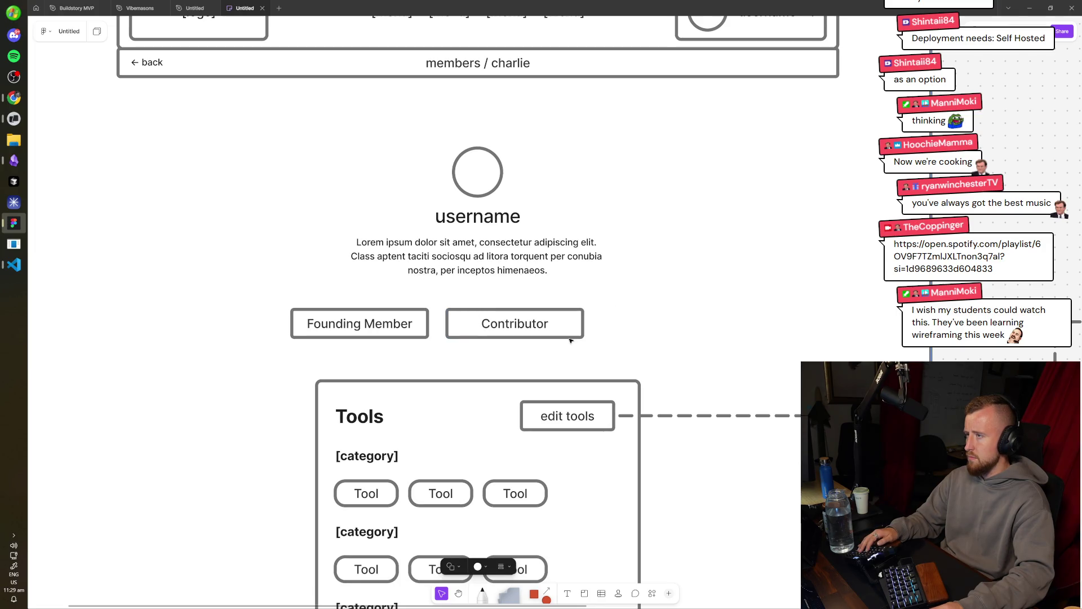
pyautogui.moveTo(584, 330)
pyautogui.mouseDown()
pyautogui.moveTo(528, 329)
pyautogui.moveTo(547, 330)
pyautogui.mouseUp()
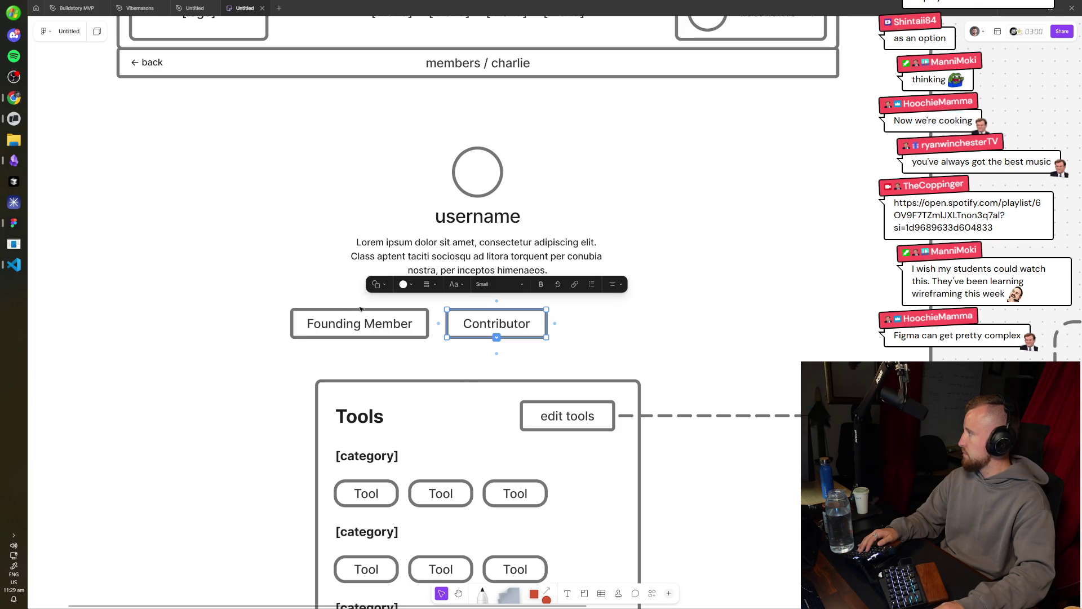
# - Shift the Founding Member and Contributor badges together under the description
pyautogui.scroll(3, 339, 327)
pyautogui.click(338, 324)
pyautogui.keyDown('shift'); pyautogui.click(541, 324); pyautogui.keyUp('shift')
pyautogui.scroll(-1, 491, 308)
pyautogui.moveTo(491, 308); pyautogui.dragTo(506, 312)
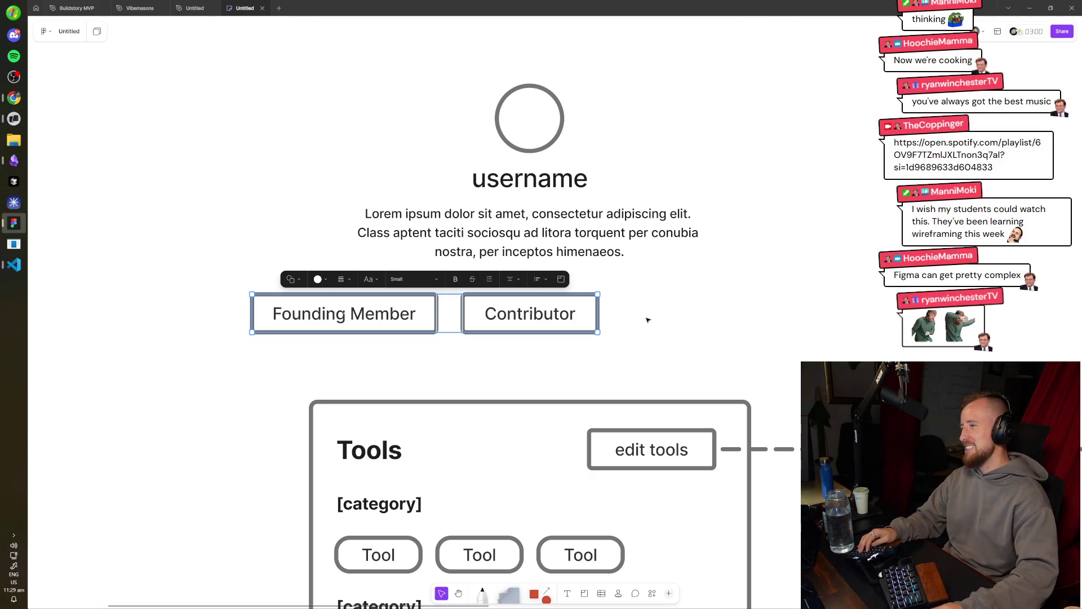
# - Duplicate the Contributor badge to its right as a third badge
pyautogui.click(556, 323)
pyautogui.moveTo(556, 323); pyautogui.dragTo(722, 339)
pyautogui.scroll(-3, 637, 282)
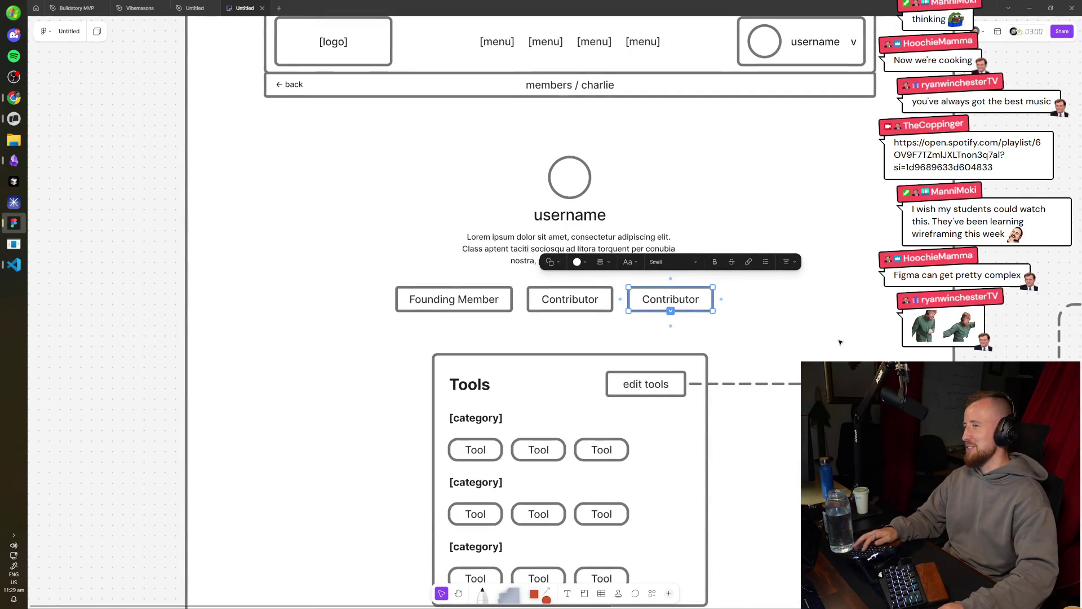
pyautogui.hscroll(5, 638, 326)
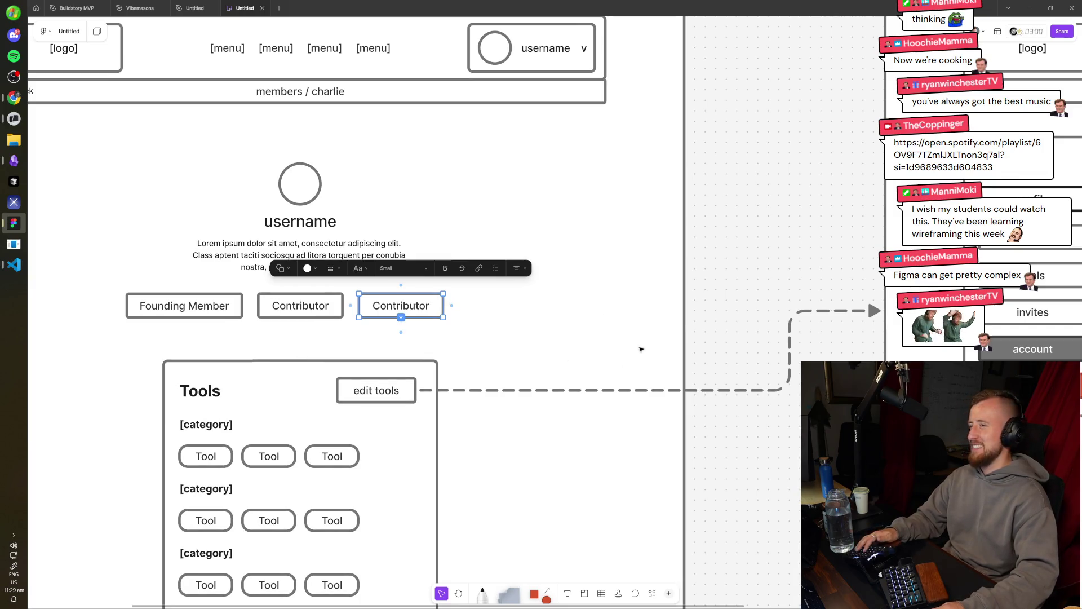
pyautogui.click(640, 345)
pyautogui.scroll(2, 422, 307)
pyautogui.scroll(-2, 421, 307)
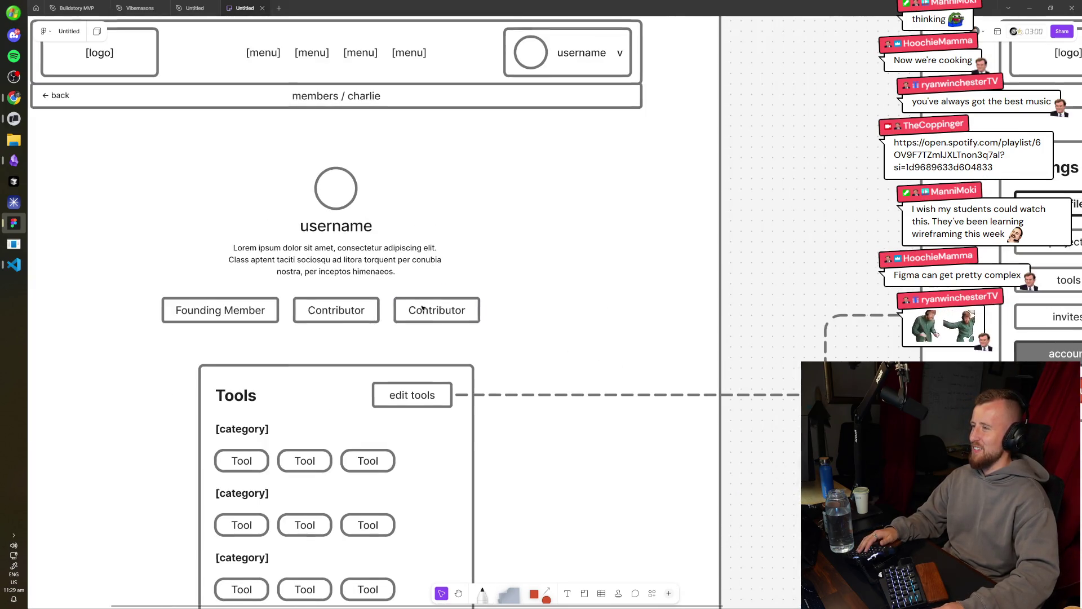
# - Relabel the third badge 'Helpful' and move the three badges down slightly
pyautogui.click(422, 309)
pyautogui.doubleClick(437, 314)
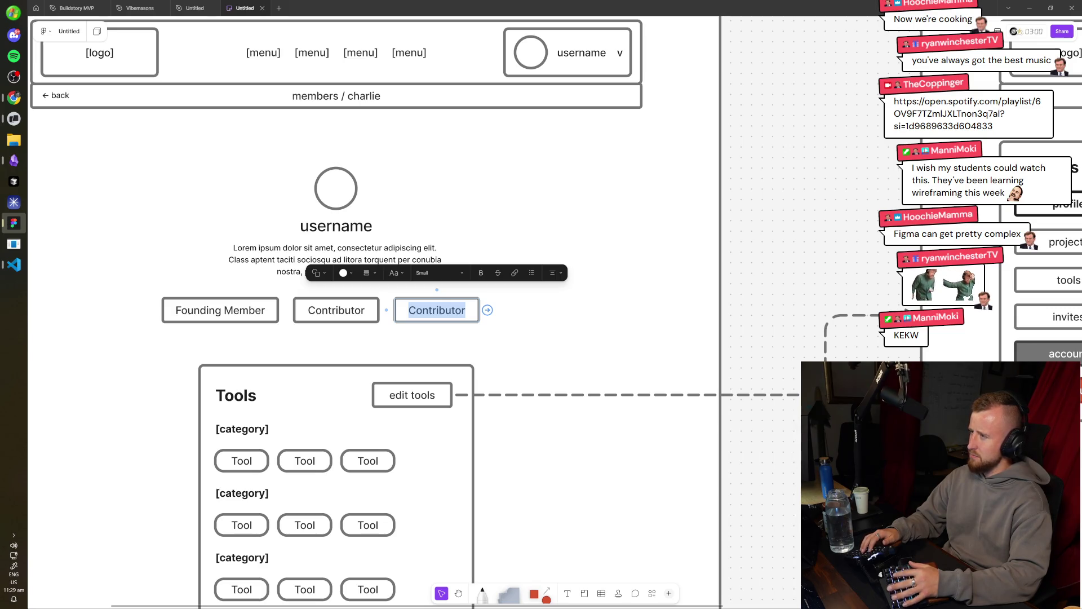
pyautogui.write('Helpful')
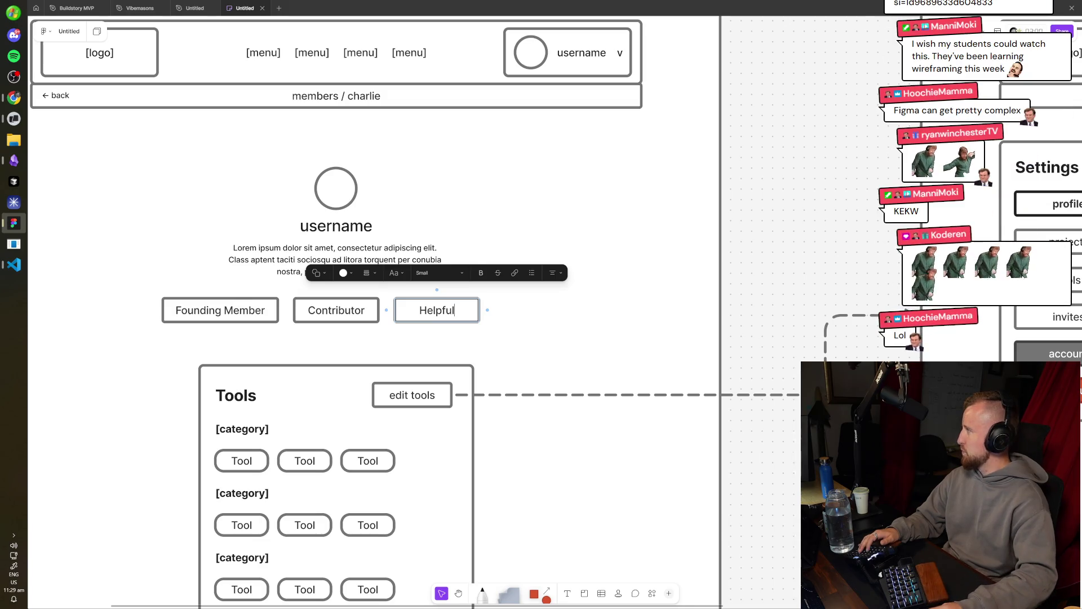
pyautogui.hscroll(-3, 532, 323)
pyautogui.press('Escape')
pyautogui.moveTo(619, 332); pyautogui.dragTo(285, 285)
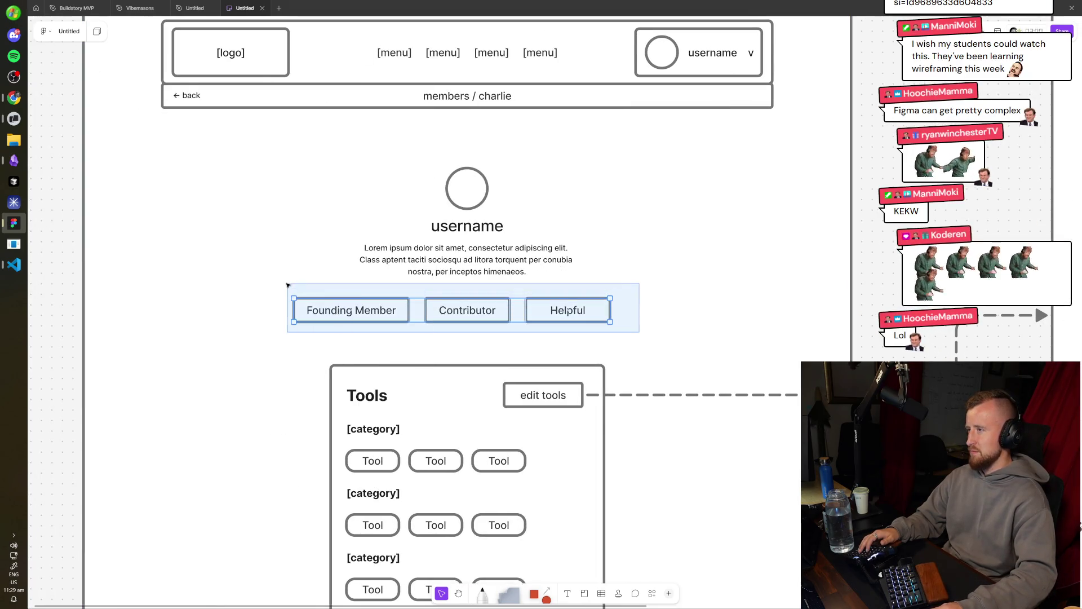
# - Shift the Founding Member, Contributor and Helpful badge row slightly down under the bio
pyautogui.moveTo(434, 316); pyautogui.dragTo(450, 331)
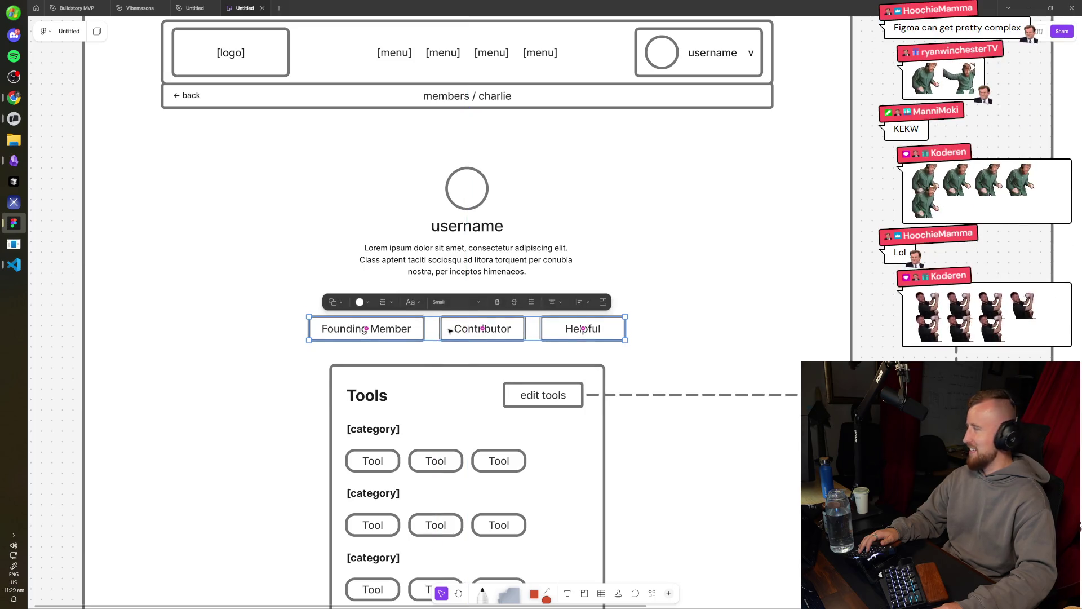
pyautogui.click(461, 267)
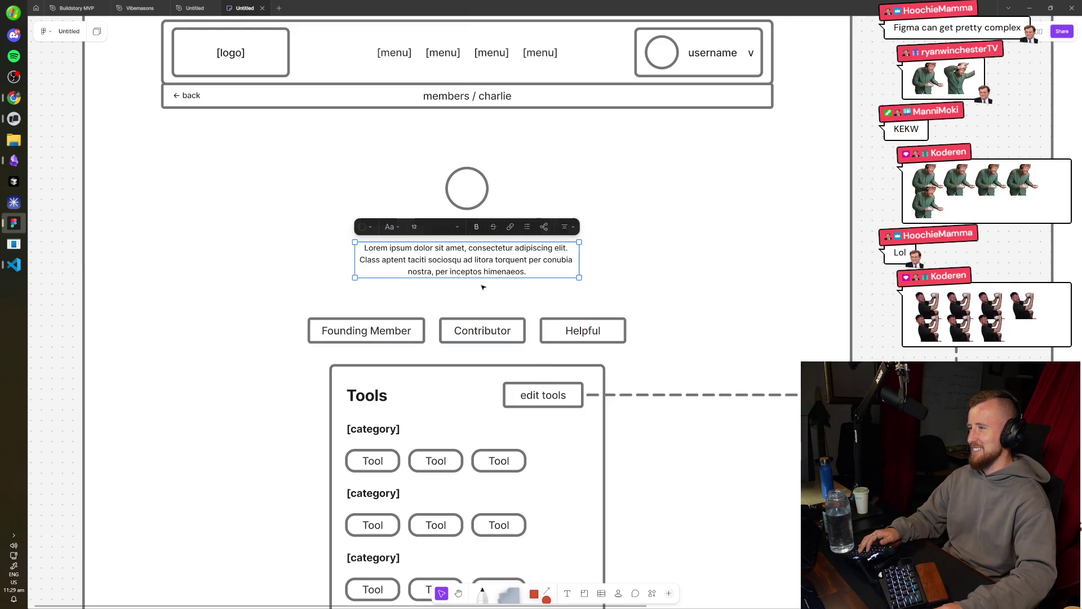
pyautogui.scroll(3, 485, 268)
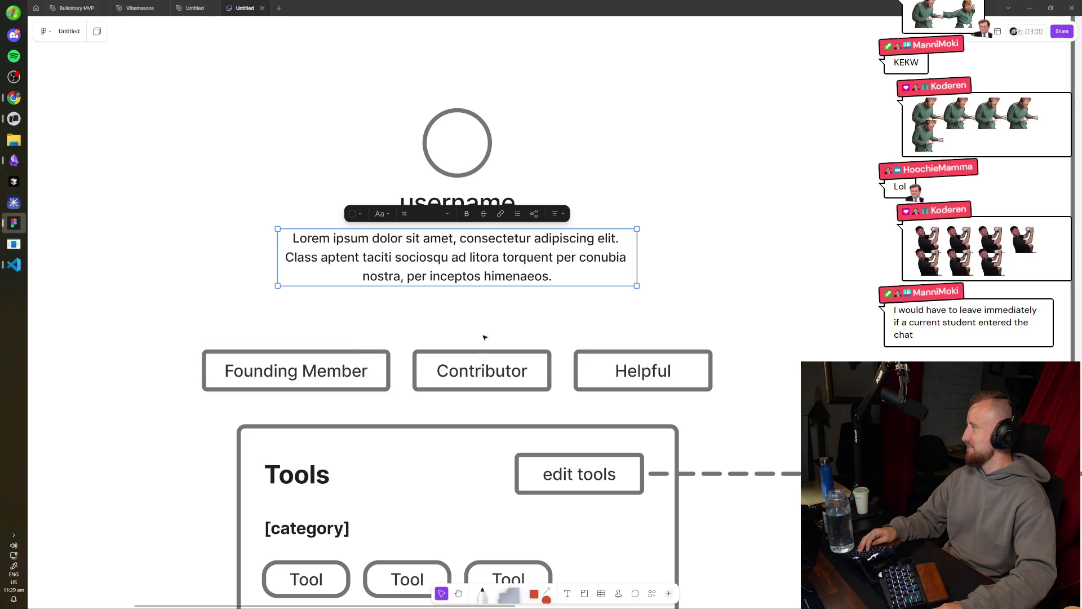
pyautogui.doubleClick(490, 355)
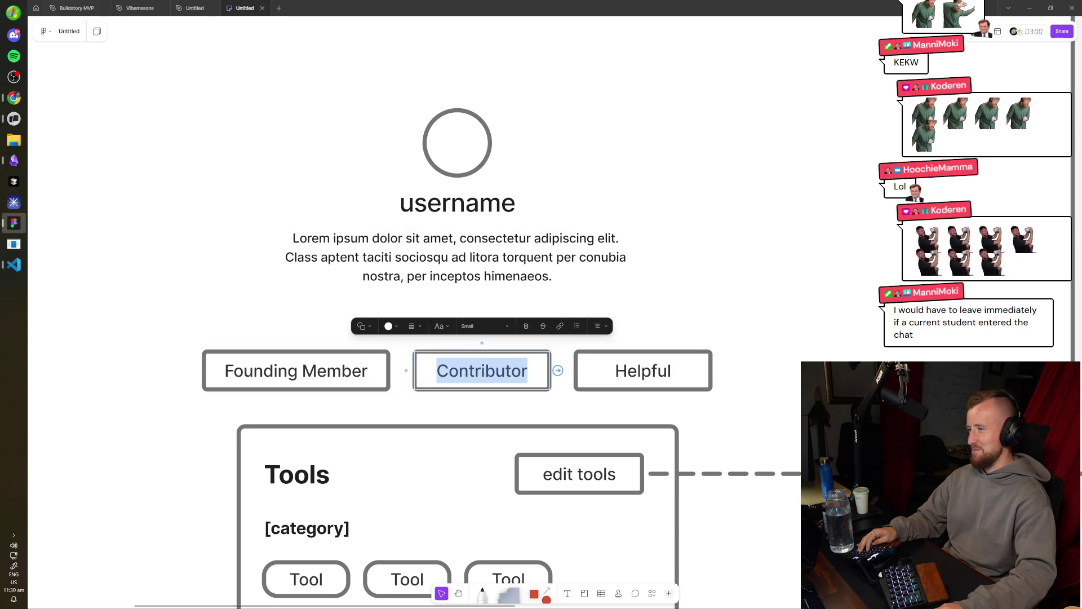
pyautogui.press('Escape')
# - Place a copy of the Contributor badge above the row and relabel it '27 rep points'
pyautogui.moveTo(531, 365); pyautogui.dragTo(490, 316)
pyautogui.scroll(-2, 491, 315)
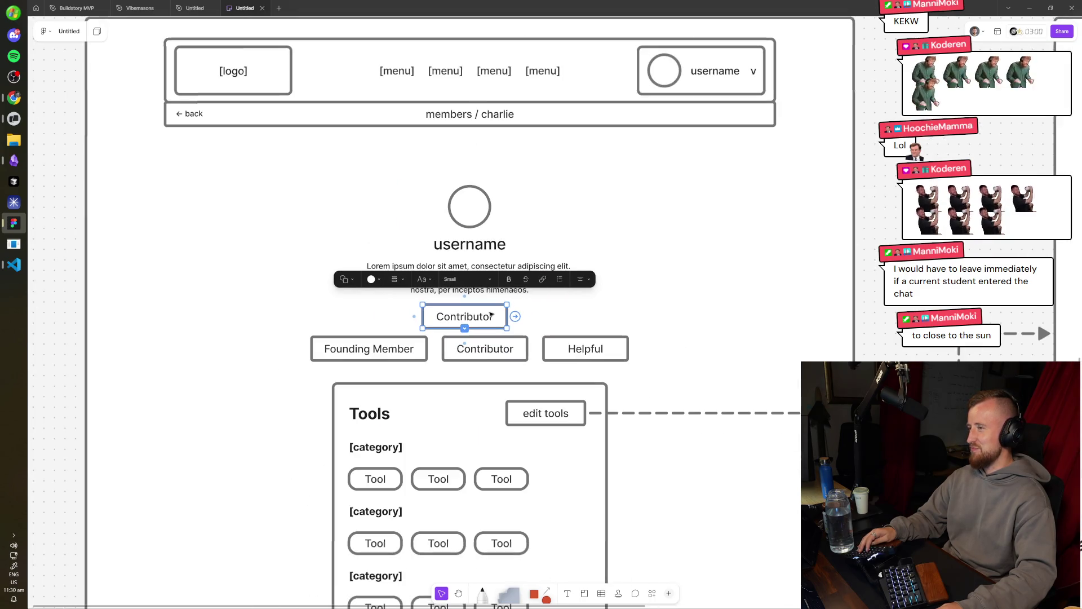
pyautogui.doubleClick(493, 314)
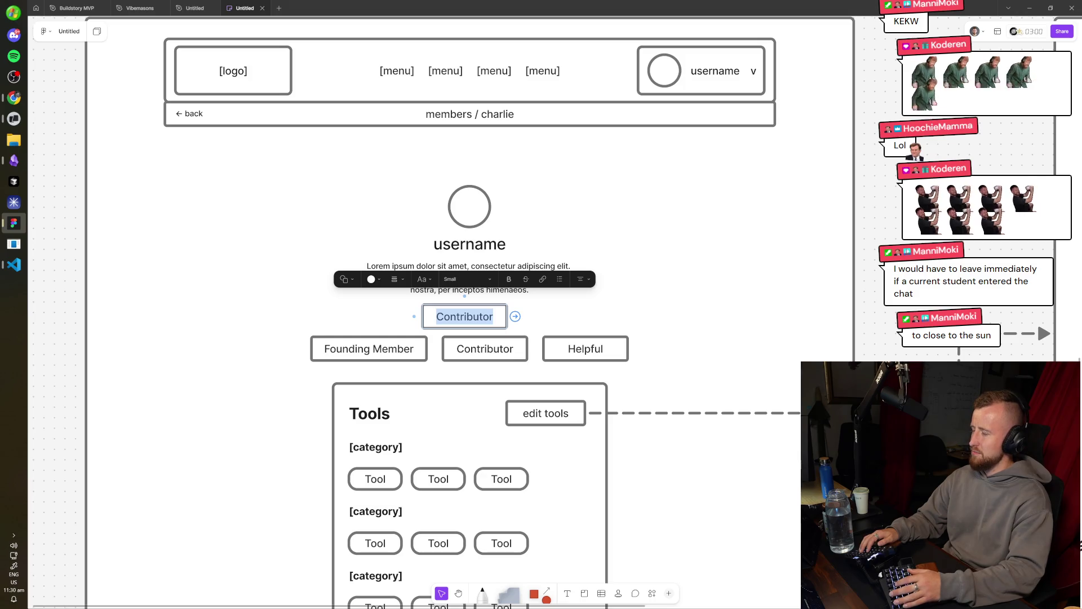
pyautogui.write('27reputation')
pyautogui.press('Escape')
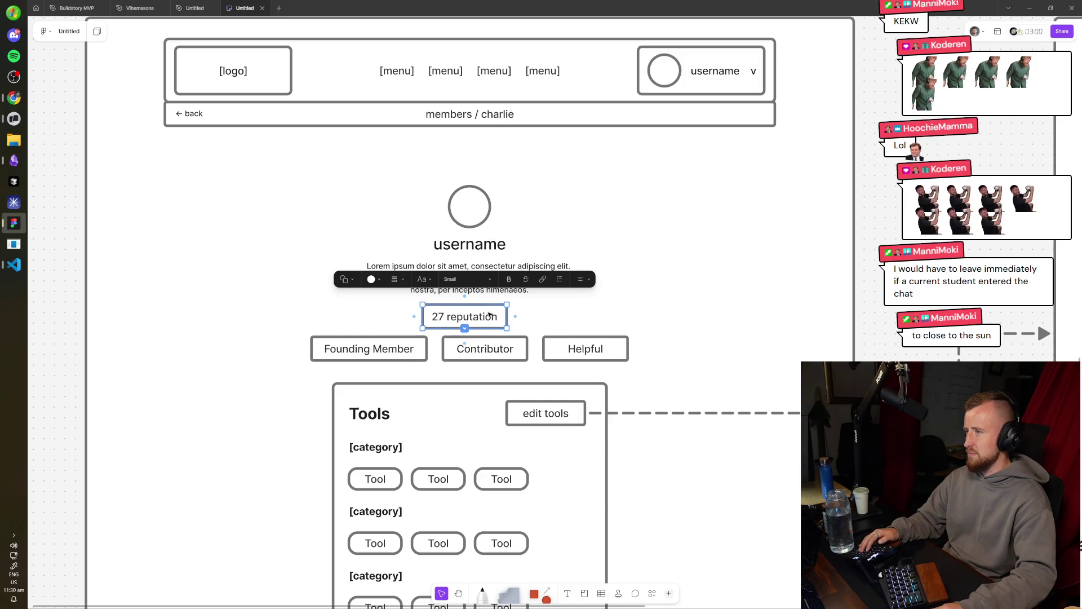
pyautogui.press('BackSpace')
pyautogui.write('rep points')
pyautogui.press('Escape')
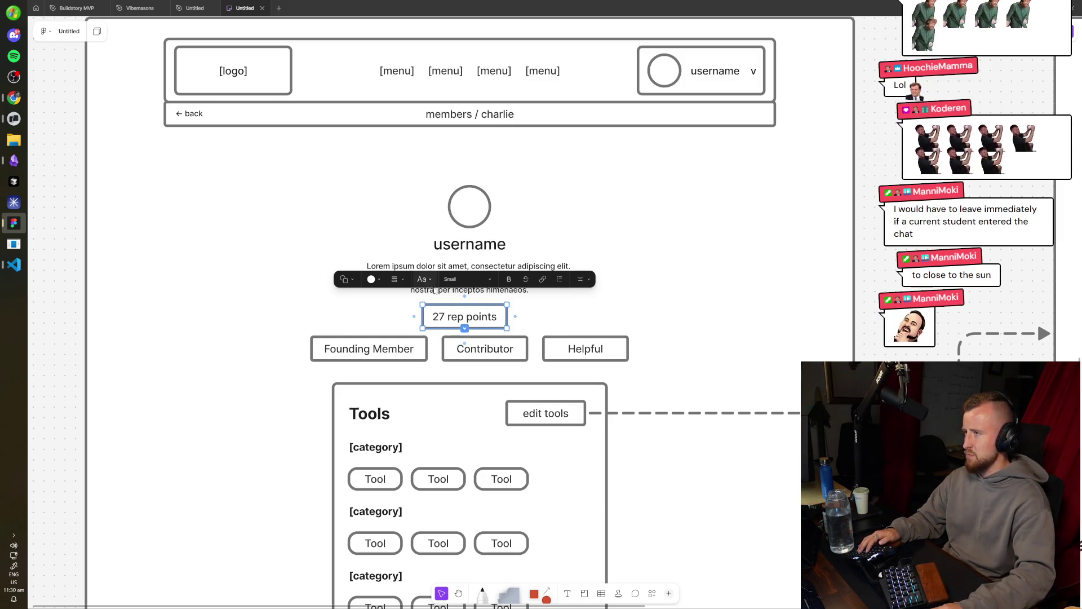
# - Turn the '27 rep points' badge back into plain text and discard a stray empty text box
pyautogui.doubleClick(482, 317)
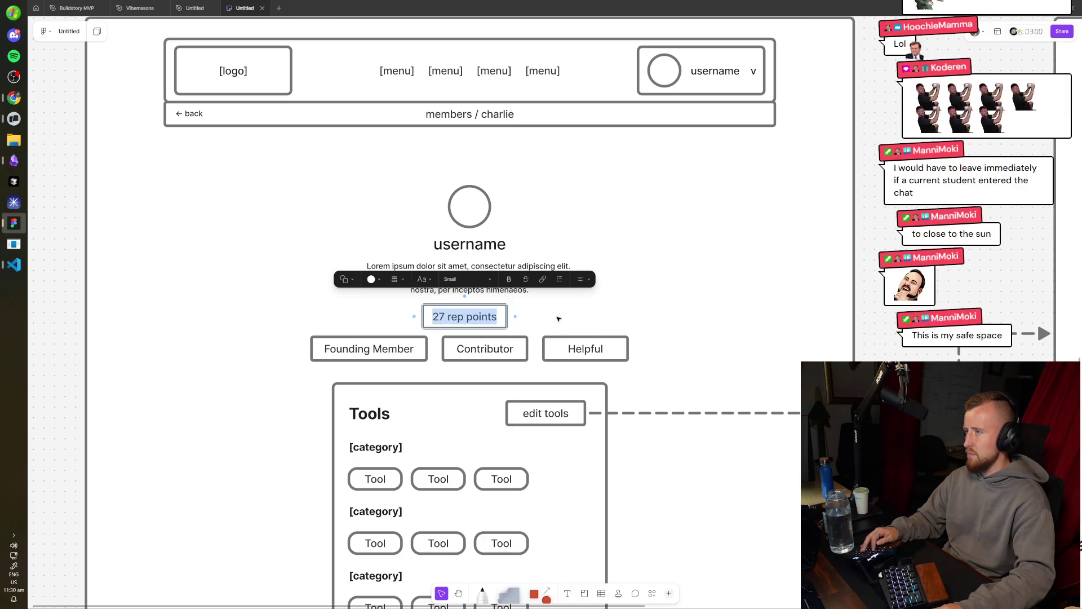
pyautogui.click(558, 319)
pyautogui.click(505, 316)
pyautogui.press('Delete')
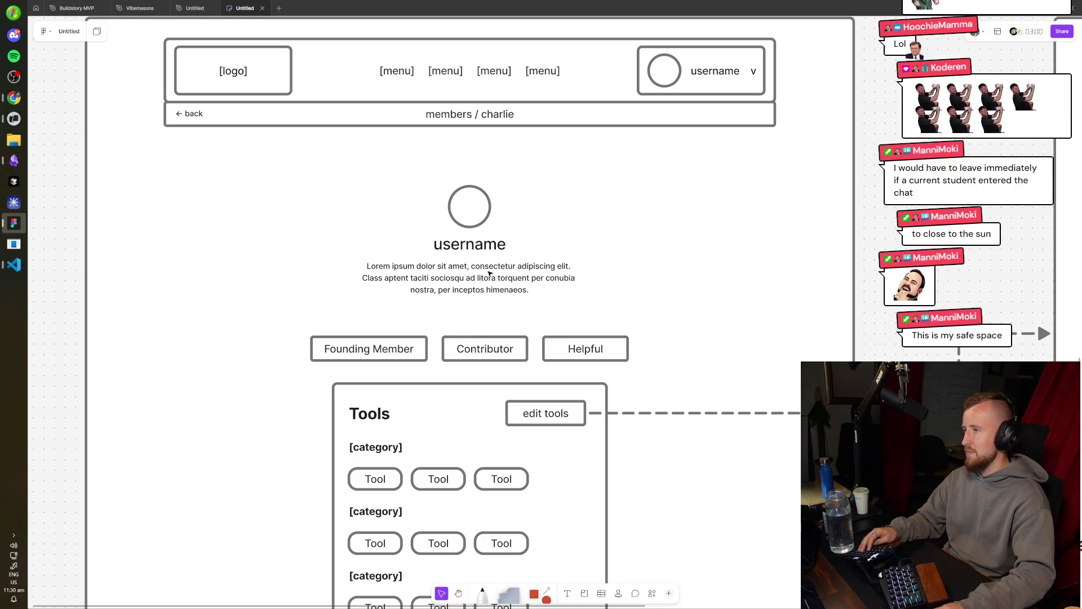
pyautogui.hotkey('ctrl', 'z')
pyautogui.hotkey('ctrl', 'z')
pyautogui.hotkey('ctrl', 'shift', 'z')
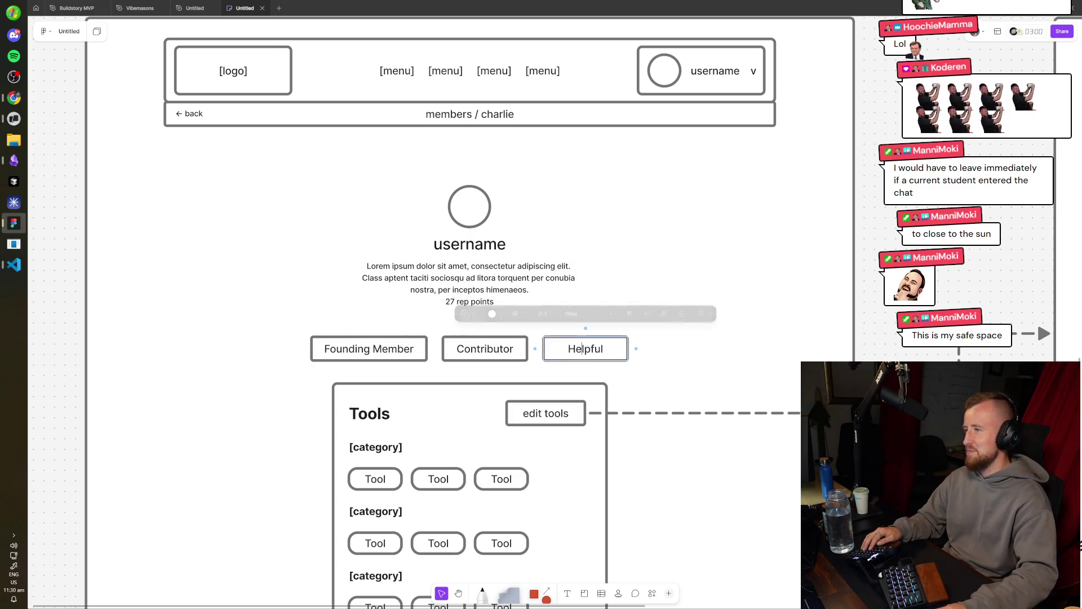
pyautogui.click(468, 278)
pyautogui.click(469, 301)
pyautogui.press('t')
pyautogui.click(471, 333)
pyautogui.hotkey('ctrl', 'z')
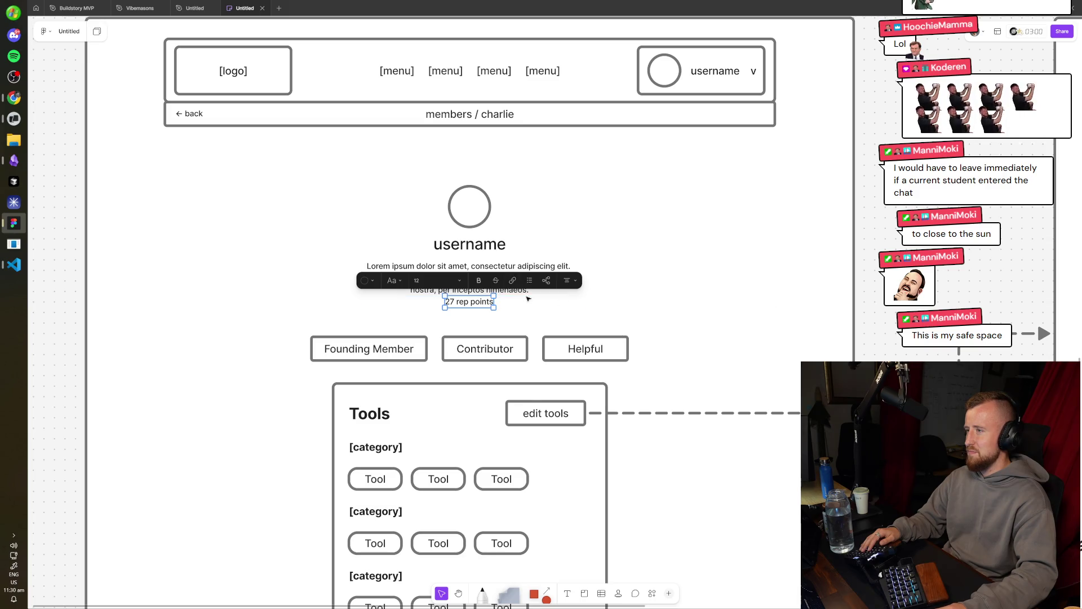
# - Make the '27 rep points' text green and centre it just above the badge row
pyautogui.click(364, 280)
pyautogui.click(383, 262)
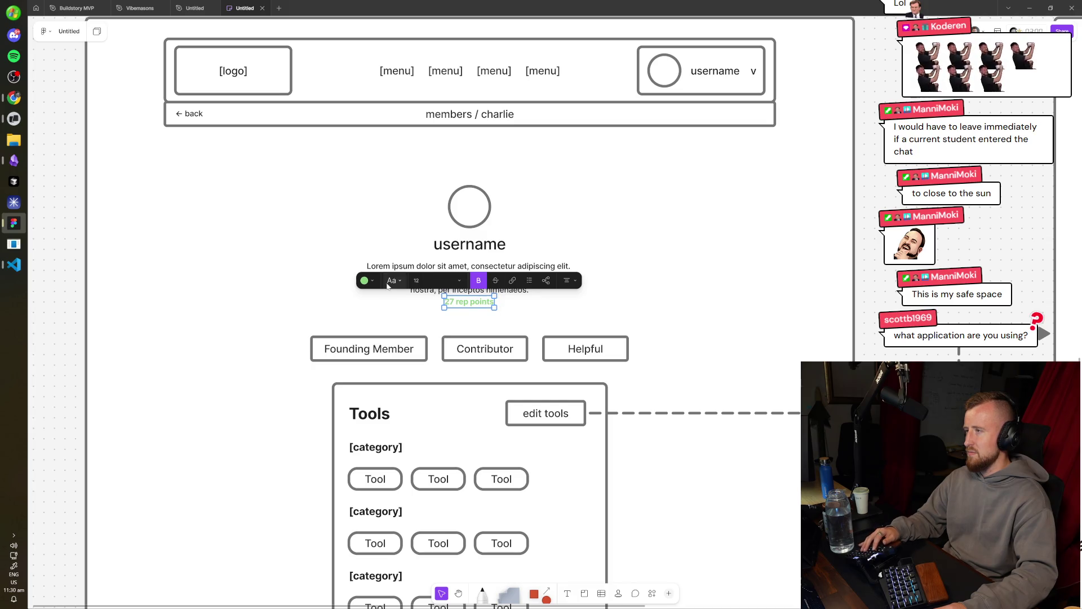
pyautogui.click(371, 281)
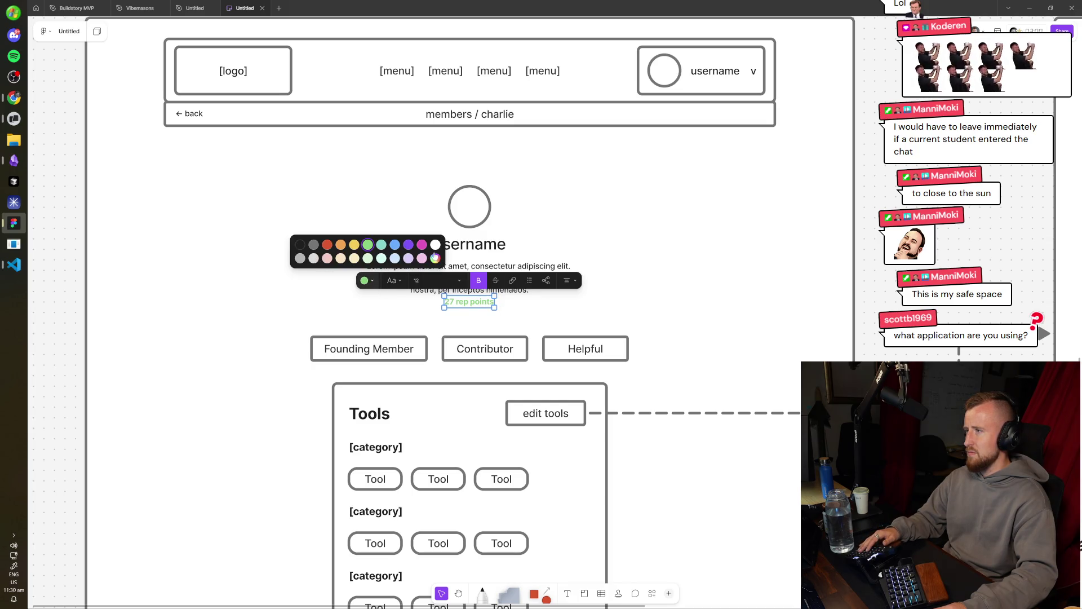
pyautogui.click(436, 258)
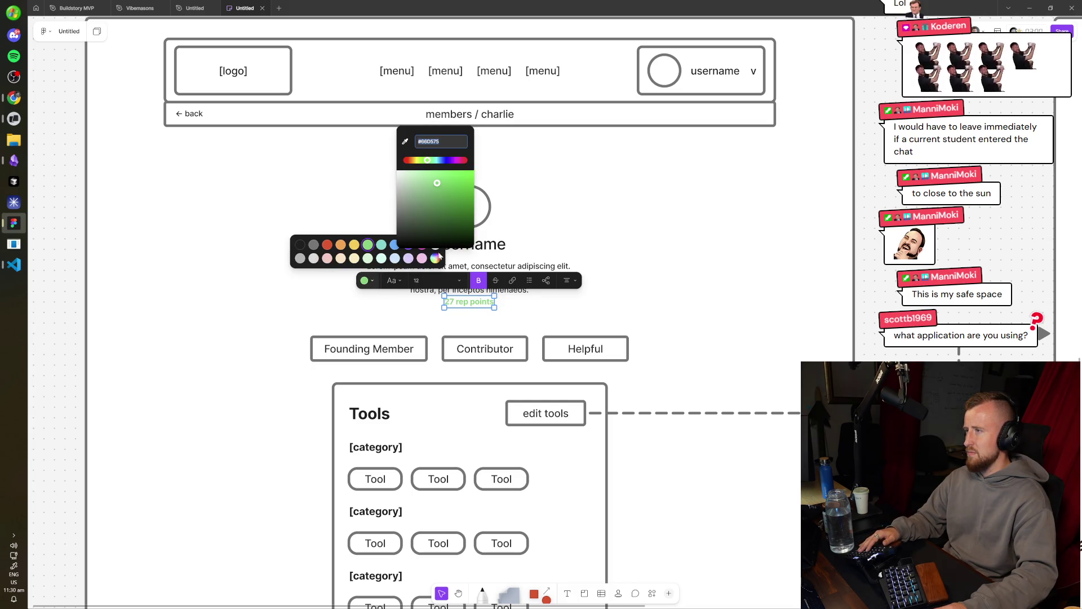
pyautogui.click(542, 226)
pyautogui.moveTo(469, 306); pyautogui.dragTo(471, 315)
pyautogui.click(735, 280)
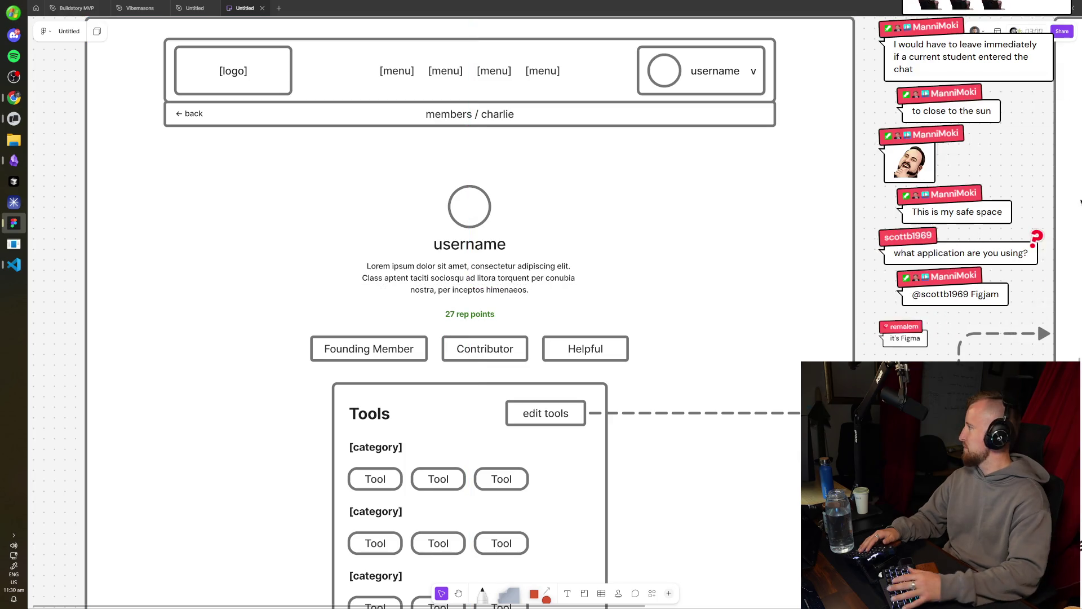
pyautogui.hotkey('shift', '0')
pyautogui.hscroll(5, 555, 322)
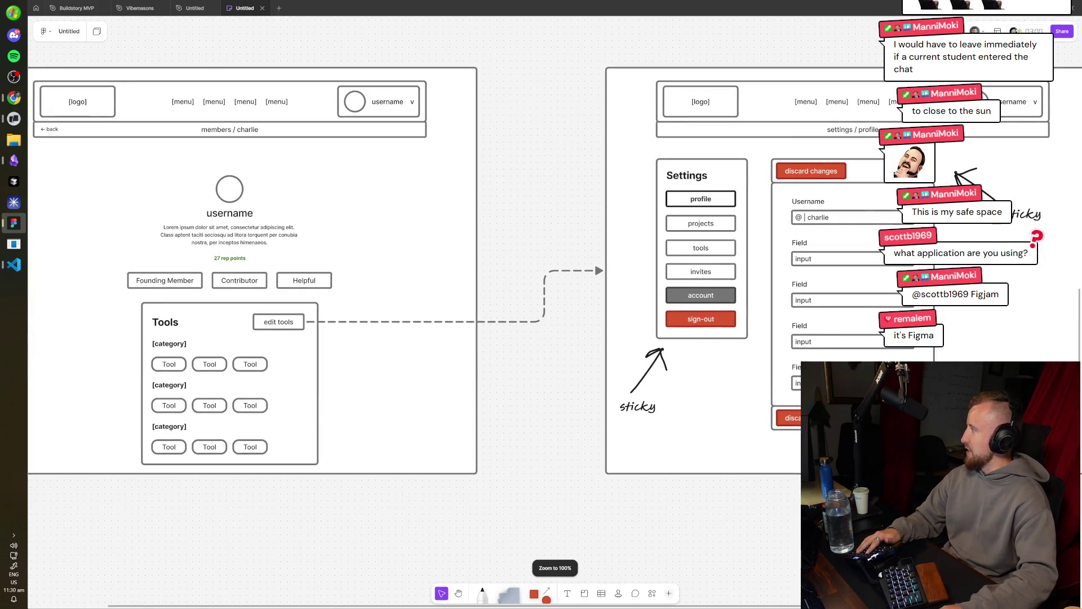
pyautogui.hscroll(5, 669, 234)
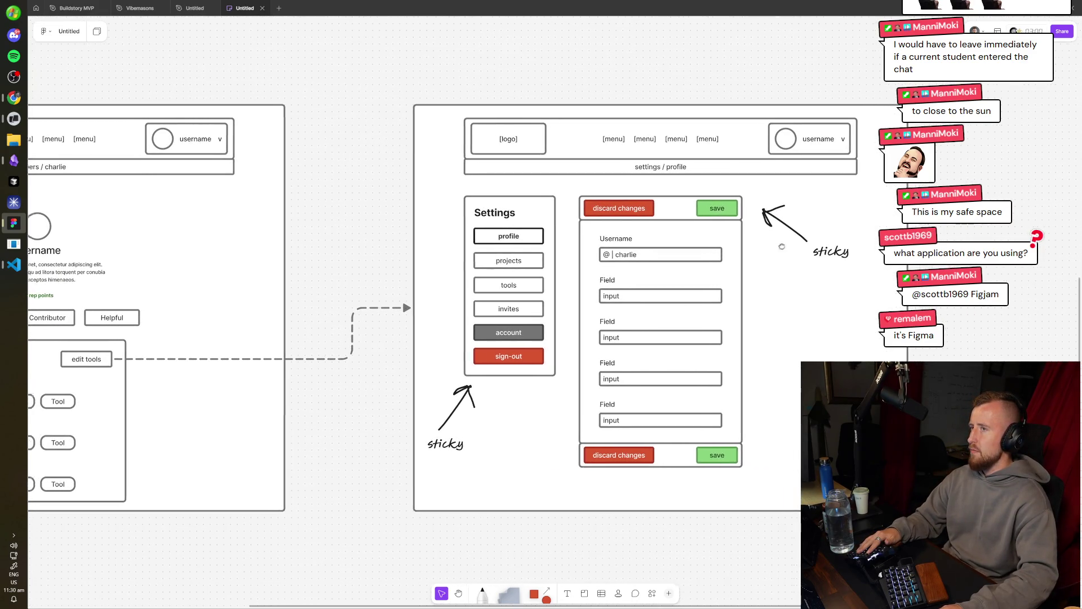
pyautogui.hscroll(-5, 509, 203)
pyautogui.scroll(2, 509, 204)
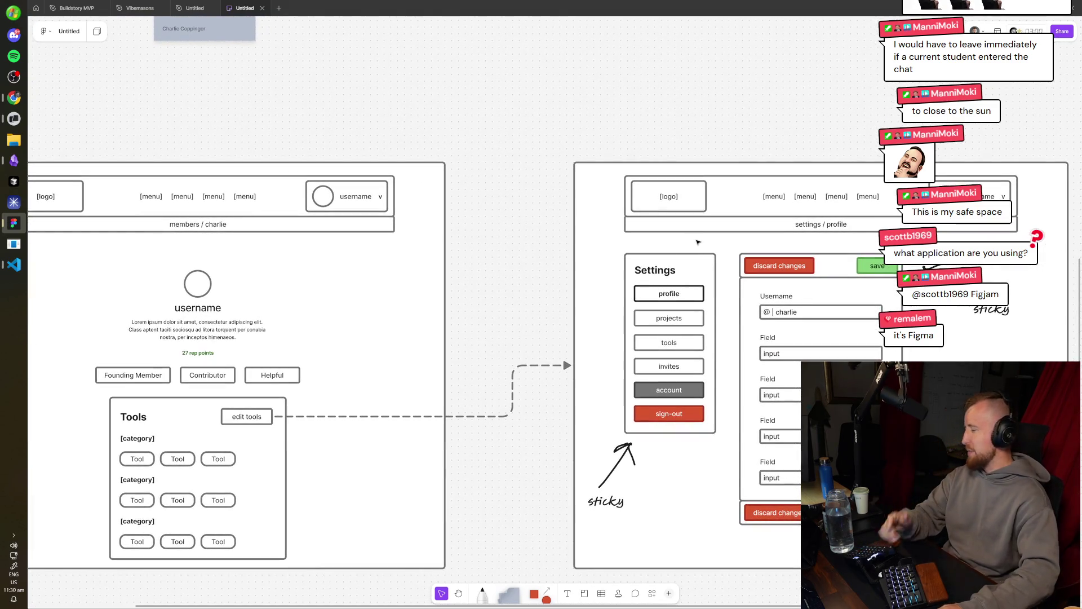
pyautogui.hscroll(4, 681, 203)
pyautogui.scroll(-1, 681, 203)
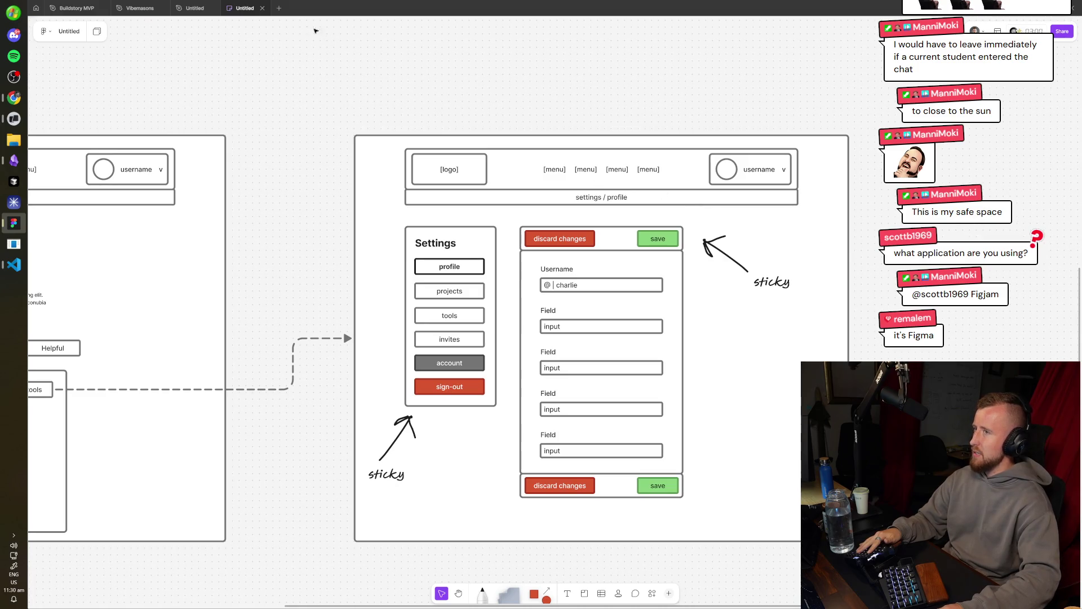
pyautogui.scroll(7, 493, 234)
pyautogui.hscroll(-6, 493, 235)
pyautogui.keyDown('ctrl'); pyautogui.scroll(-5, 590, 367); pyautogui.keyUp('ctrl')
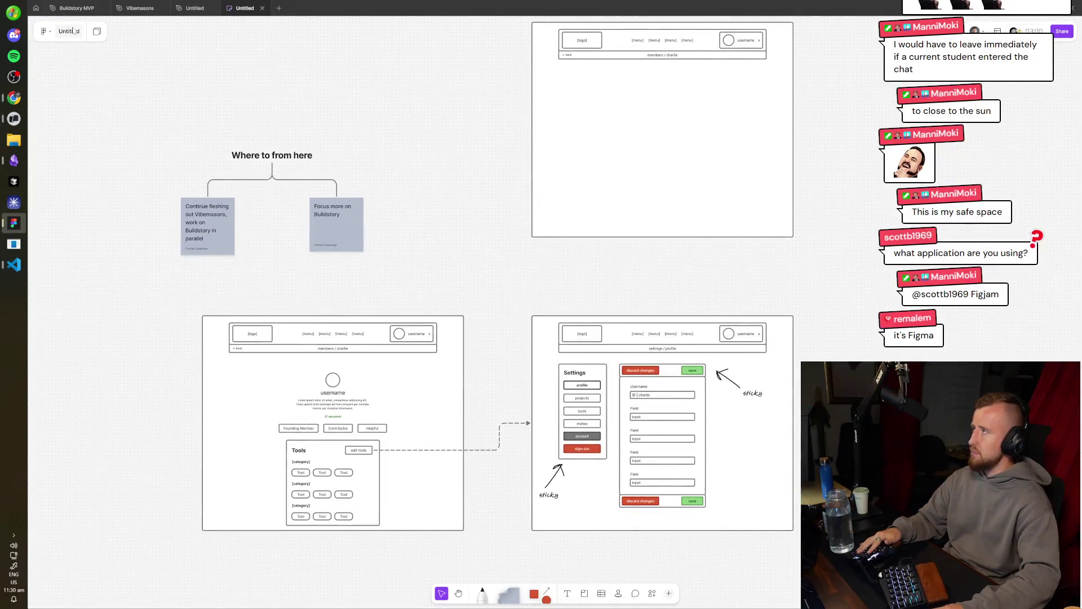
pyautogui.click(36, 8)
# - Scroll the Recents list and open the Hyperfunction AI file, reopening it after one return to Recents
pyautogui.scroll(-10, 412, 333)
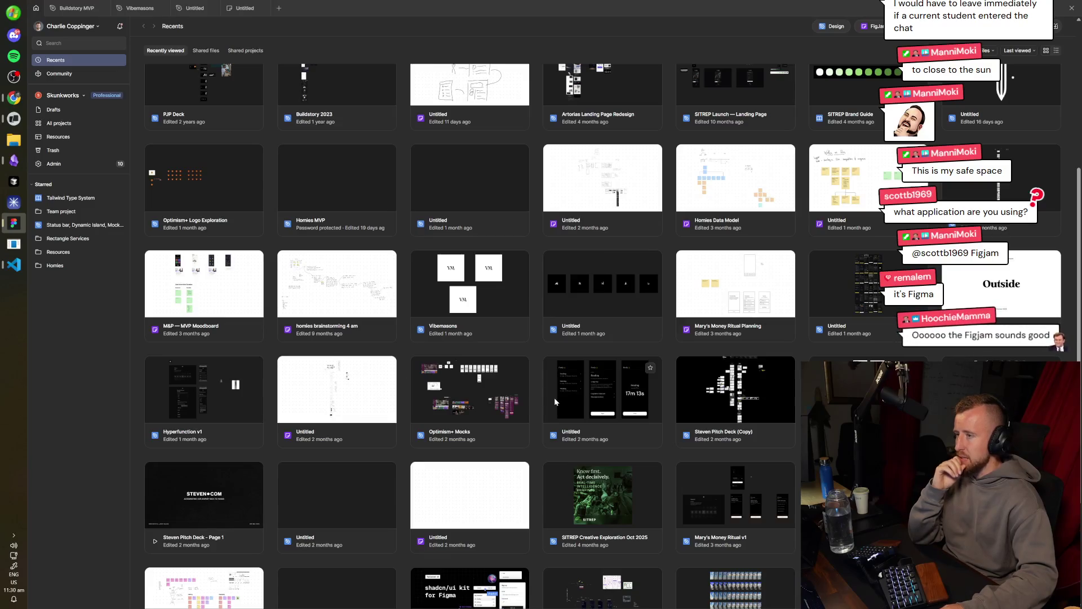
pyautogui.scroll(-7, 792, 305)
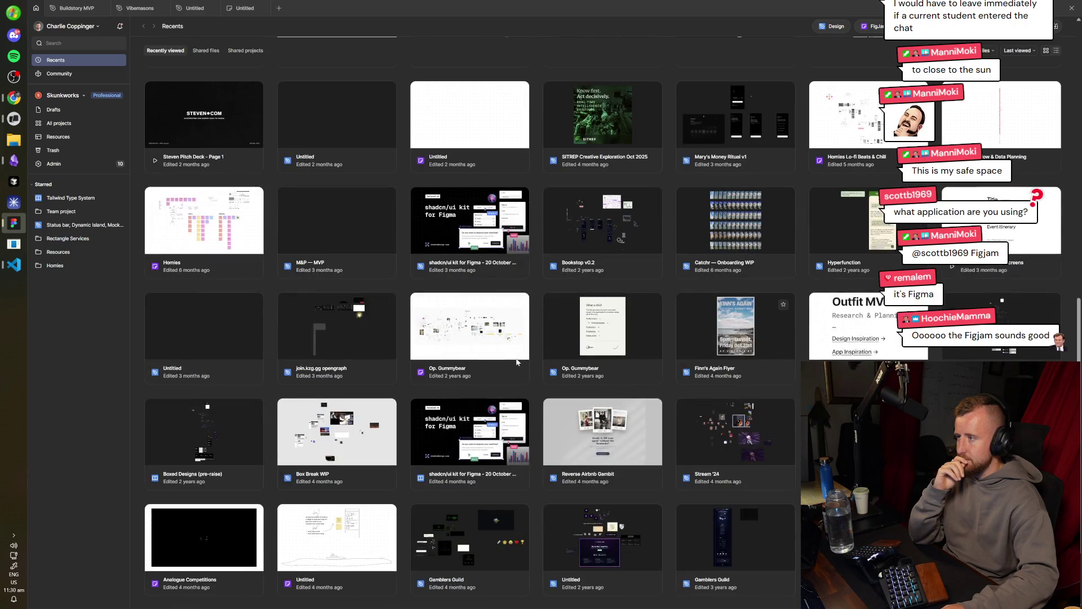
pyautogui.scroll(-2, 518, 362)
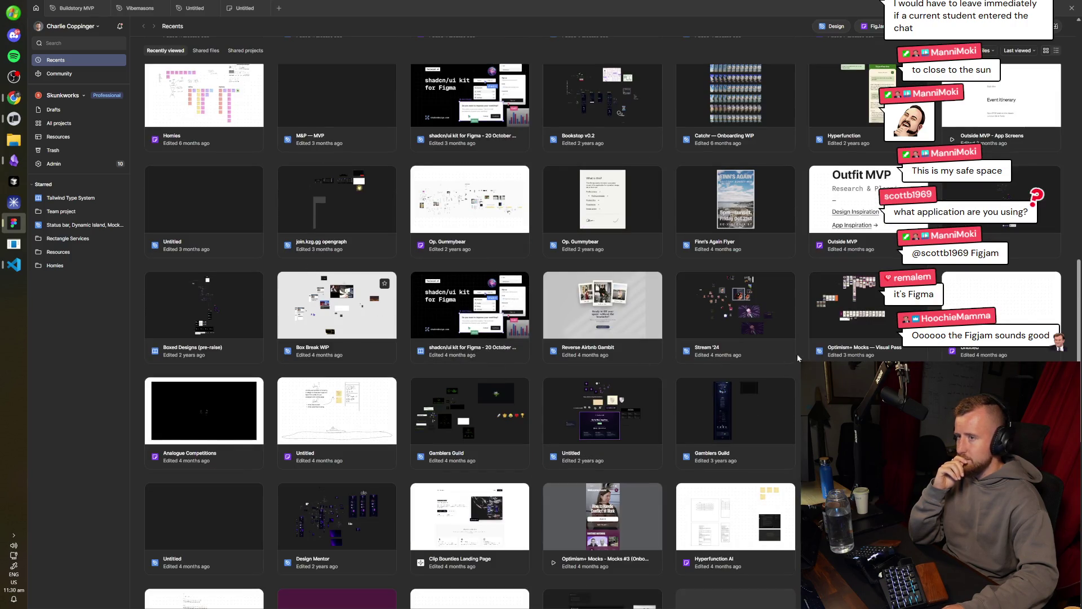
pyautogui.scroll(-2, 796, 430)
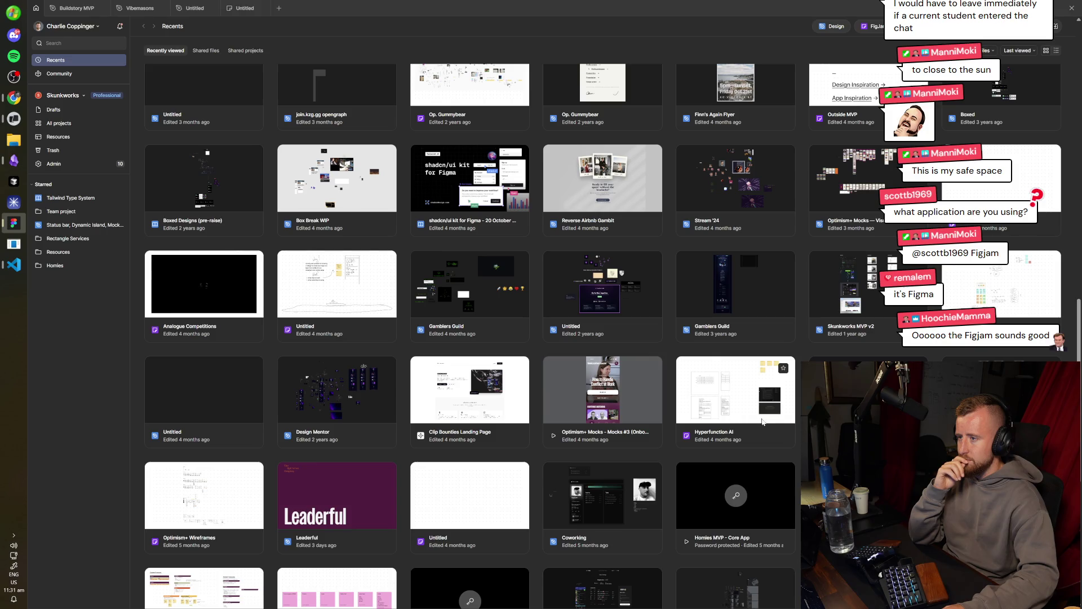
pyautogui.click(751, 405)
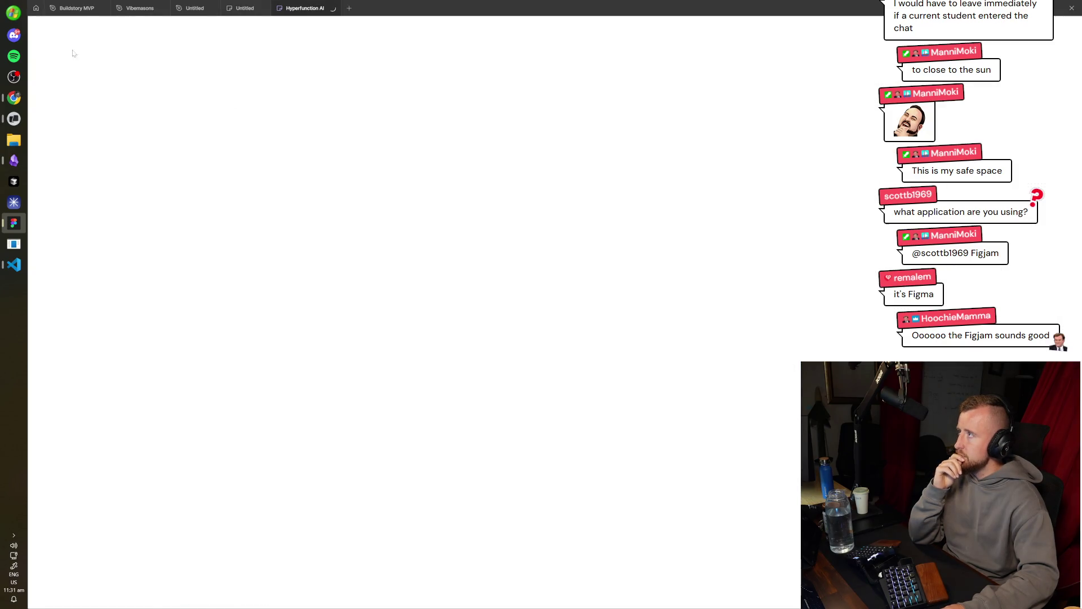
pyautogui.moveTo(79, 9)
pyautogui.click(36, 9)
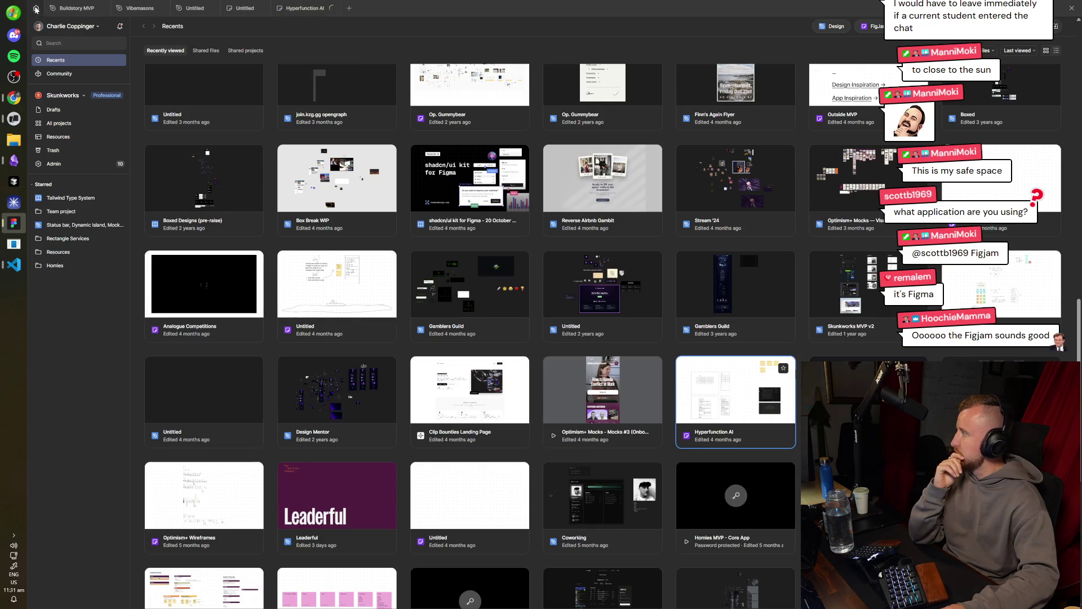
pyautogui.scroll(-2, 484, 307)
pyautogui.scroll(-3, 493, 318)
pyautogui.scroll(-3, 309, 399)
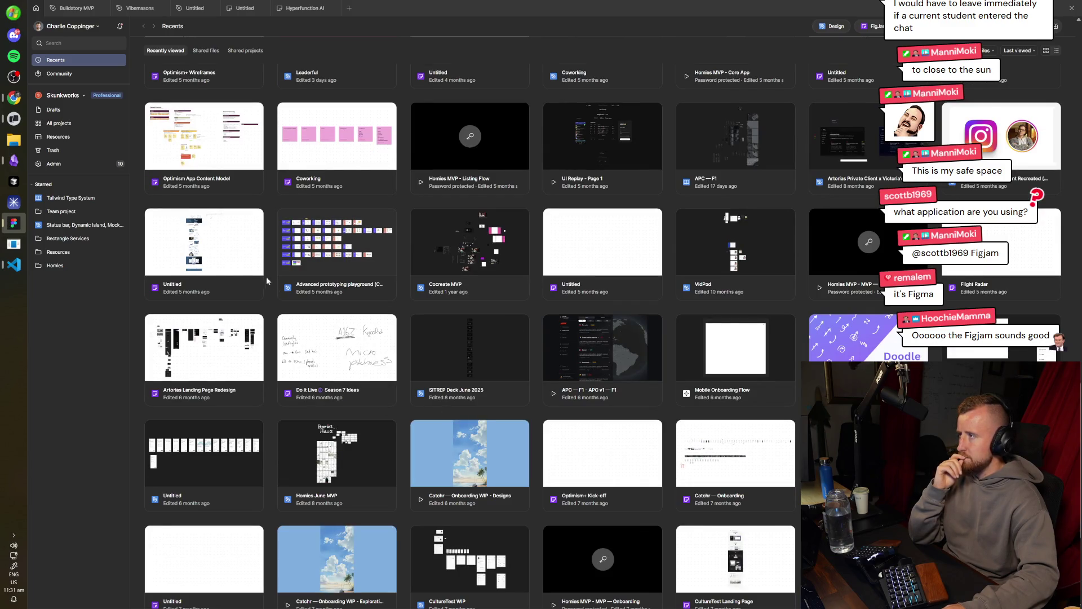
pyautogui.scroll(-10, 556, 357)
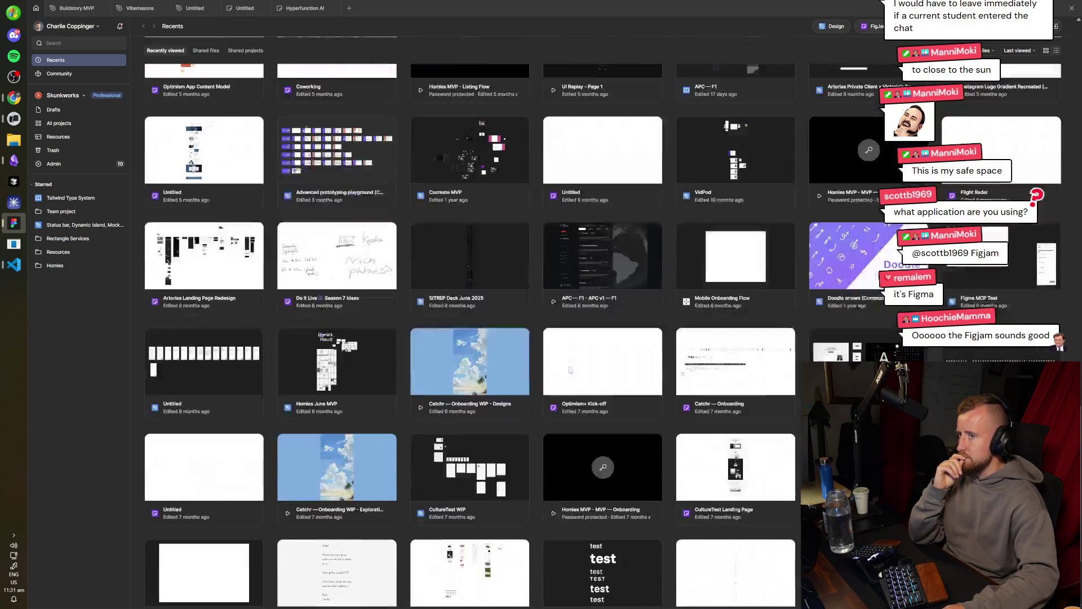
pyautogui.scroll(10, 391, 198)
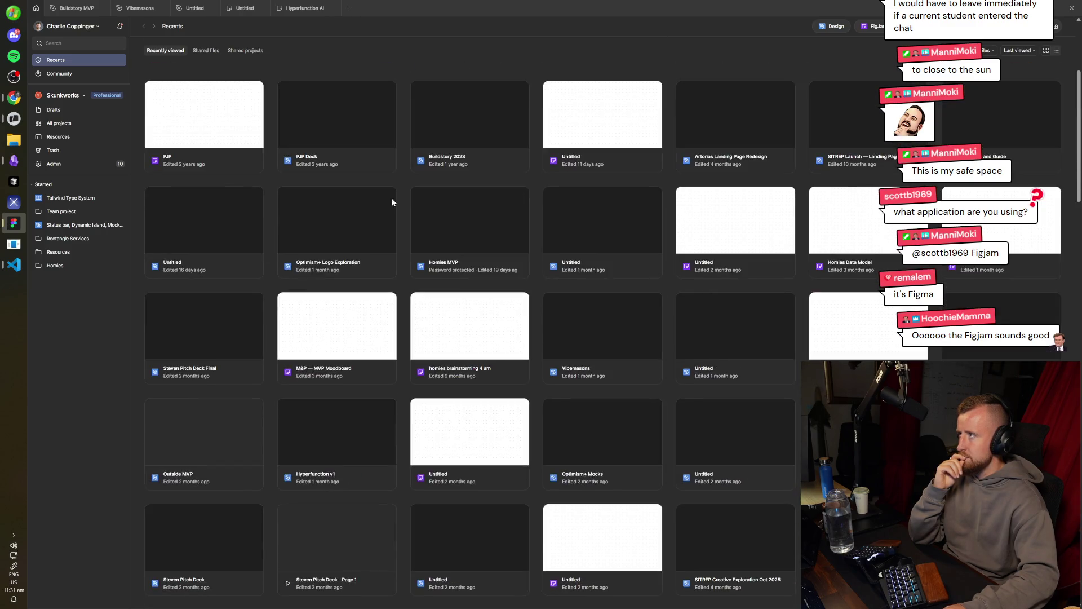
pyautogui.click(305, 9)
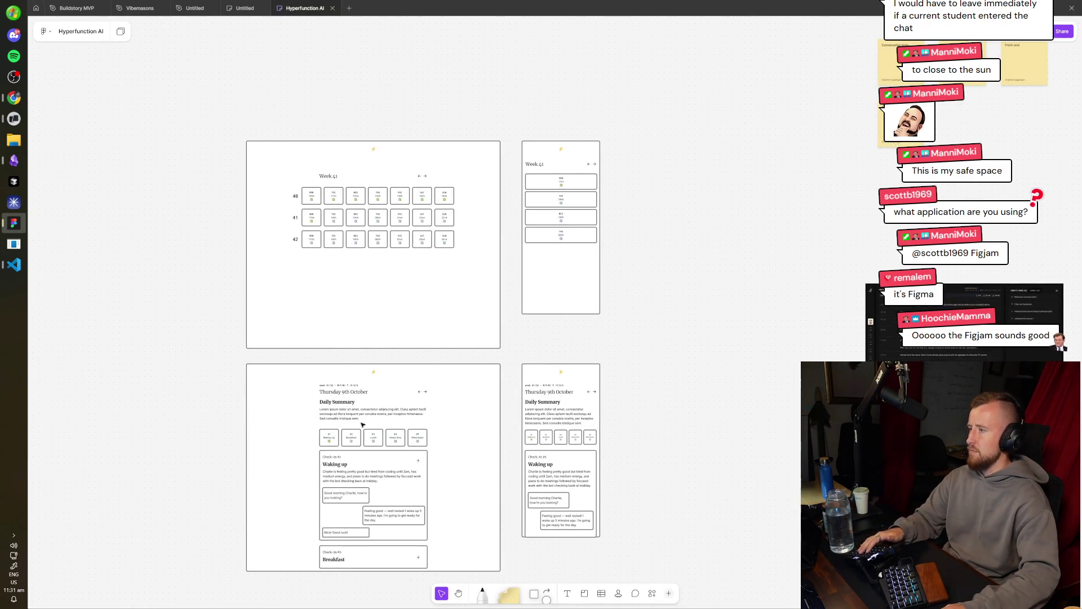
# - Zoom into the Thursday 9th October Daily Summary frame and pan slightly to read its check-ins
pyautogui.scroll(5, 500, 268)
pyautogui.moveTo(501, 267); pyautogui.dragTo(483, 273)
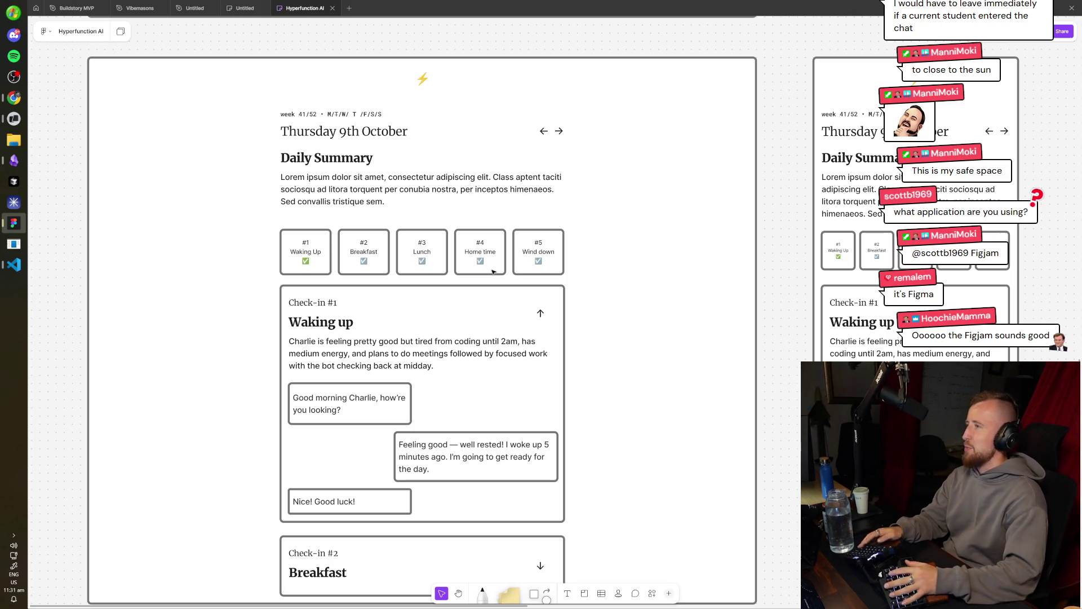
pyautogui.hotkey('alt', 'Tab')
pyautogui.hotkey('alt', 'Tab')
pyautogui.hotkey('alt', 'Tab')
pyautogui.hotkey('alt', 'Tab')
pyautogui.hotkey('alt', 'Tab')
pyautogui.hotkey('alt', 'Tab')
pyautogui.hotkey('alt', 'Tab')
pyautogui.hotkey('ctrl', 't')
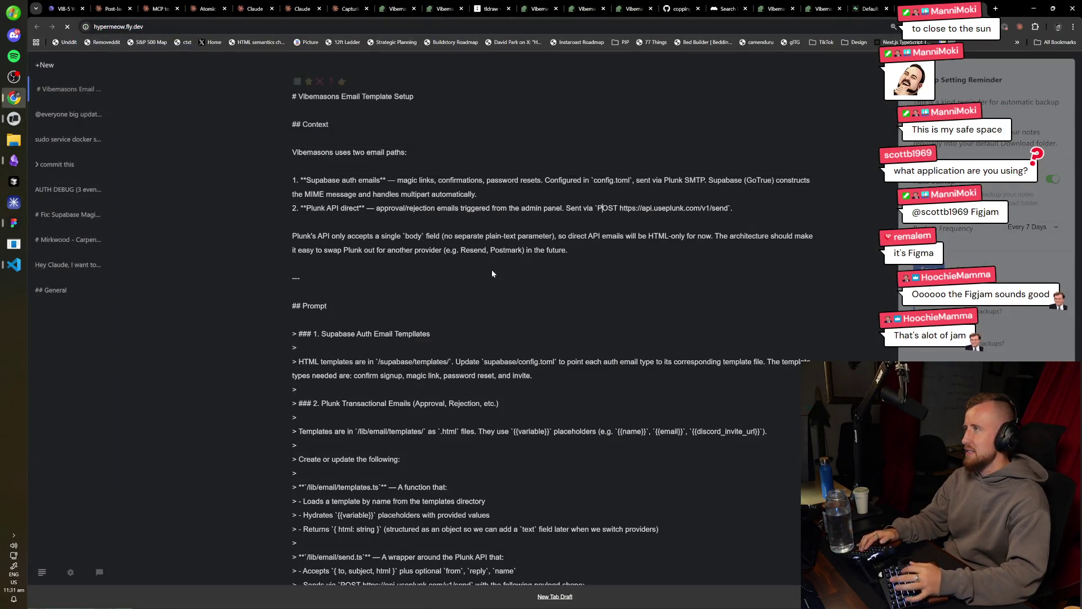
pyautogui.hotkey('ctrl', '+')
pyautogui.hotkey('ctrl', '+')
pyautogui.hotkey('ctrl', '+')
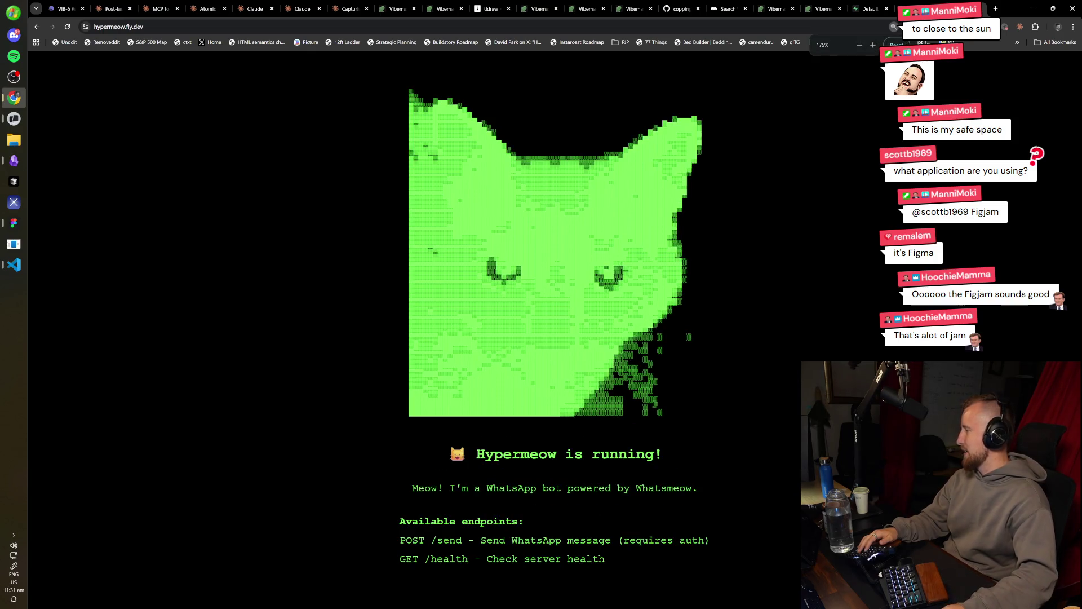
pyautogui.hotkey('ctrl', '-')
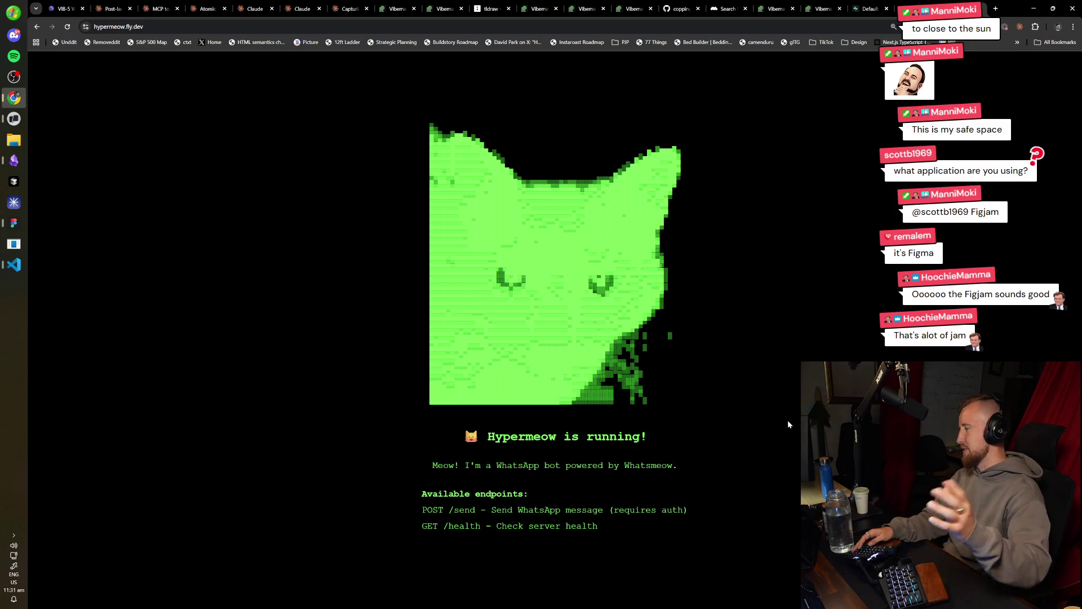
pyautogui.hotkey('alt', 'Tab')
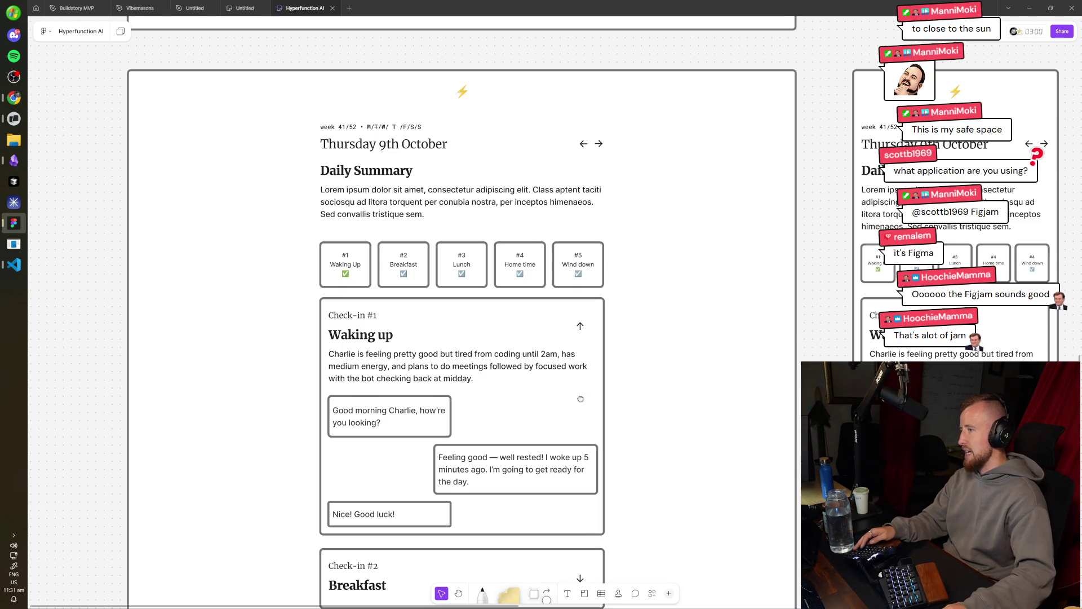
# - Move between the Week 41 calendar frame and the Thursday 9th October Daily Summary frame
pyautogui.scroll(3, 582, 400)
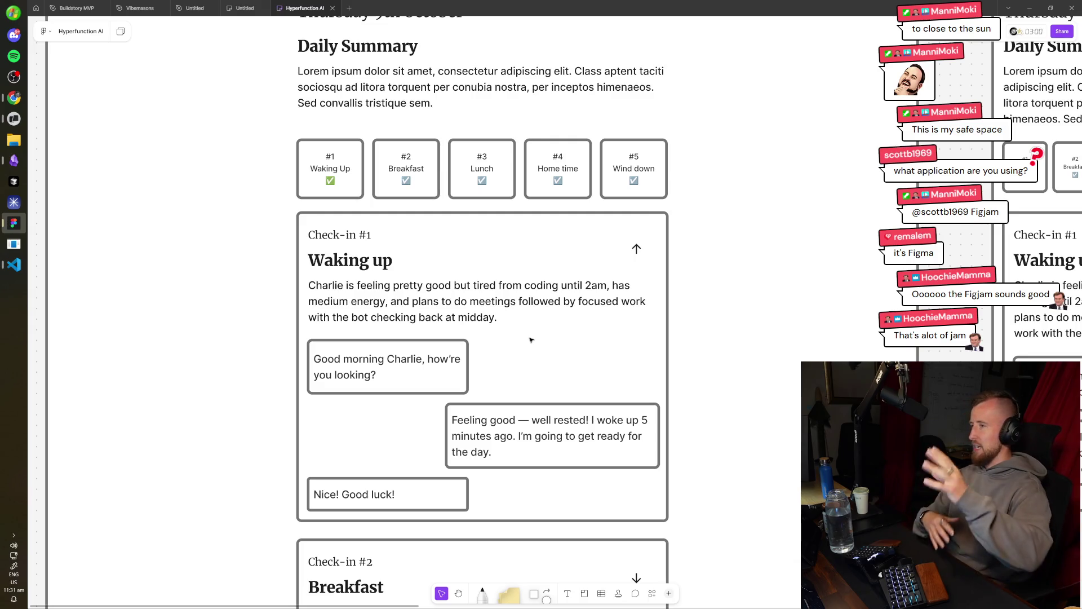
pyautogui.scroll(-2, 496, 321)
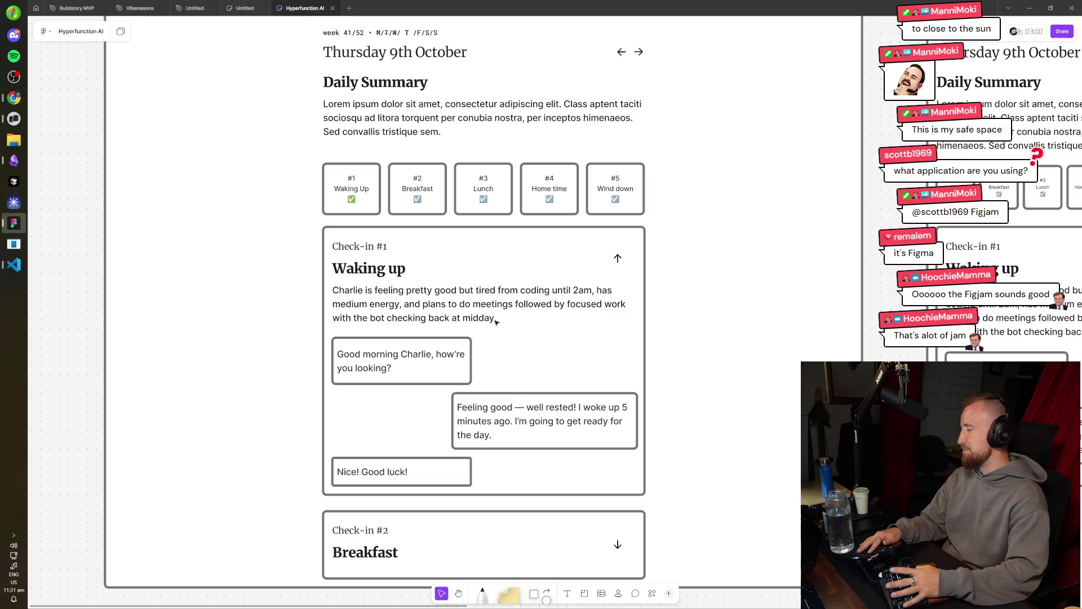
pyautogui.hotkey('shift', 'n')
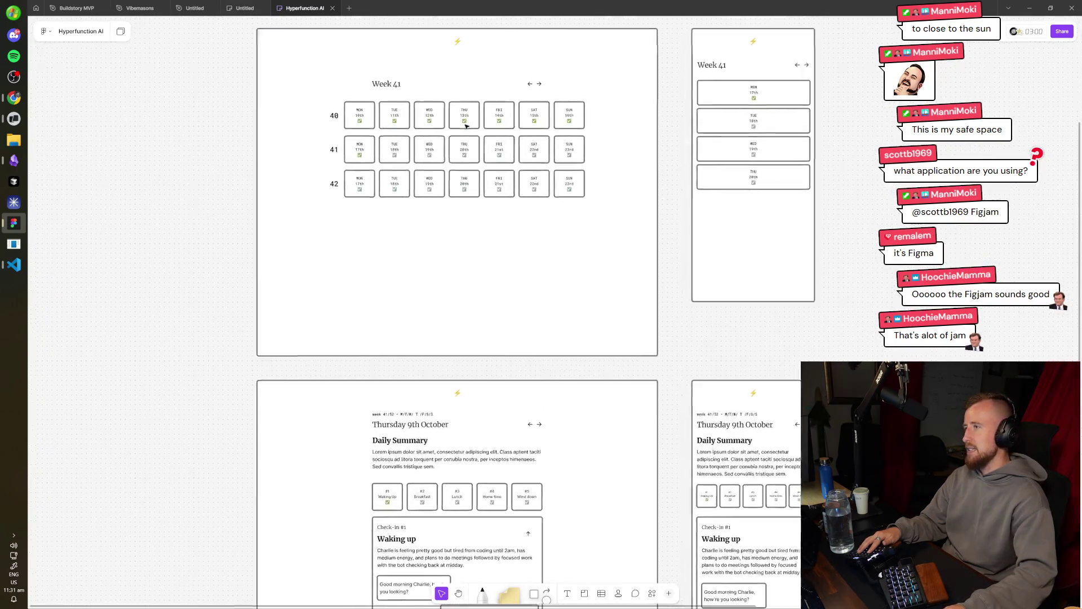
pyautogui.scroll(5, 511, 280)
pyautogui.scroll(-5, 511, 280)
pyautogui.hscroll(3, 539, 395)
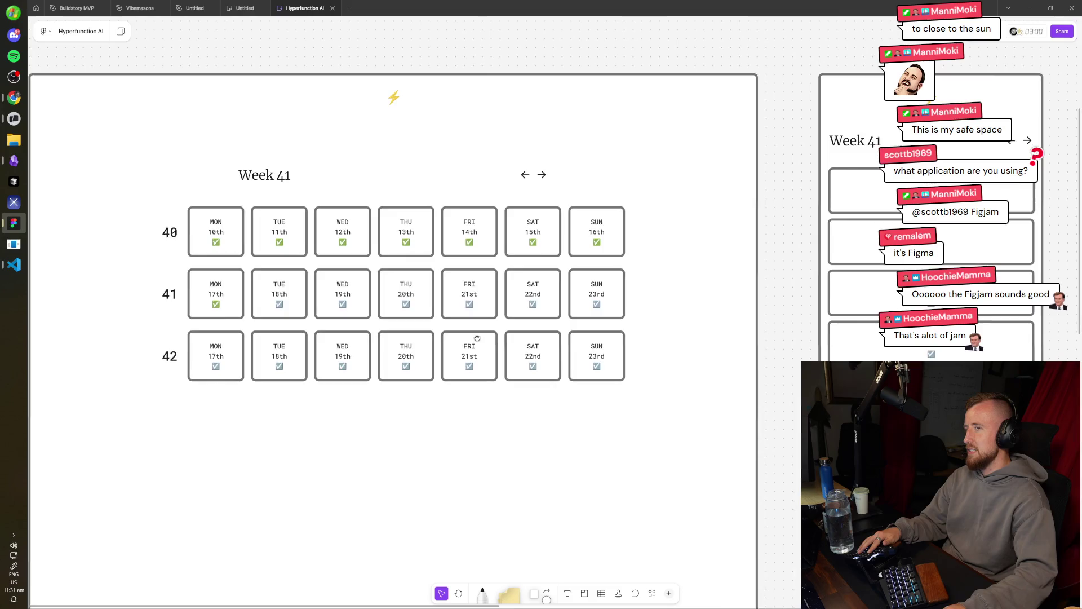
pyautogui.press('n')
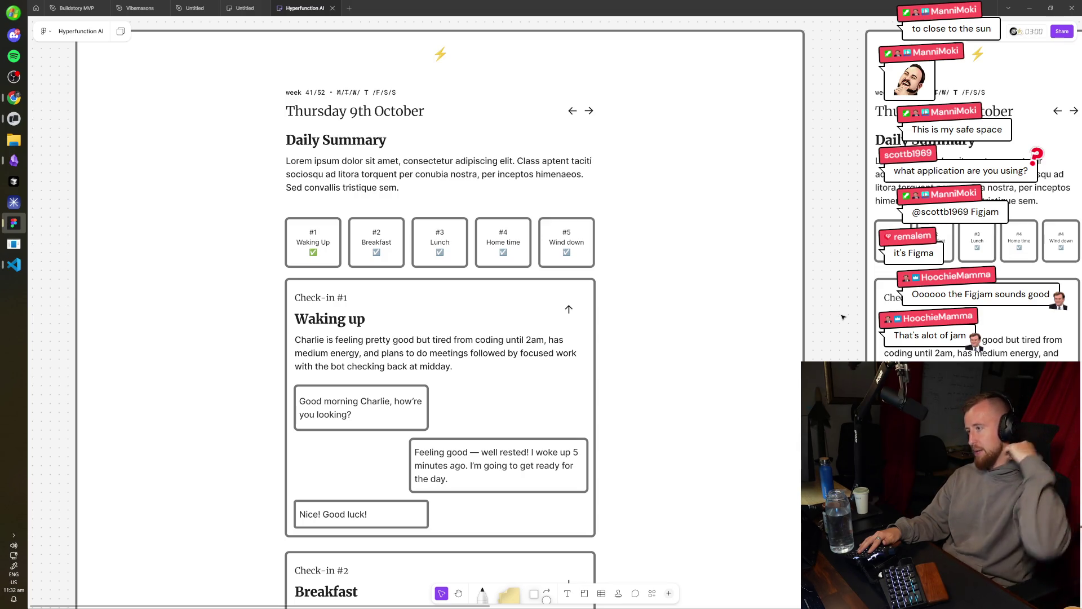
pyautogui.scroll(-1, 781, 305)
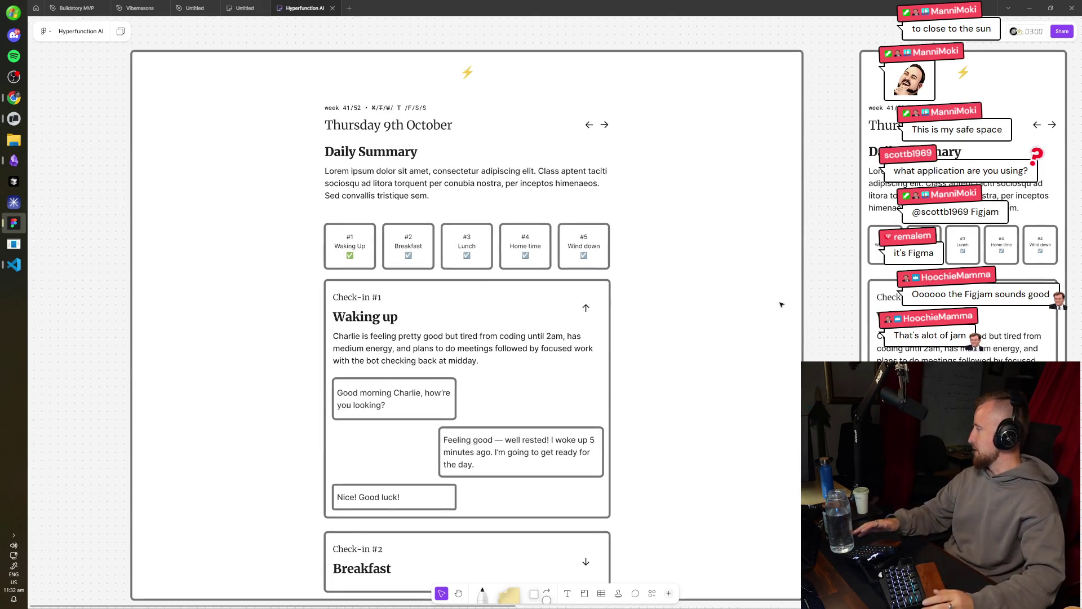
pyautogui.hotkey('shift', 'n')
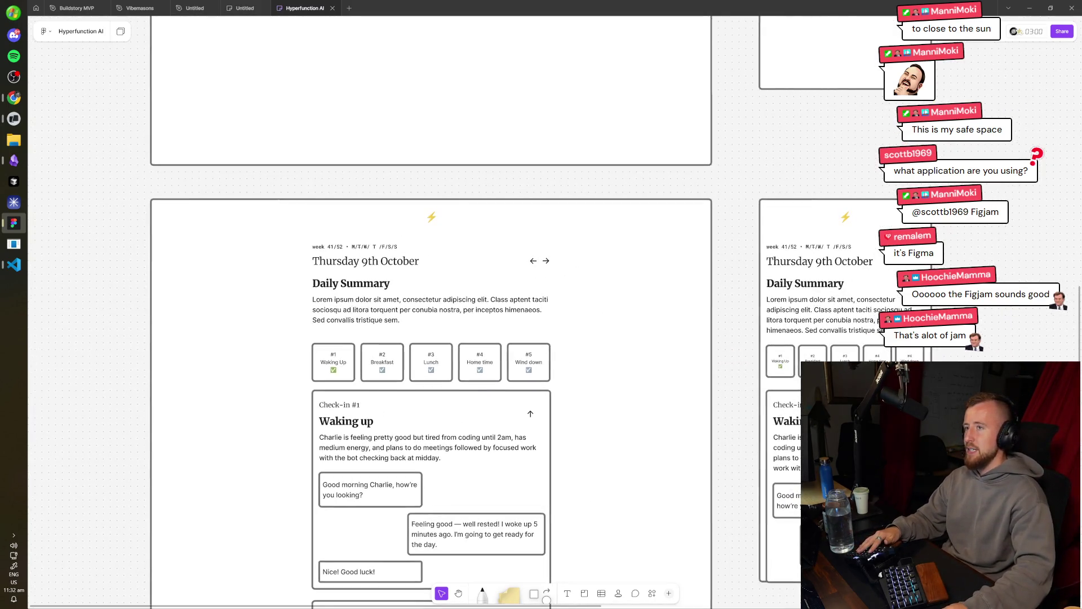
pyautogui.scroll(-3, 846, 281)
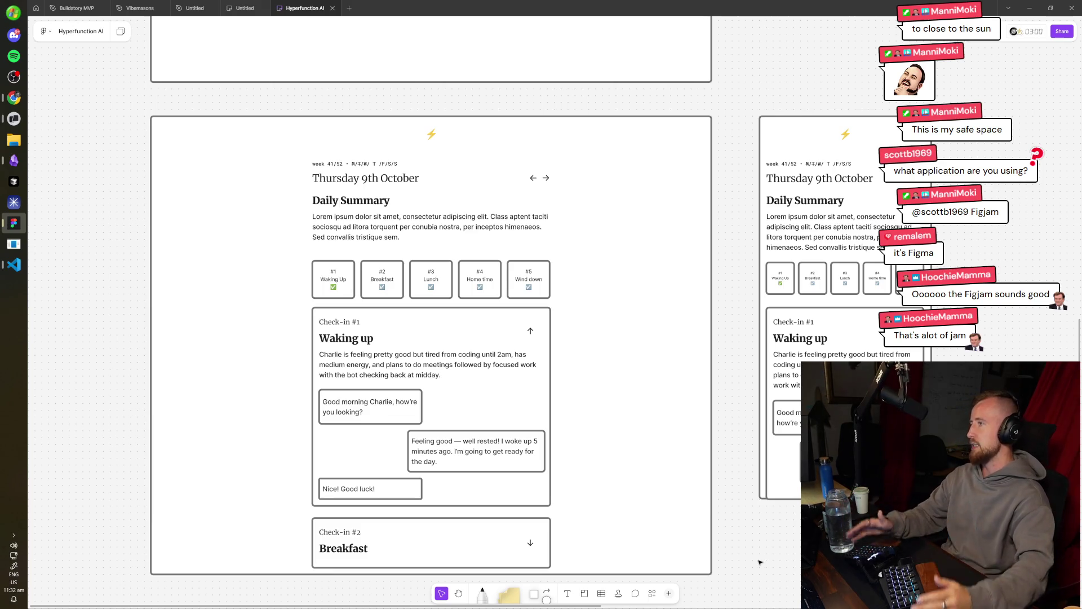
pyautogui.scroll(-3, 384, 304)
pyautogui.scroll(5, 384, 305)
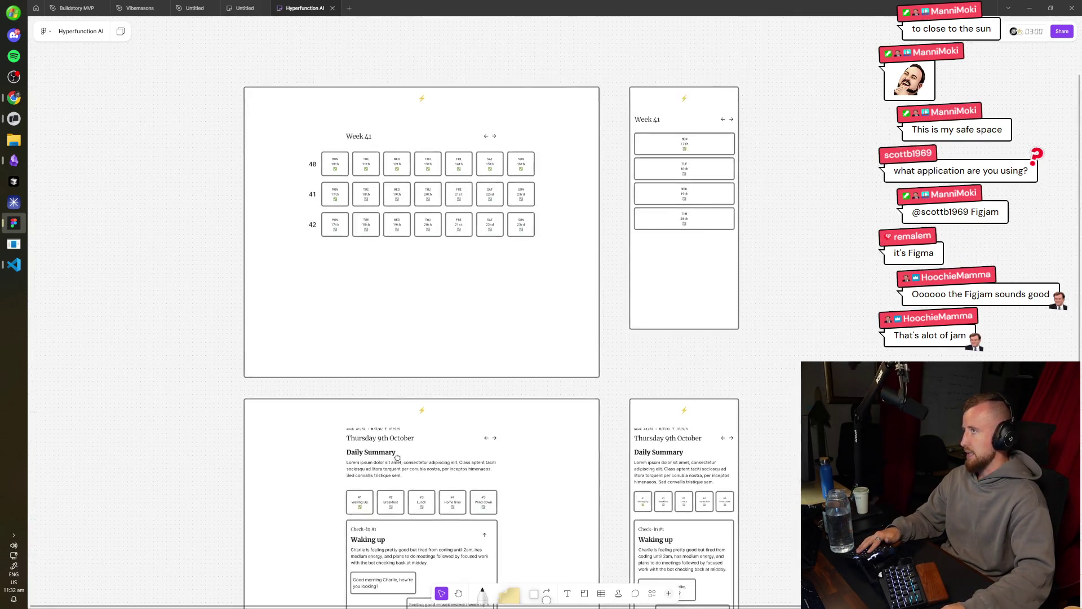
pyautogui.scroll(-4, 585, 478)
# - Drag the Daily Summary frame's bottom edge down to make it slightly taller
pyautogui.click(565, 545)
pyautogui.moveTo(566, 541); pyautogui.dragTo(562, 557)
pyautogui.click(744, 565)
pyautogui.scroll(4, 544, 385)
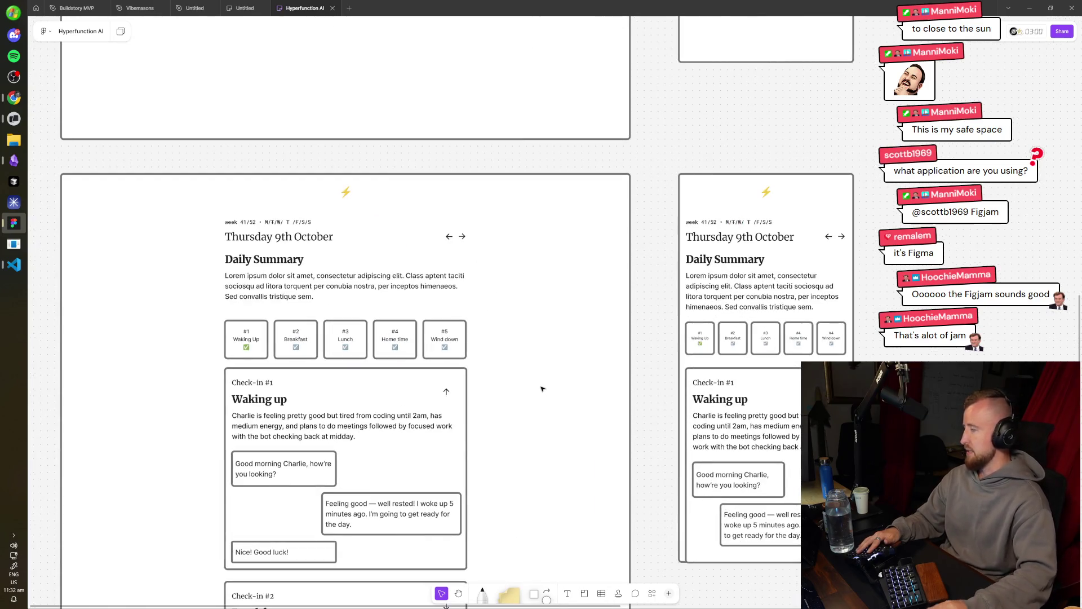
# - Switch to the Untitled board and zoom to the settings wireframe
pyautogui.hotkey('ctrl', 'shift', 'Tab')
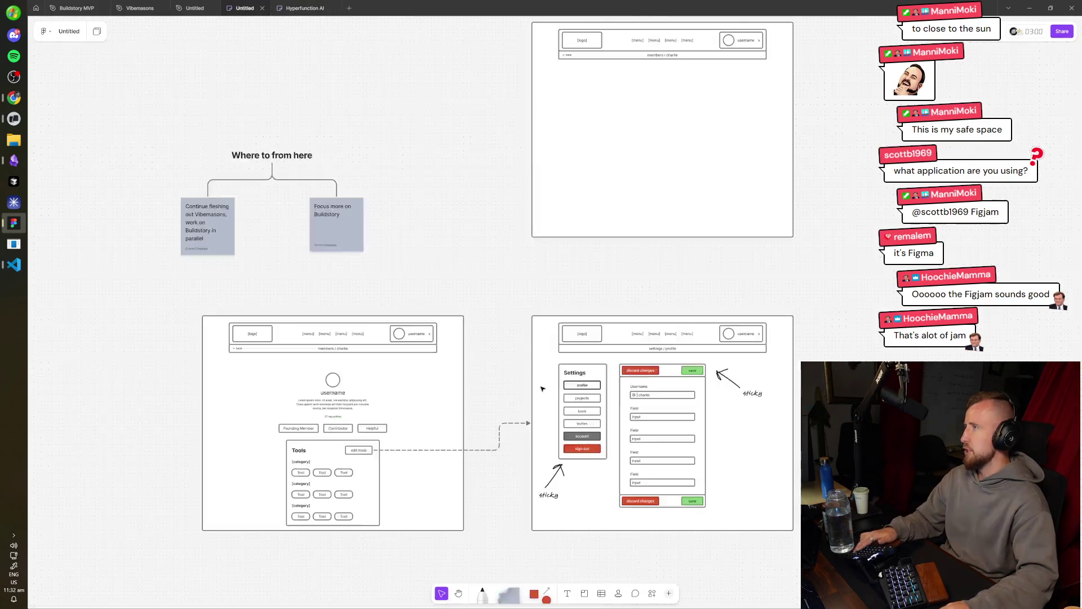
pyautogui.scroll(5, 511, 366)
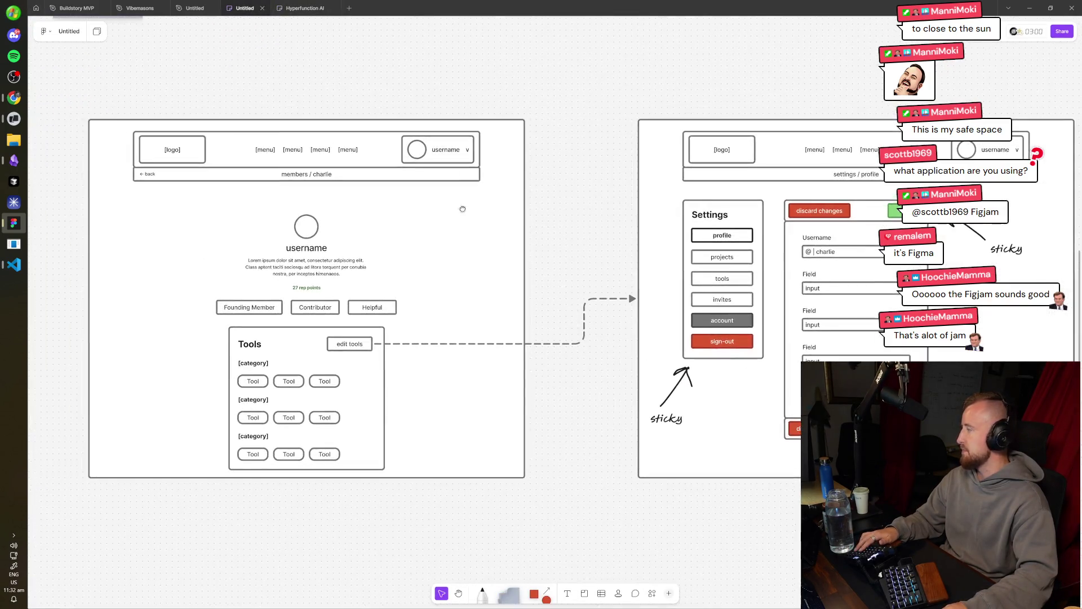
pyautogui.scroll(-3, 331, 255)
pyautogui.scroll(3, 638, 263)
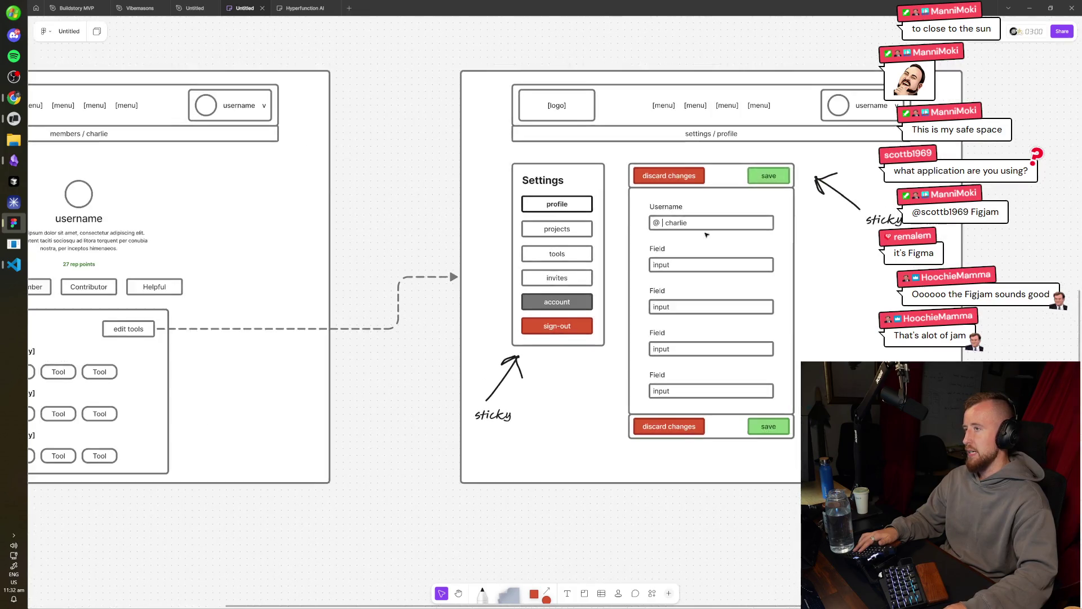
pyautogui.hotkey('alt', 'Tab')
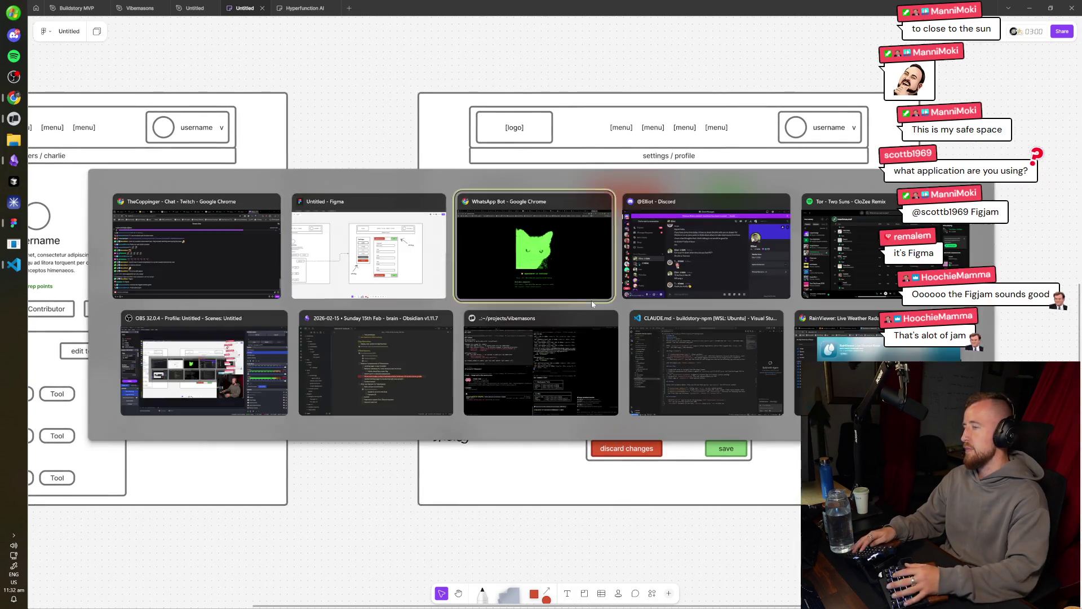
pyautogui.hotkey('ctrl', 'l')
pyautogui.write('hyperf')
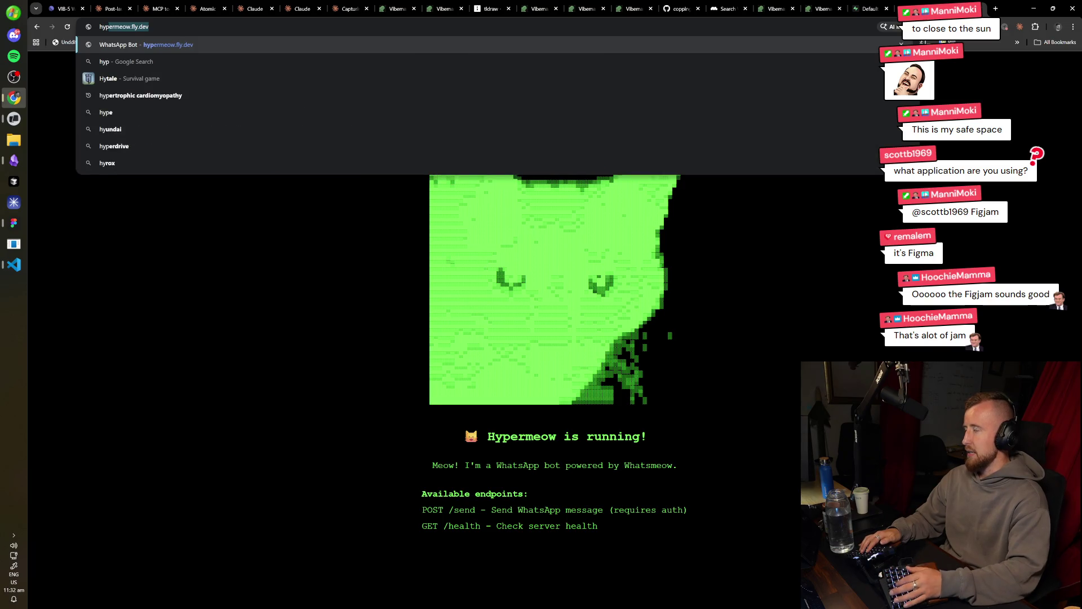
pyautogui.write('unction')
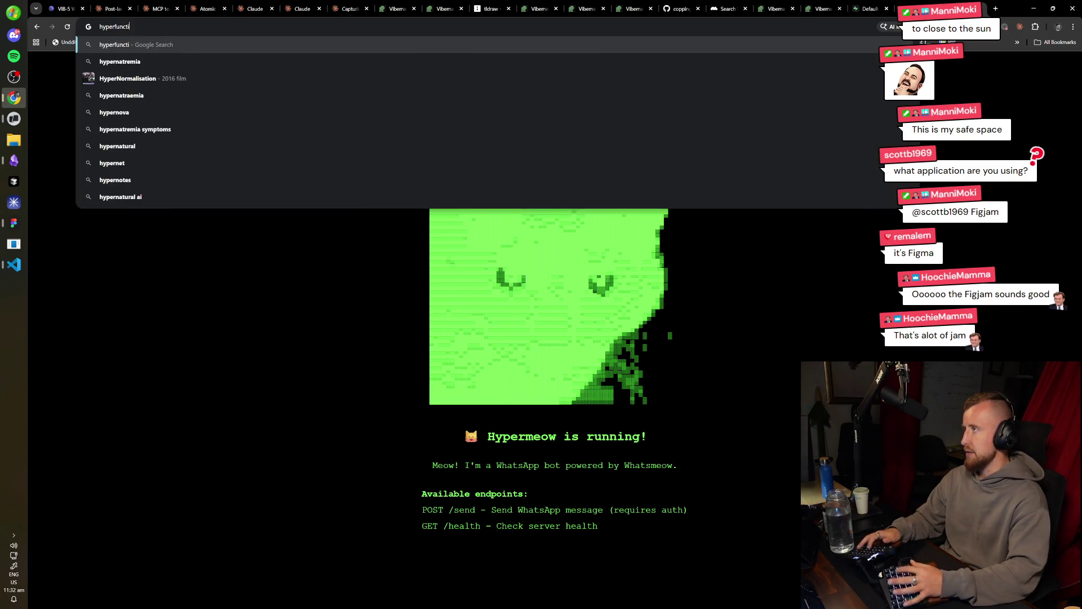
pyautogui.write('.ai')
pyautogui.press('Return')
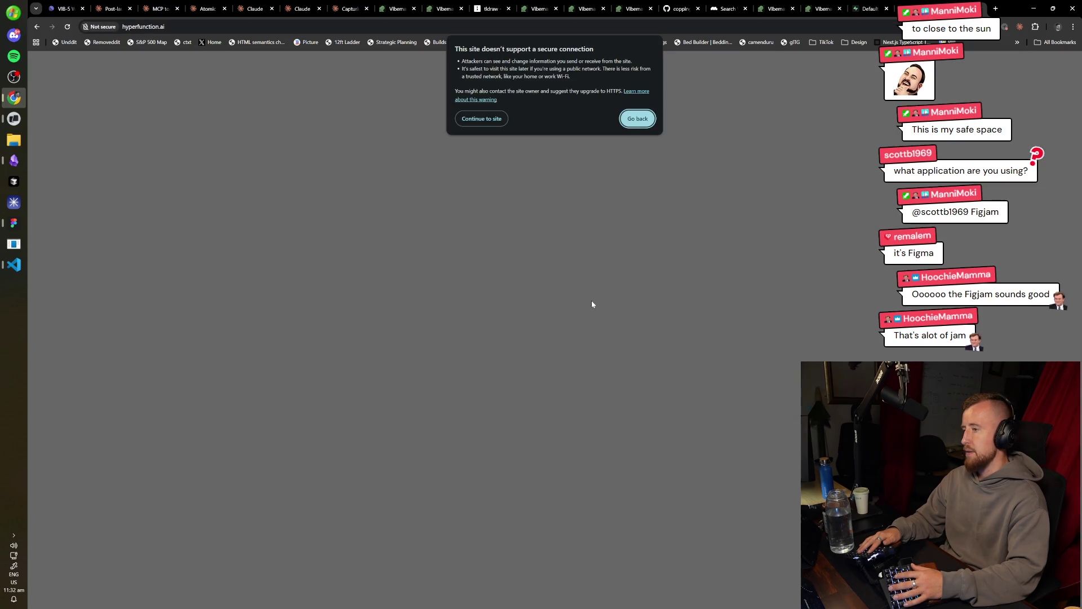
pyautogui.press('Return')
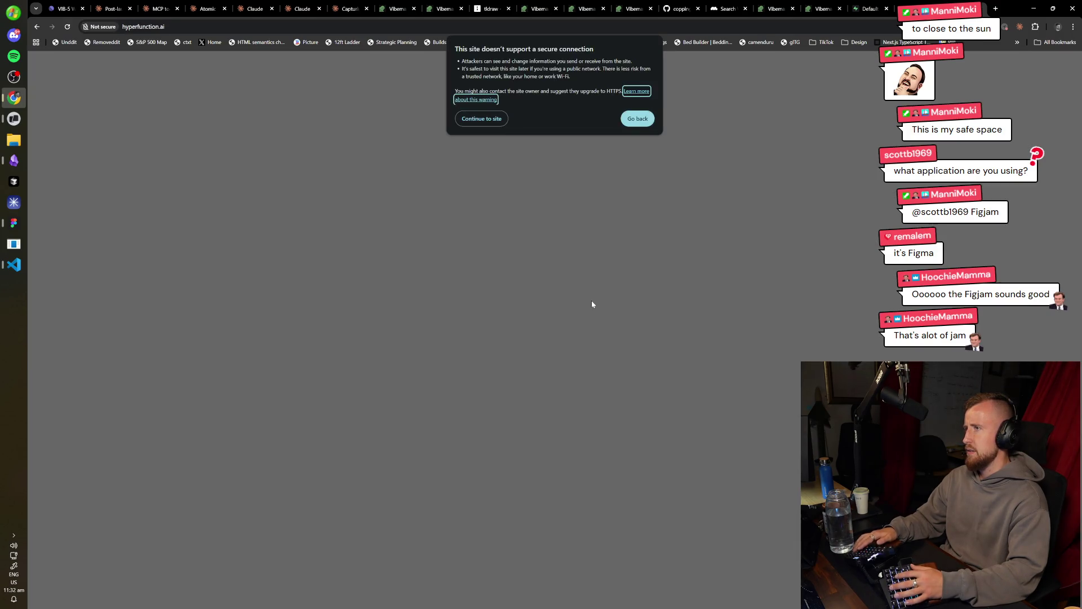
pyautogui.press('Tab')
pyautogui.press('Return')
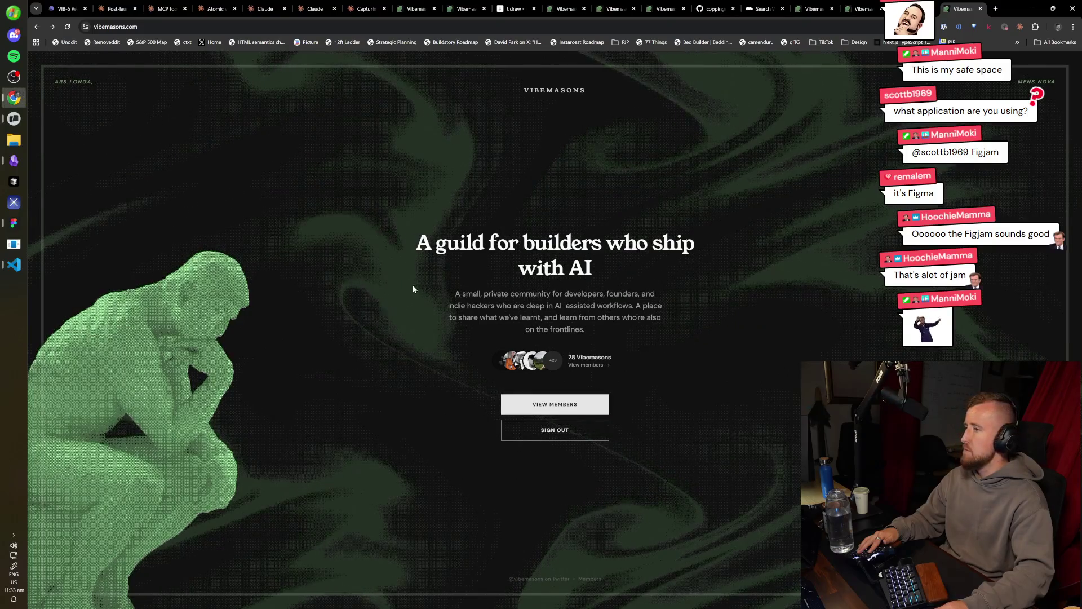
pyautogui.click(14, 222)
pyautogui.scroll(3, 622, 249)
pyautogui.hscroll(-10, 621, 249)
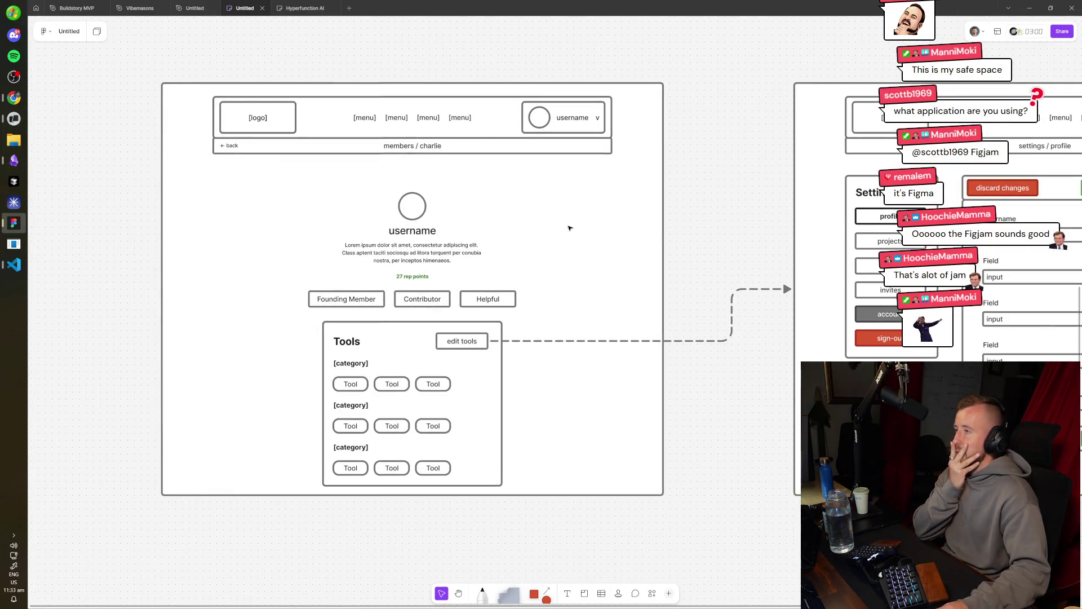
# - Select and deselect the '27 rep points' text on the members / charlie wireframe
pyautogui.scroll(3, 380, 305)
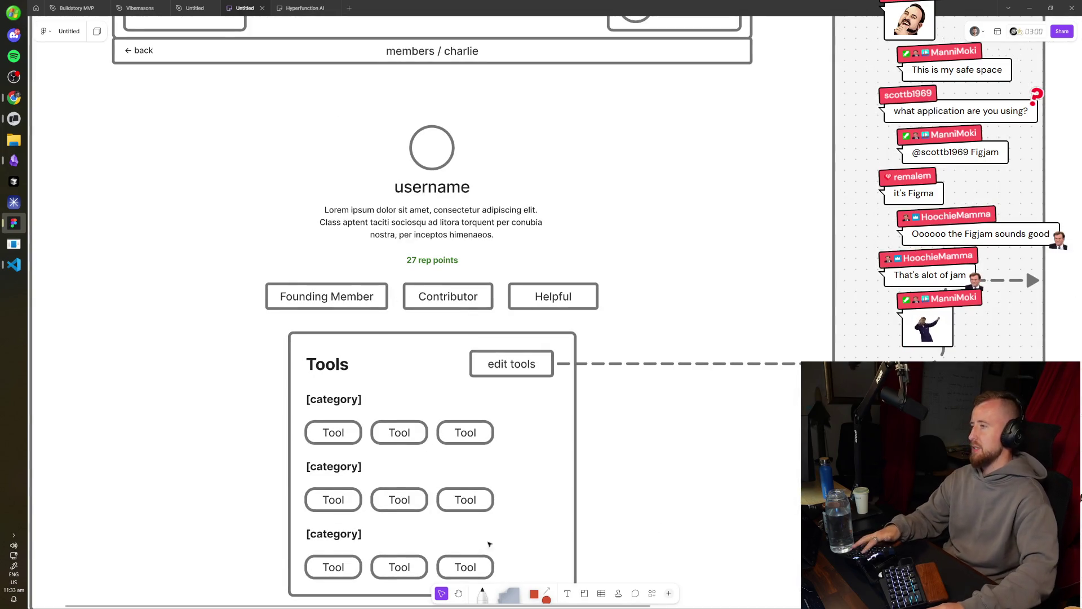
pyautogui.click(435, 263)
pyautogui.press('Escape')
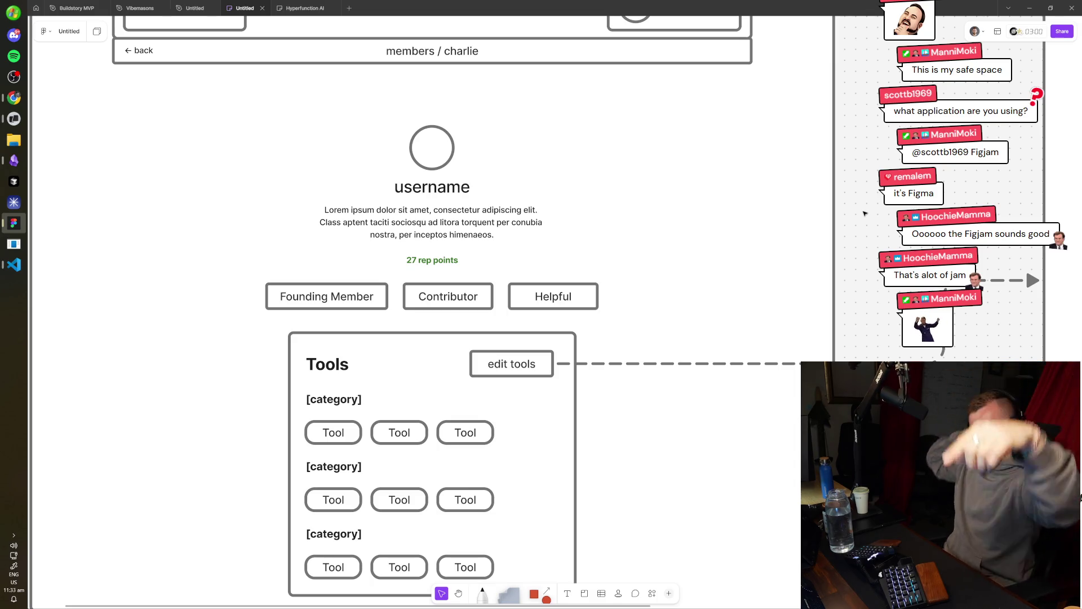
pyautogui.scroll(-3, 522, 183)
pyautogui.scroll(2, 522, 183)
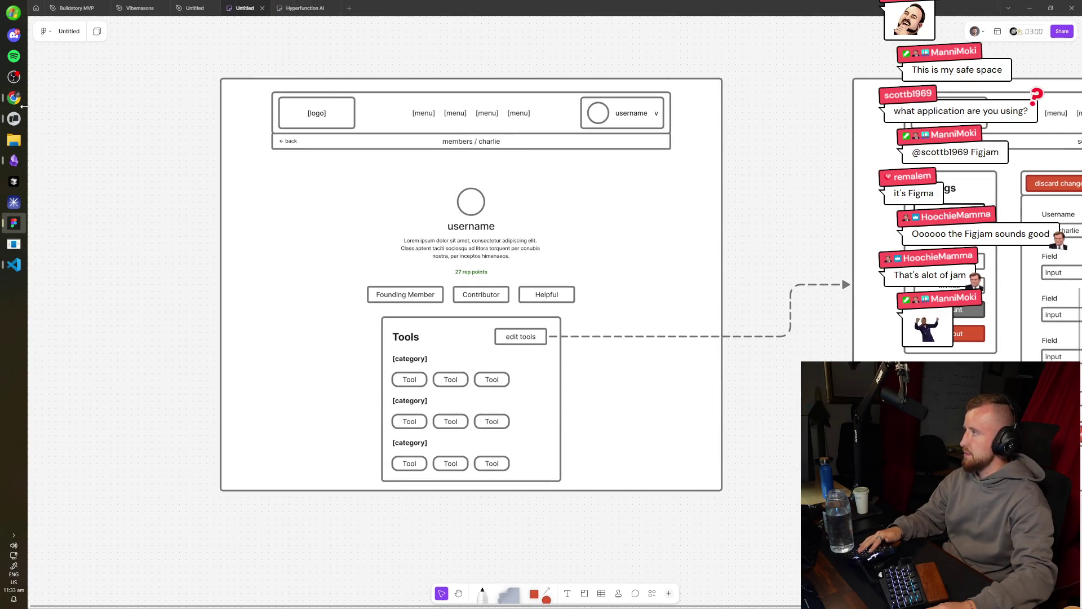
# - Check the Vibemasons site in Chrome, then return to the FigJam board
pyautogui.click(14, 98)
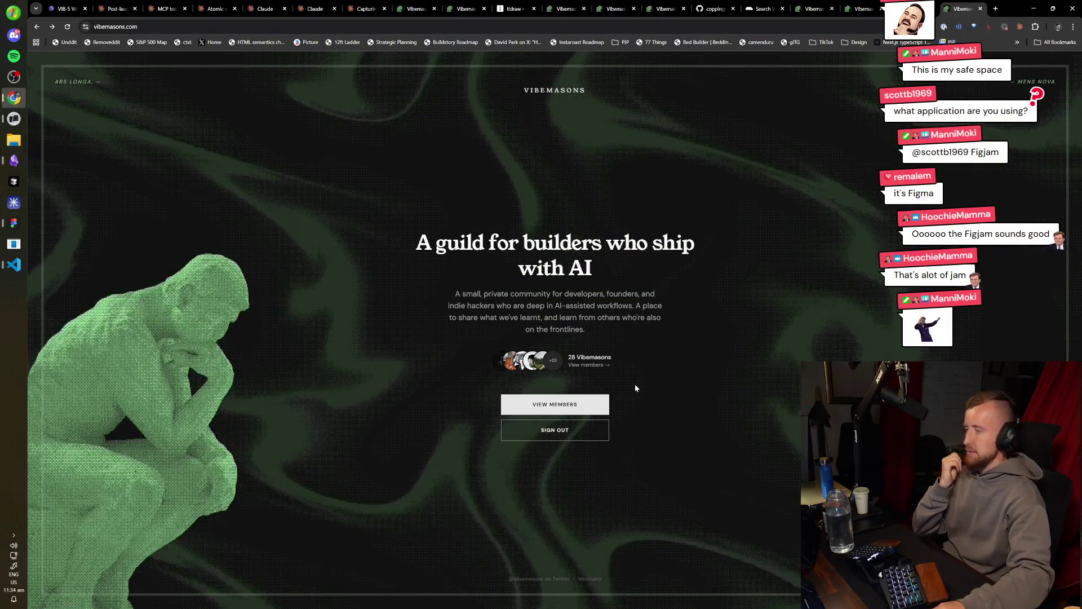
pyautogui.press('XF86AudioRaiseVolume')
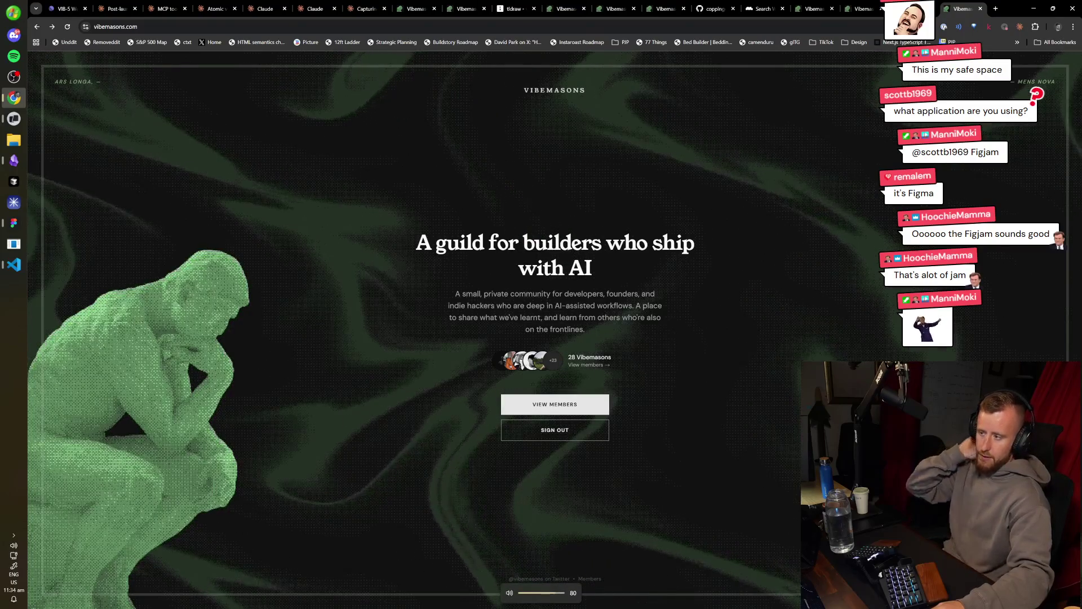
pyautogui.hotkey('alt', 'Tab')
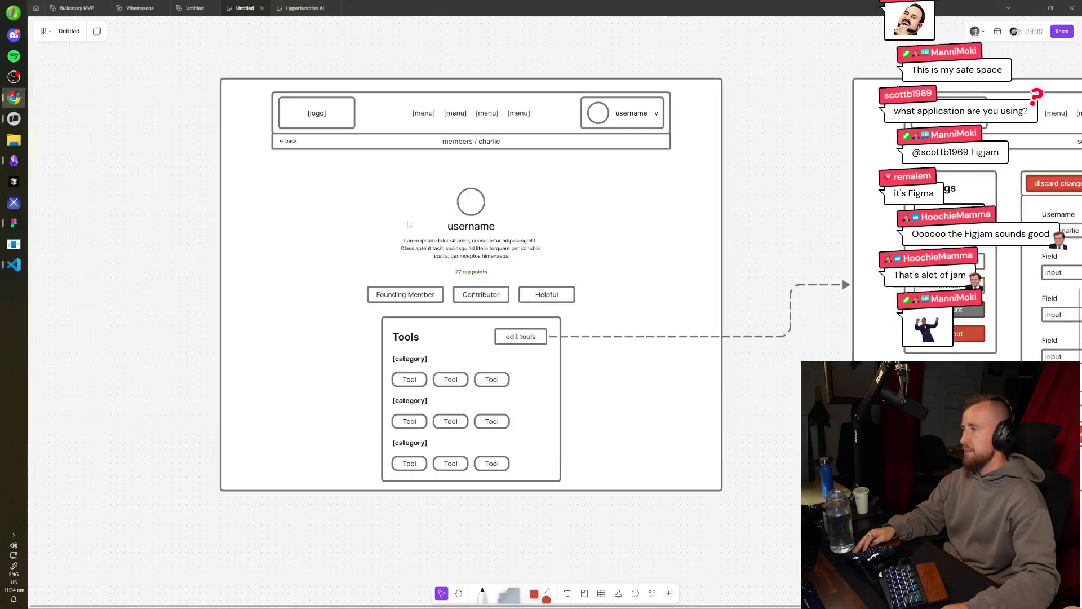
# - Inspect the Helpful, Founding Member and Contributor badges and the '27 rep points' text by selecting each
pyautogui.scroll(5, 486, 306)
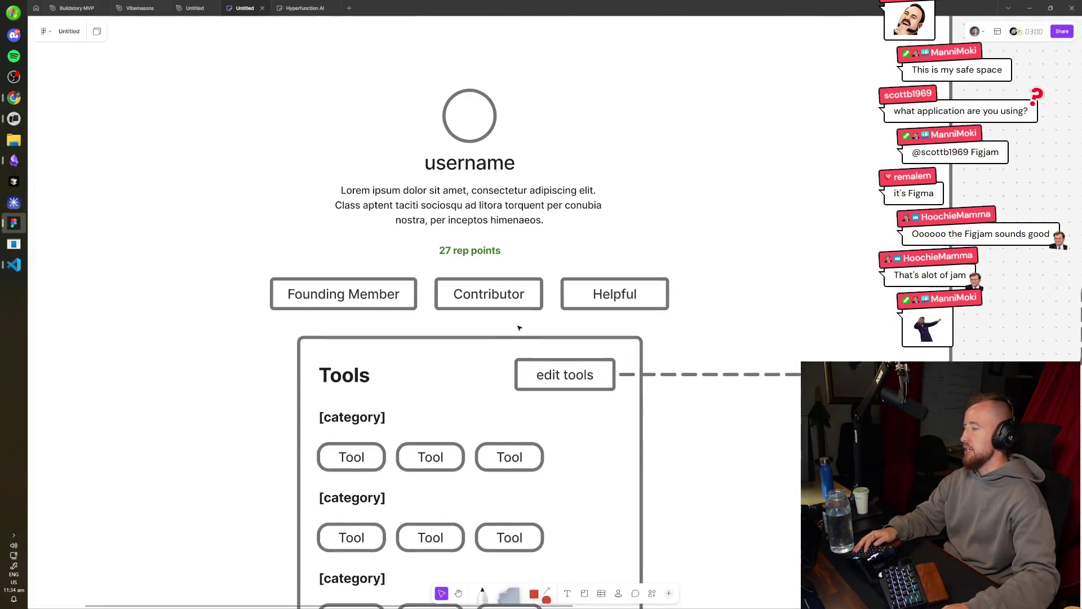
pyautogui.click(571, 300)
pyautogui.click(415, 295)
pyautogui.click(445, 297)
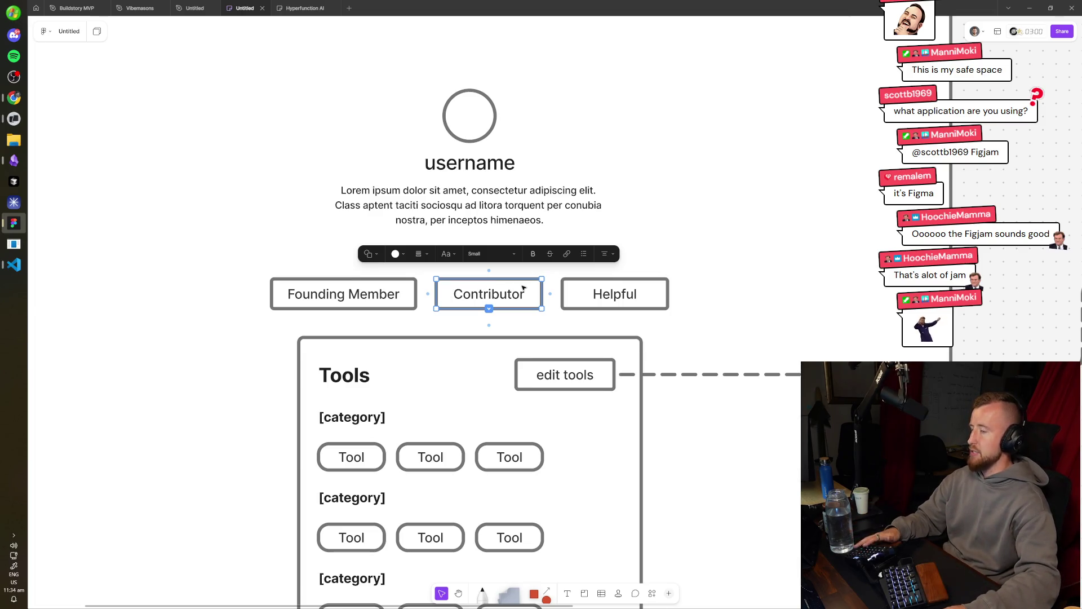
pyautogui.click(570, 293)
pyautogui.scroll(3, 1029, 323)
pyautogui.click(1028, 323)
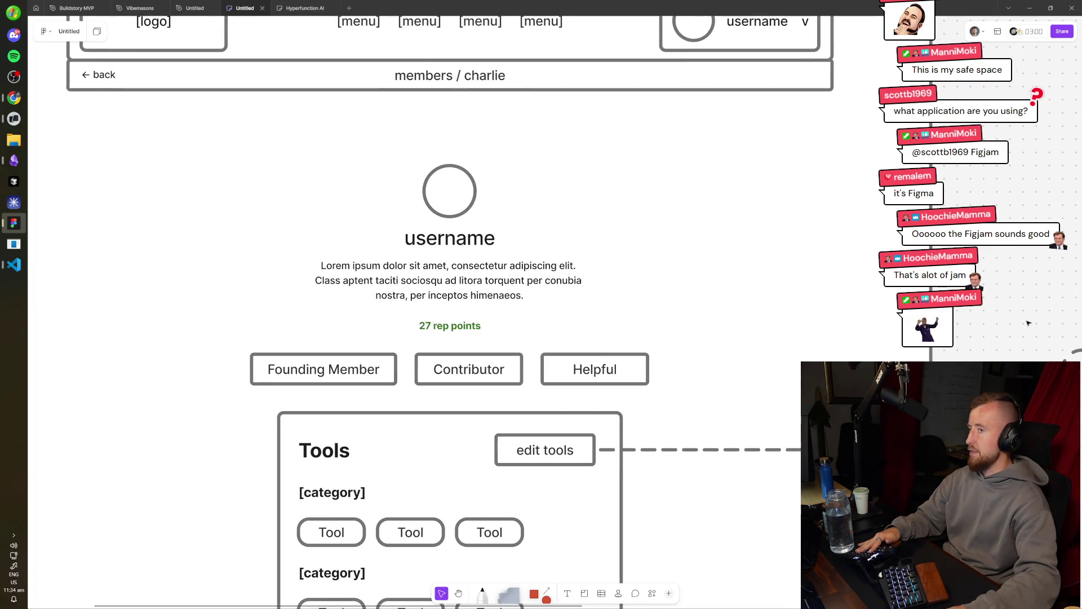
pyautogui.scroll(-5, 1029, 323)
pyautogui.scroll(5, 823, 358)
pyautogui.scroll(-5, 304, 260)
pyautogui.scroll(5, 465, 282)
pyautogui.click(465, 282)
pyautogui.scroll(-5, 567, 370)
pyautogui.hscroll(5, 671, 353)
pyautogui.scroll(-3, 725, 346)
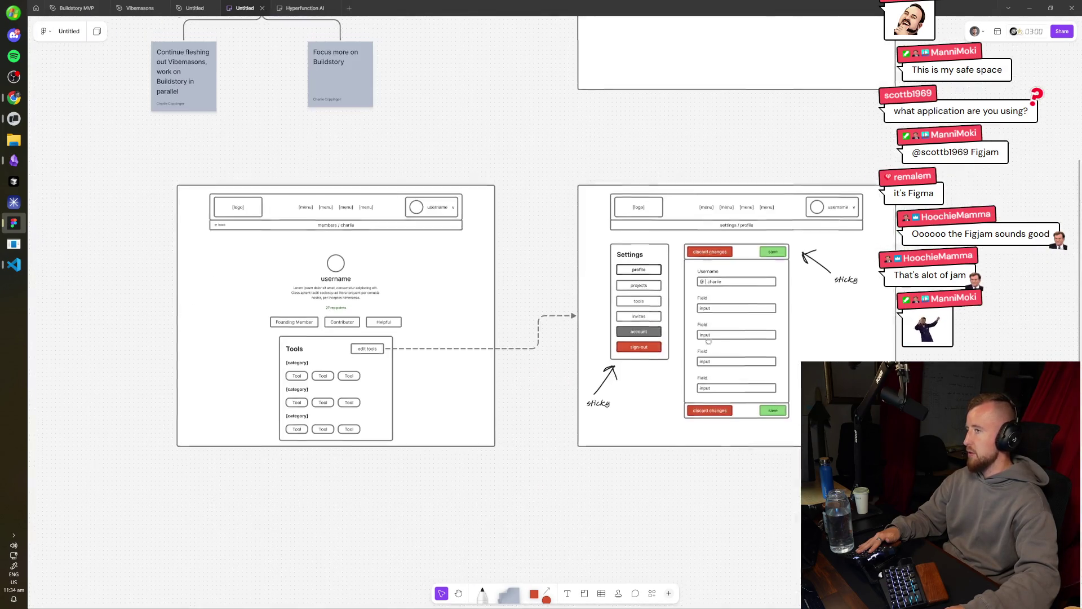
pyautogui.hscroll(3, 724, 346)
# - Marquee-select the settings / profile frame, Alt-drag a copy to its right and nudge it into place
pyautogui.moveTo(878, 167)
pyautogui.mouseDown()
pyautogui.moveTo(605, 482)
pyautogui.moveTo(510, 467)
pyautogui.mouseUp()
pyautogui.hscroll(3, 508, 338)
pyautogui.moveTo(495, 344)
pyautogui.mouseDown()
pyautogui.moveTo(915, 352)
pyautogui.moveTo(868, 352)
pyautogui.mouseUp()
pyautogui.hscroll(5, 733, 361)
pyautogui.moveTo(634, 390); pyautogui.dragTo(646, 373)
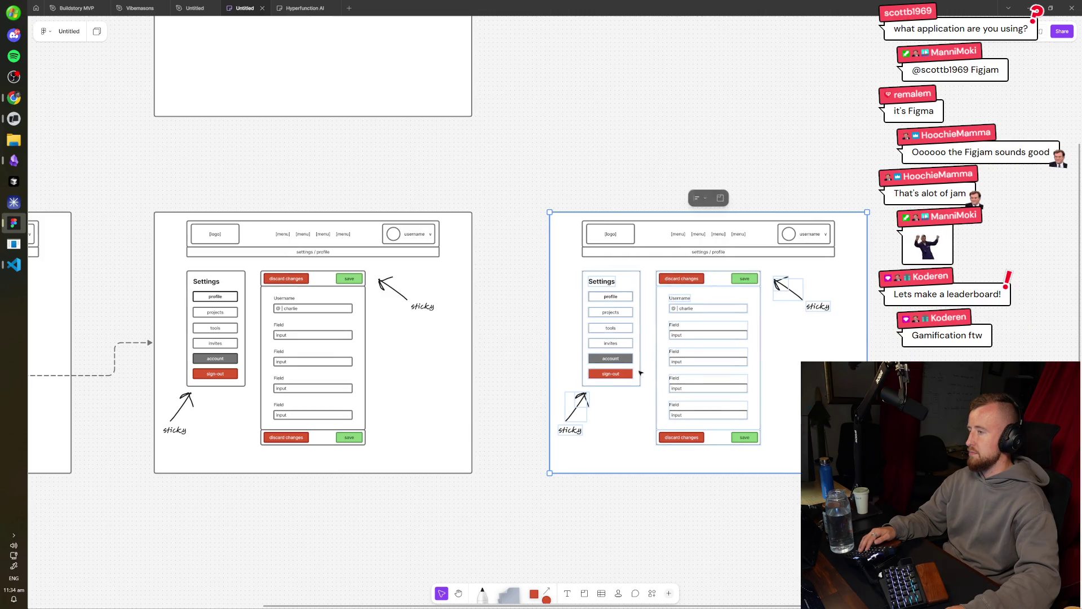
# - Delete the copy's settings panel, form, arrows and sticky labels, then switch to Chrome
pyautogui.hscroll(-8, 646, 372)
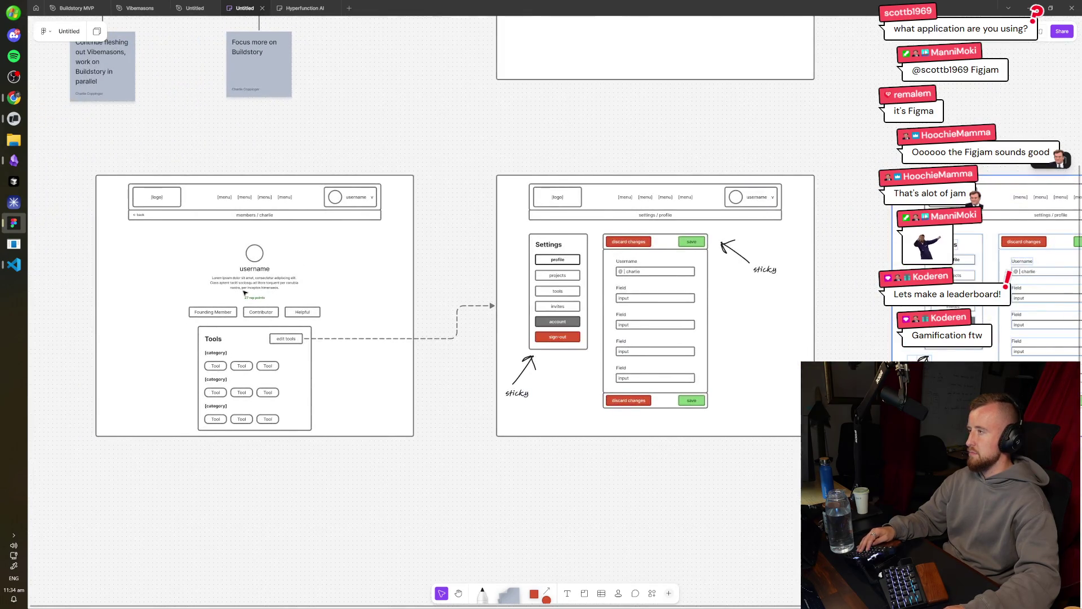
pyautogui.scroll(5, 244, 293)
pyautogui.click(262, 299)
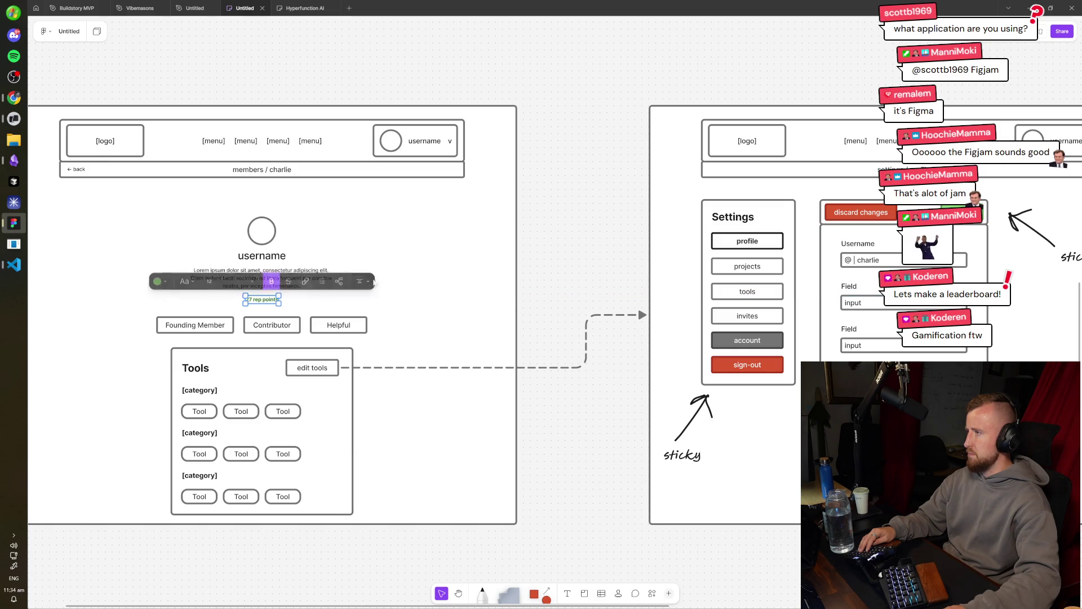
pyautogui.press('Escape')
pyautogui.hscroll(10, 365, 226)
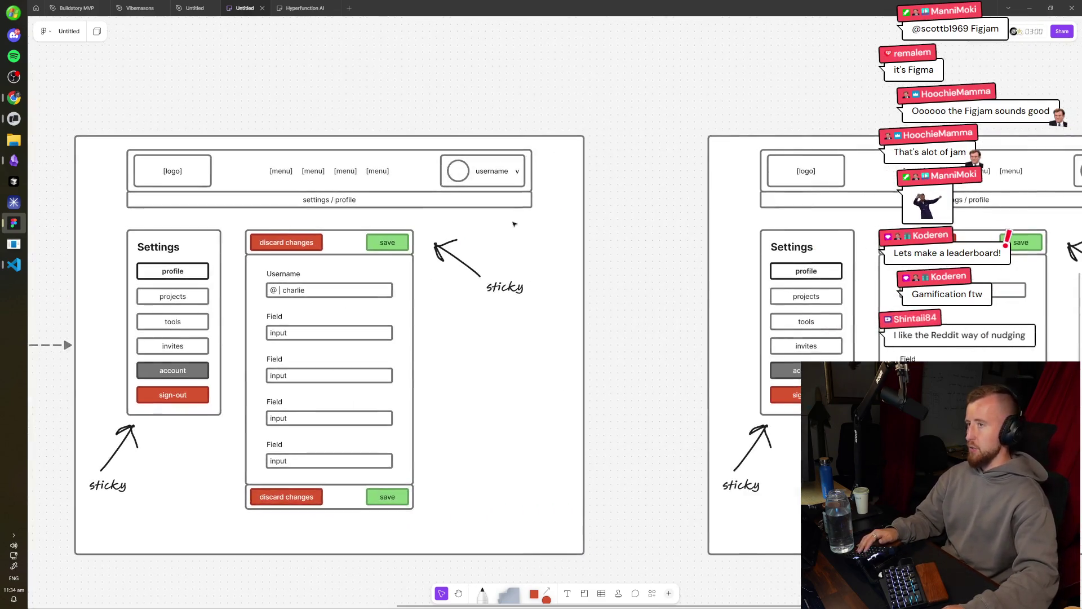
pyautogui.hscroll(-3, 365, 226)
pyautogui.moveTo(702, 233)
pyautogui.mouseDown()
pyautogui.moveTo(355, 496)
pyautogui.moveTo(275, 534)
pyautogui.mouseUp()
pyautogui.press('Delete')
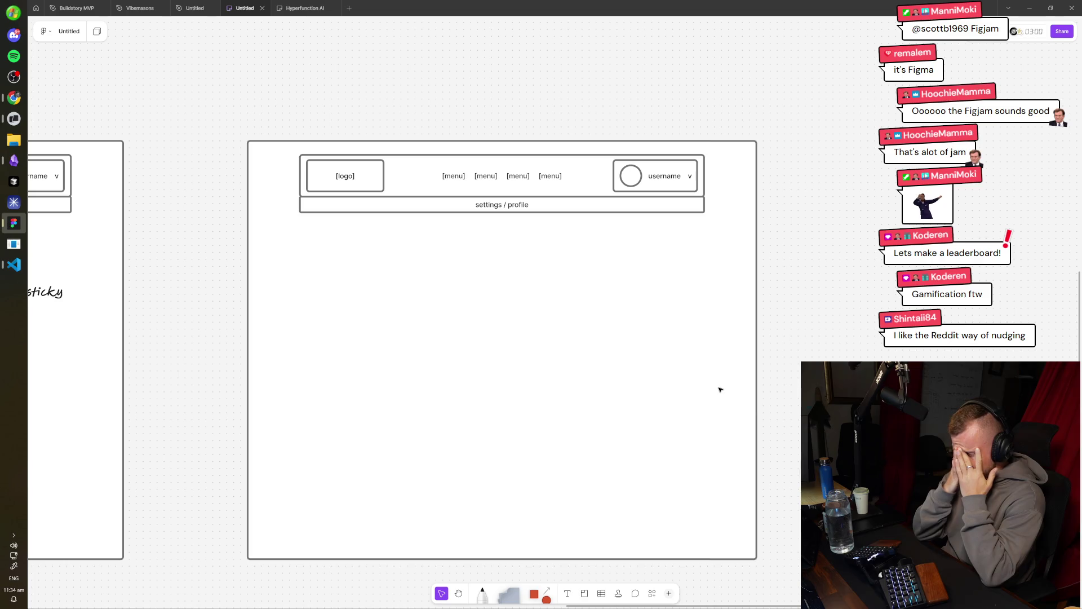
pyautogui.hotkey('alt', 'Tab')
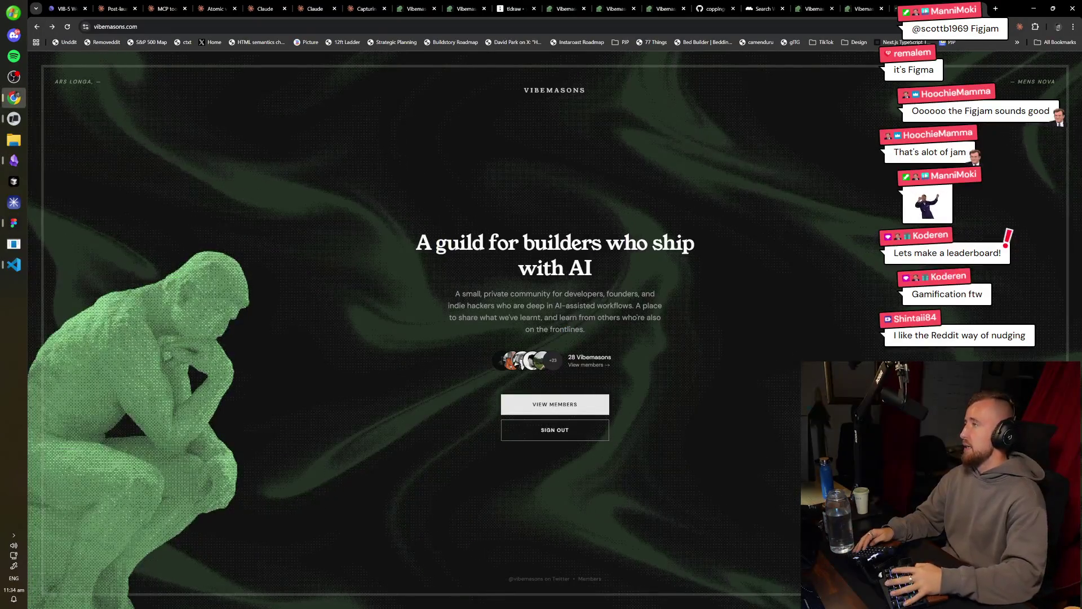
# - Open the Capturing user discoveries and tool usage chat and scroll through the earlier messages
pyautogui.hotkey('ctrl', '7')
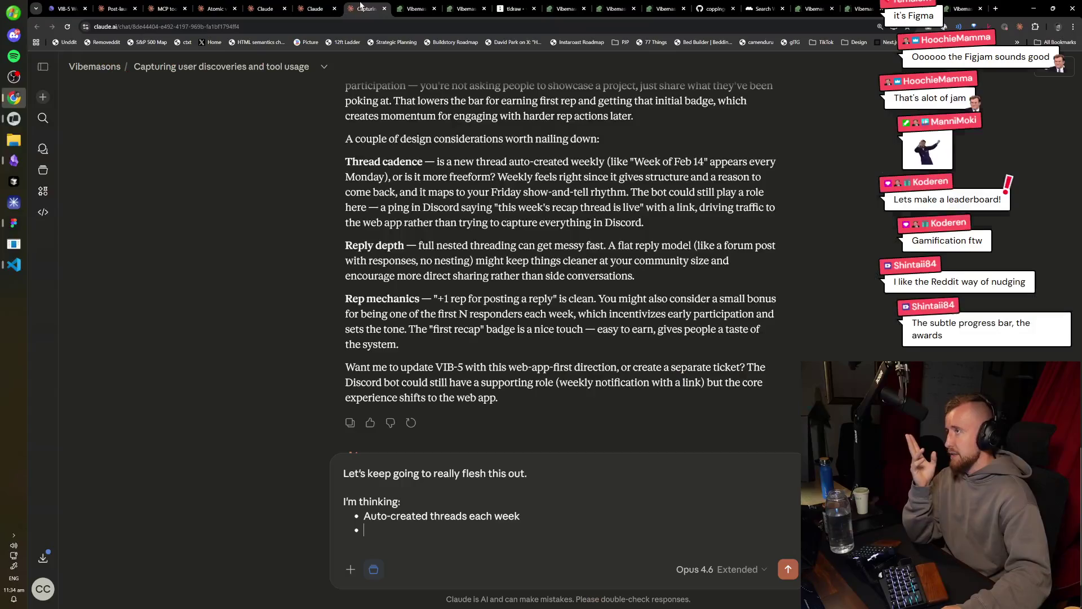
pyautogui.scroll(15, 758, 167)
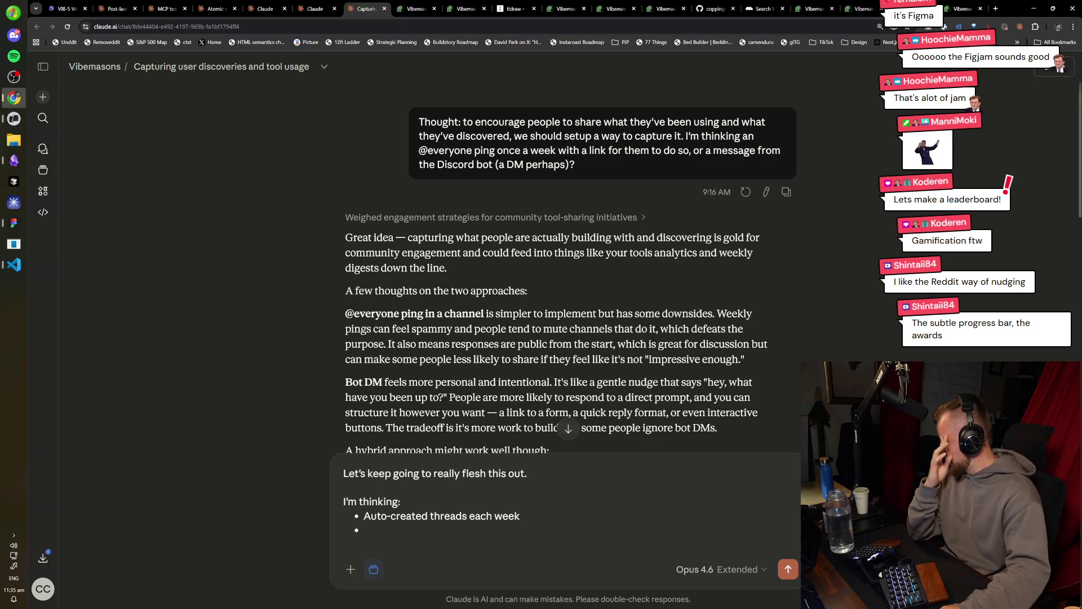
pyautogui.moveTo(705, 150); pyautogui.dragTo(575, 165)
pyautogui.click(575, 165)
pyautogui.scroll(-2, 563, 211)
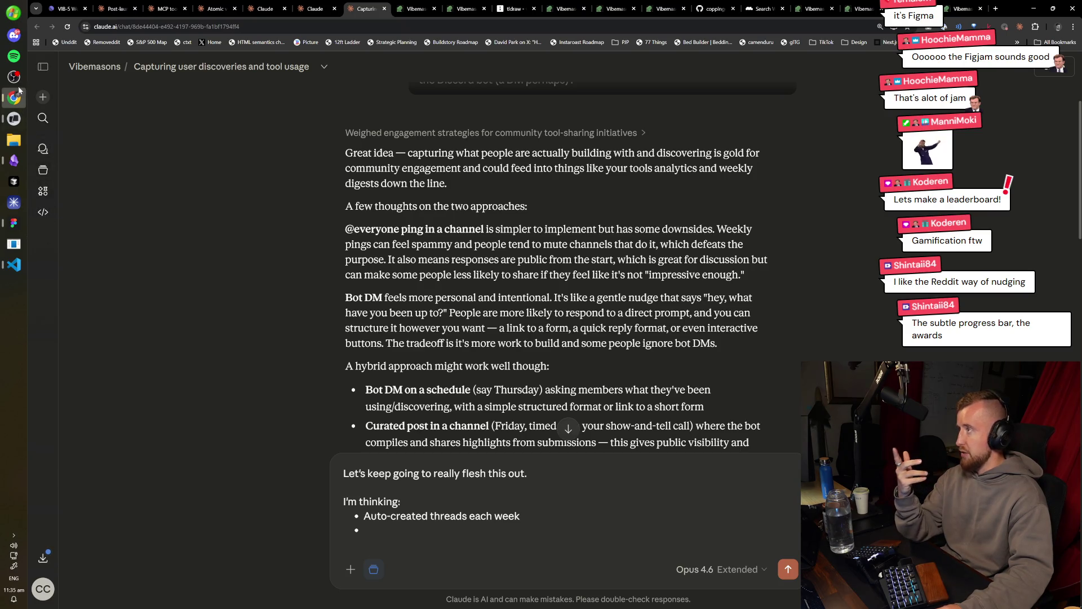
pyautogui.scroll(-2, 563, 265)
pyautogui.moveTo(345, 150); pyautogui.dragTo(704, 329)
pyautogui.doubleClick(590, 234)
pyautogui.scroll(-3, 590, 248)
pyautogui.scroll(-15, 589, 248)
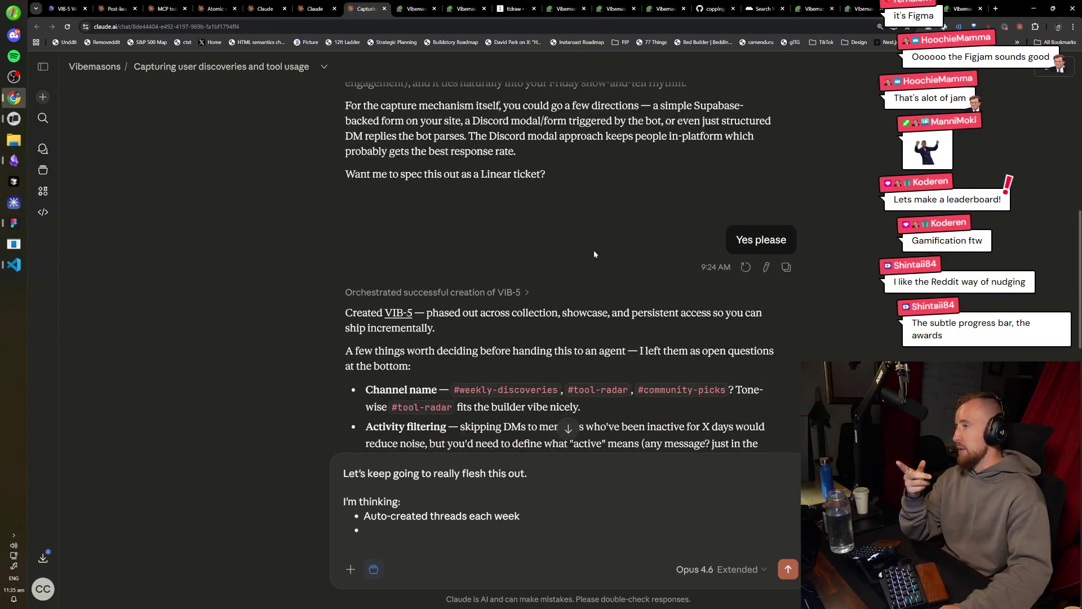
pyautogui.scroll(2, 589, 248)
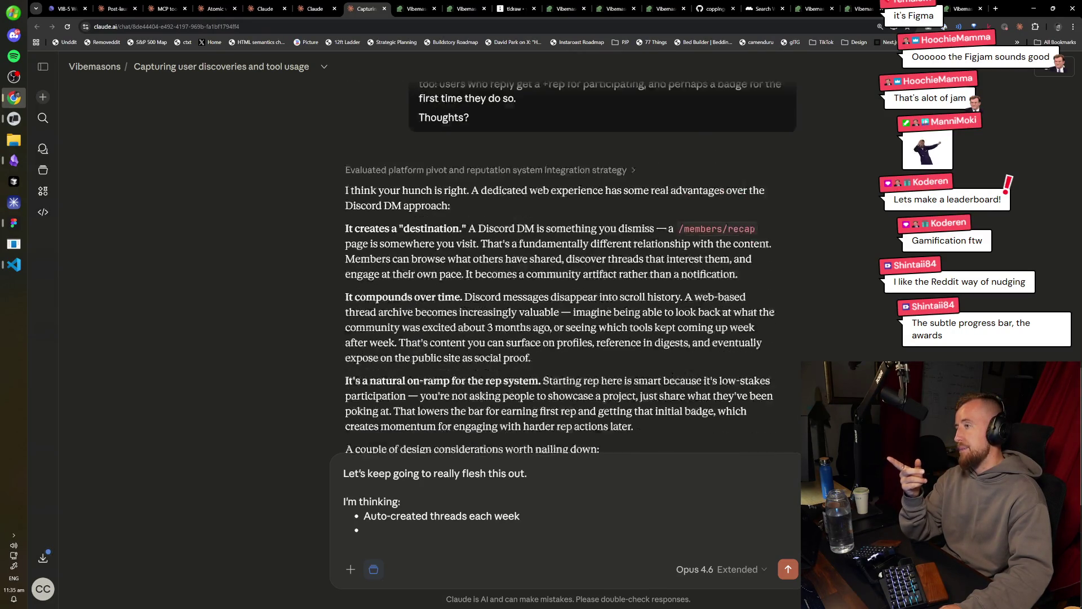
pyautogui.scroll(-5, 589, 248)
pyautogui.scroll(5, 590, 248)
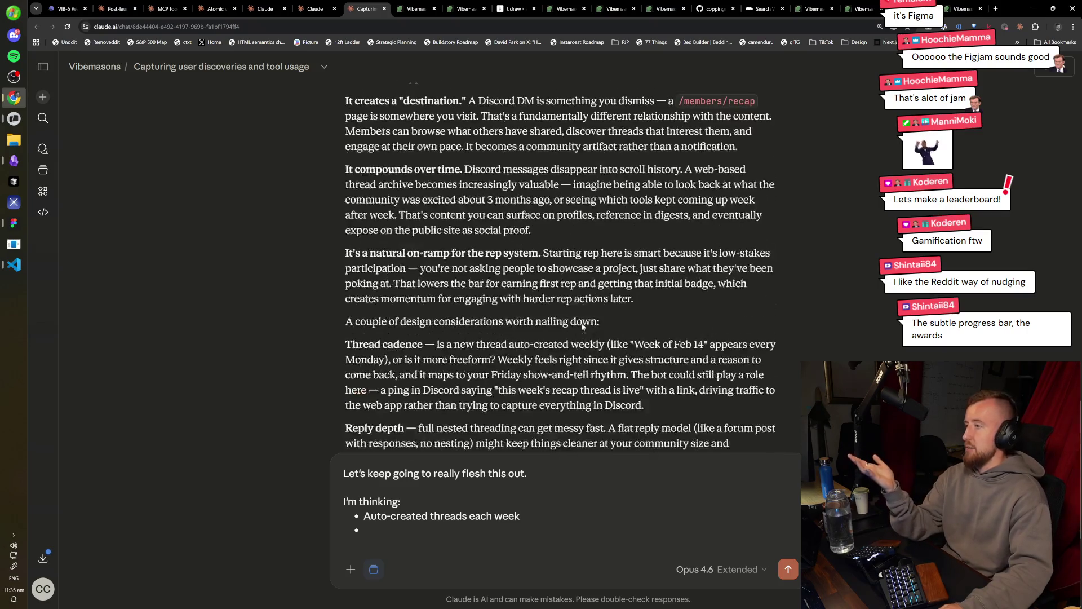
pyautogui.scroll(3, 593, 280)
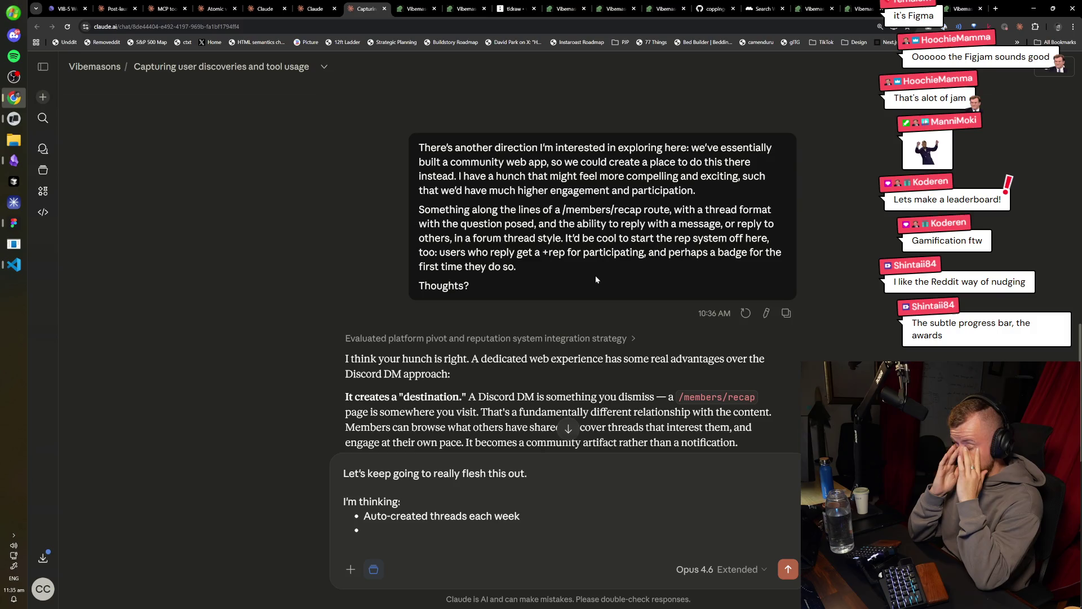
pyautogui.scroll(-2, 596, 275)
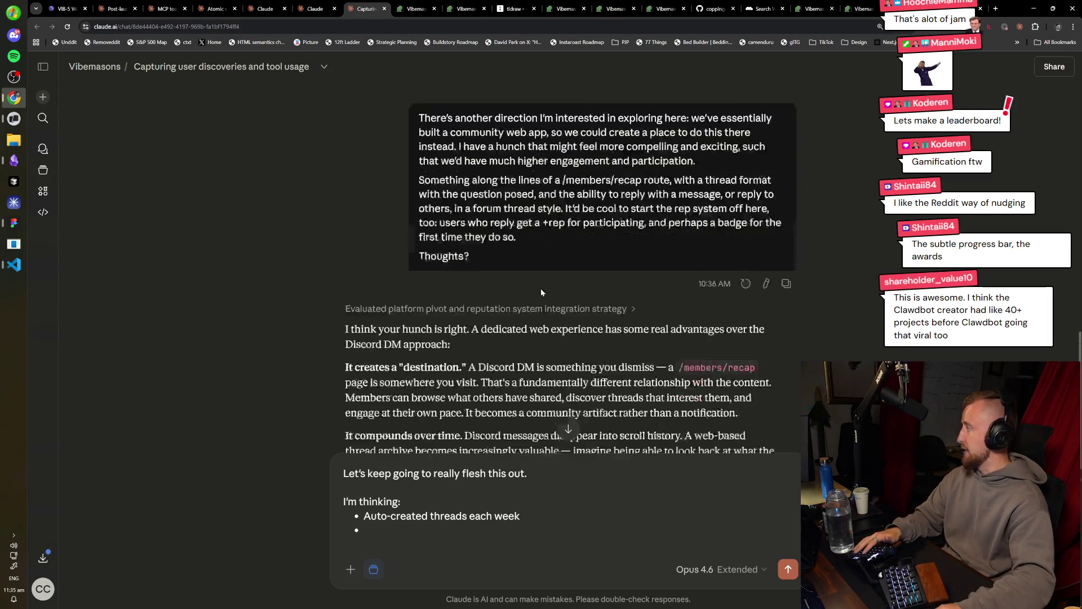
# - Reread the /members/recap reply, highlighting its opening and 'It creates a destination' paragraphs, then return to FigJam
pyautogui.moveTo(616, 380); pyautogui.dragTo(316, 234)
pyautogui.click(477, 296)
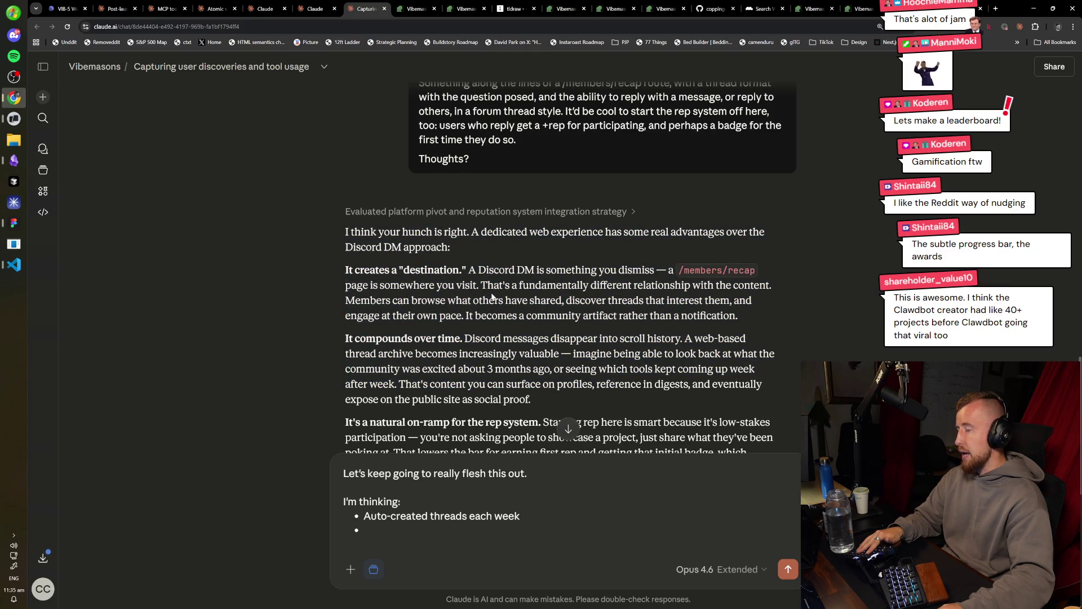
pyautogui.tripleClick(492, 297)
pyautogui.click(548, 294)
pyautogui.scroll(-2, 548, 294)
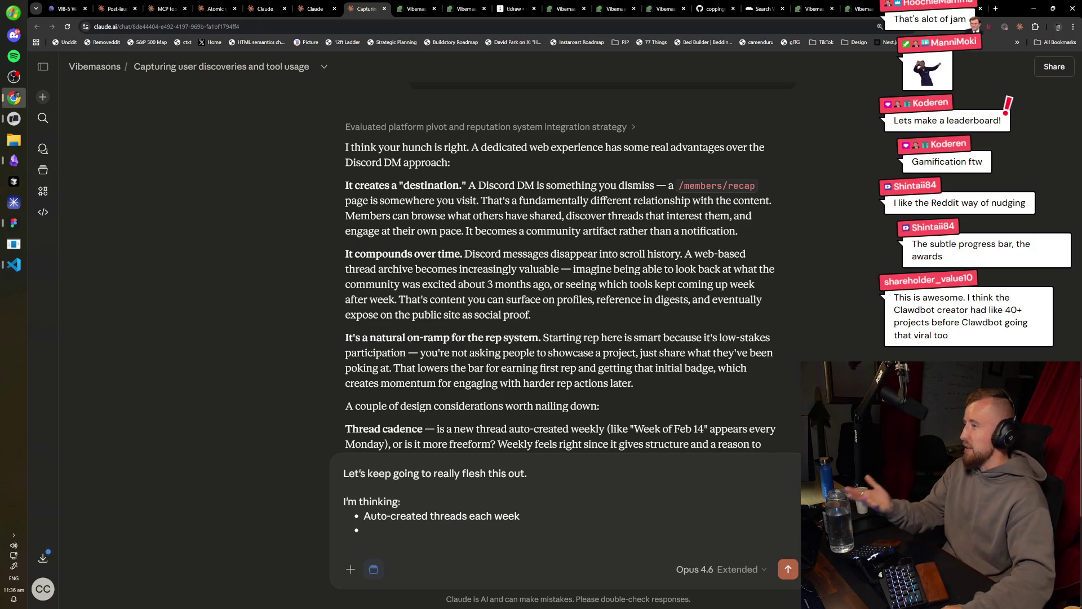
pyautogui.scroll(-3, 737, 319)
pyautogui.scroll(3, 736, 319)
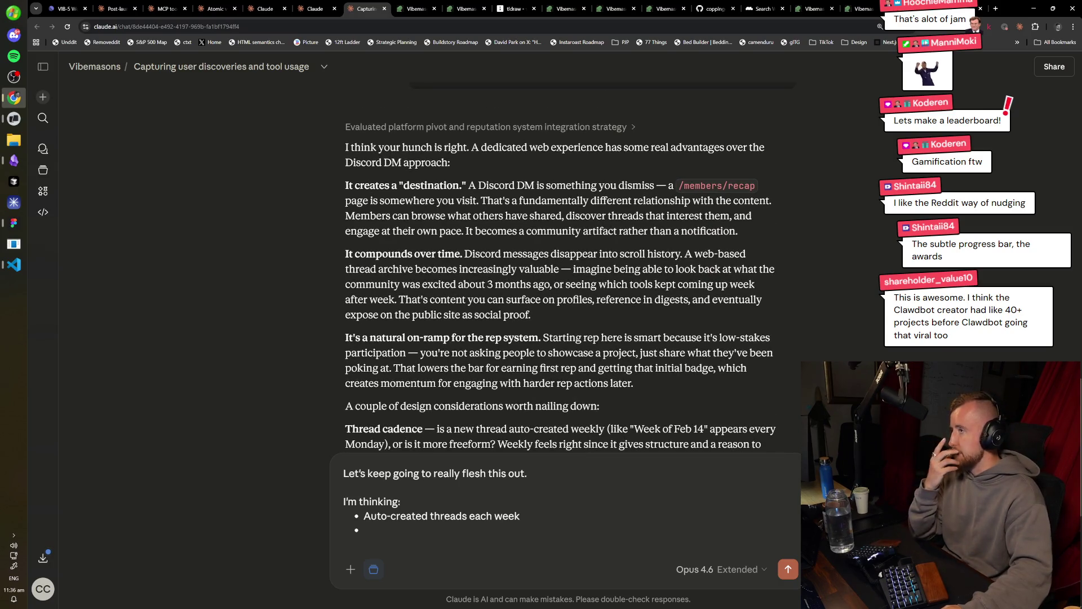
pyautogui.hotkey('alt', 'Tab')
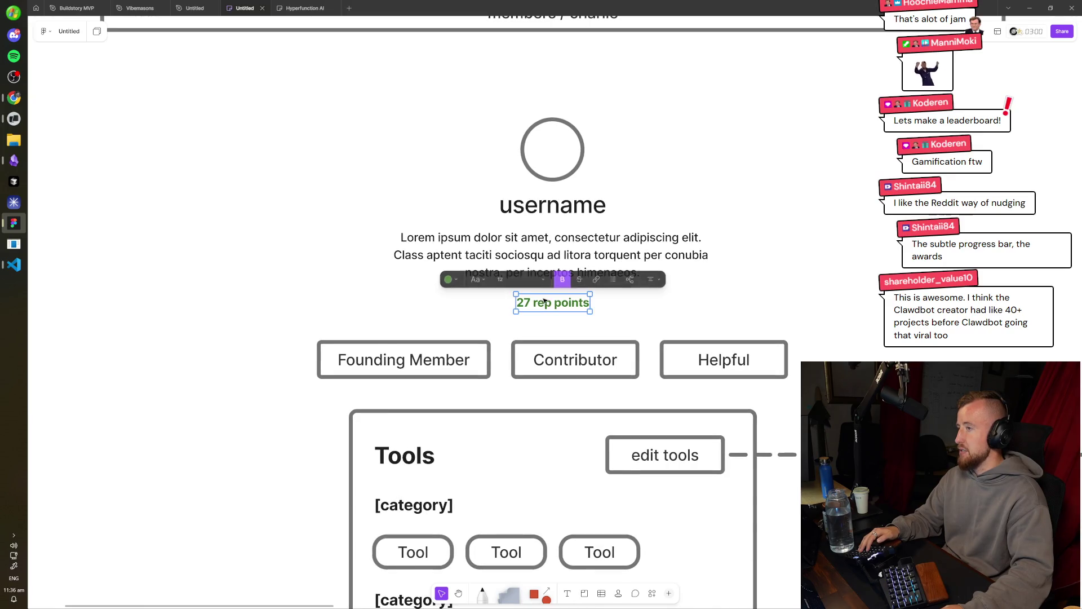
# - Search Google for 'facepunch', then refine the query to 'facepunch forums'
pyautogui.scroll(3, 625, 313)
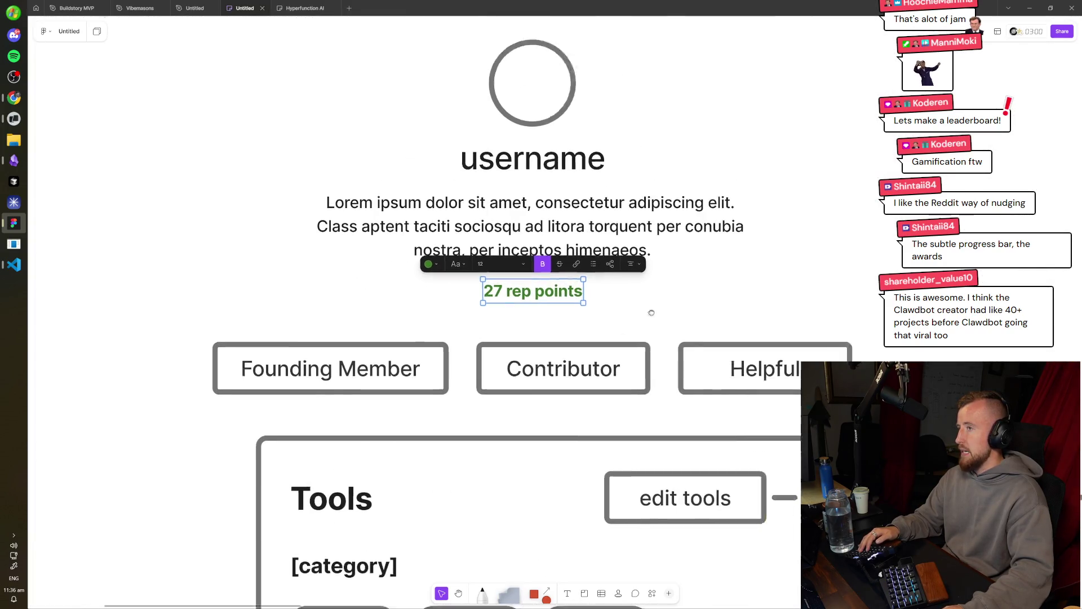
pyautogui.scroll(-5, 829, 242)
pyautogui.hotkey('alt', 'Tab')
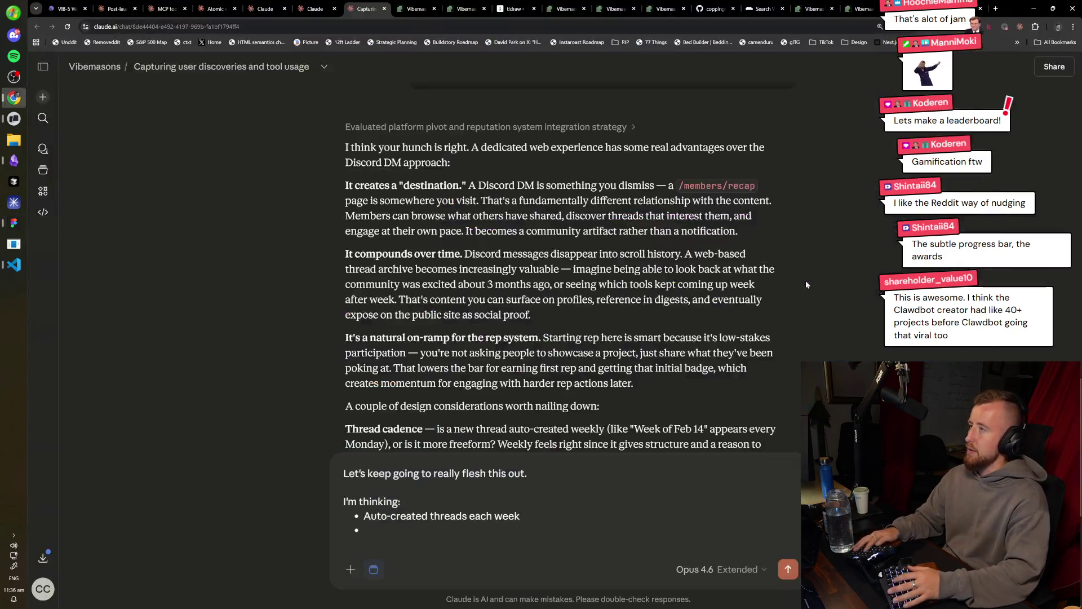
pyautogui.hotkey('ctrl', 't')
pyautogui.write('facepunch')
pyautogui.press('Return')
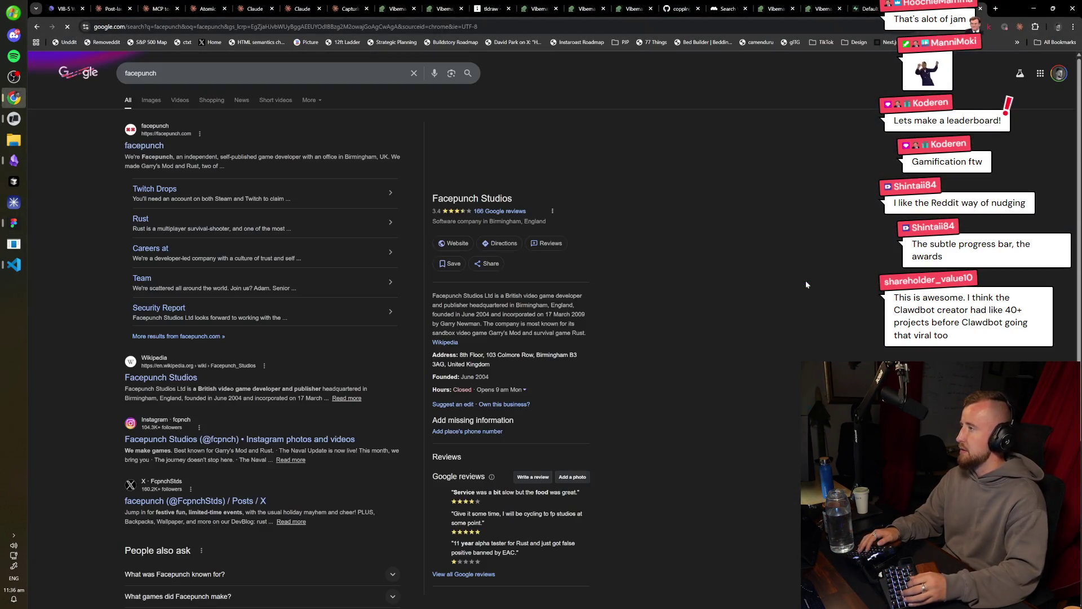
pyautogui.hotkey('ctrl', 'l')
pyautogui.write('facepunch forums')
pyautogui.press('Return')
# - Open the archived Facepunch forums homepage on web.archive.org
pyautogui.press('Tab')
pyautogui.press('Tab')
pyautogui.middleClick(266, 291)
pyautogui.moveTo(325, 309); pyautogui.dragTo(109, 310)
pyautogui.hotkey('ctrl', 'c')
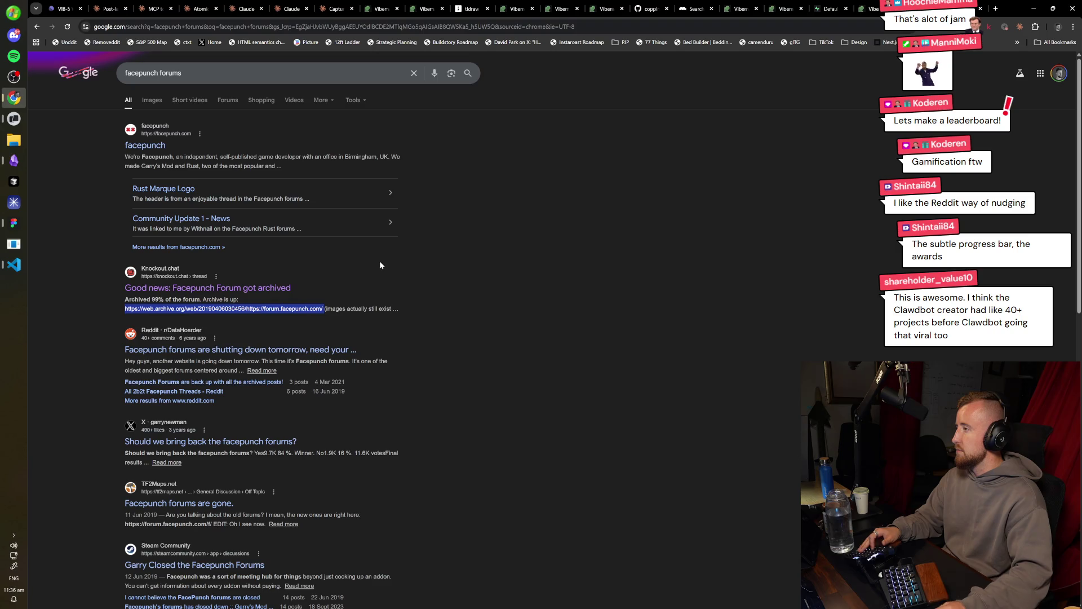
pyautogui.hotkey('ctrl', 'w')
pyautogui.hotkey('ctrl', 'l')
pyautogui.hotkey('ctrl', 'v')
pyautogui.press('Return')
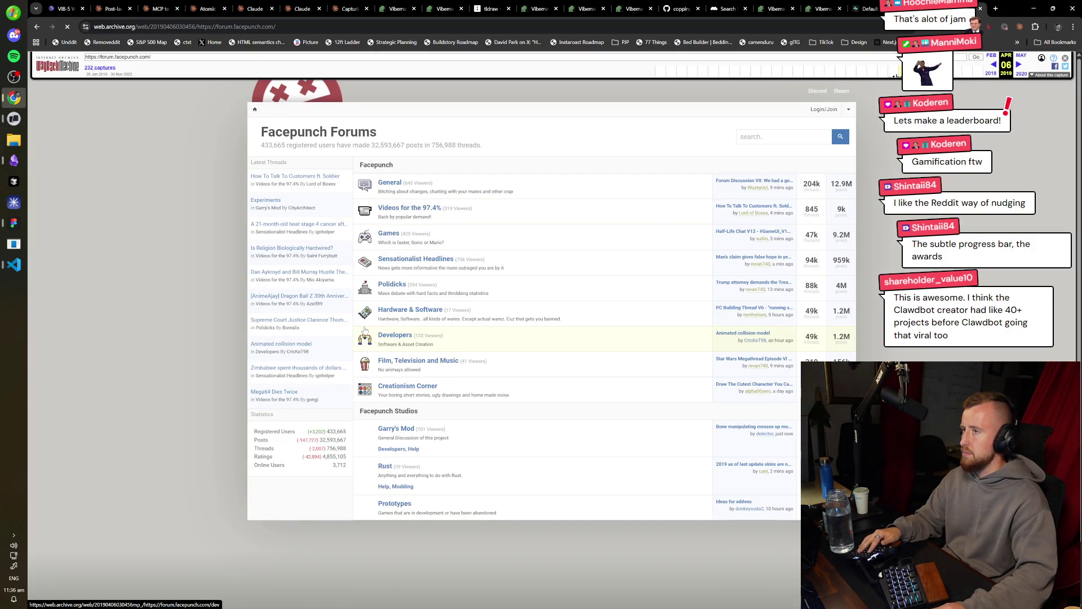
# - View the forum's farewell thread, then bring the FigJam wireframe board back
pyautogui.click(754, 181)
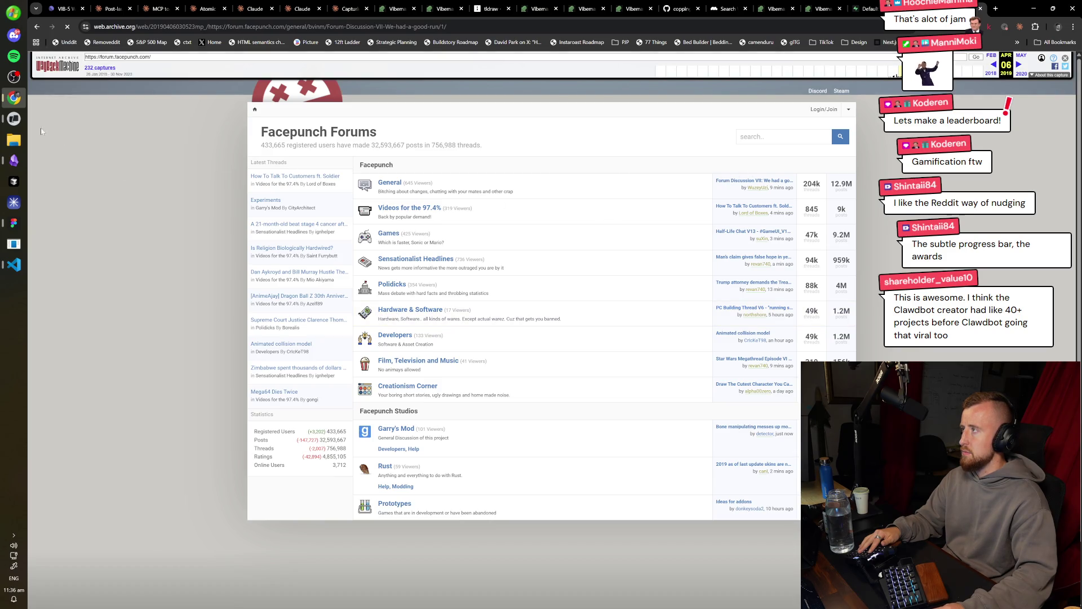
pyautogui.click(13, 118)
pyautogui.click(13, 223)
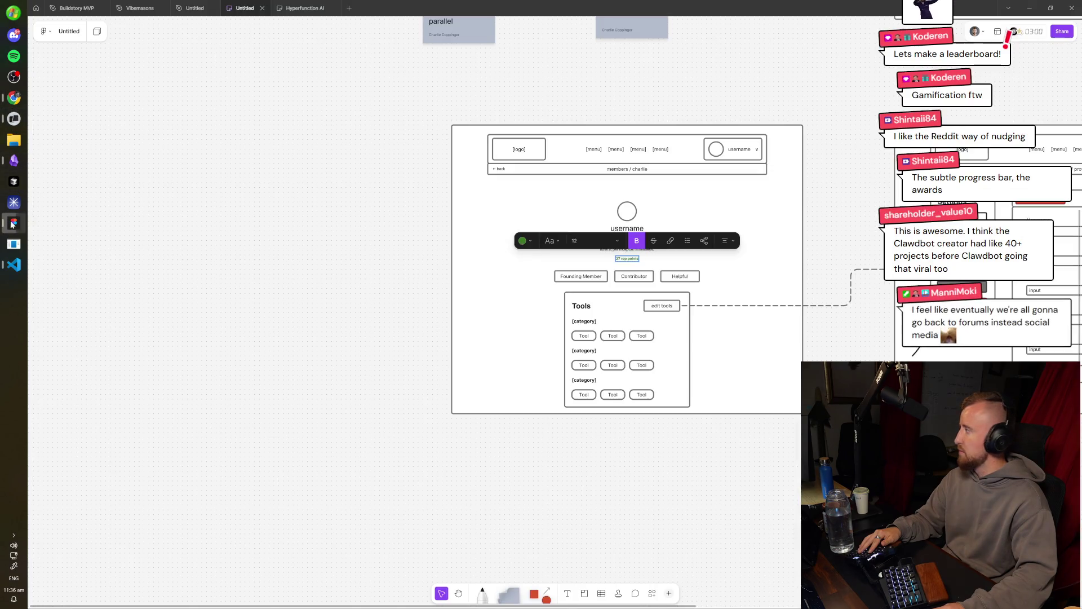
# - Draw a circle on blank canvas and enlarge it into a bigger ellipse
pyautogui.scroll(-2, 688, 254)
pyautogui.hscroll(5, 786, 230)
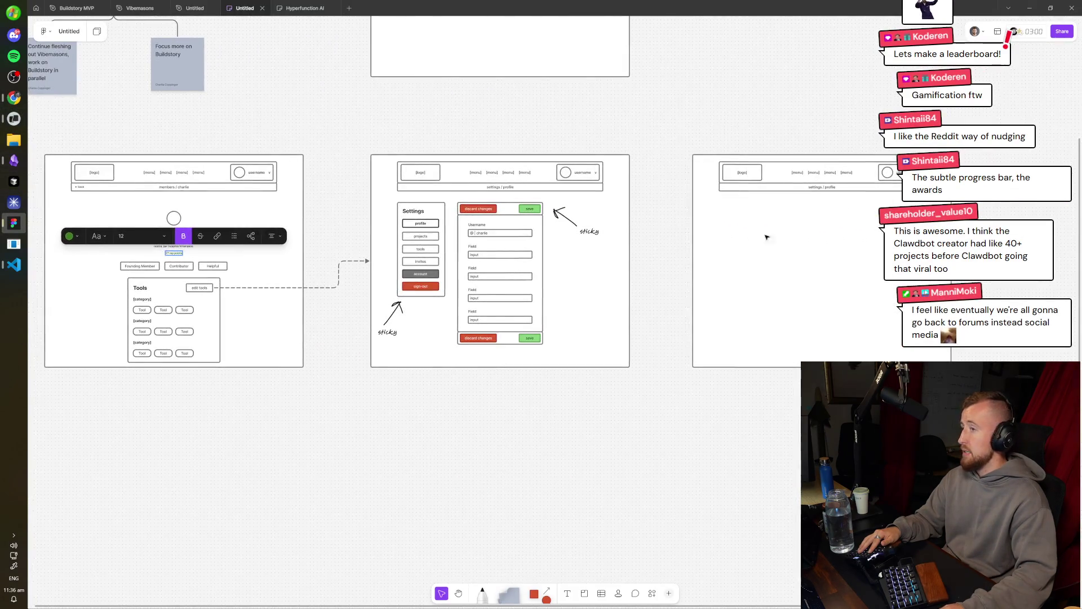
pyautogui.click(623, 373)
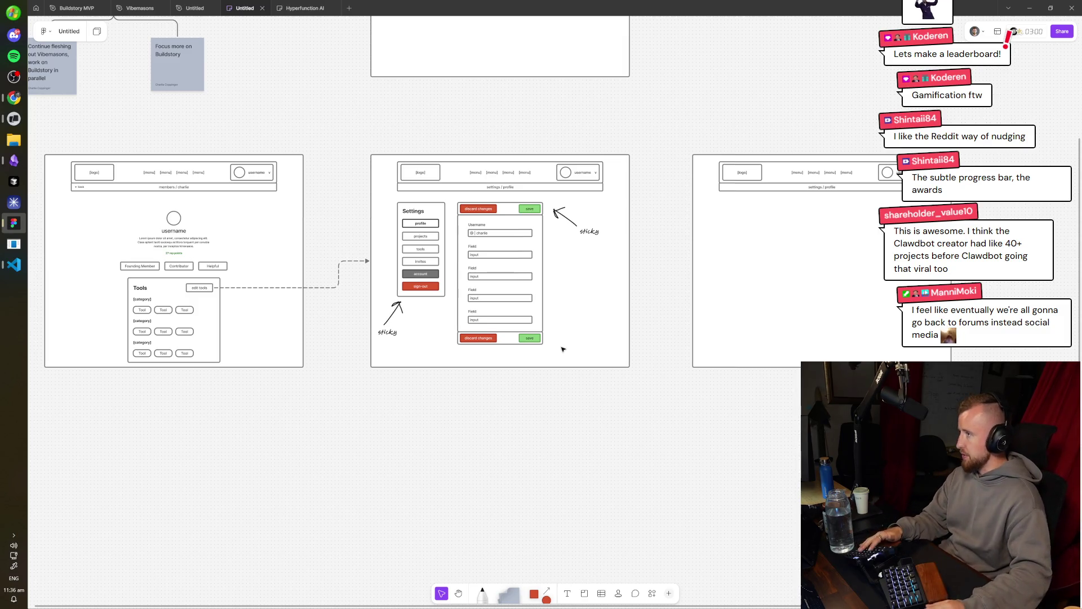
pyautogui.hscroll(8, 648, 397)
pyautogui.scroll(2, 647, 396)
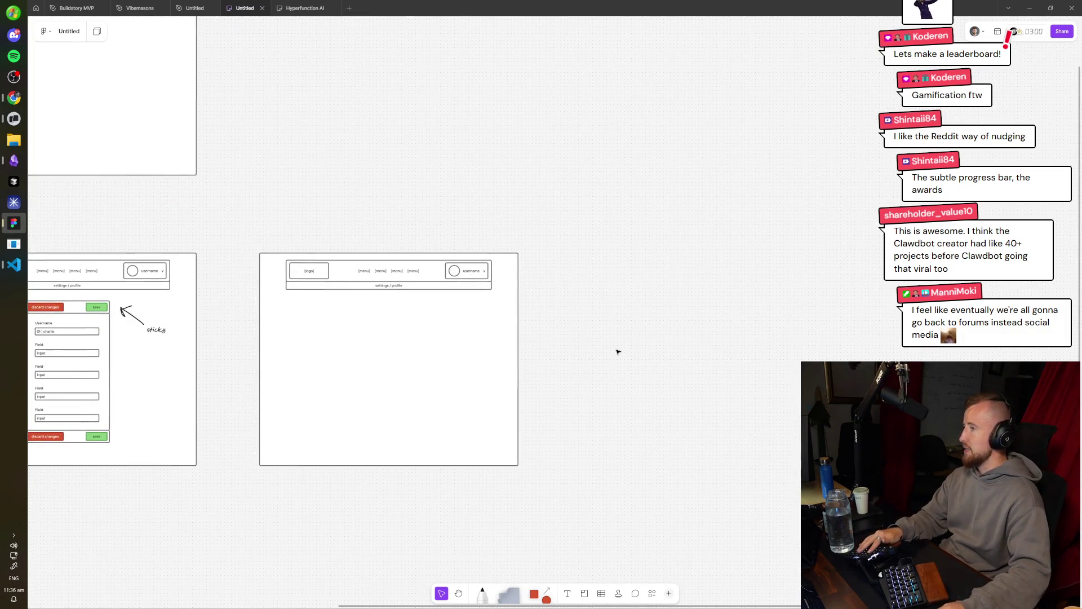
pyautogui.scroll(6, 459, 339)
pyautogui.press('o')
pyautogui.click(288, 206)
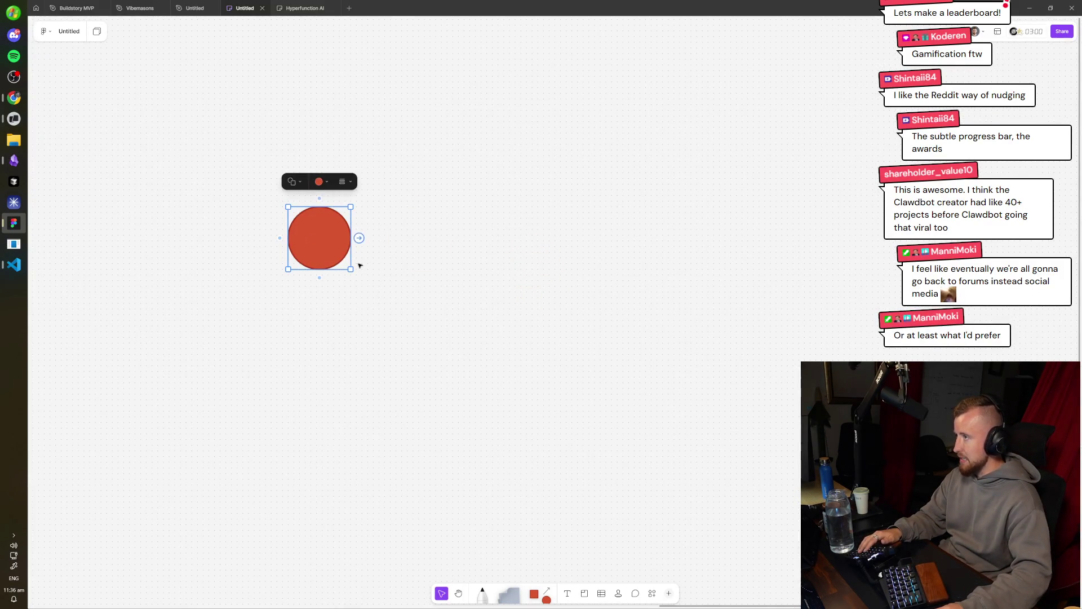
pyautogui.moveTo(351, 271)
pyautogui.mouseDown()
pyautogui.moveTo(503, 448)
pyautogui.moveTo(476, 408)
pyautogui.moveTo(482, 372)
pyautogui.mouseUp()
pyautogui.click(510, 322)
# - Fill the ellipse black and move it up and left
pyautogui.click(434, 260)
pyautogui.click(389, 185)
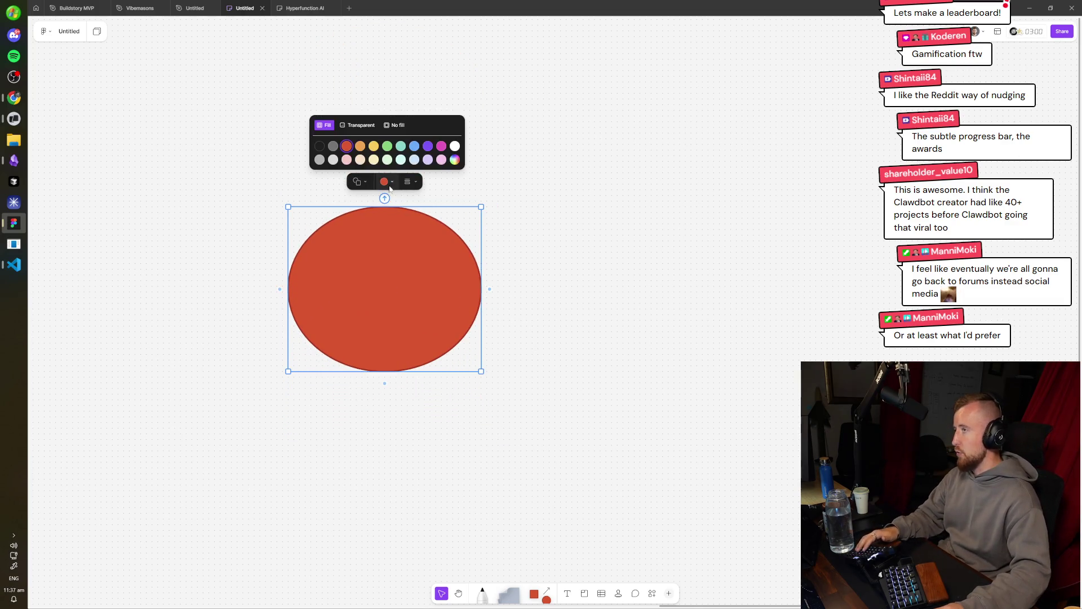
pyautogui.click(319, 146)
pyautogui.click(536, 295)
pyautogui.moveTo(455, 291)
pyautogui.mouseDown()
pyautogui.moveTo(502, 243)
pyautogui.moveTo(397, 332)
pyautogui.moveTo(625, 333)
pyautogui.mouseUp()
# - Label the black ellipse 'Facebook' in Large text
pyautogui.click(351, 353)
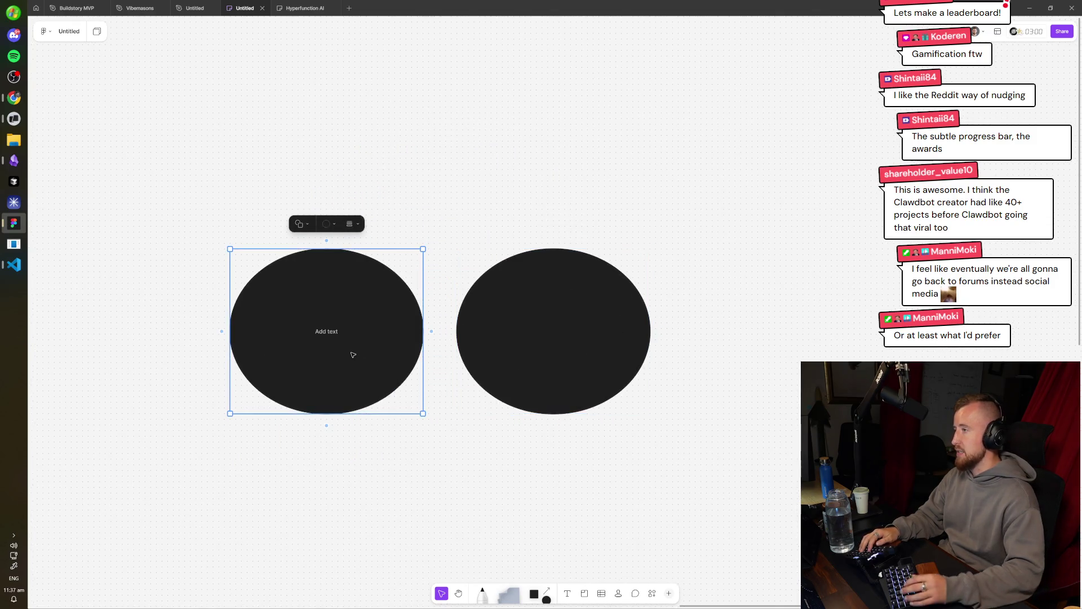
pyautogui.write('Facebook')
pyautogui.press('Escape')
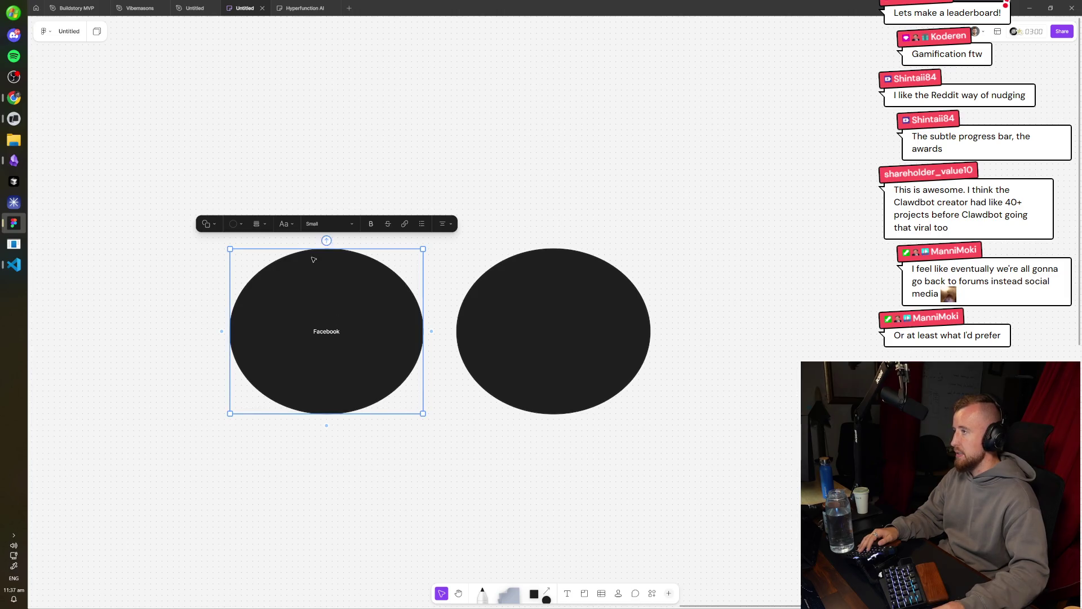
pyautogui.click(332, 225)
pyautogui.click(352, 264)
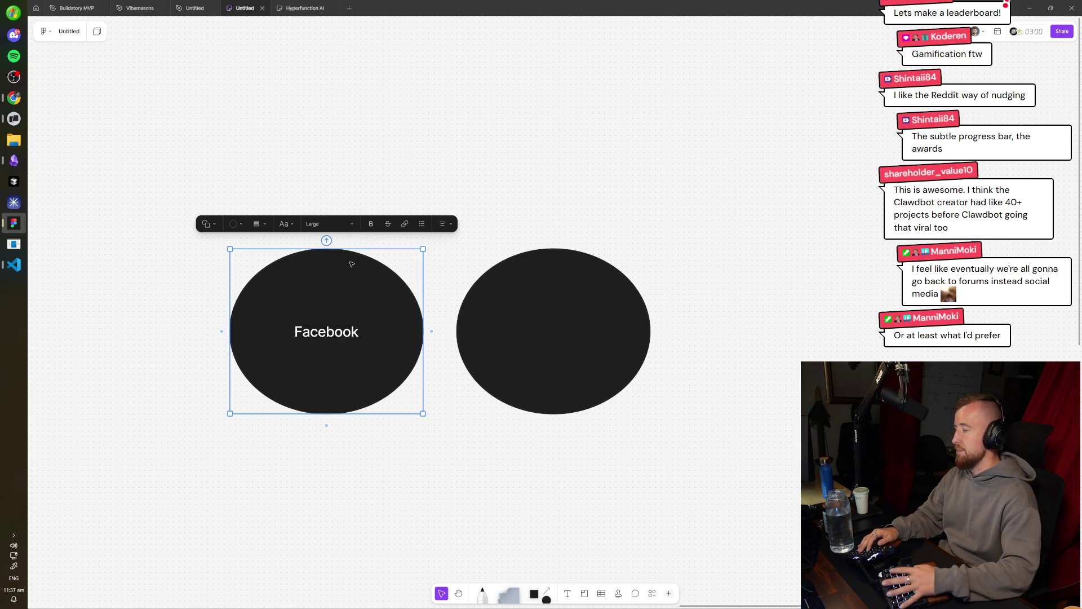
# - Delete the blank ellipse and copy Facebook to the right, relabelled 'Twitter'
pyautogui.click(552, 332)
pyautogui.press('Delete')
pyautogui.moveTo(314, 302); pyautogui.dragTo(530, 302)
pyautogui.press('Return')
pyautogui.write('twitte')
pyautogui.press('BackSpace')
pyautogui.press('BackSpace')
pyautogui.press('BackSpace')
pyautogui.write('Twitter')
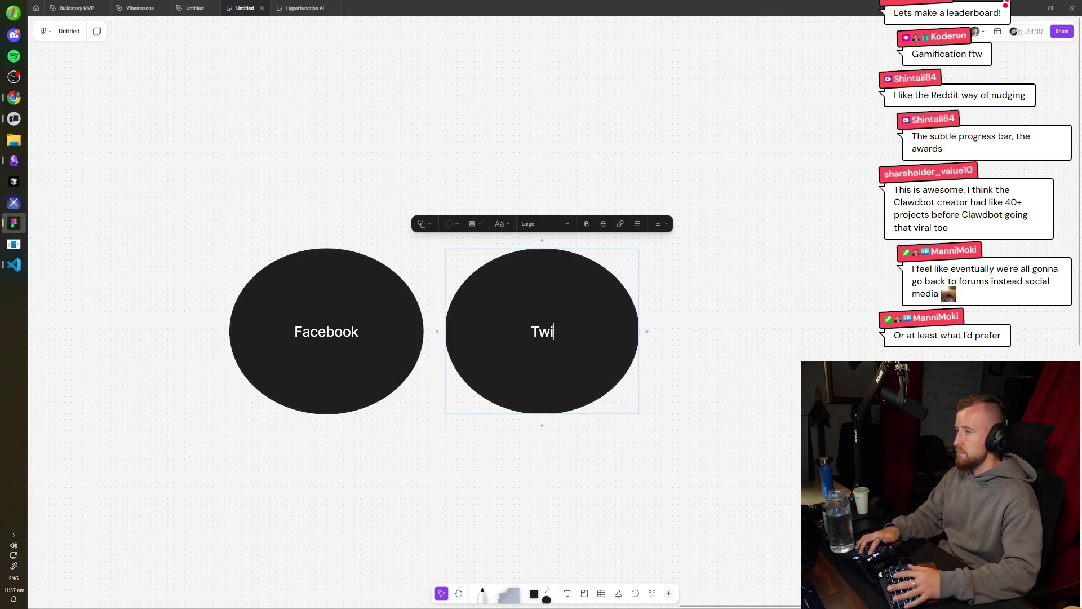
pyautogui.press('Escape')
# - Duplicate Twitter as a third ellipse labelled 'LinkedIn', then copy Twitter below the row
pyautogui.hotkey('ctrl', 'd')
pyautogui.hscroll(3, 703, 362)
pyautogui.scroll(-1, 703, 363)
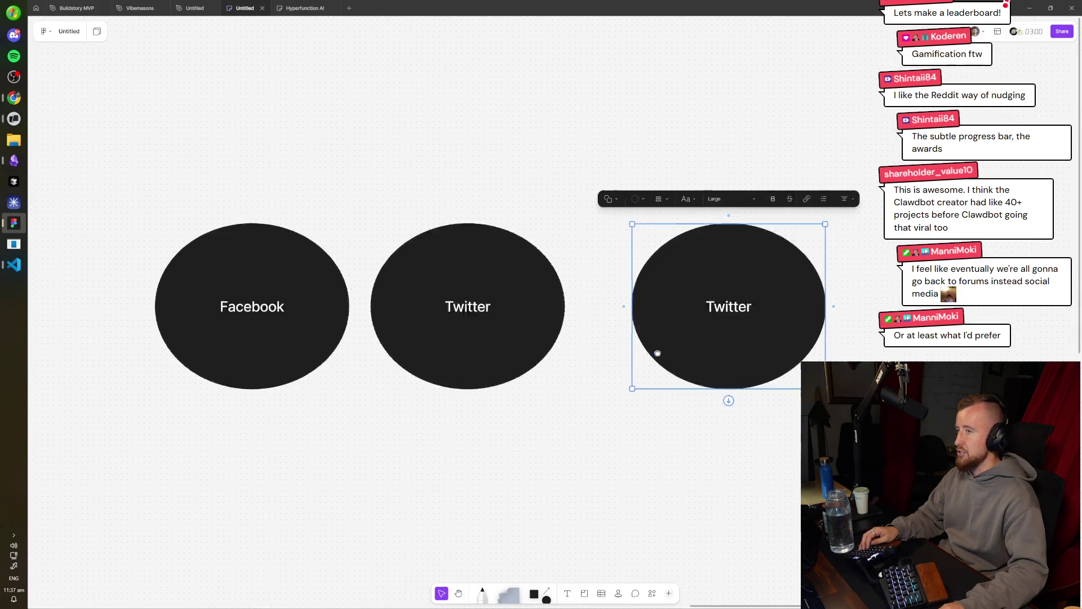
pyautogui.press('Return')
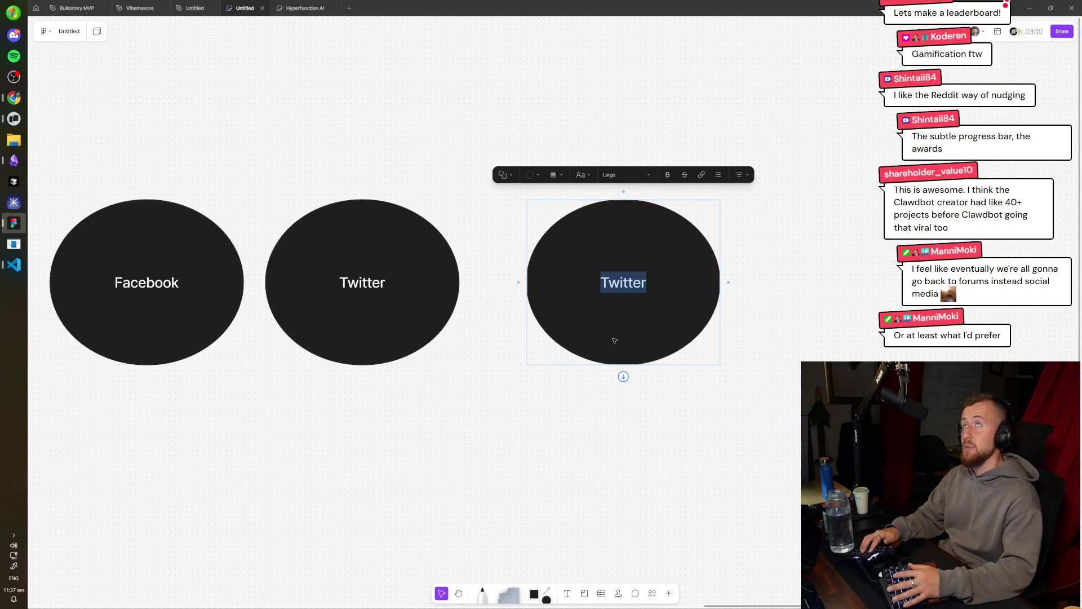
pyautogui.write('LinkedIn')
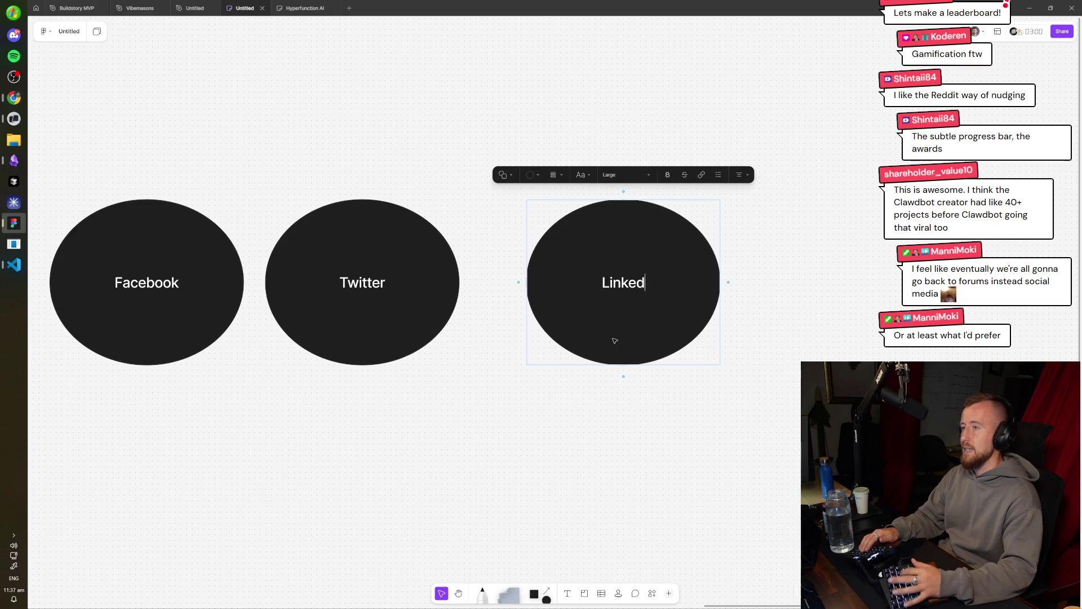
pyautogui.press('Escape')
pyautogui.moveTo(676, 321); pyautogui.dragTo(638, 322)
pyautogui.click(540, 496)
pyautogui.hscroll(-5, 620, 451)
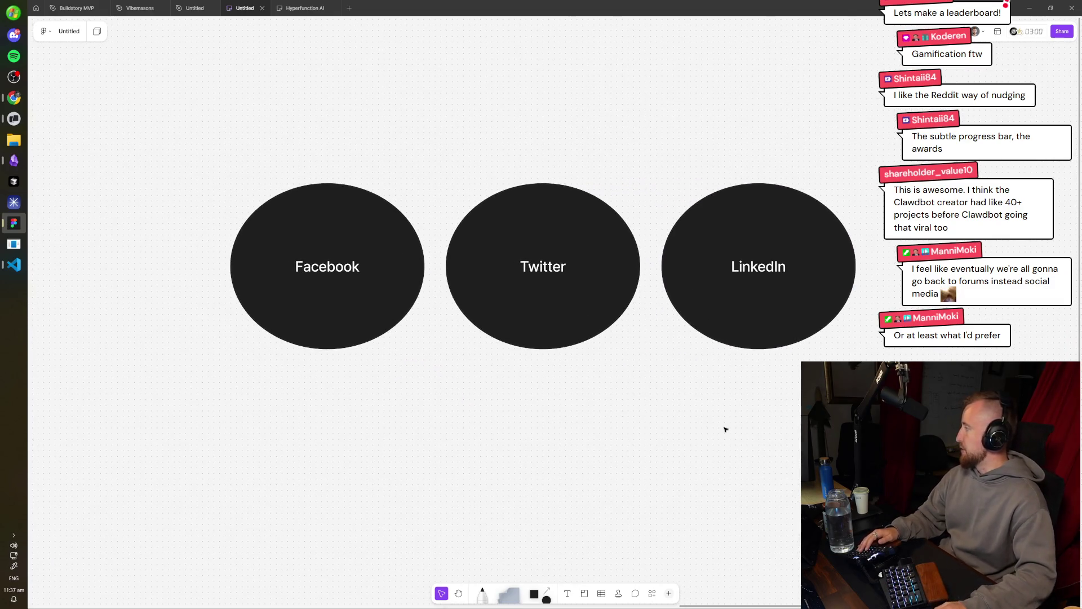
pyautogui.moveTo(515, 265); pyautogui.dragTo(517, 451)
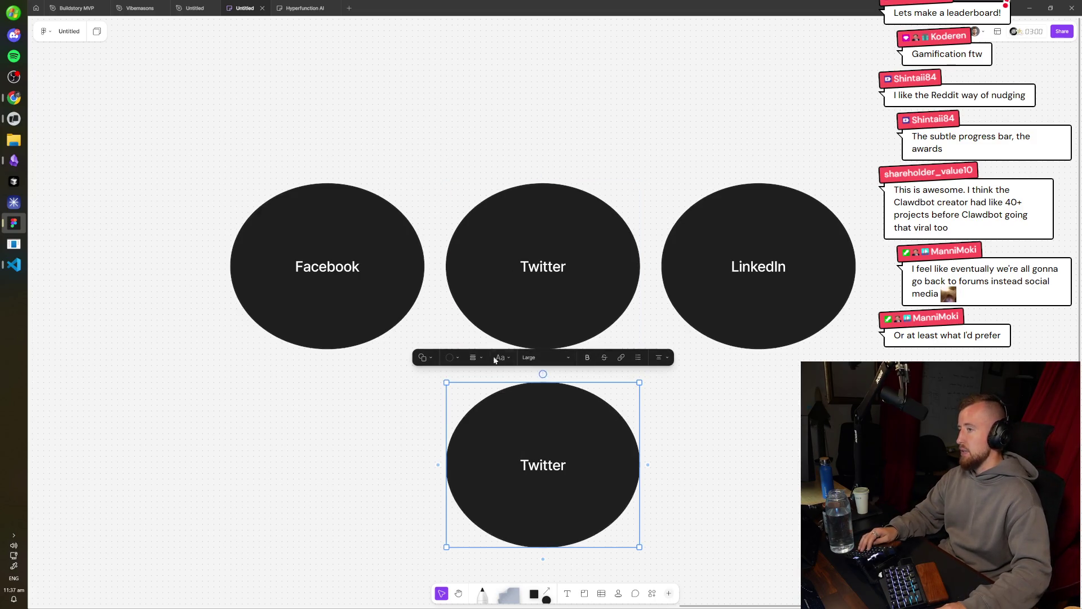
# - Set the copied ellipse's fill to No fill, leaving only its outline
pyautogui.click(461, 359)
pyautogui.click(474, 359)
pyautogui.click(473, 358)
pyautogui.click(451, 359)
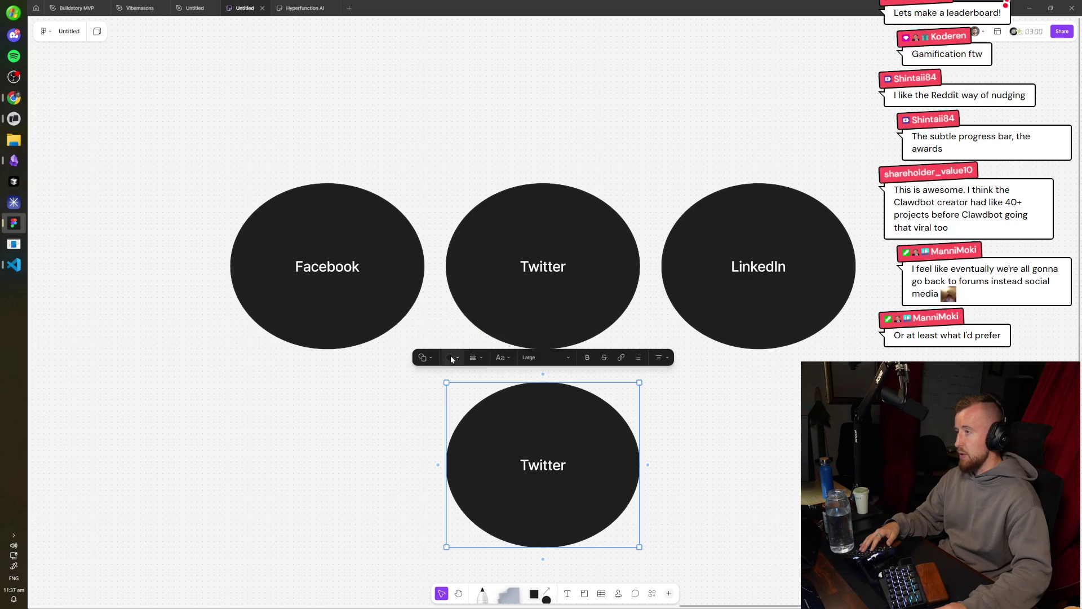
pyautogui.click(462, 301)
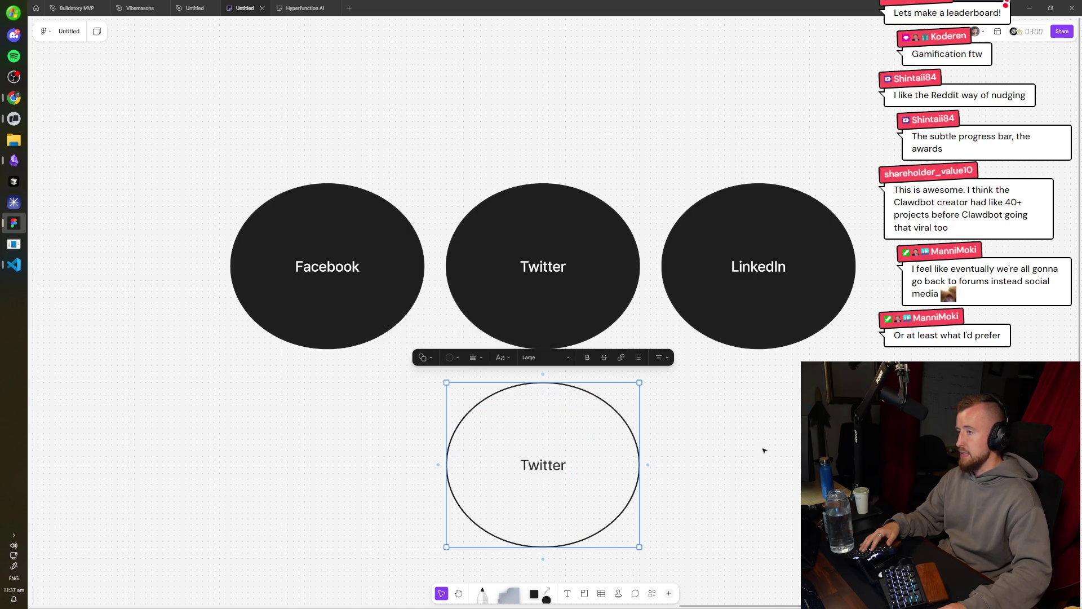
# - Move and resize the outlined ellipse and relabel it 'Vibemasons'
pyautogui.scroll(-3, 705, 372)
pyautogui.moveTo(647, 310)
pyautogui.mouseDown()
pyautogui.moveTo(590, 437)
pyautogui.moveTo(538, 436)
pyautogui.mouseUp()
pyautogui.moveTo(522, 485)
pyautogui.mouseDown()
pyautogui.moveTo(523, 448)
pyautogui.moveTo(414, 411)
pyautogui.mouseUp()
pyautogui.doubleClick(389, 366)
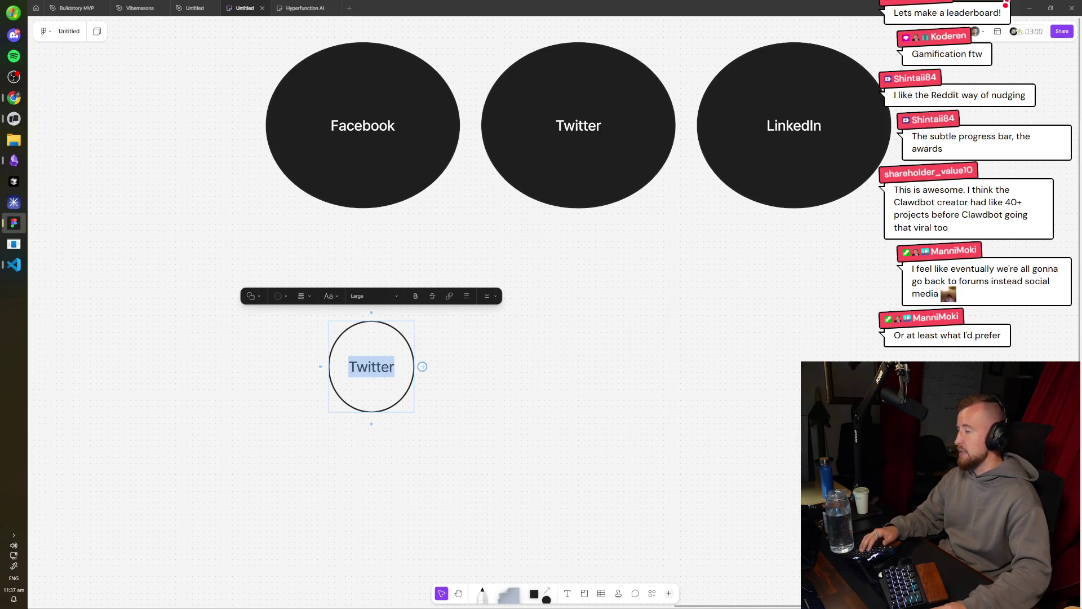
pyautogui.write('Vibemasons')
pyautogui.press('Escape')
pyautogui.moveTo(414, 411); pyautogui.dragTo(459, 422)
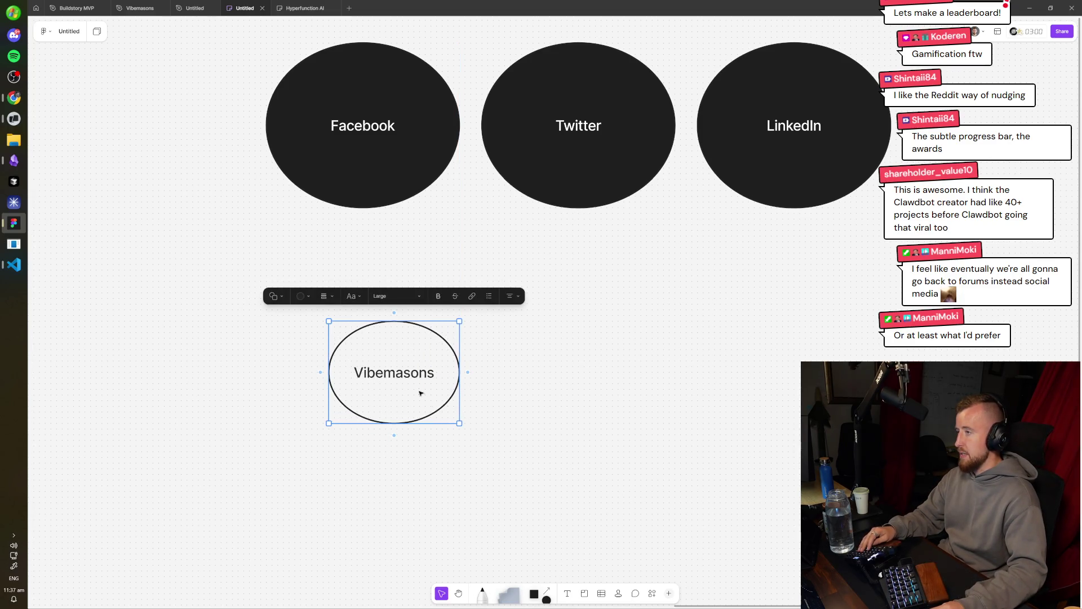
# - Copy the Vibemasons ellipse to its right and rename the copy '[Community]'
pyautogui.moveTo(421, 391); pyautogui.dragTo(535, 406)
pyautogui.doubleClick(534, 400)
pyautogui.write('[Community[')
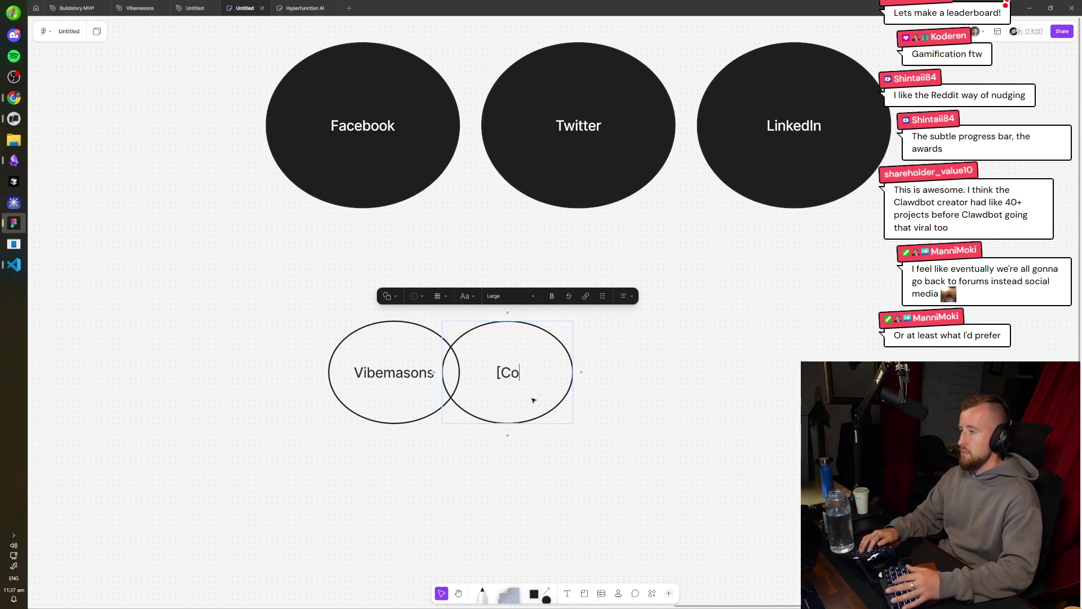
pyautogui.press('BackSpace')
pyautogui.write(']')
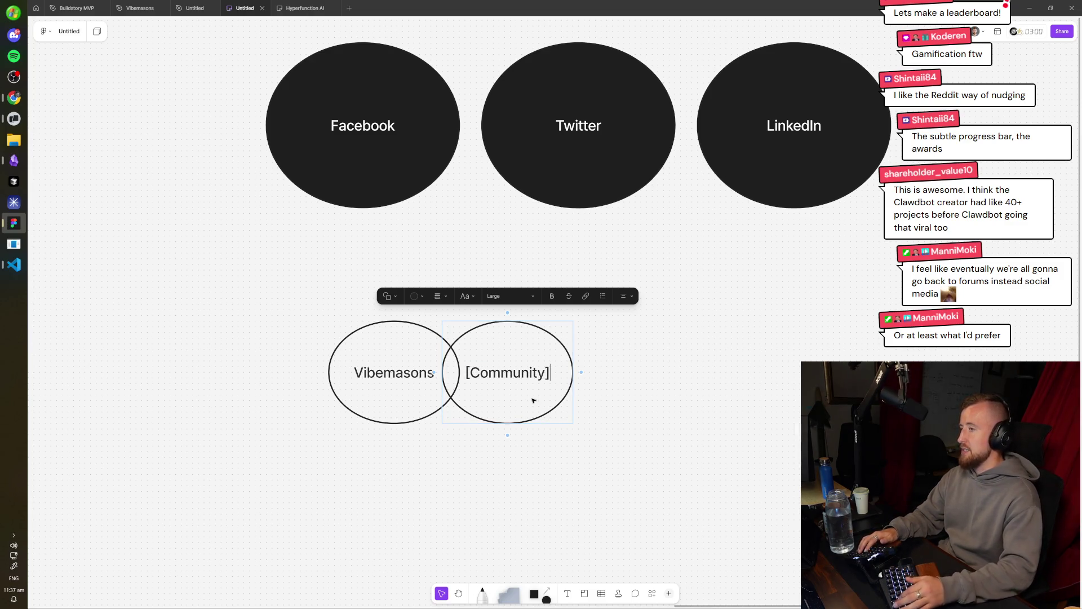
# - Select and drag shapes to place further [Community] ellipses around Vibemasons
pyautogui.moveTo(826, 316); pyautogui.dragTo(101, 100)
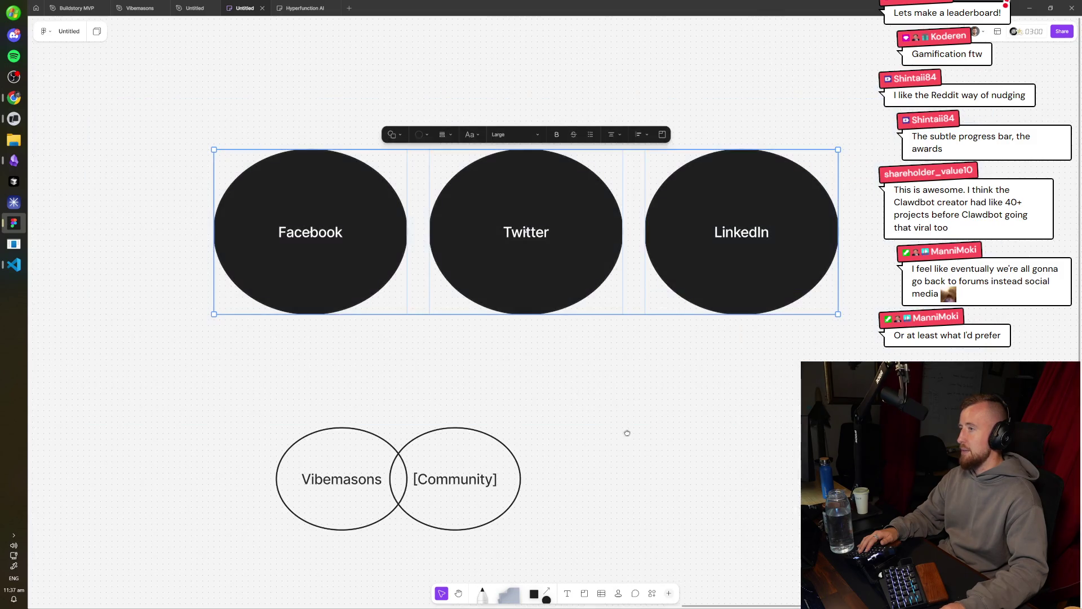
pyautogui.scroll(-2, 626, 435)
pyautogui.moveTo(491, 361)
pyautogui.mouseDown()
pyautogui.moveTo(527, 334)
pyautogui.moveTo(623, 464)
pyautogui.moveTo(431, 482)
pyautogui.moveTo(628, 442)
pyautogui.moveTo(564, 442)
pyautogui.moveTo(767, 434)
pyautogui.moveTo(689, 331)
pyautogui.moveTo(688, 501)
pyautogui.moveTo(793, 471)
pyautogui.mouseUp()
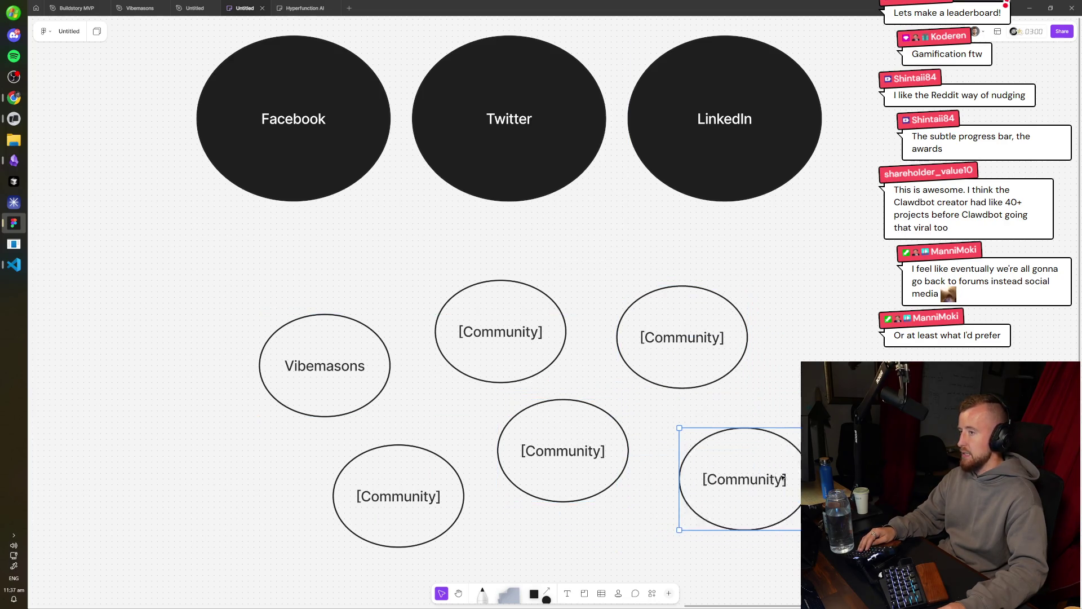
pyautogui.scroll(-2, 790, 471)
pyautogui.moveTo(730, 404)
pyautogui.mouseDown()
pyautogui.moveTo(728, 493)
pyautogui.moveTo(577, 516)
pyautogui.mouseUp()
# - Nudge the lowest [Community] ellipse about 50 px left, directly under the central one
pyautogui.click(850, 297)
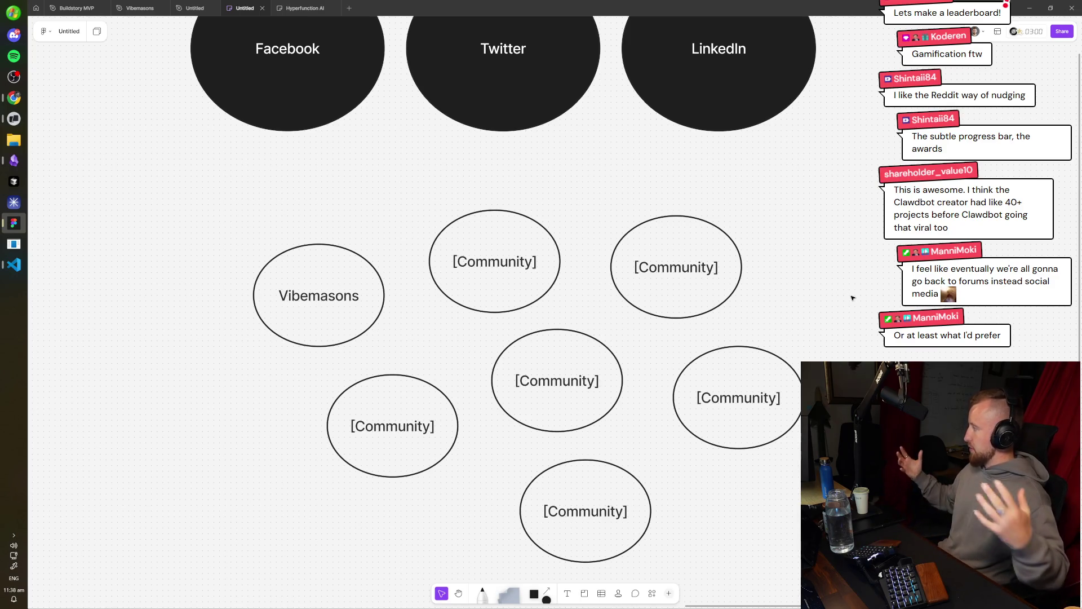
pyautogui.moveTo(872, 248)
pyautogui.mouseDown()
pyautogui.moveTo(367, 508)
pyautogui.moveTo(249, 518)
pyautogui.mouseUp()
pyautogui.click(189, 524)
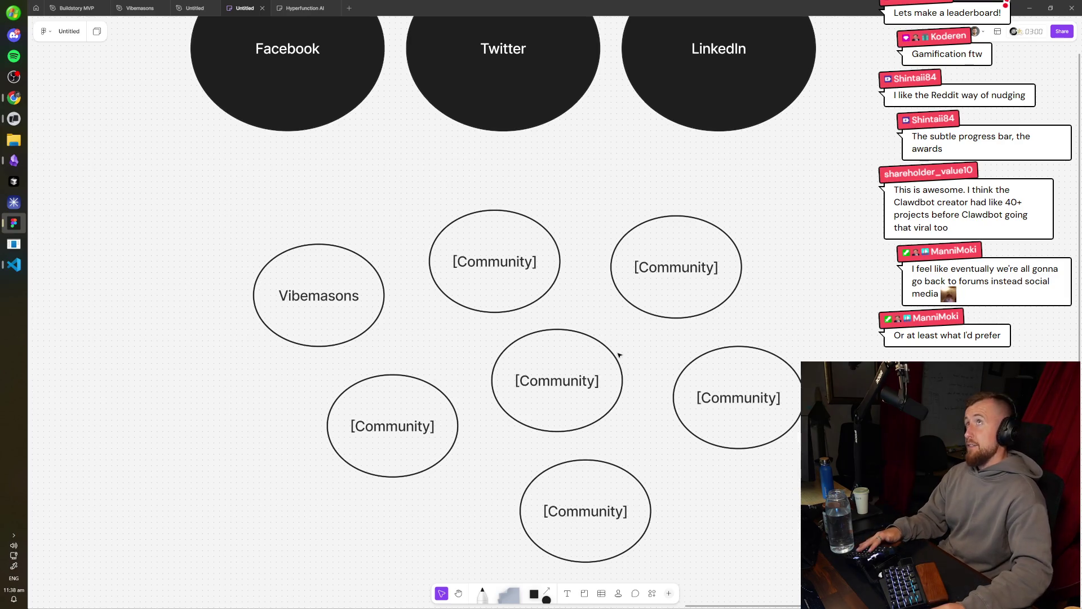
pyautogui.moveTo(864, 301); pyautogui.dragTo(824, 259)
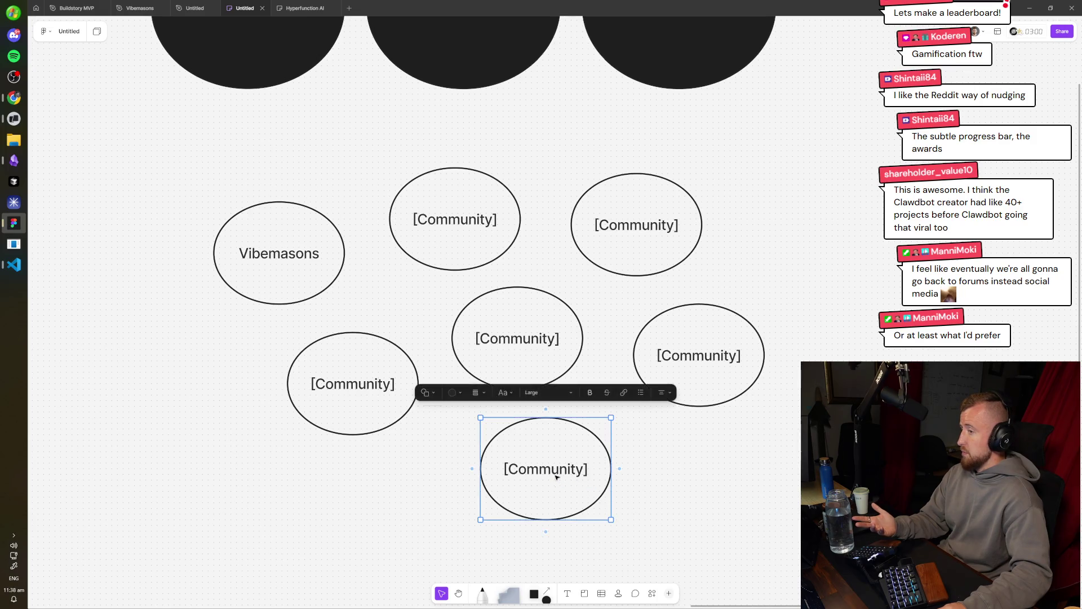
pyautogui.moveTo(557, 488); pyautogui.dragTo(529, 488)
pyautogui.click(780, 489)
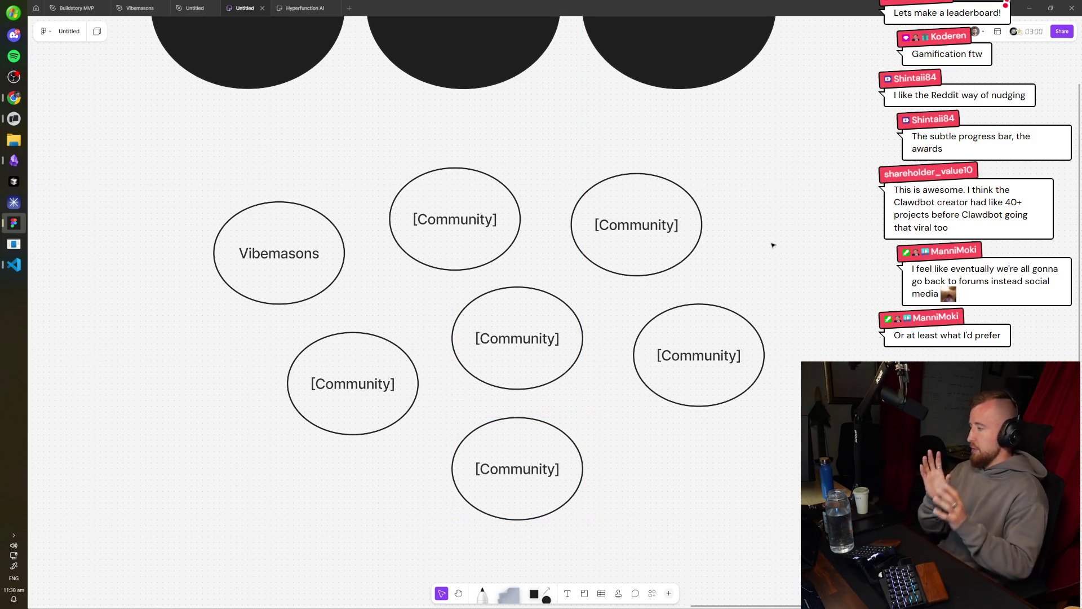
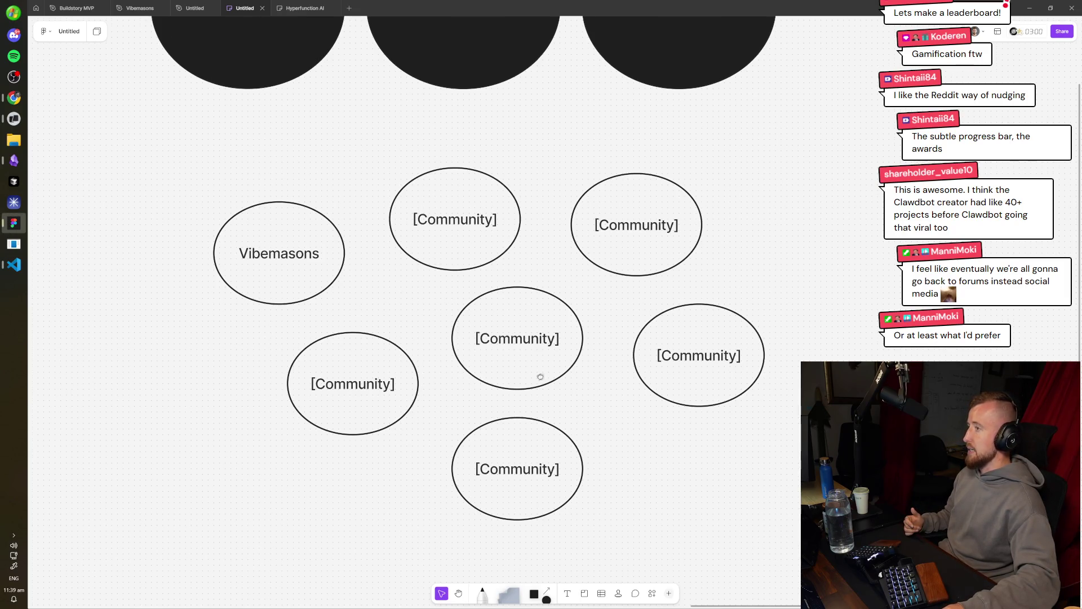
# - Select and then deselect the Facebook and other community circles on the board
pyautogui.scroll(3, 517, 334)
pyautogui.hscroll(-2, 517, 333)
pyautogui.click(433, 205)
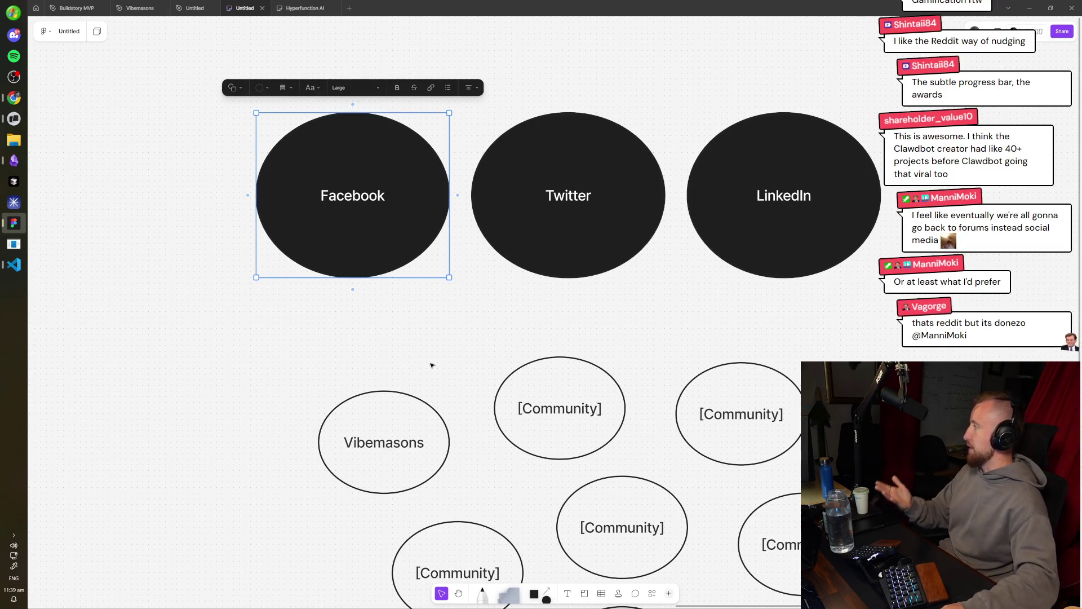
pyautogui.click(446, 338)
pyautogui.moveTo(445, 339); pyautogui.dragTo(195, 127)
pyautogui.click(391, 328)
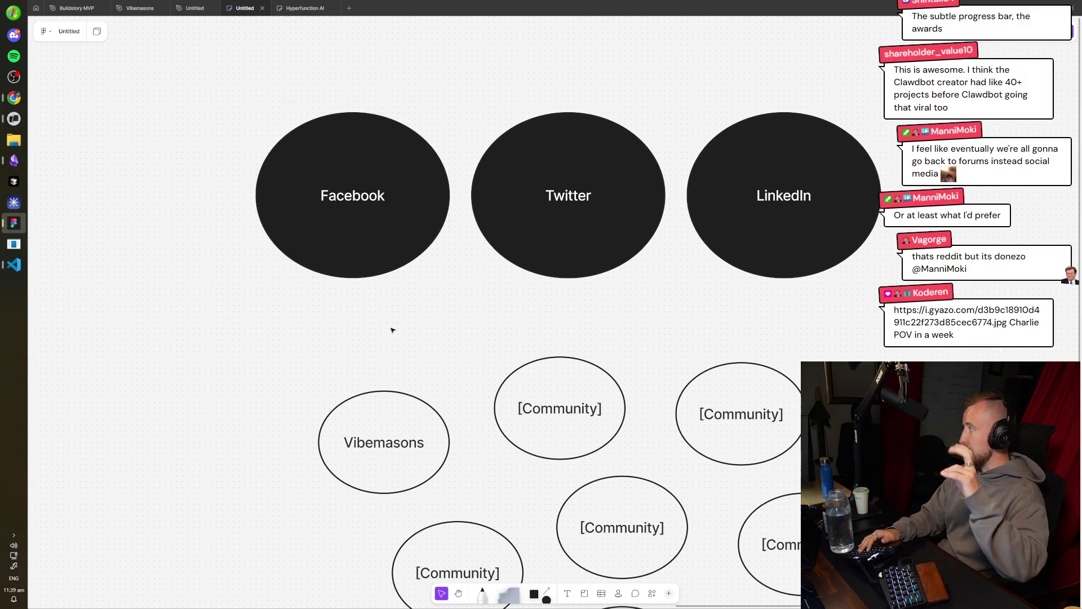
pyautogui.scroll(-4, 398, 283)
pyautogui.hscroll(3, 398, 282)
pyautogui.moveTo(766, 168); pyautogui.dragTo(227, 489)
pyautogui.click(144, 491)
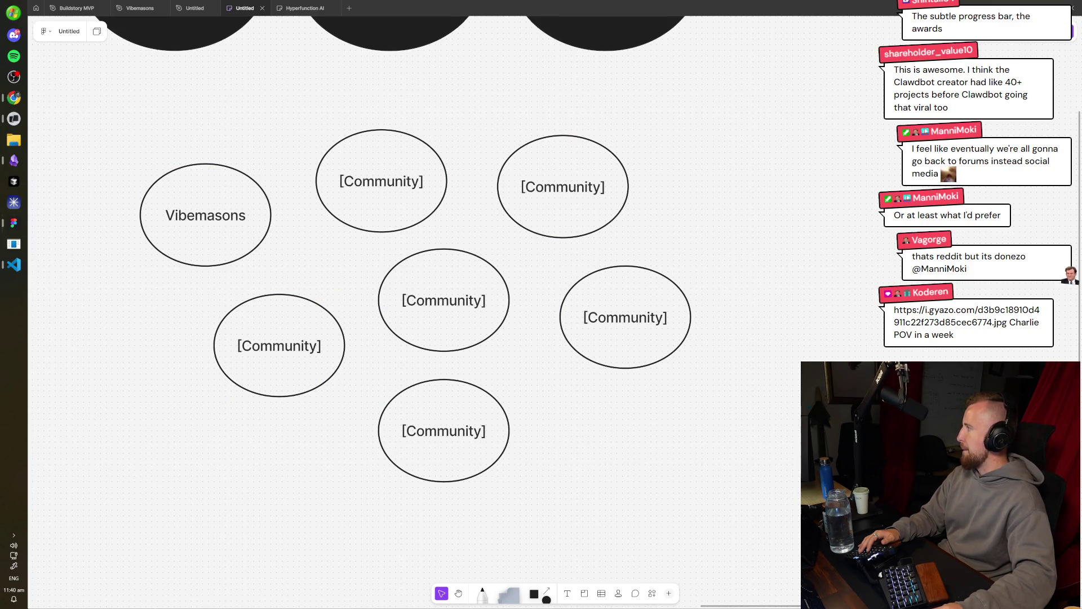
# - Open the shared image full-screen in the browser, then close it
pyautogui.moveTo(27, 225); pyautogui.dragTo(617, 224)
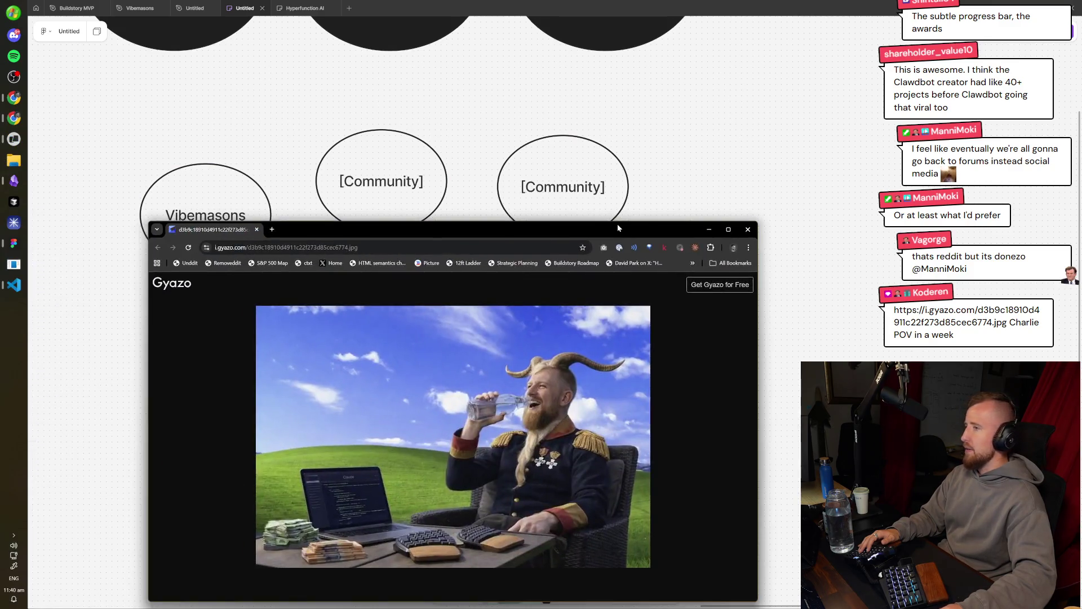
pyautogui.doubleClick(617, 224)
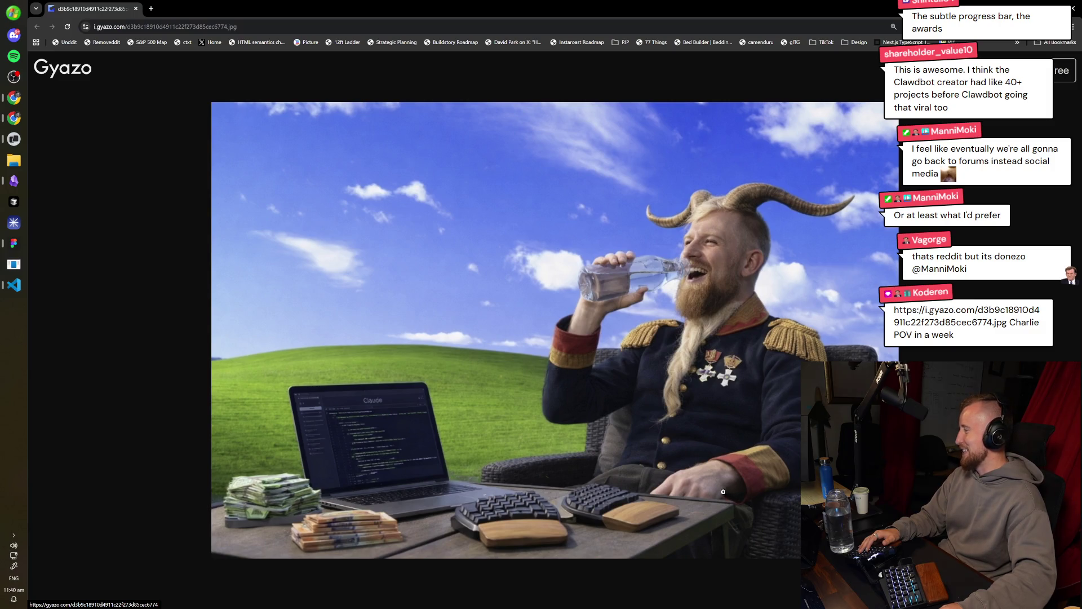
pyautogui.hotkey('ctrl', 'w')
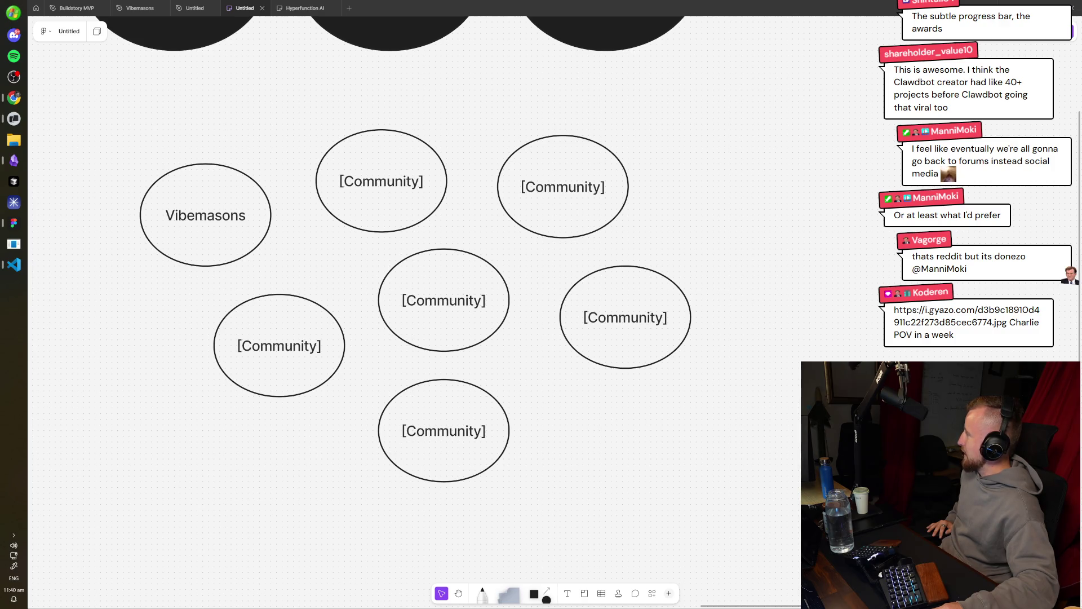
# - Select all the community ovals and nudge them slightly up-left
pyautogui.moveTo(780, 489); pyautogui.dragTo(138, 127)
pyautogui.scroll(5, 718, 397)
pyautogui.hscroll(-4, 719, 398)
pyautogui.moveTo(719, 397)
pyautogui.mouseDown()
pyautogui.moveTo(686, 386)
pyautogui.moveTo(709, 381)
pyautogui.mouseUp()
pyautogui.scroll(-5, 836, 343)
pyautogui.scroll(-3, 639, 295)
# - In the browser, search for 'the gamblers guild', then for 'internetarchive'
pyautogui.hotkey('alt', 'Tab')
pyautogui.press('Tab')
pyautogui.press('Tab')
pyautogui.hotkey('ctrl', 't')
pyautogui.write('the gamblers guild')
pyautogui.press('Return')
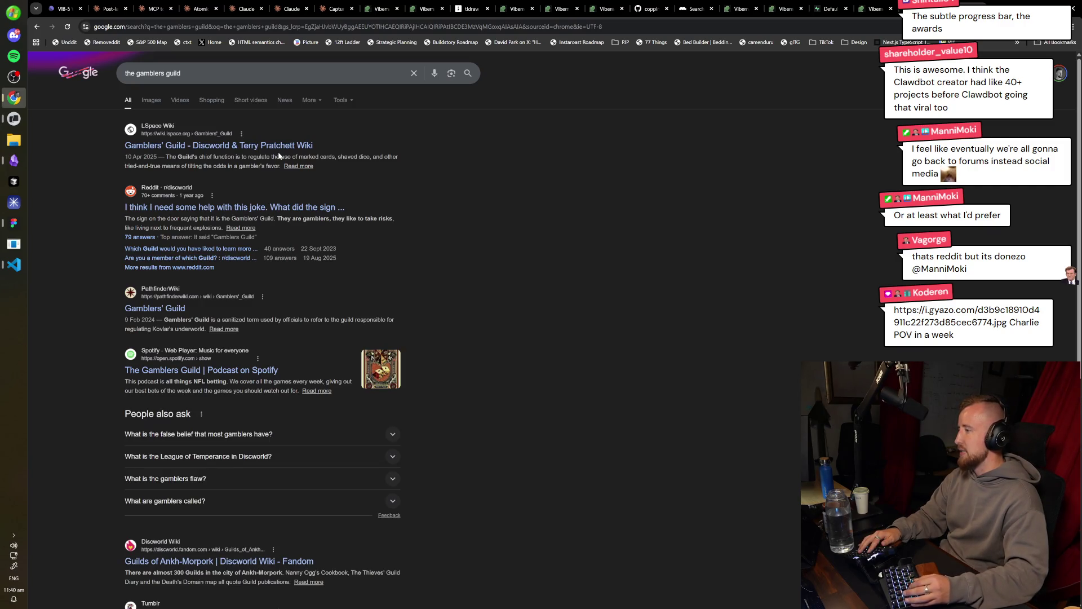
pyautogui.press('/')
pyautogui.hotkey('ctrl', 'a')
pyautogui.press('BackSpace')
pyautogui.hotkey('ctrl', 'l')
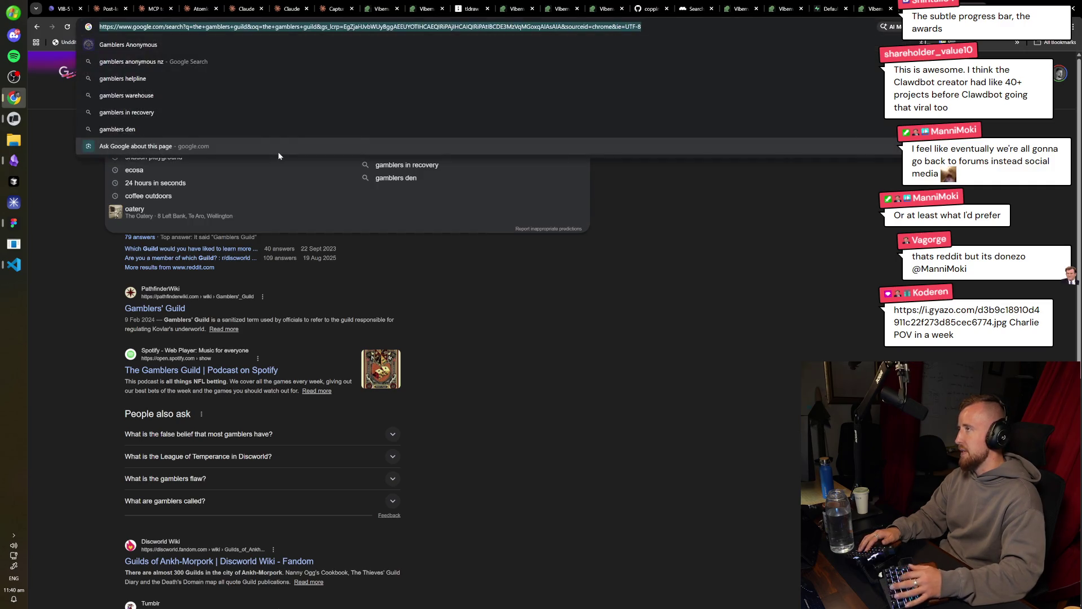
pyautogui.press('BackSpace')
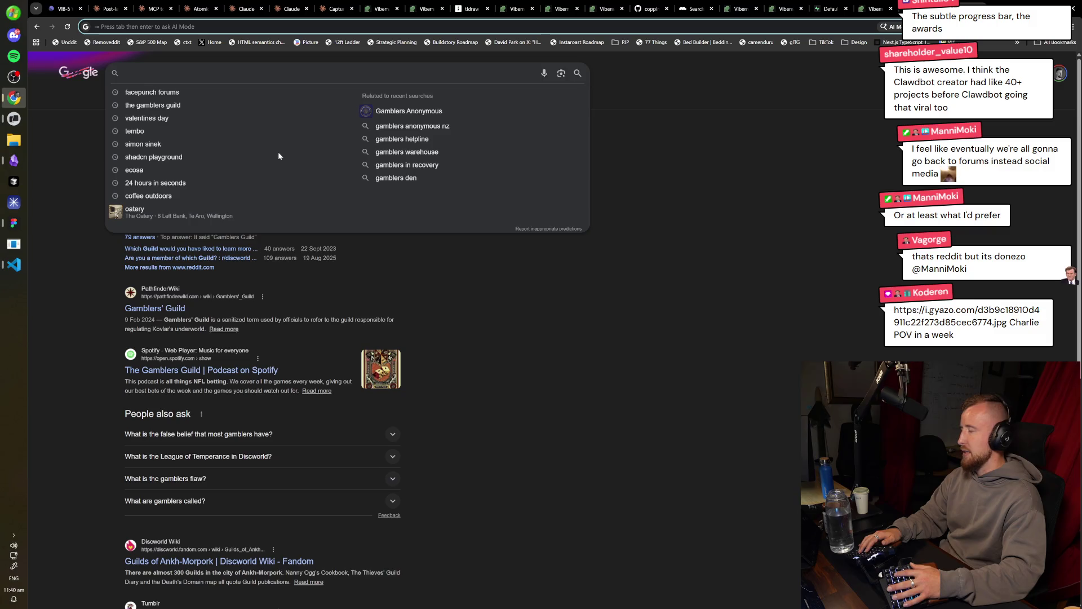
pyautogui.write('internetarchive&oq=internetarchive&gs_lcrp=')
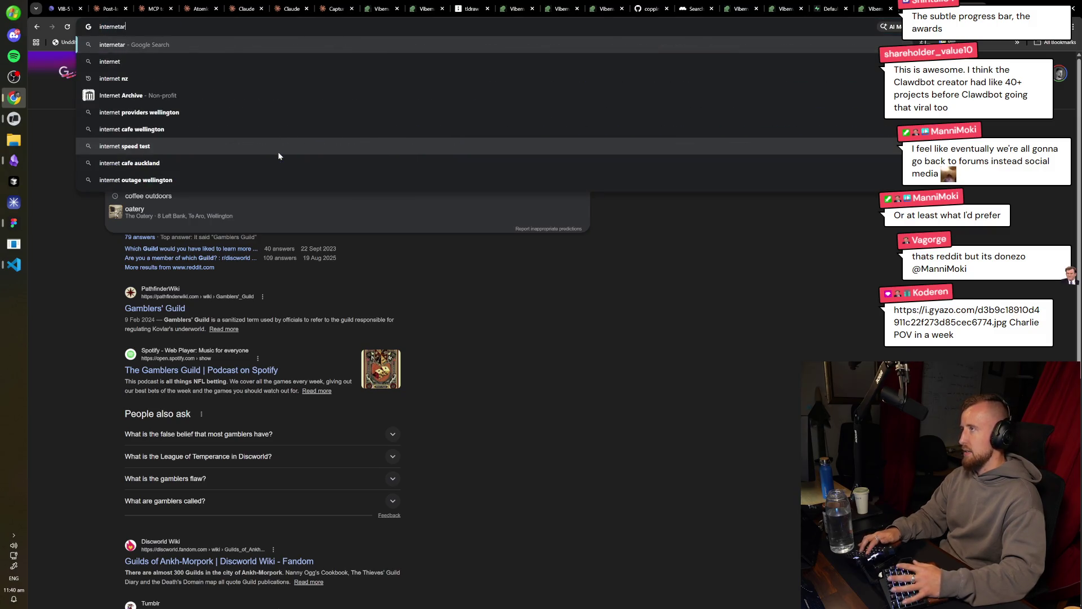
pyautogui.press('Return')
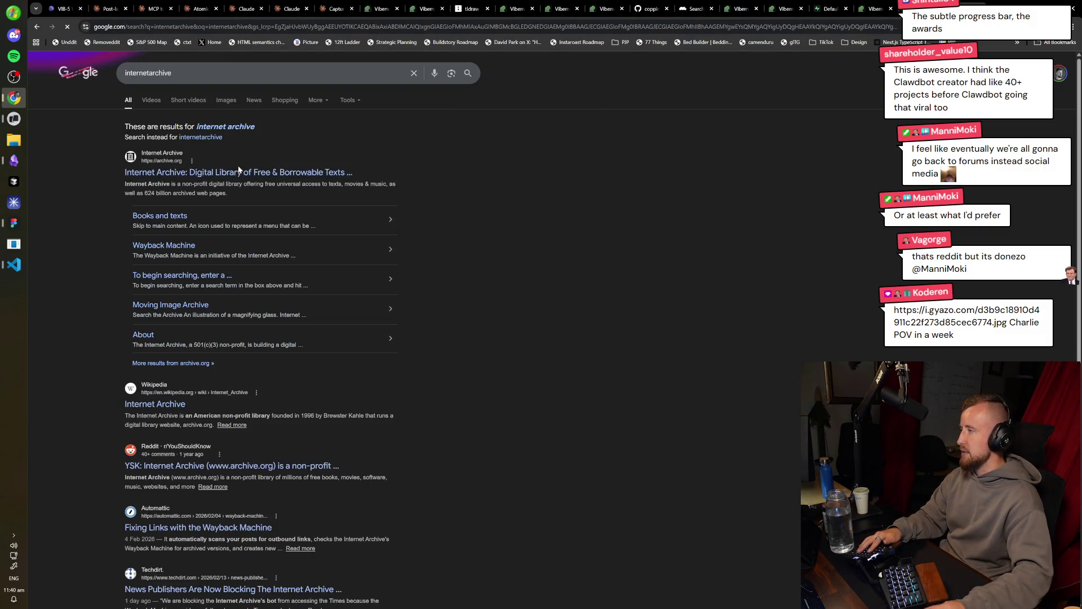
# - Search the Internet Archive for thegamblersguild.com, then close the tab and return to FigJam
pyautogui.hotkey('ctrl', 't')
pyautogui.write('thegamblersguild.com')
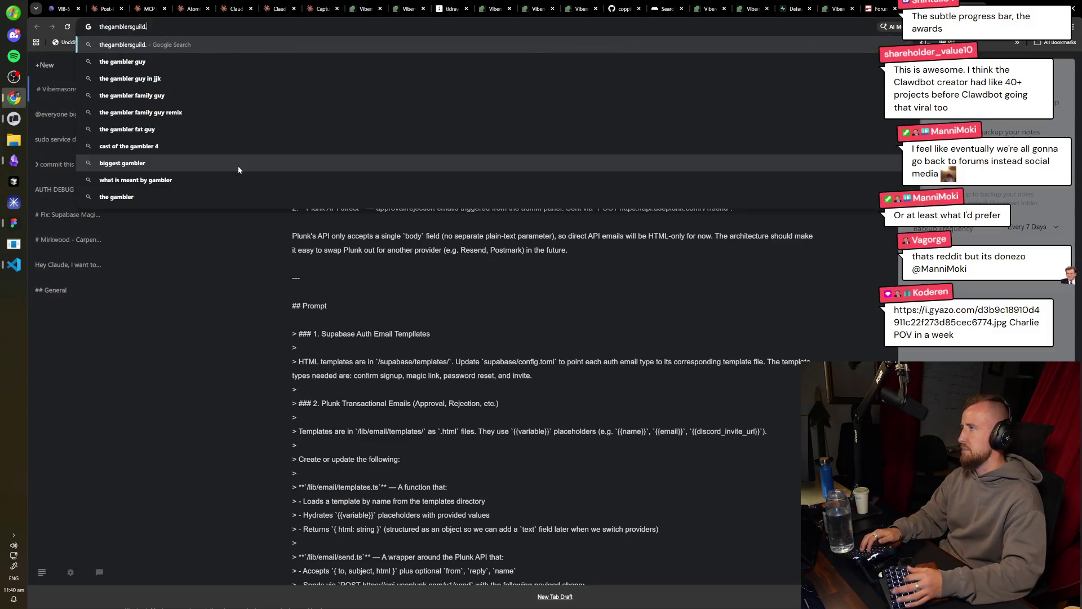
pyautogui.hotkey('ctrl', 'w')
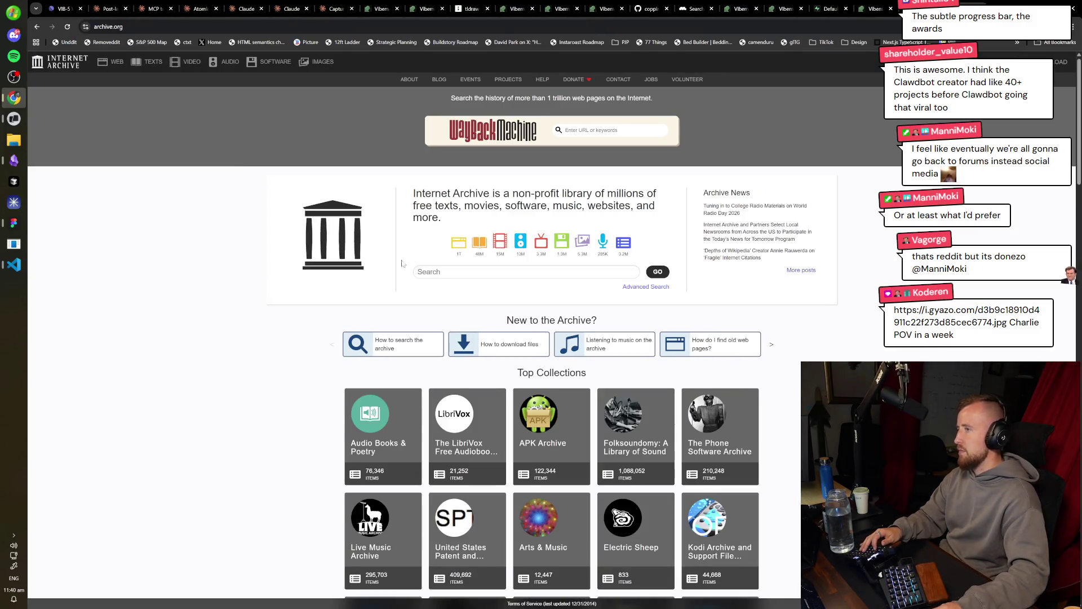
pyautogui.click(654, 275)
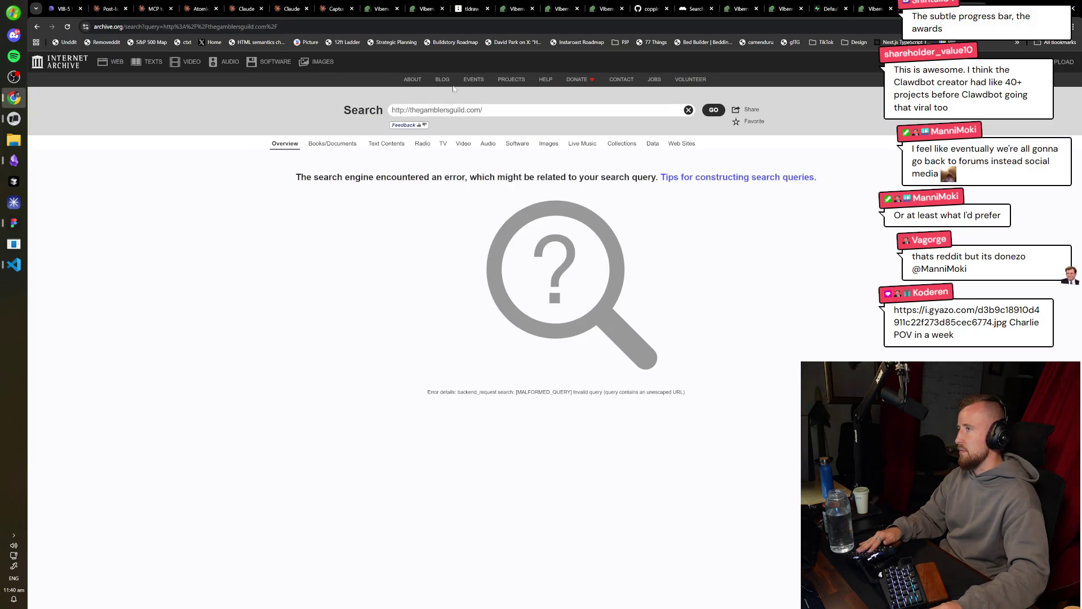
pyautogui.doubleClick(437, 110)
pyautogui.press('Right')
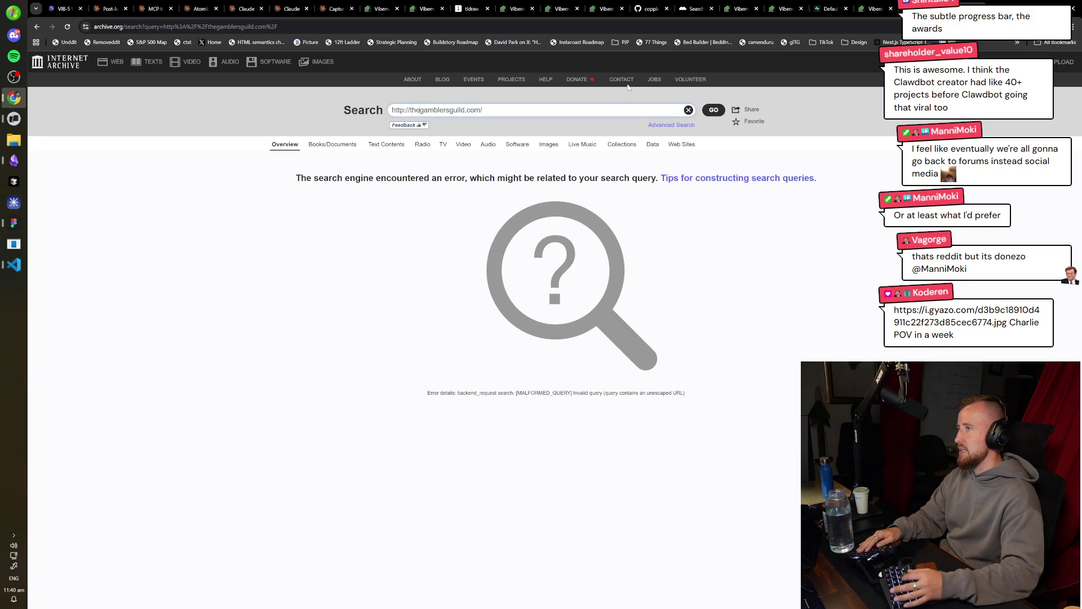
pyautogui.press('Return')
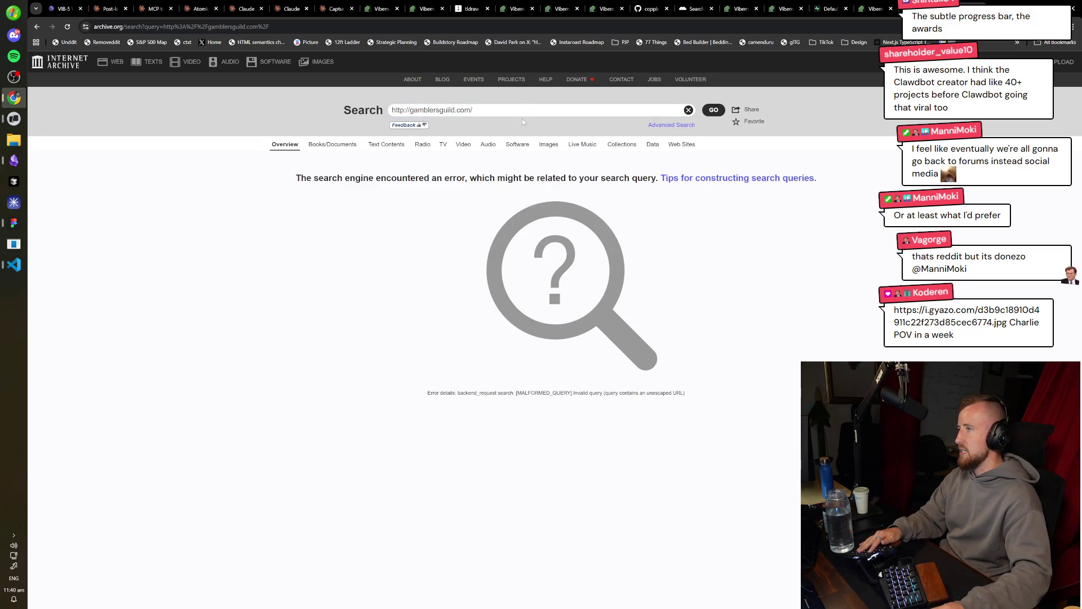
pyautogui.hotkey('ctrl', 'w')
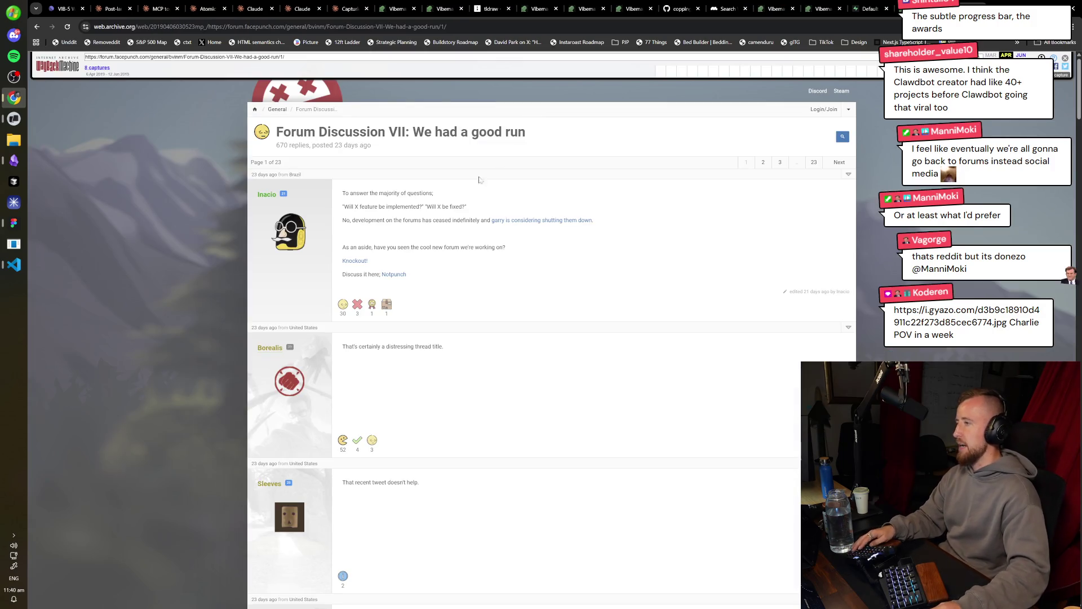
pyautogui.hotkey('alt', 'Tab')
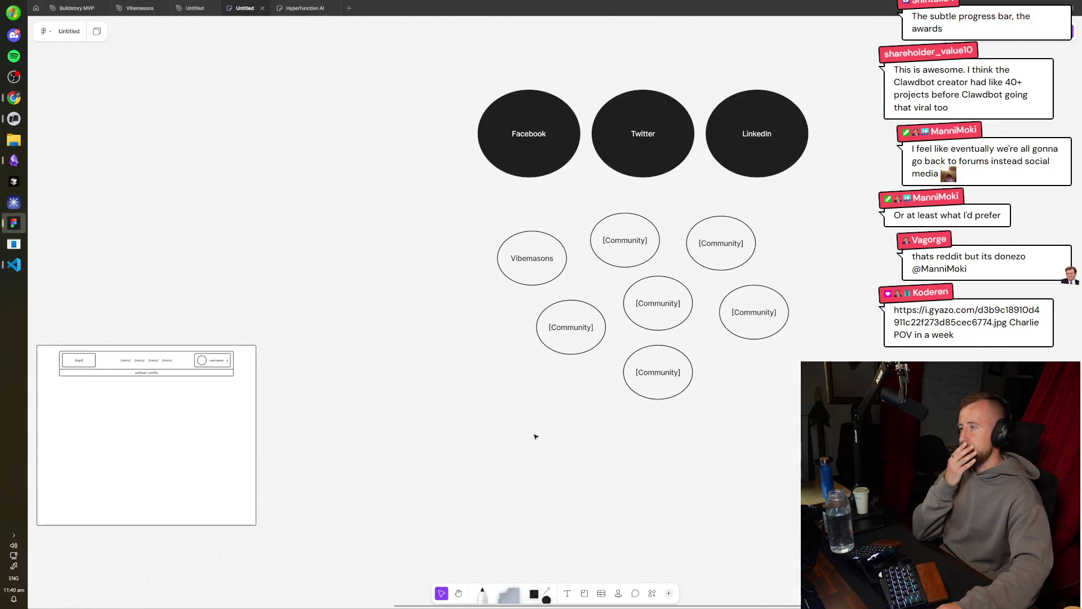
# - Replace the 'settings / profile' bar text with 'threads / week 6 • 2026'
pyautogui.hscroll(-5, 610, 447)
pyautogui.scroll(5, 413, 340)
pyautogui.click(496, 308)
pyautogui.click(496, 308)
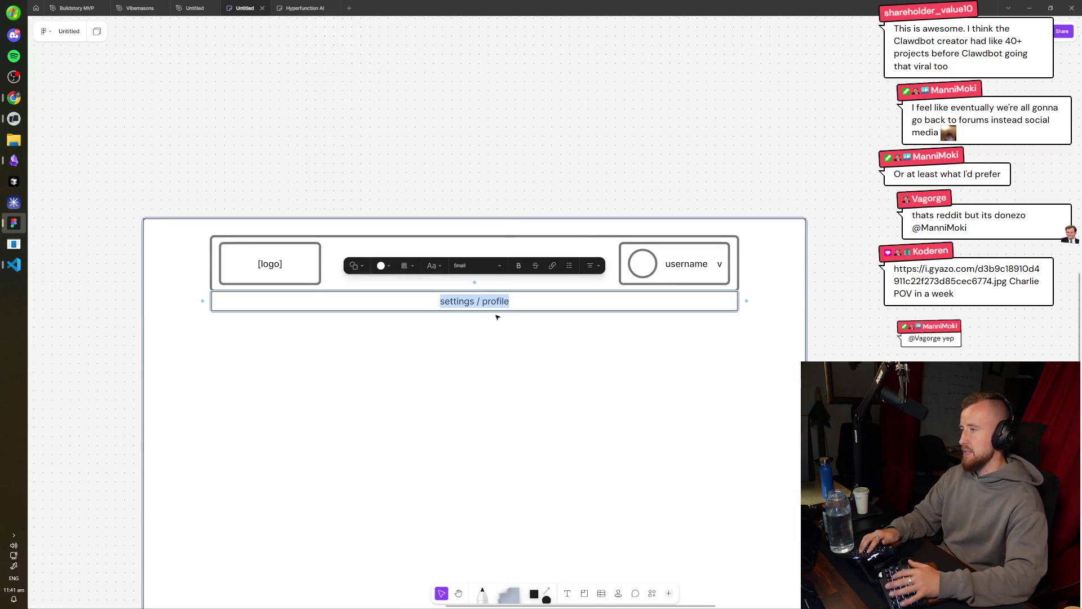
pyautogui.write('threads / week 6 • 2026')
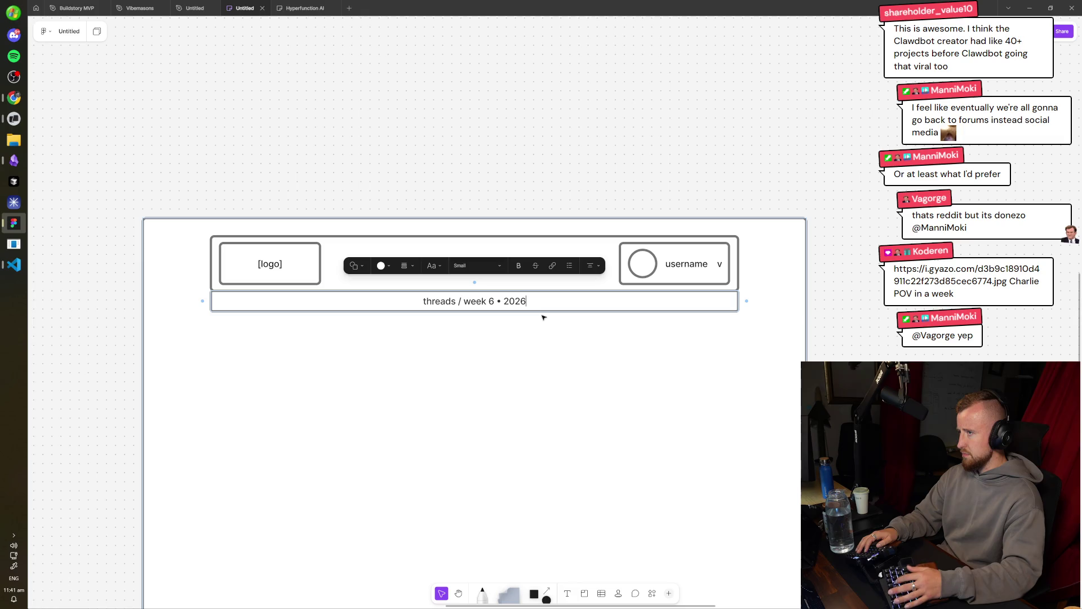
pyautogui.click(213, 99)
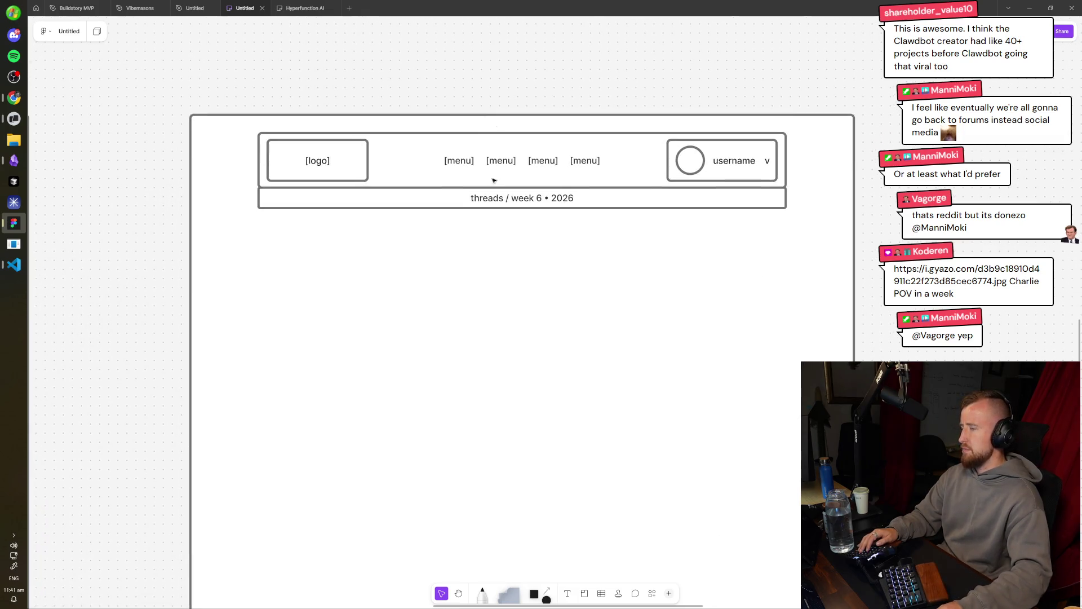
# - Draw a large rectangle below the header bar
pyautogui.scroll(-1, 405, 267)
pyautogui.press('r')
pyautogui.moveTo(347, 230); pyautogui.dragTo(675, 494)
pyautogui.press('Escape')
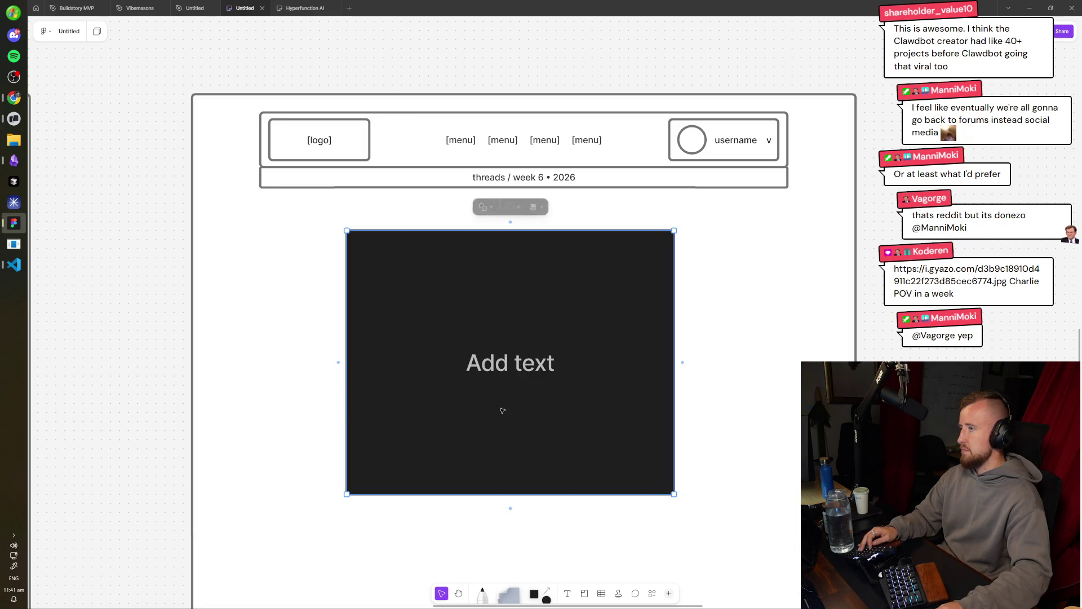
# - Change the black rectangle's fill to Transparent
pyautogui.click(483, 205)
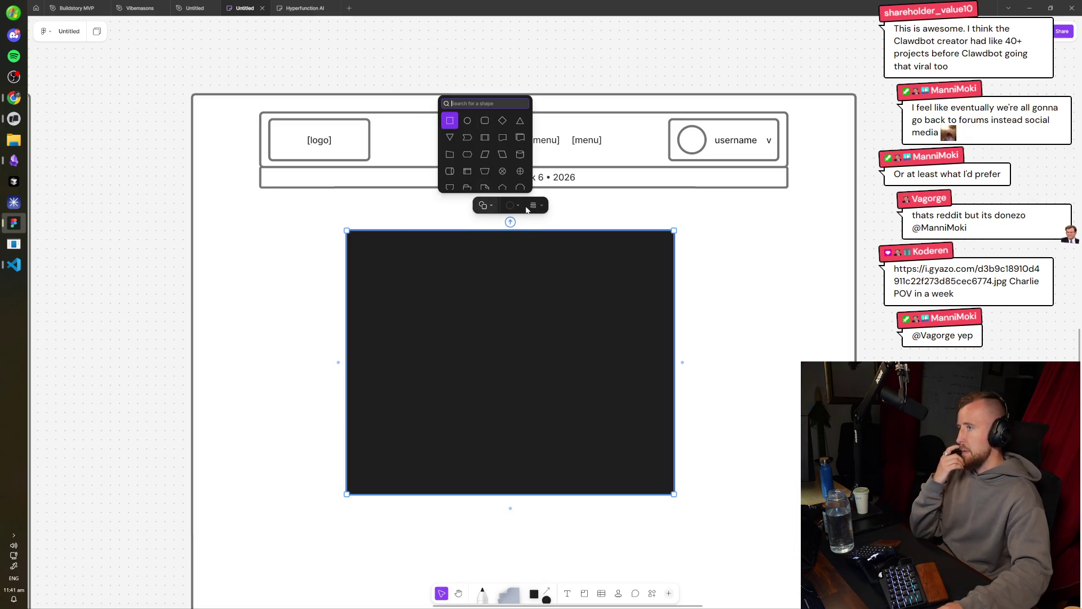
pyautogui.click(512, 205)
pyautogui.click(501, 155)
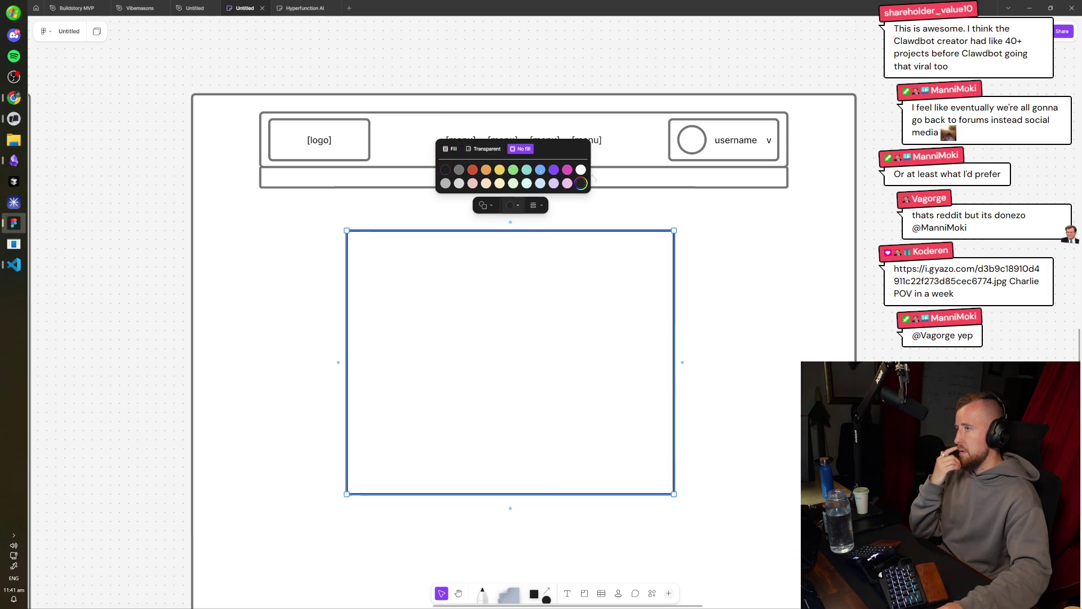
pyautogui.scroll(-2, 521, 222)
pyautogui.click(516, 157)
pyautogui.click(492, 156)
pyautogui.click(801, 269)
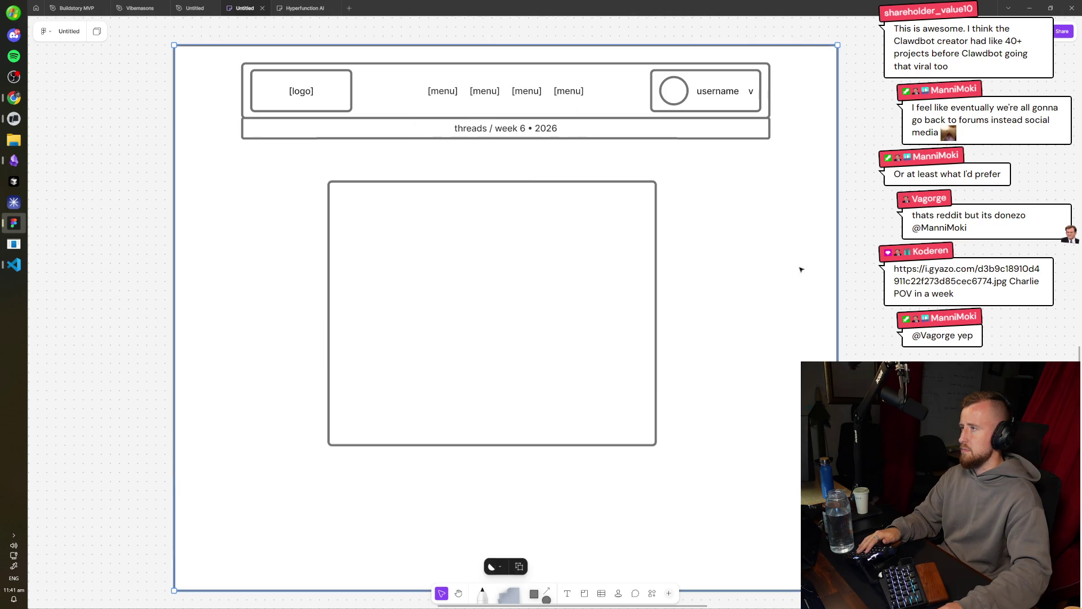
# - Shrink the box into a short, wide shape and set its text size to Small
pyautogui.click(517, 182)
pyautogui.moveTo(497, 445); pyautogui.dragTo(492, 254)
pyautogui.moveTo(329, 226); pyautogui.dragTo(365, 225)
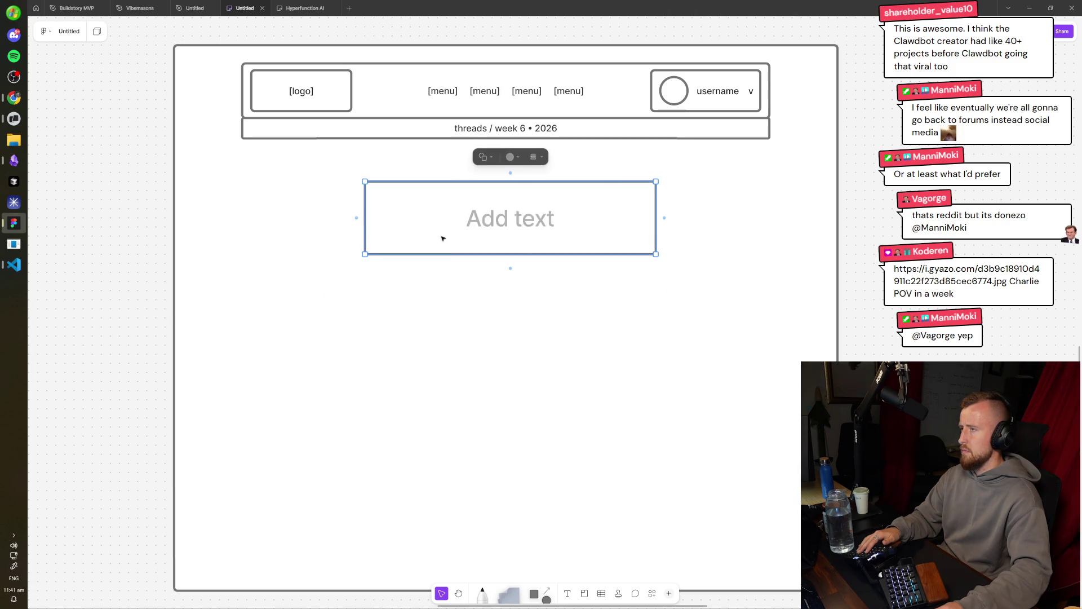
pyautogui.click(496, 220)
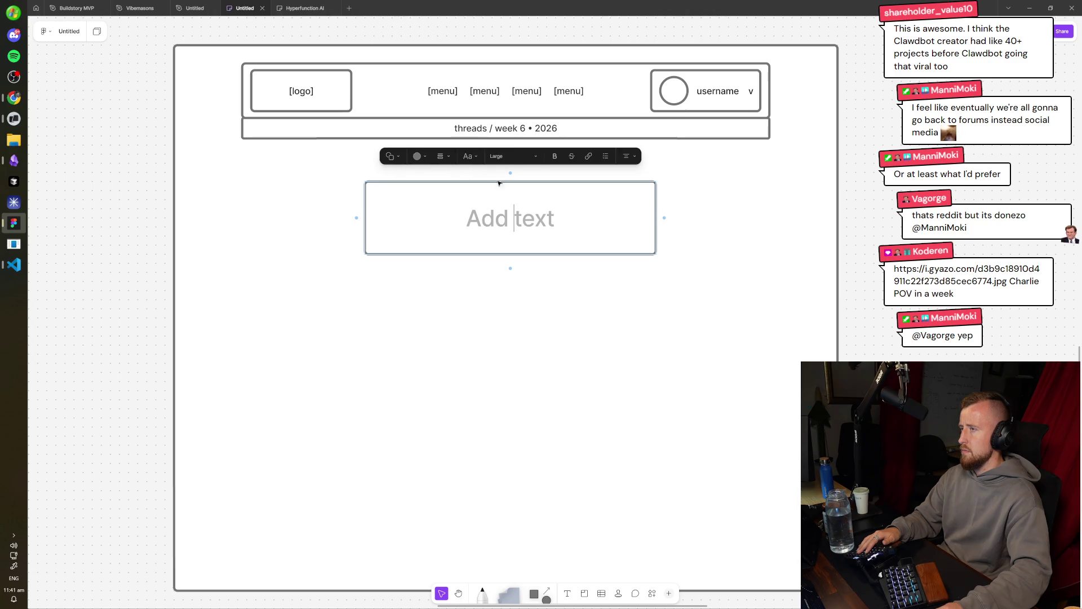
pyautogui.click(510, 156)
pyautogui.click(507, 174)
pyautogui.click(537, 192)
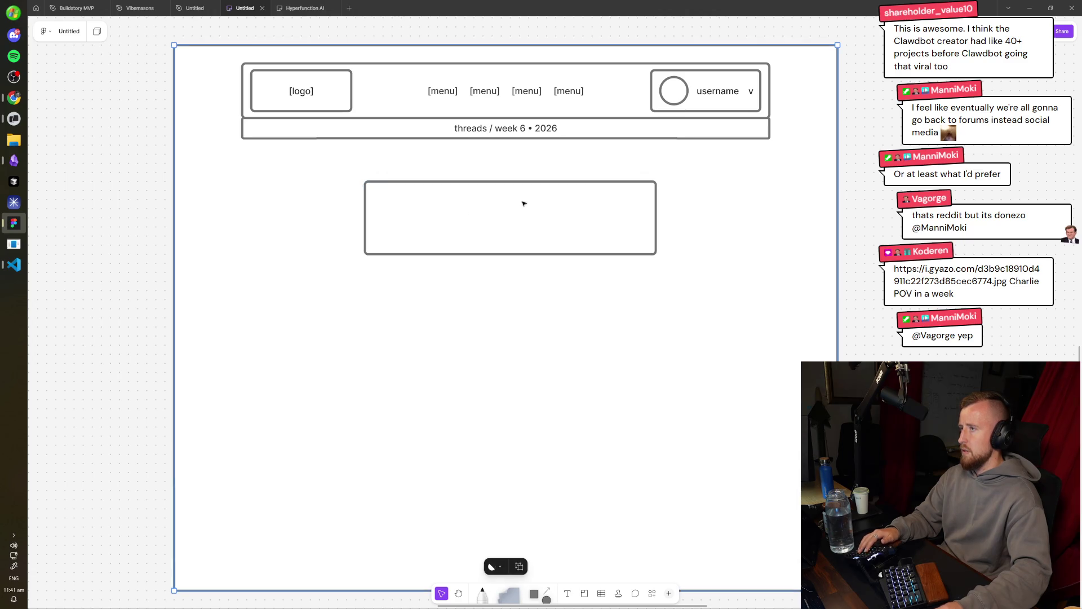
# - Write 'What did you get done and discover this week?' in the box and centre it under the banner
pyautogui.click(537, 192)
pyautogui.click(527, 182)
pyautogui.write('What did you get done')
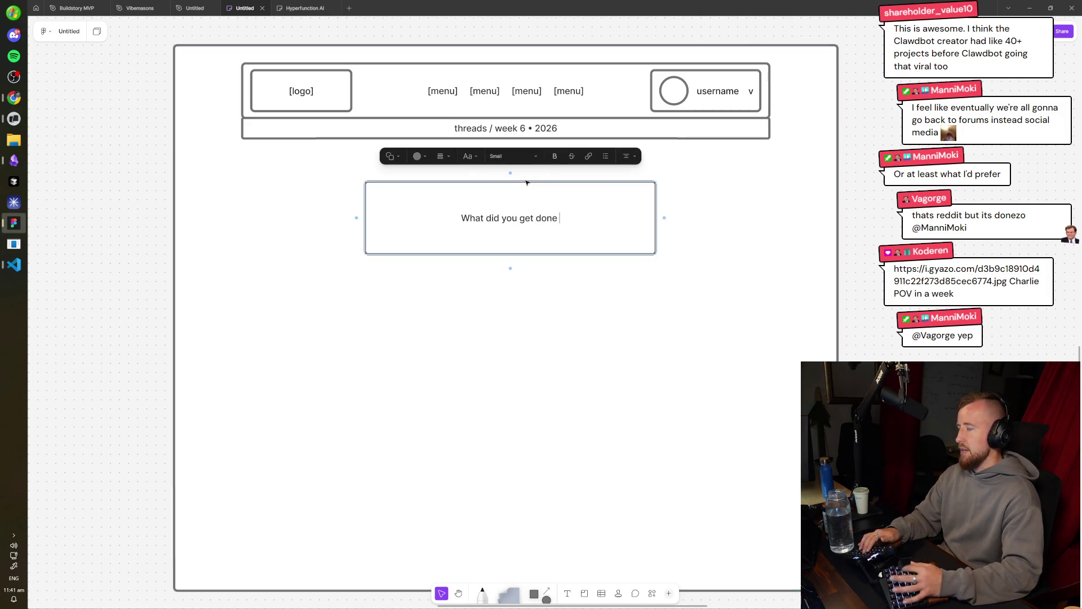
pyautogui.write(' and discover this week?')
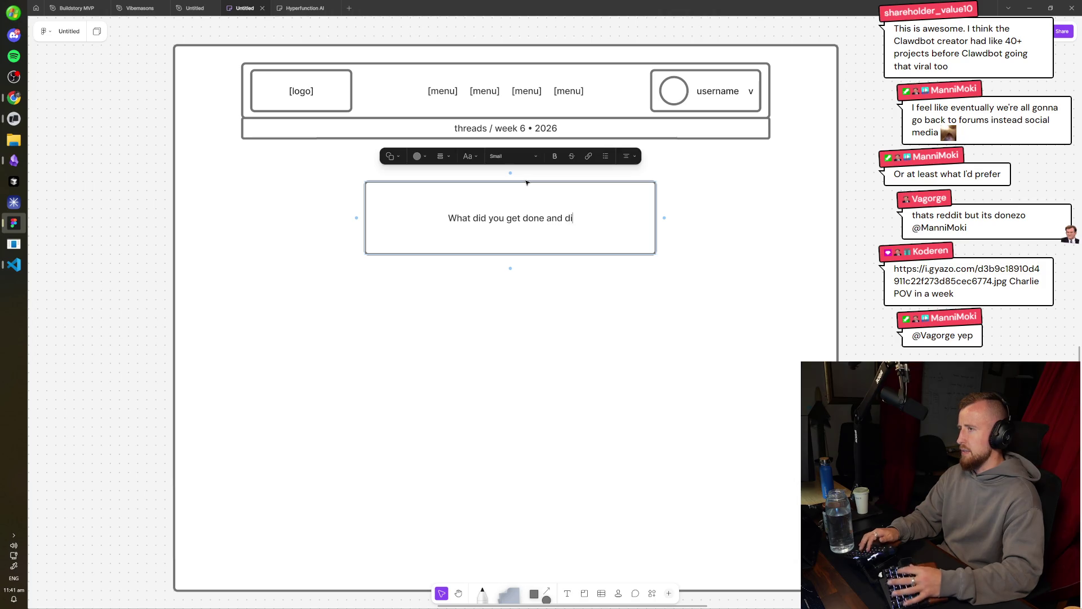
pyautogui.press('Escape')
pyautogui.click(649, 254)
pyautogui.moveTo(656, 254)
pyautogui.mouseDown()
pyautogui.moveTo(602, 228)
pyautogui.moveTo(590, 201)
pyautogui.moveTo(539, 261)
pyautogui.mouseUp()
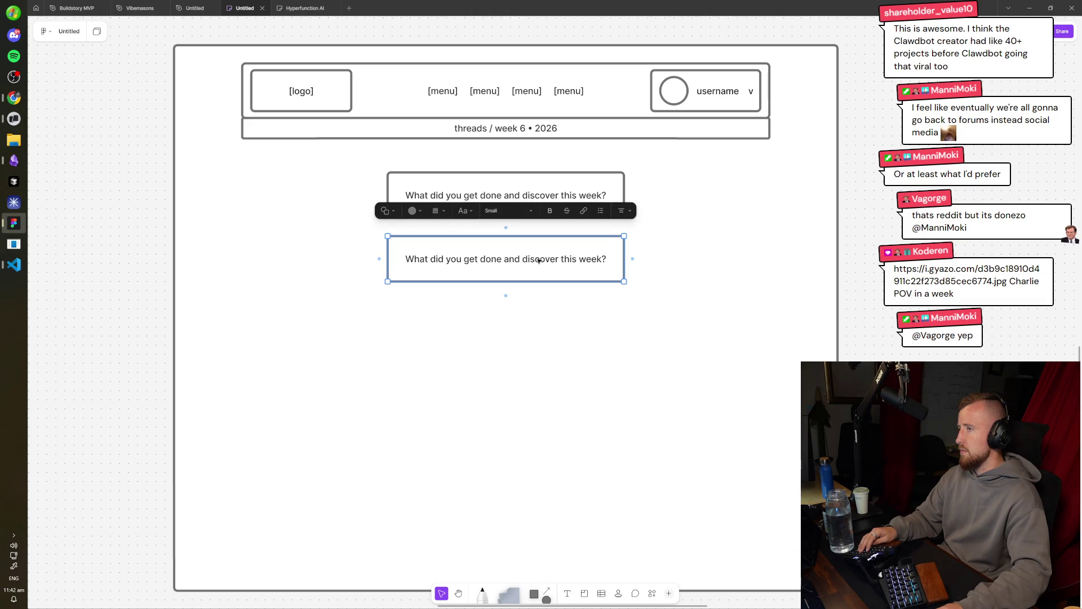
# - Clear all text from the copied box to leave an empty answer box
pyautogui.doubleClick(592, 265)
pyautogui.hotkey('ctrl', 'a')
pyautogui.press('BackSpace')
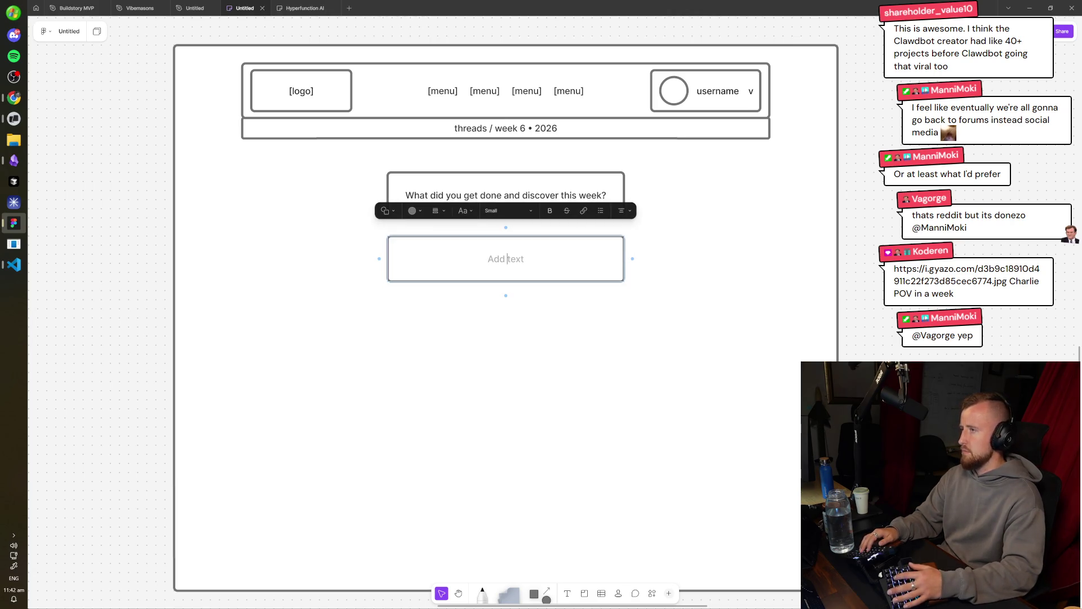
pyautogui.click(526, 281)
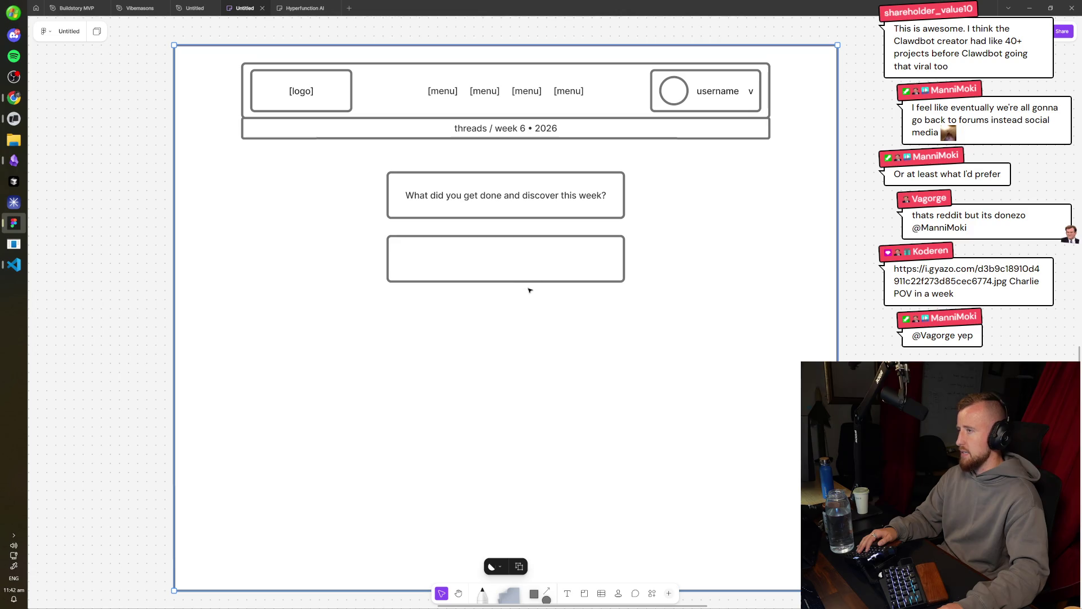
pyautogui.click(530, 285)
# - Drag a copy of the settings page's save button into the threads frame, then delete it
pyautogui.hscroll(-10, 567, 331)
pyautogui.click(174, 163)
pyautogui.moveTo(174, 163)
pyautogui.mouseDown()
pyautogui.moveTo(843, 274)
pyautogui.moveTo(959, 271)
pyautogui.moveTo(739, 321)
pyautogui.moveTo(620, 332)
pyautogui.mouseUp()
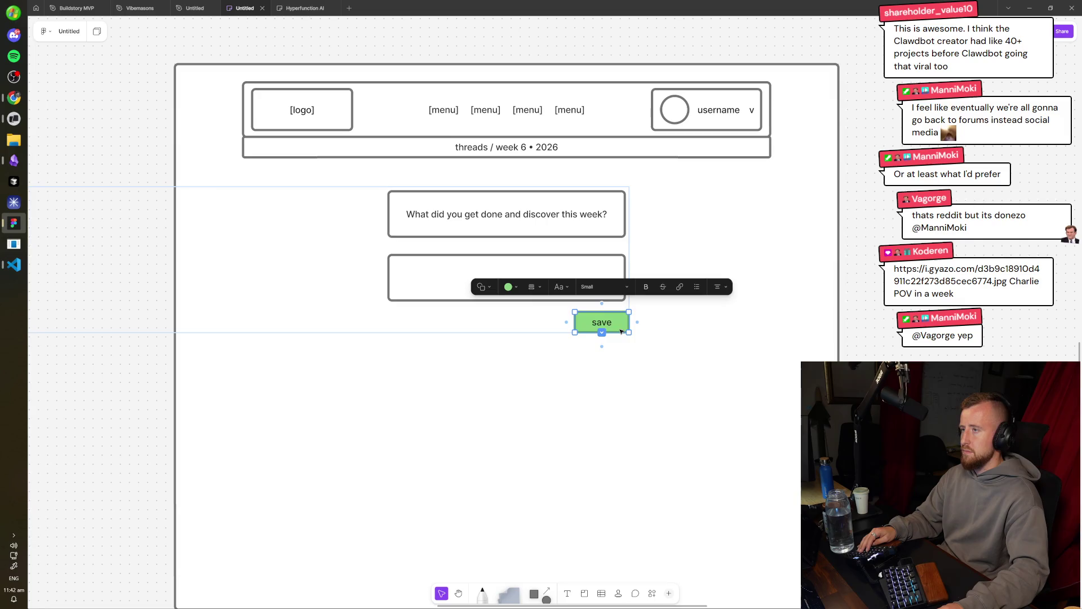
pyautogui.press('Escape')
pyautogui.press('Delete')
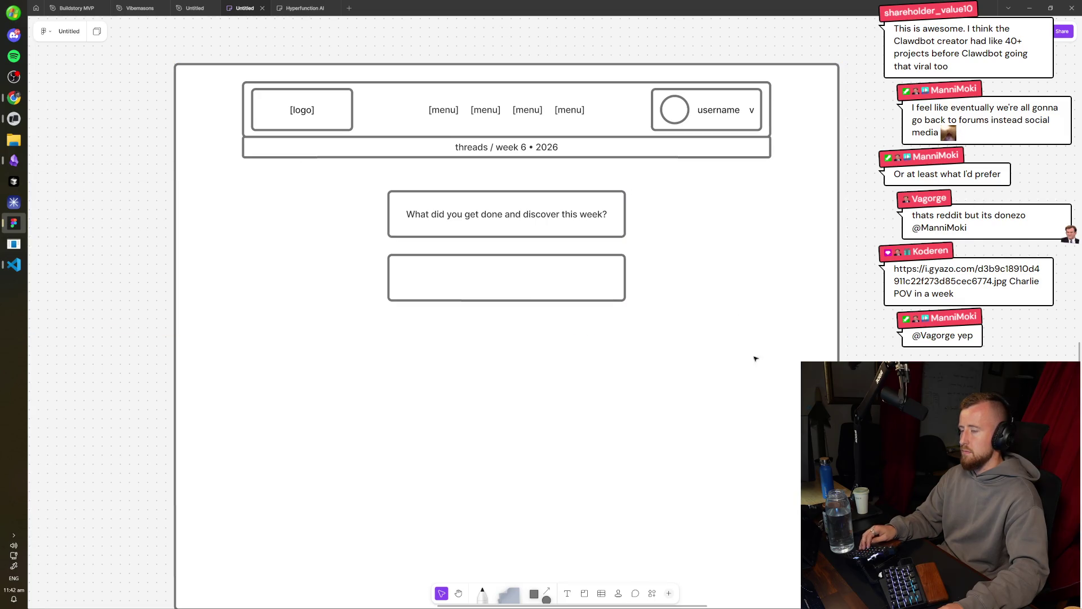
# - Paste the settings save button below the answer box's right side and relabel it 'post'
pyautogui.hscroll(-10, 807, 359)
pyautogui.hotkey('ctrl', 'z')
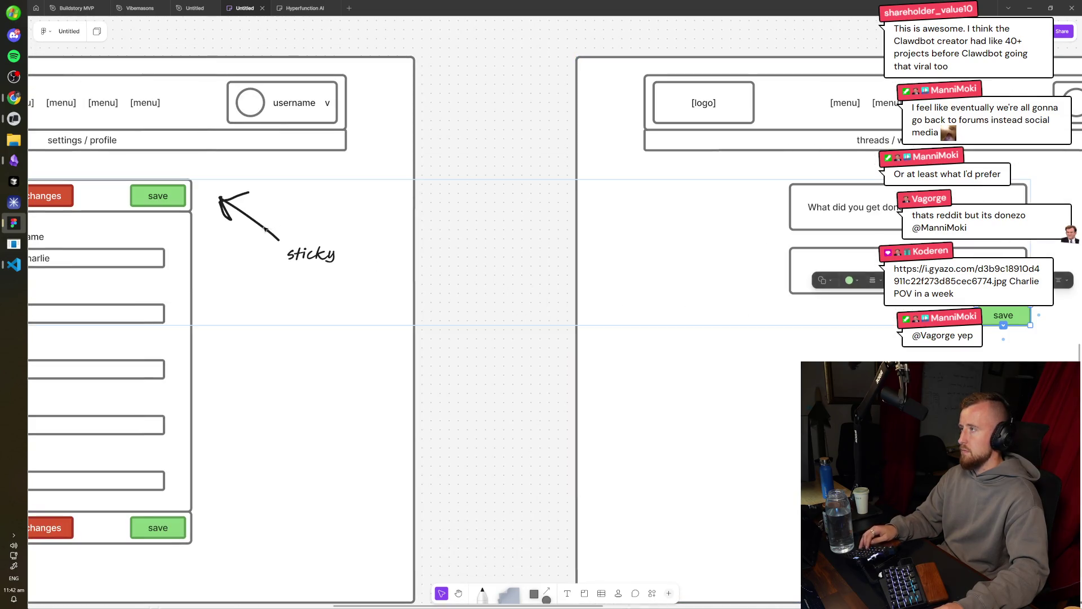
pyautogui.hotkey('ctrl', 'z')
pyautogui.hscroll(4, 435, 290)
pyautogui.rightClick(347, 286)
pyautogui.click(348, 286)
pyautogui.hscroll(3, 386, 299)
pyautogui.moveTo(254, 298); pyautogui.dragTo(716, 298)
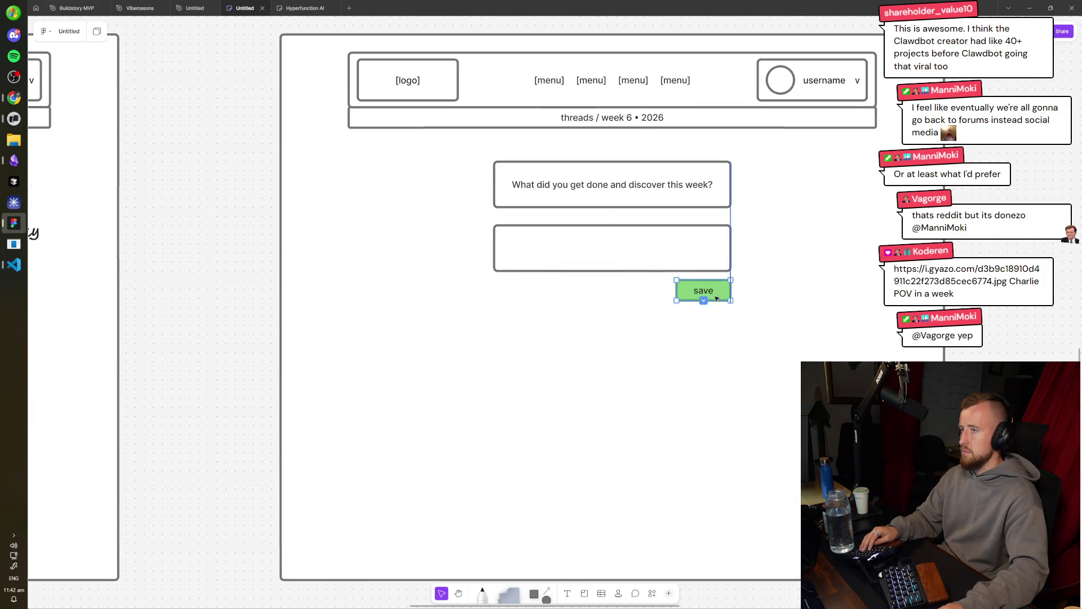
pyautogui.doubleClick(716, 298)
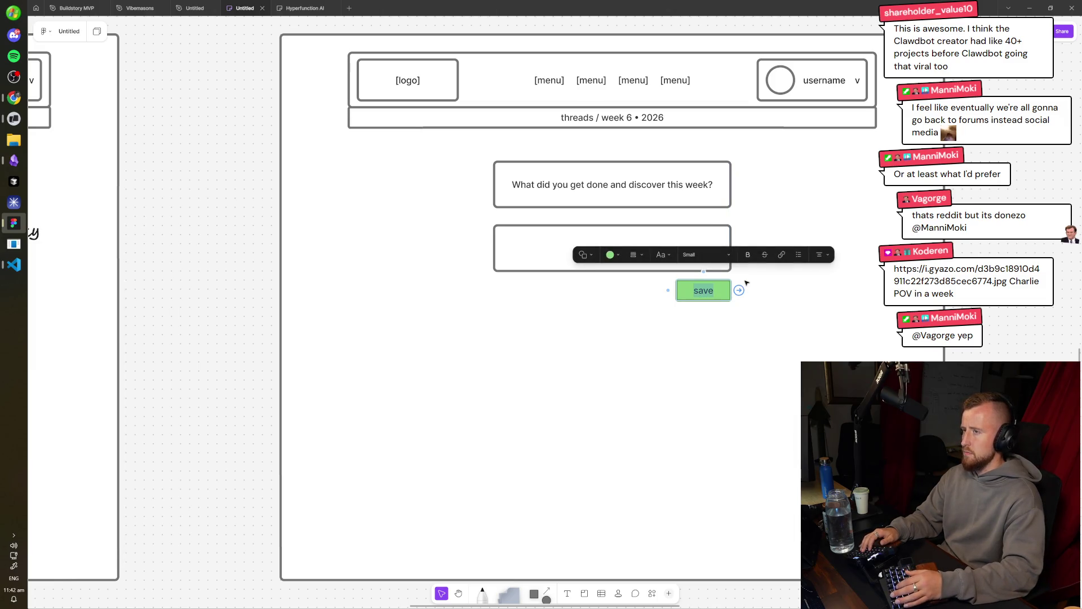
pyautogui.write('post')
pyautogui.click(675, 261)
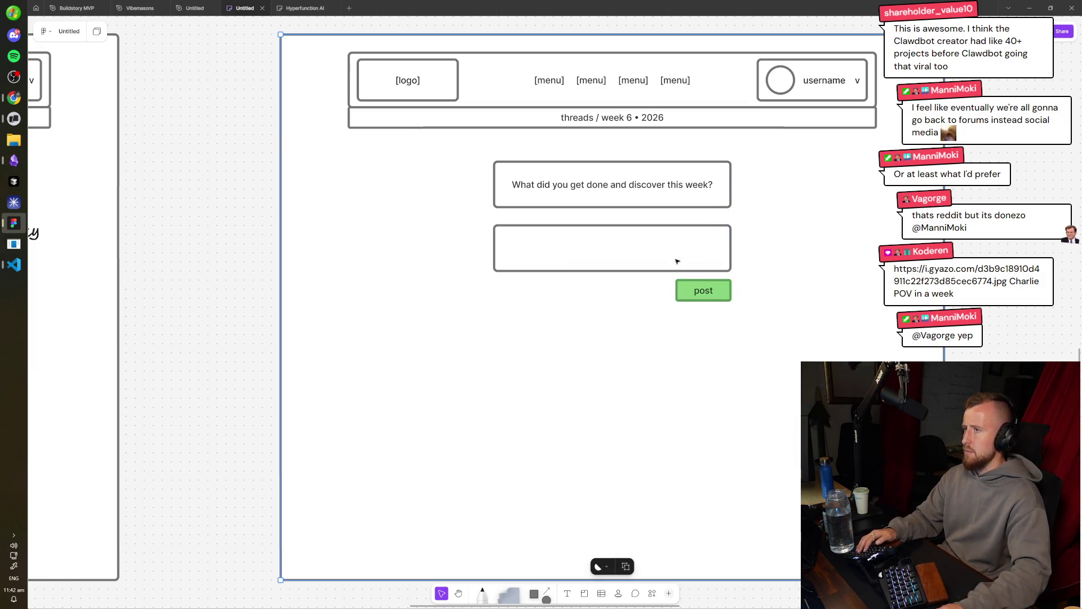
# - Copy the empty answer box to below the post button
pyautogui.scroll(-1, 757, 267)
pyautogui.hscroll(1, 757, 268)
pyautogui.scroll(-1, 757, 268)
pyautogui.hscroll(1, 757, 268)
pyautogui.click(654, 243)
pyautogui.click(578, 212)
pyautogui.moveTo(578, 213); pyautogui.dragTo(563, 327)
pyautogui.scroll(1, 372, 355)
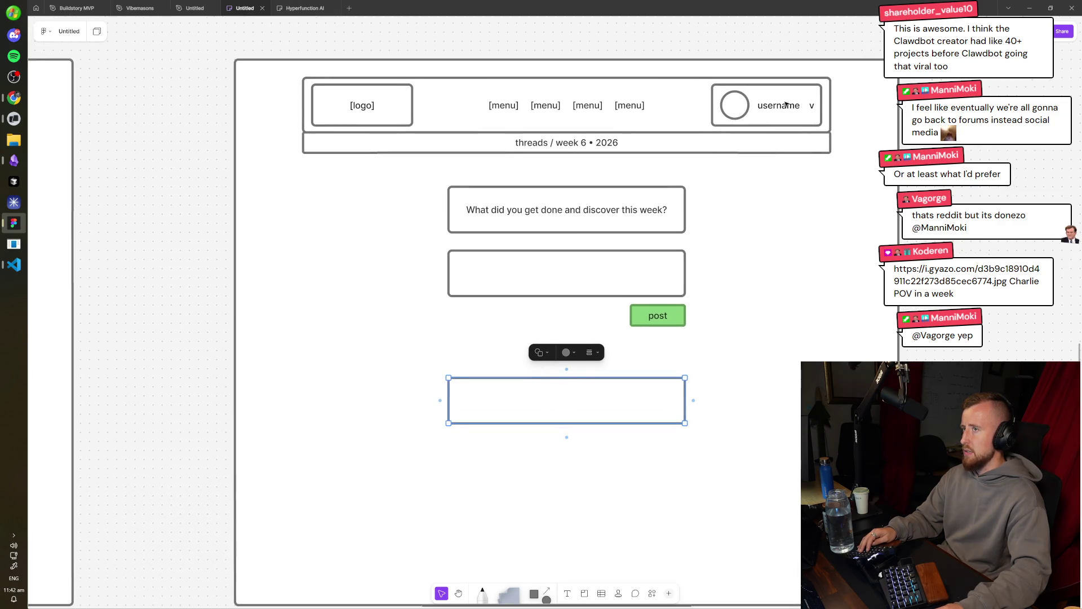
# - Copy the header avatar and username below the post button and enter a sample display name
pyautogui.click(756, 109)
pyautogui.keyDown('shift'); pyautogui.click(749, 111); pyautogui.keyUp('shift')
pyautogui.moveTo(748, 111); pyautogui.dragTo(476, 362)
pyautogui.doubleClick(518, 359)
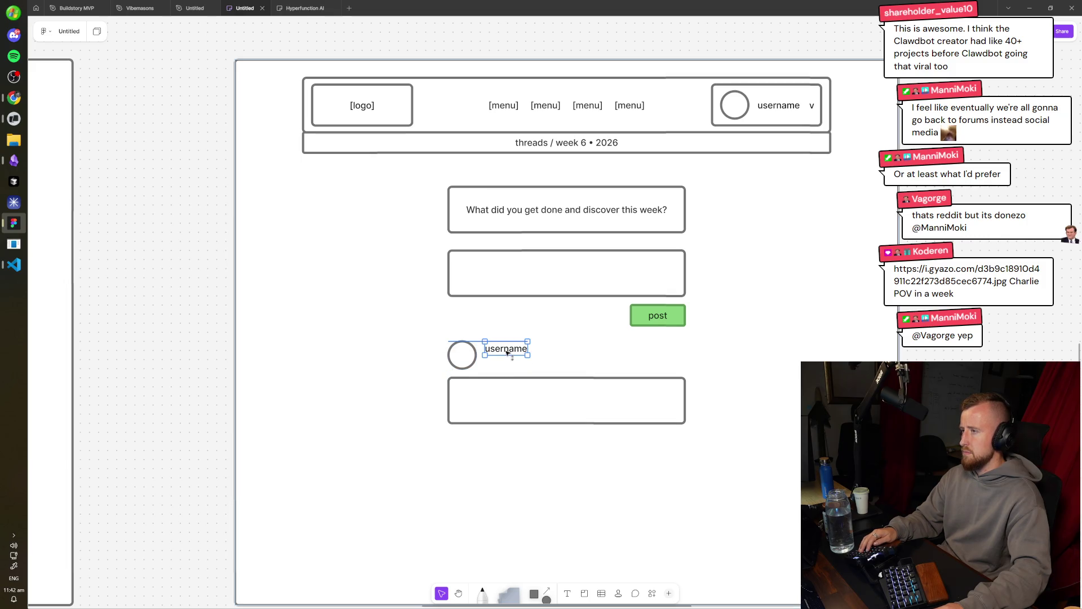
pyautogui.write('Charlie')
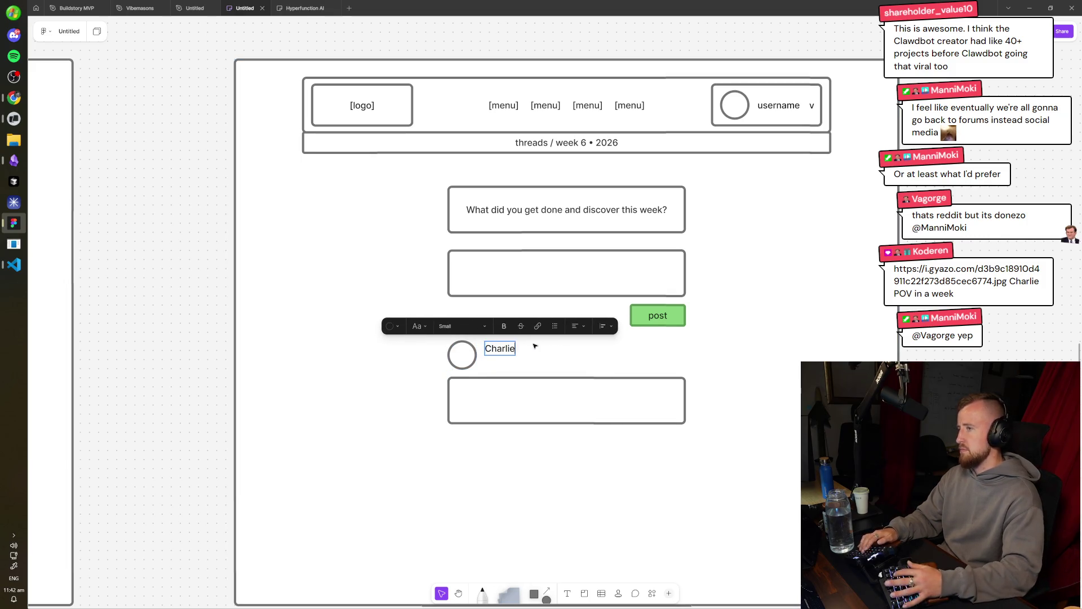
pyautogui.press('Escape')
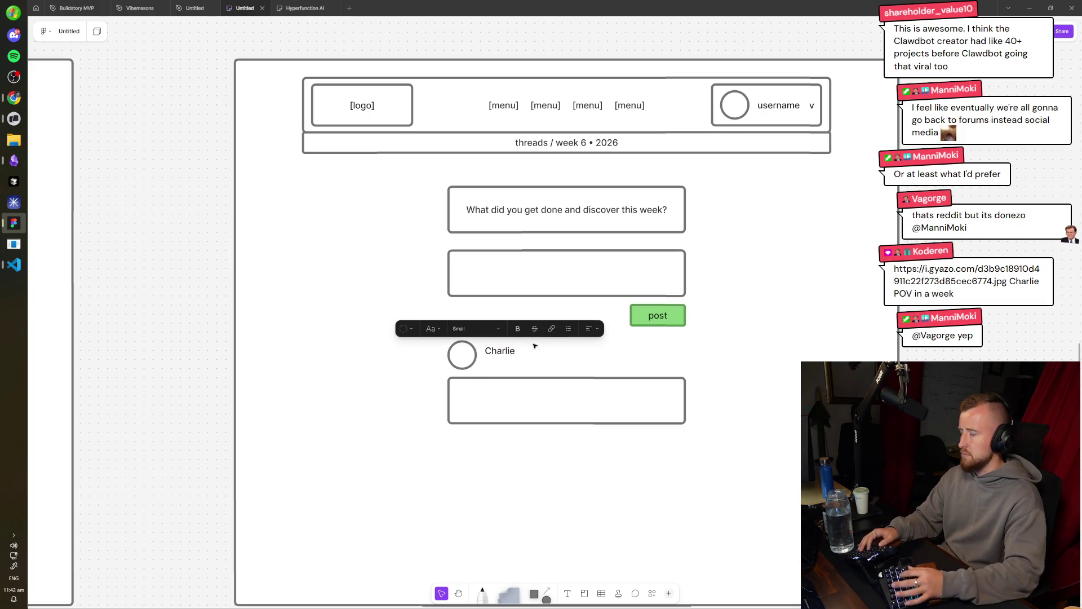
# - Duplicate the name as a matching @-handle line at font size 14
pyautogui.hotkey('ctrl', 'd')
pyautogui.press('Return')
pyautogui.press('Left')
pyautogui.press('Left')
pyautogui.press('Left')
pyautogui.press('Return')
pyautogui.press('BackSpace')
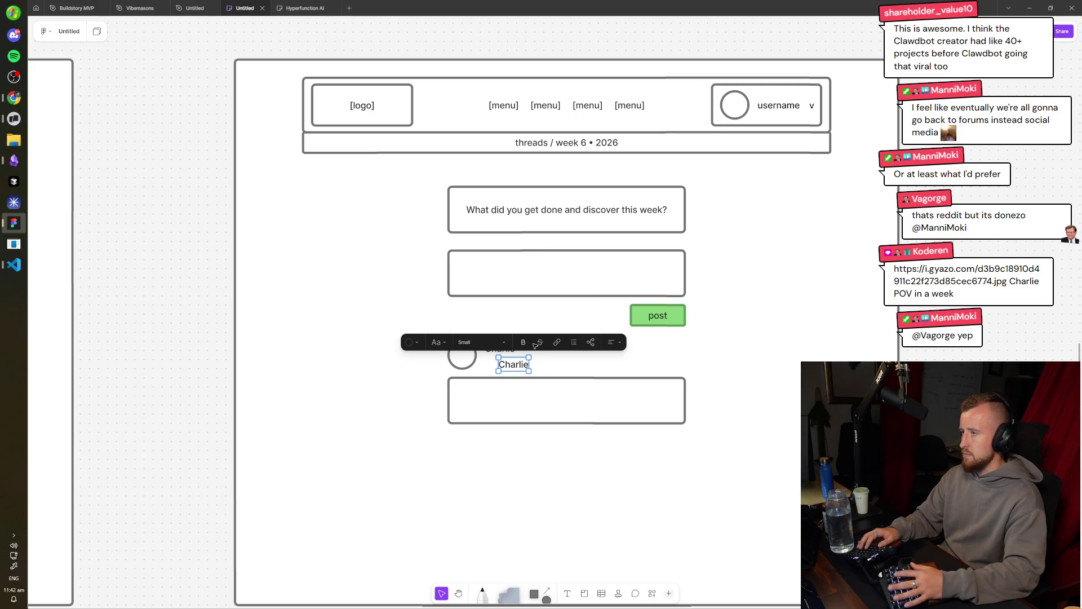
pyautogui.hotkey('ctrl', 'a')
pyautogui.write('@charlie')
pyautogui.press('Escape')
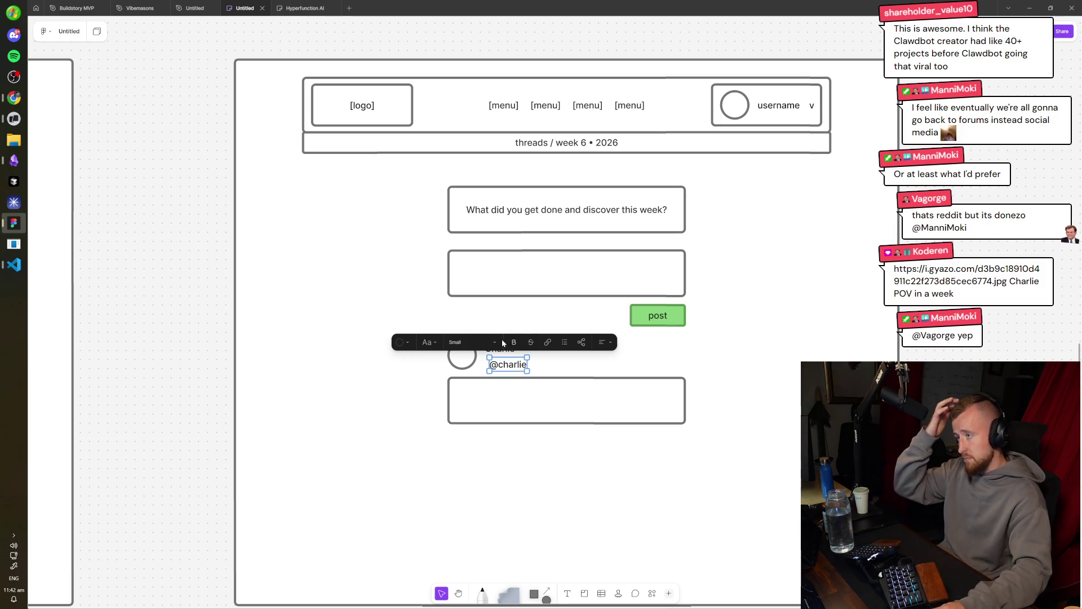
pyautogui.click(488, 342)
pyautogui.write('114')
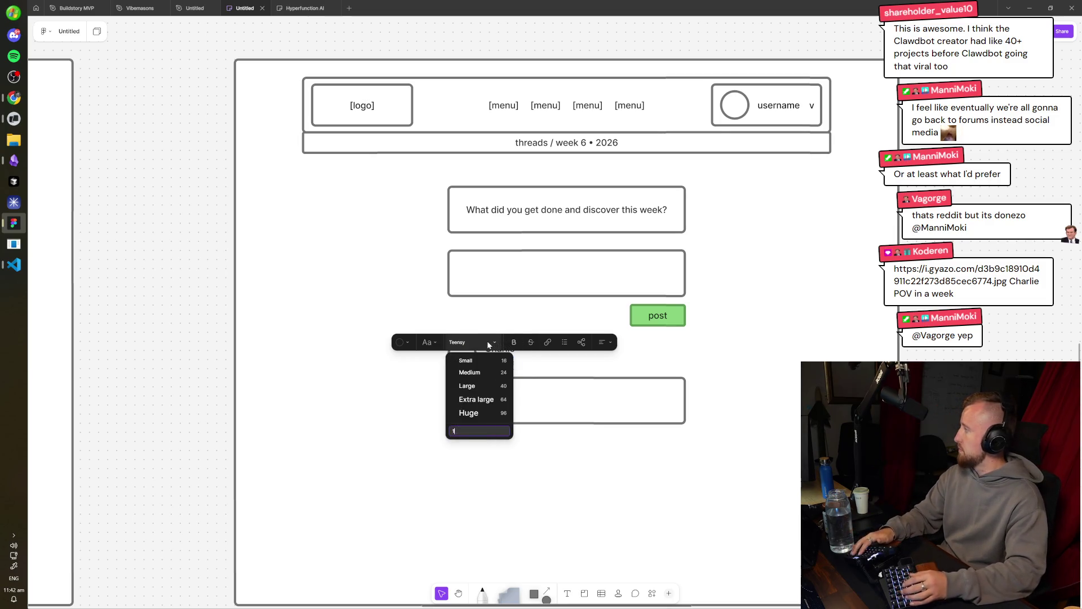
pyautogui.click(479, 431)
pyautogui.write('14')
pyautogui.press('Return')
# - Make the display name bold
pyautogui.scroll(5, 536, 367)
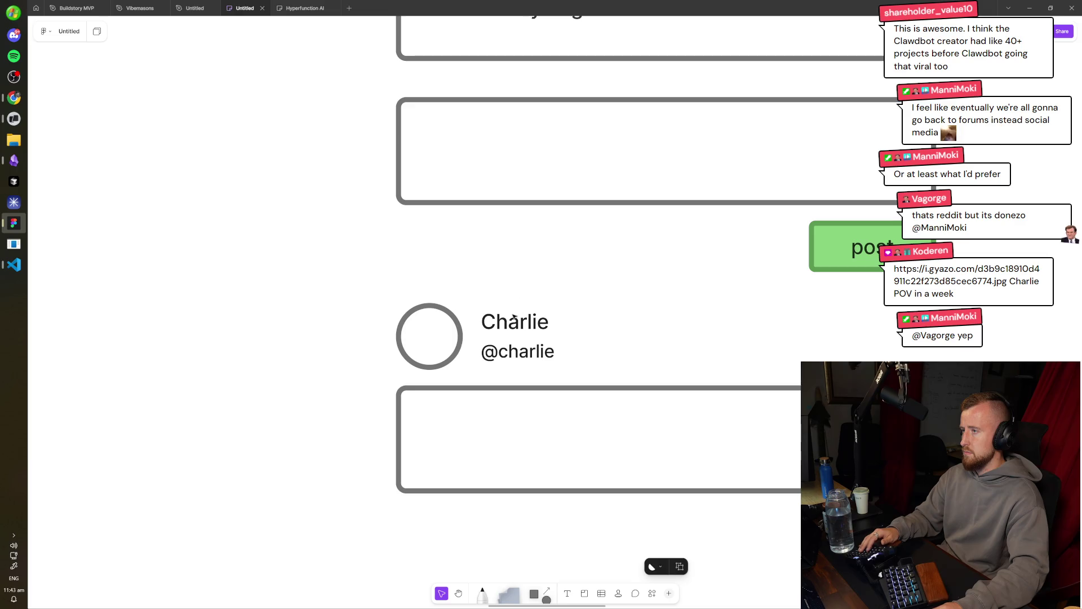
pyautogui.click(503, 321)
pyautogui.hotkey('ctrl', 'b')
pyautogui.press('Escape')
pyautogui.scroll(-3, 594, 404)
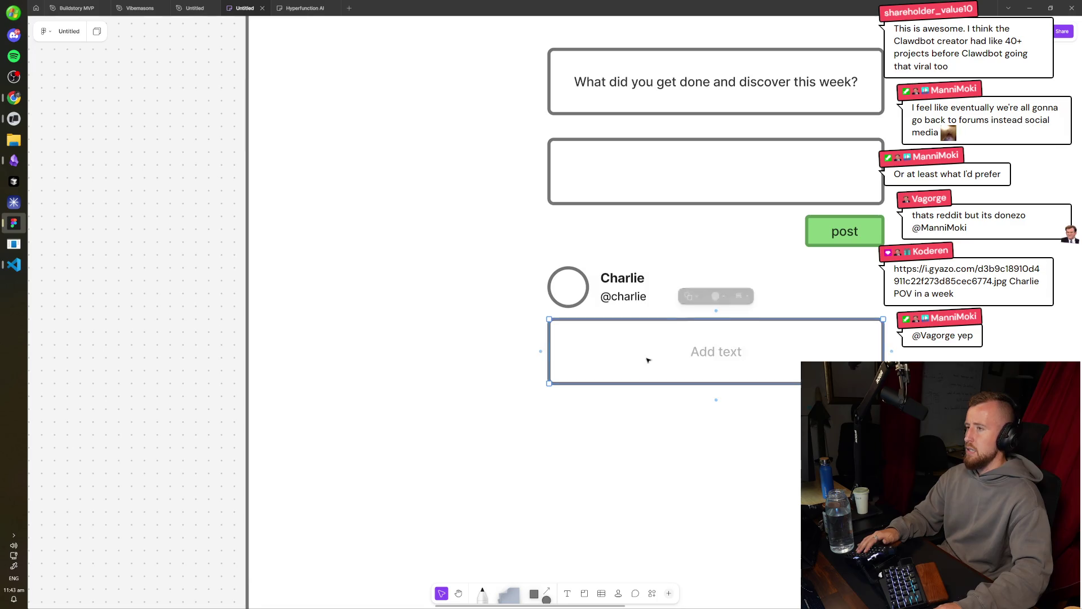
# - Stretch the sample post box taller
pyautogui.click(647, 357)
pyautogui.moveTo(642, 393); pyautogui.dragTo(642, 430)
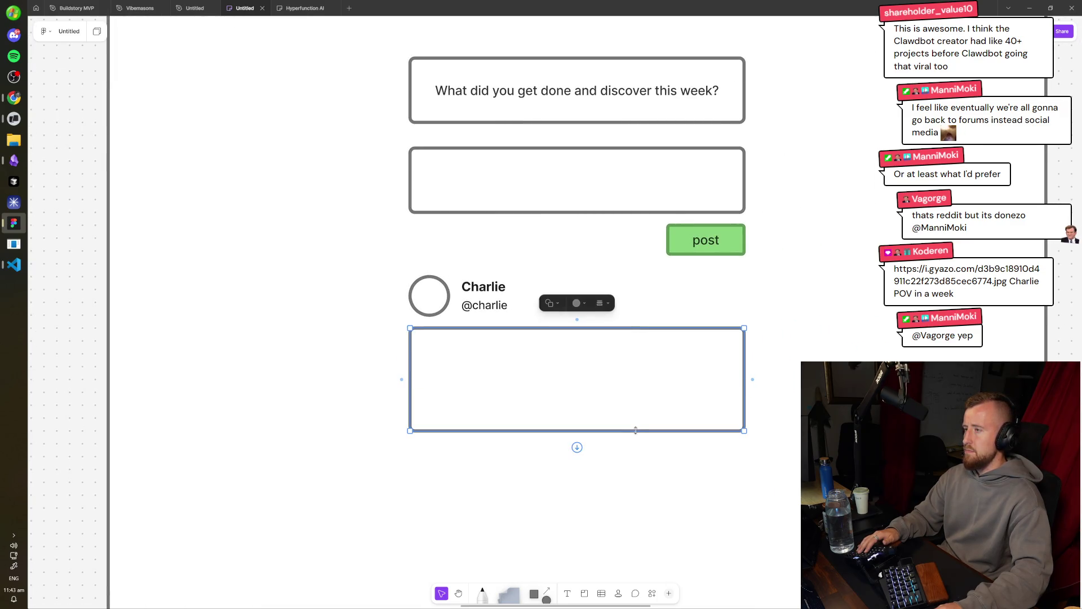
pyautogui.scroll(1, 620, 395)
pyautogui.click(602, 363)
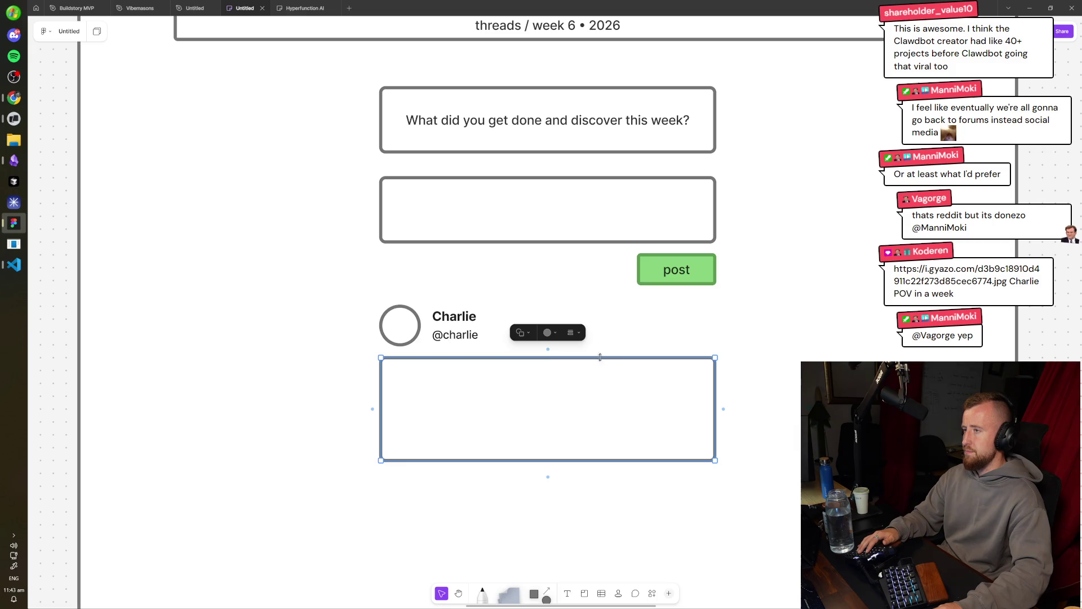
pyautogui.click(573, 337)
# - Fill the post box with Lorem ipsum placeholder text via zlip2 and left-align it
pyautogui.doubleClick(532, 398)
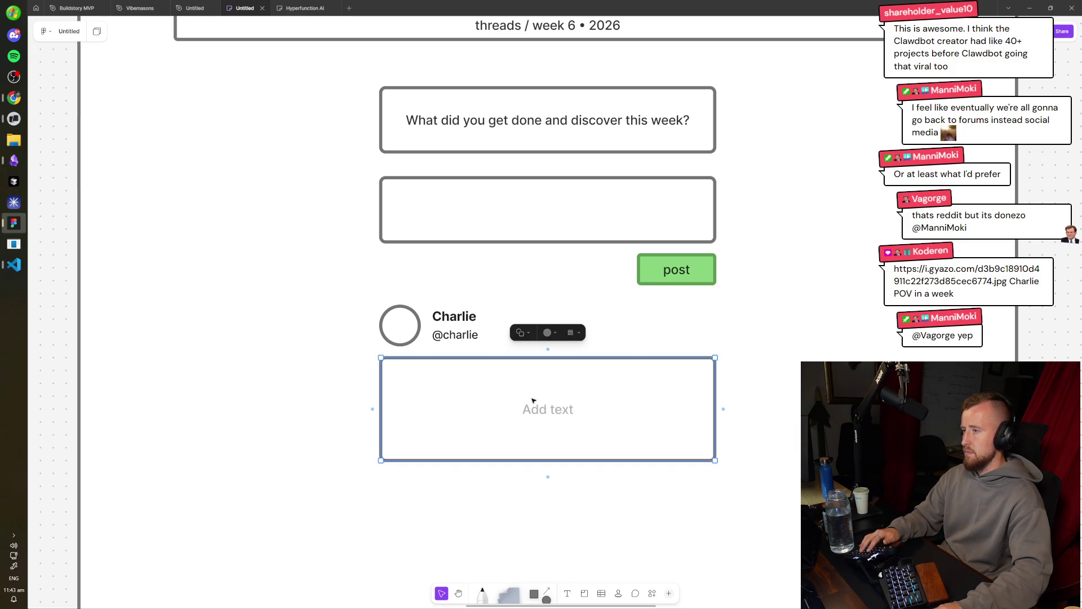
pyautogui.write('zlip')
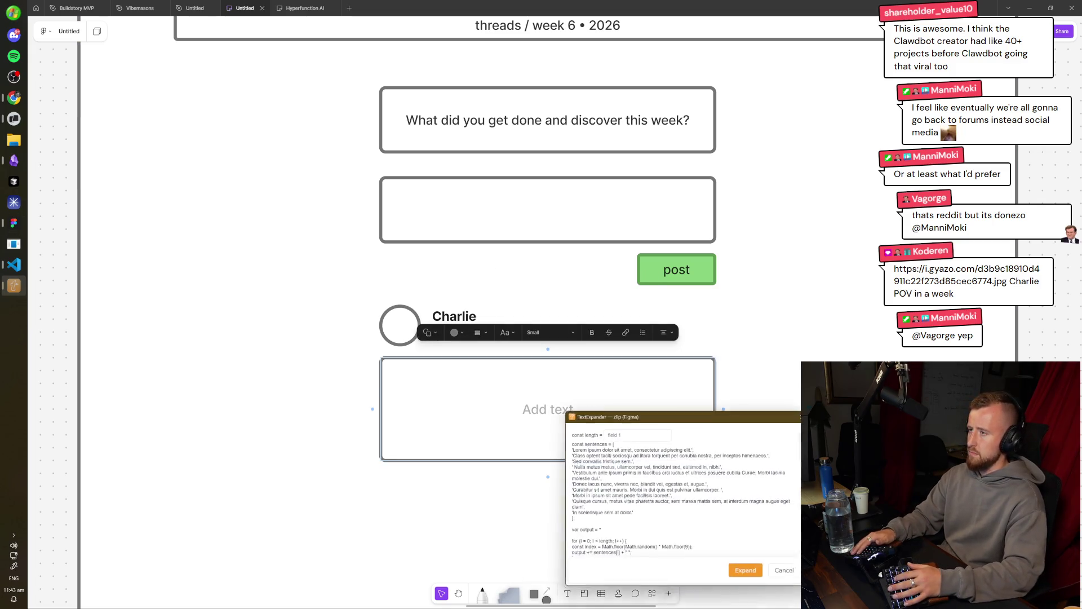
pyautogui.write('2')
pyautogui.press('Return')
pyautogui.press('Escape')
pyautogui.press('Escape')
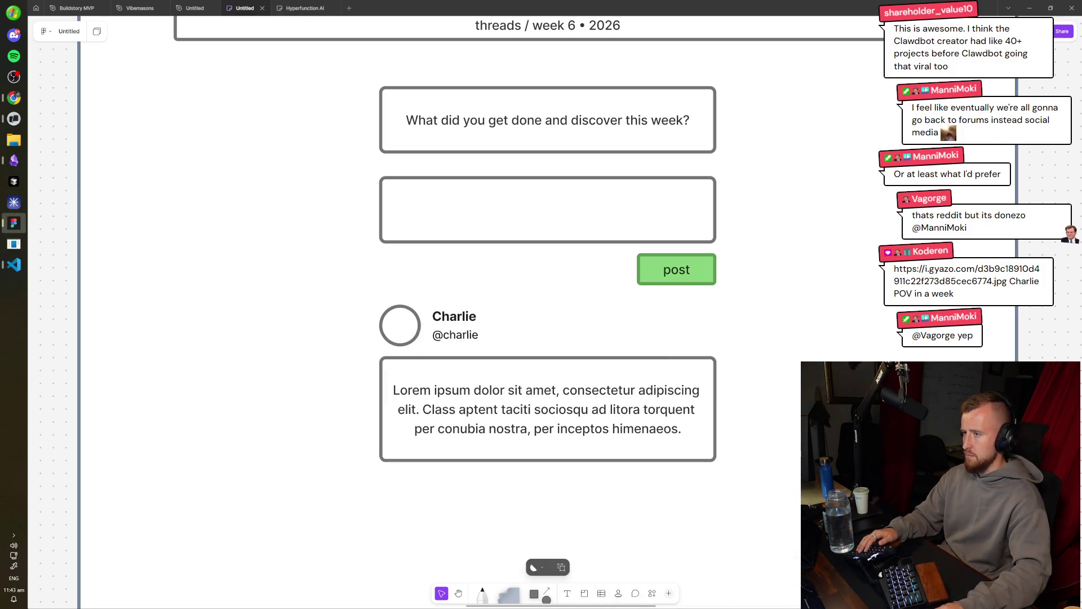
pyautogui.click(712, 359)
pyautogui.click(666, 332)
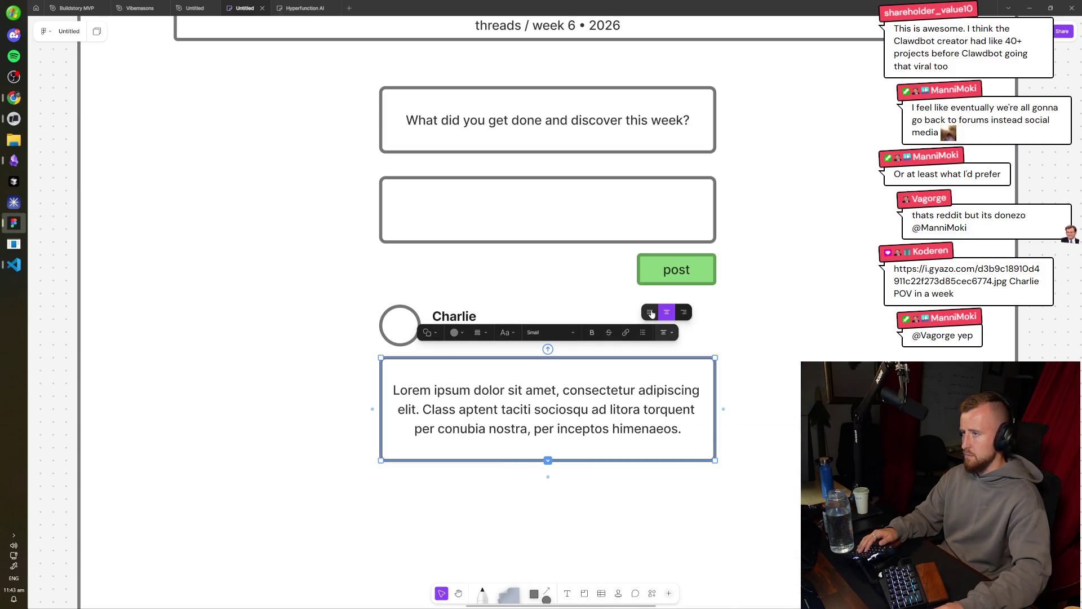
pyautogui.click(651, 313)
# - Delete the last Lorem sentence and add the bullet '- I shipped this thing, finally!'
pyautogui.doubleClick(620, 409)
pyautogui.moveTo(395, 410); pyautogui.dragTo(734, 427)
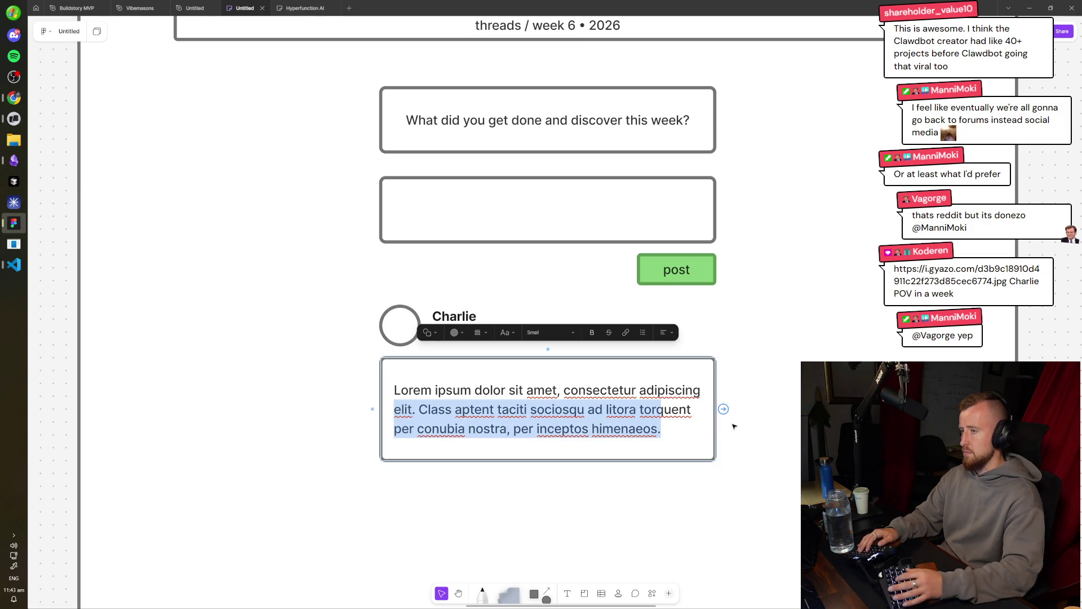
pyautogui.press('BackSpace')
pyautogui.press('Return')
pyautogui.write('- ')
pyautogui.write('this thing was')
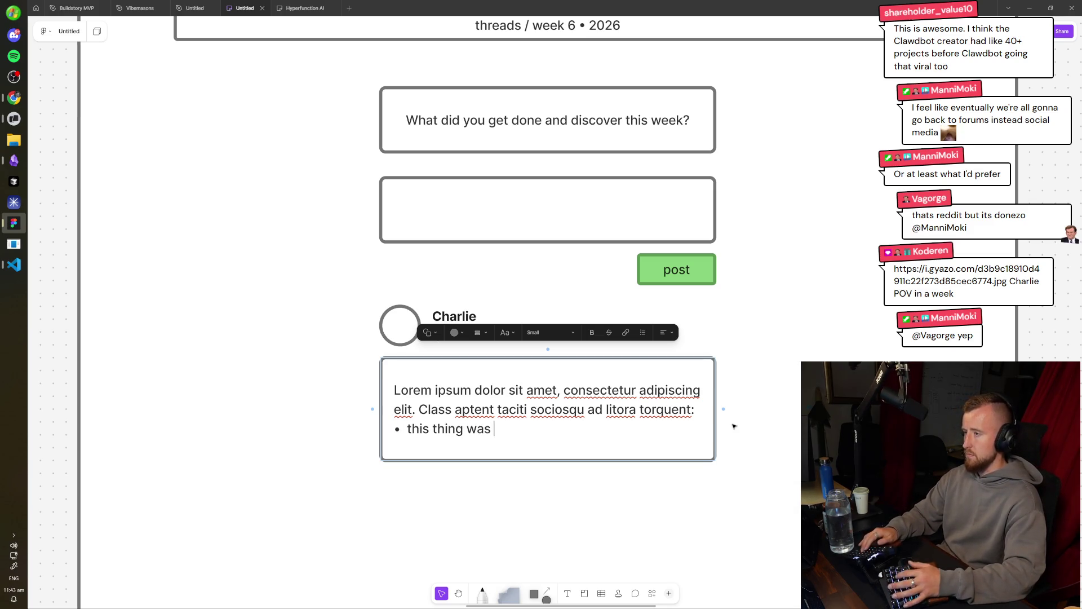
pyautogui.hotkey('ctrl', 'shift', 'Left')
pyautogui.hotkey('ctrl', 'shift', 'Left')
pyautogui.hotkey('ctrl', 'shift', 'Left')
pyautogui.write('I shipped ')
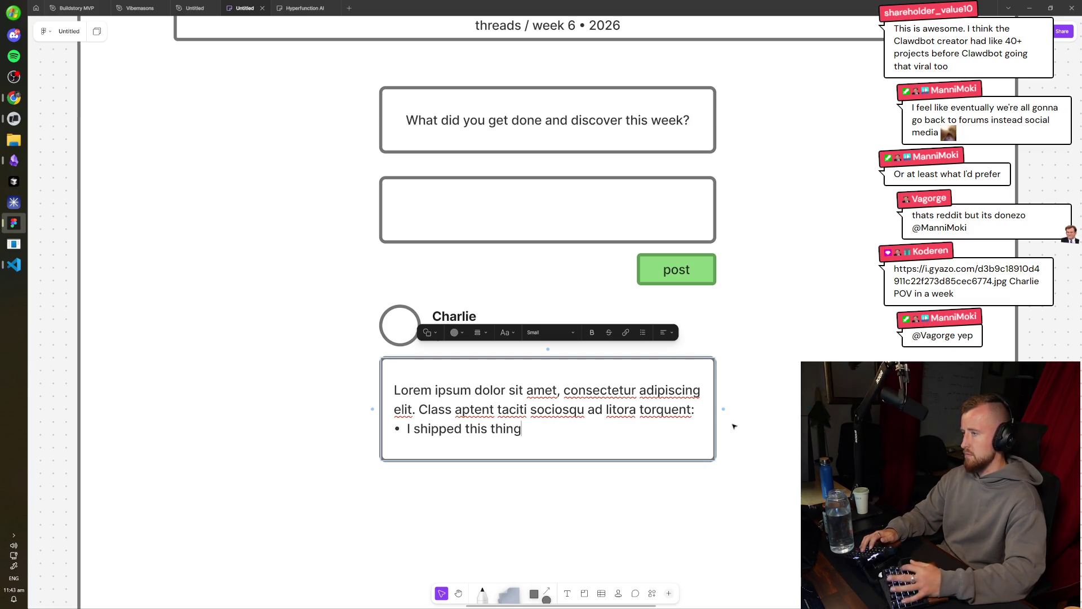
pyautogui.write('nally!')
# - Add a second bullet reading 'I discovered this neat tool' below the first
pyautogui.hotkey('shift', 'Home')
pyautogui.hotkey('ctrl', 'c')
pyautogui.press('End')
pyautogui.press('Return')
pyautogui.hotkey('ctrl', 'v')
pyautogui.hotkey('shift', 'Home')
pyautogui.hotkey('ctrl', 'shift', 'Right')
pyautogui.hotkey('ctrl', 'shift', 'Right')
pyautogui.hotkey('ctrl', 'shift', 'Left')
pyautogui.write('d')
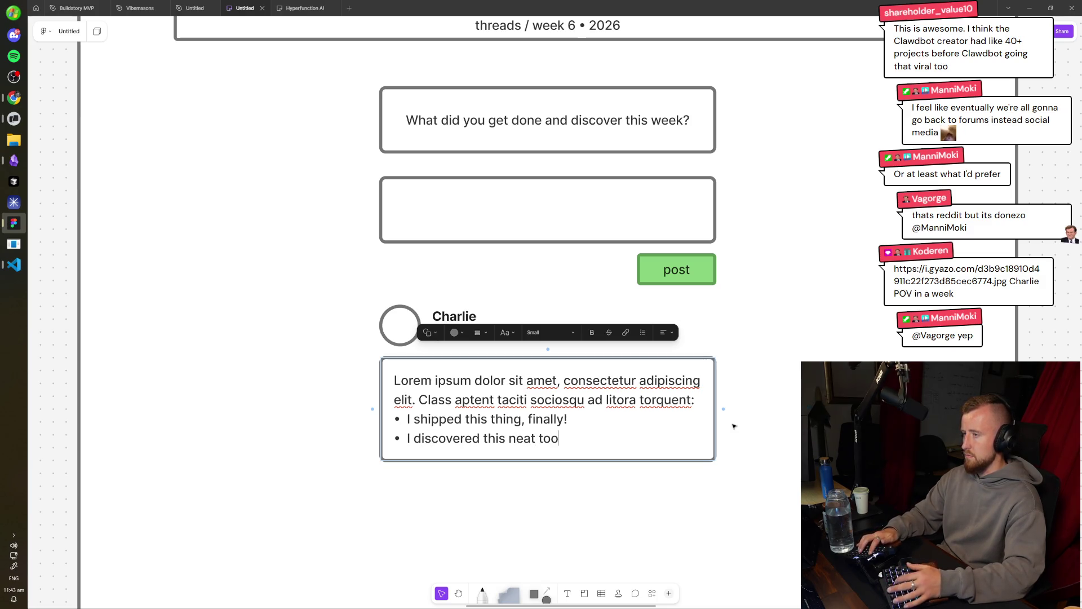
# - Finish editing the post text and place a new text box below the post
pyautogui.click(733, 426)
pyautogui.scroll(-3, 733, 426)
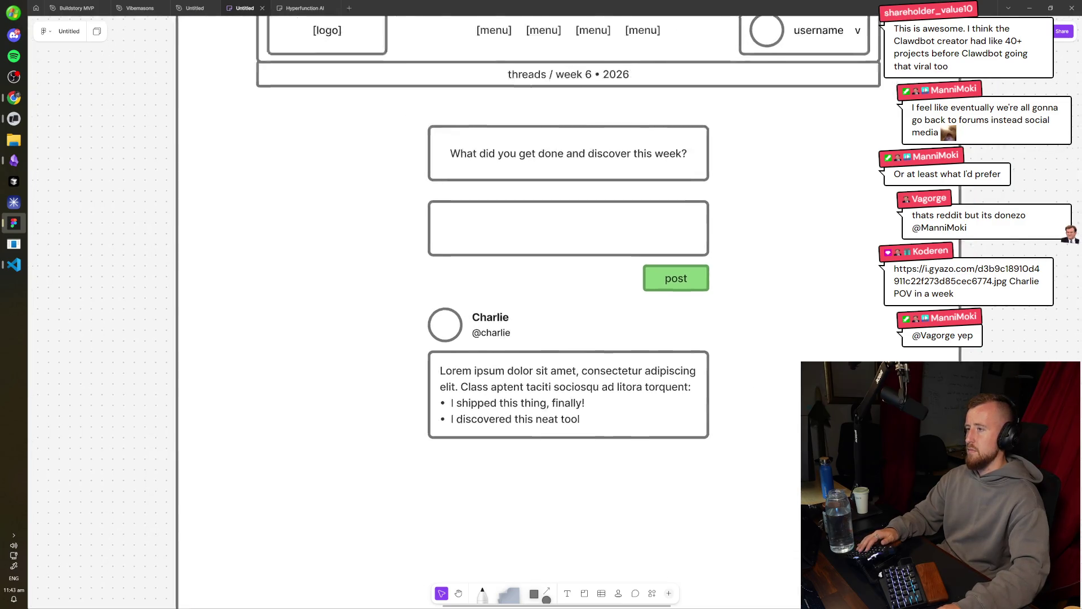
pyautogui.scroll(3, 564, 385)
pyautogui.click(449, 333)
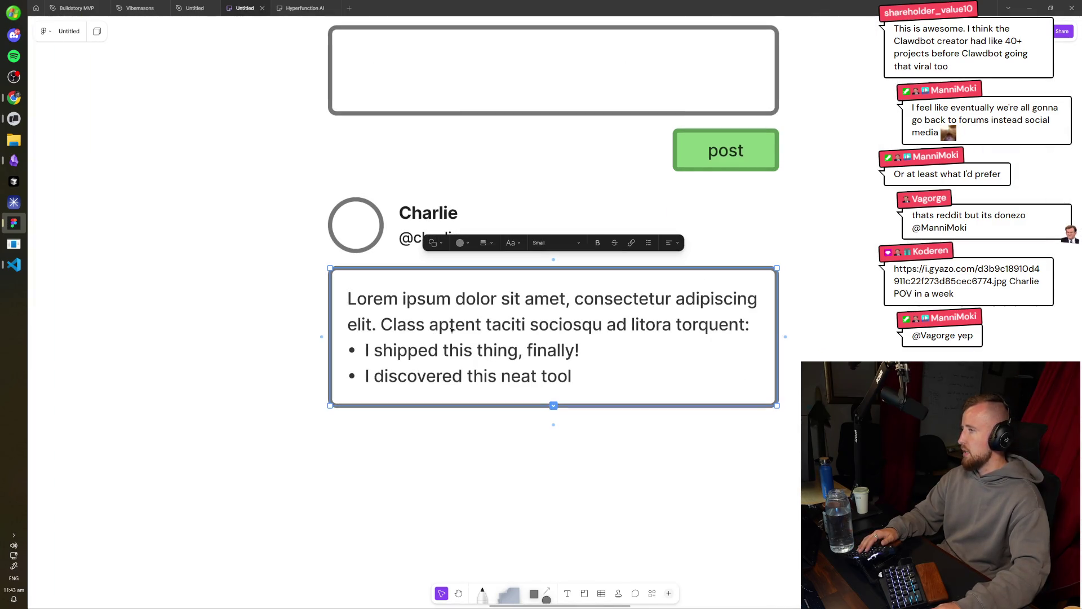
pyautogui.scroll(-2, 498, 333)
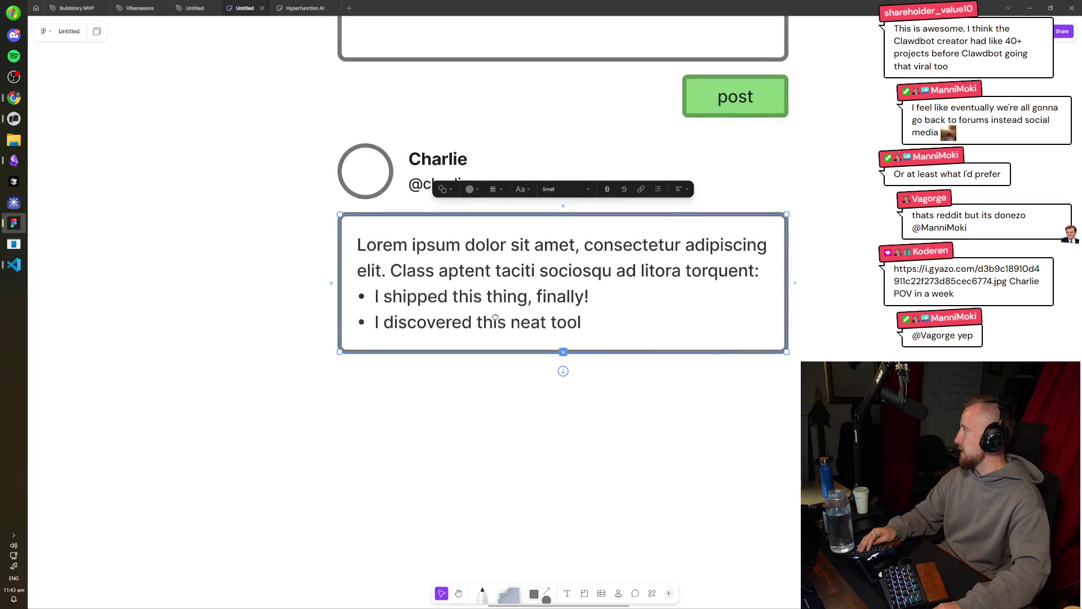
pyautogui.click(464, 399)
pyautogui.scroll(-2, 386, 404)
pyautogui.press('t')
pyautogui.click(397, 327)
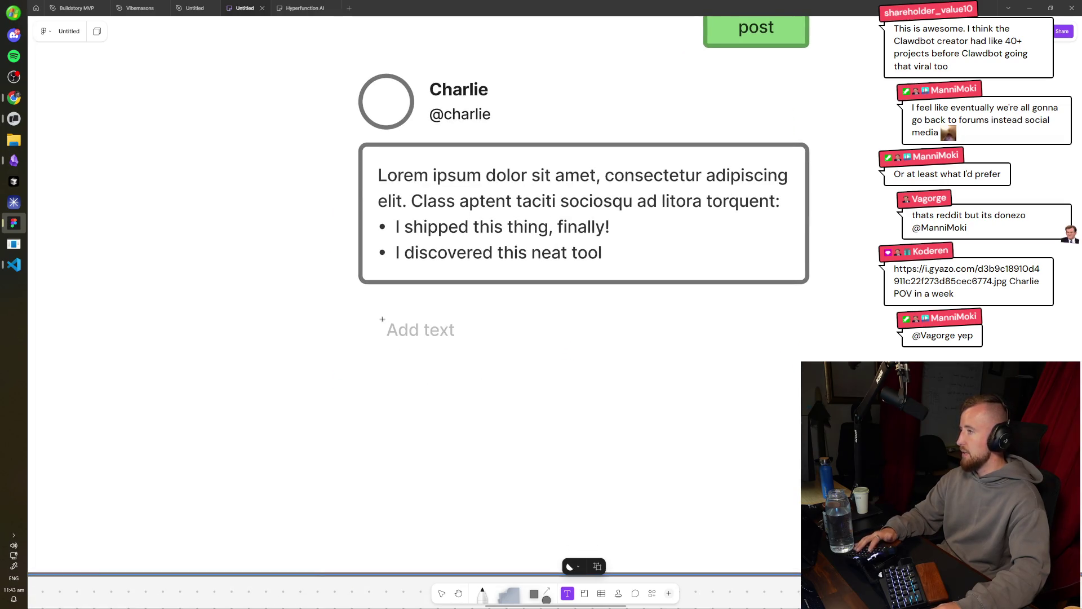
# - Create a '👏 x 3' reaction and position it under the post
pyautogui.press('super+period')
pyautogui.write('clap')
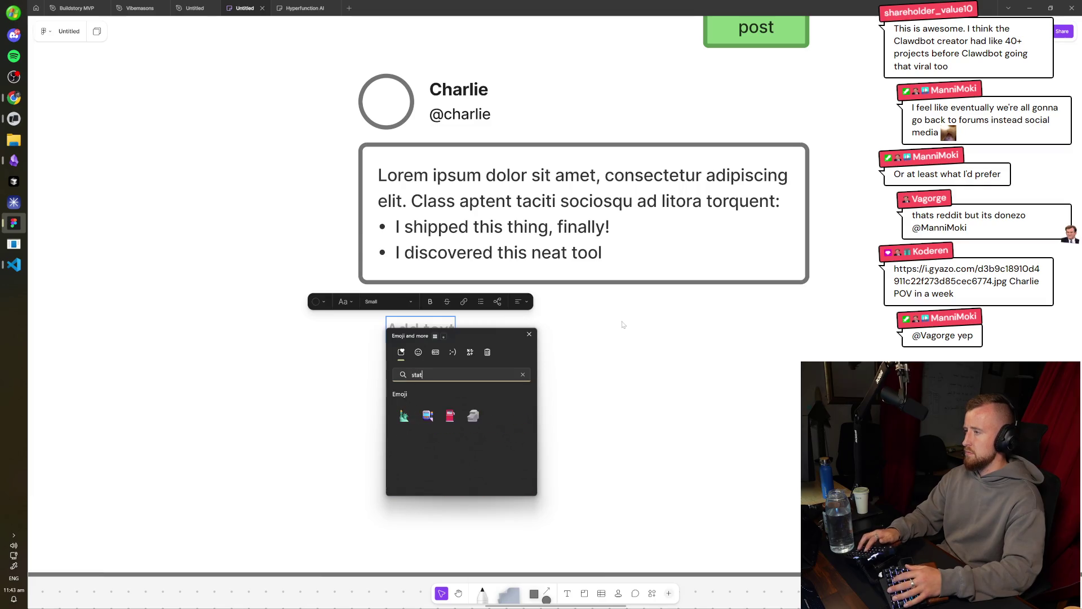
pyautogui.press('Return')
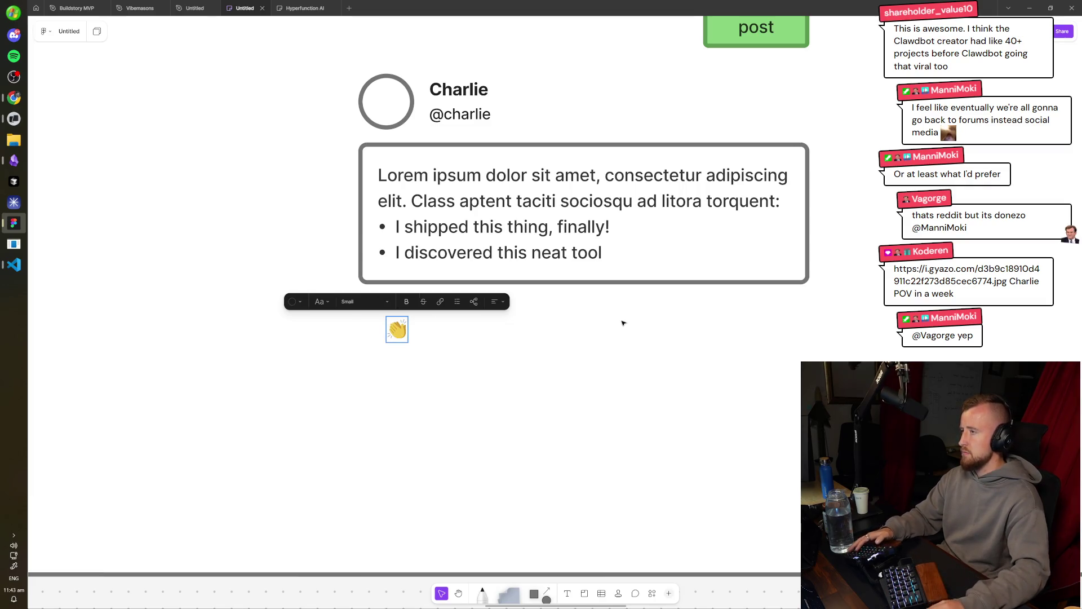
pyautogui.write('x 3')
pyautogui.press('Escape')
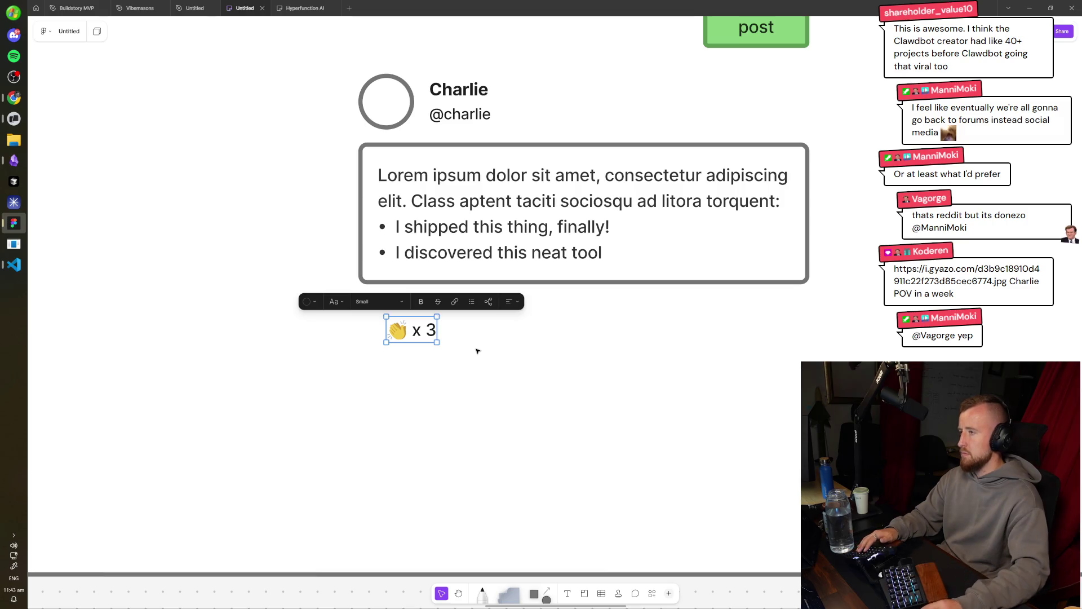
pyautogui.moveTo(410, 334)
pyautogui.mouseDown()
pyautogui.moveTo(382, 315)
pyautogui.moveTo(523, 317)
pyautogui.mouseUp()
# - Swap the middle reaction's clapping emoji for a yellow heart, making it '💛 x 3'
pyautogui.click(455, 311)
pyautogui.press('BackSpace')
pyautogui.press('super+period')
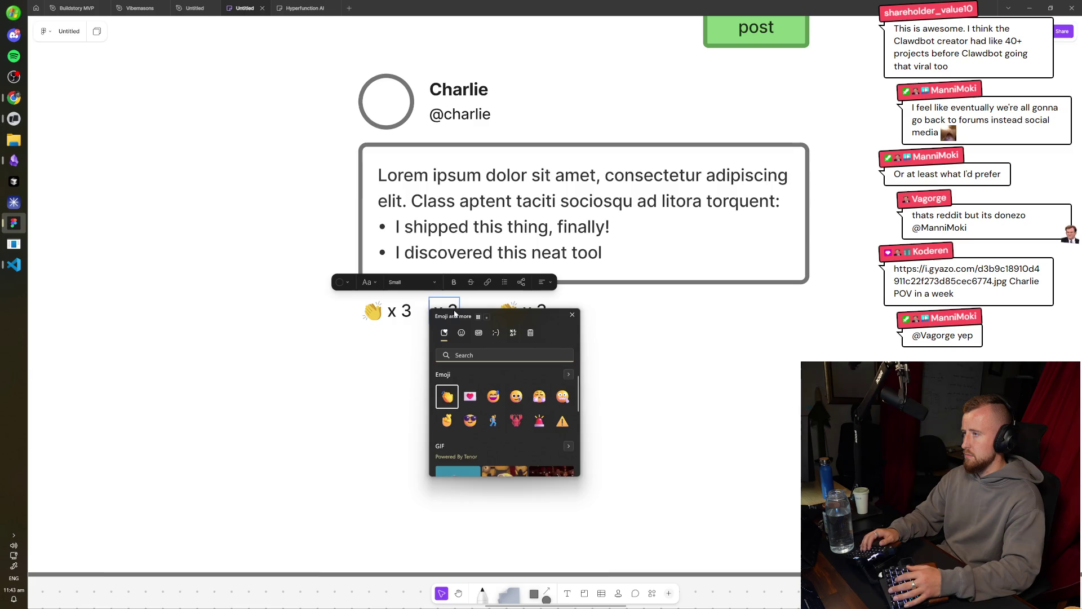
pyautogui.write('heart')
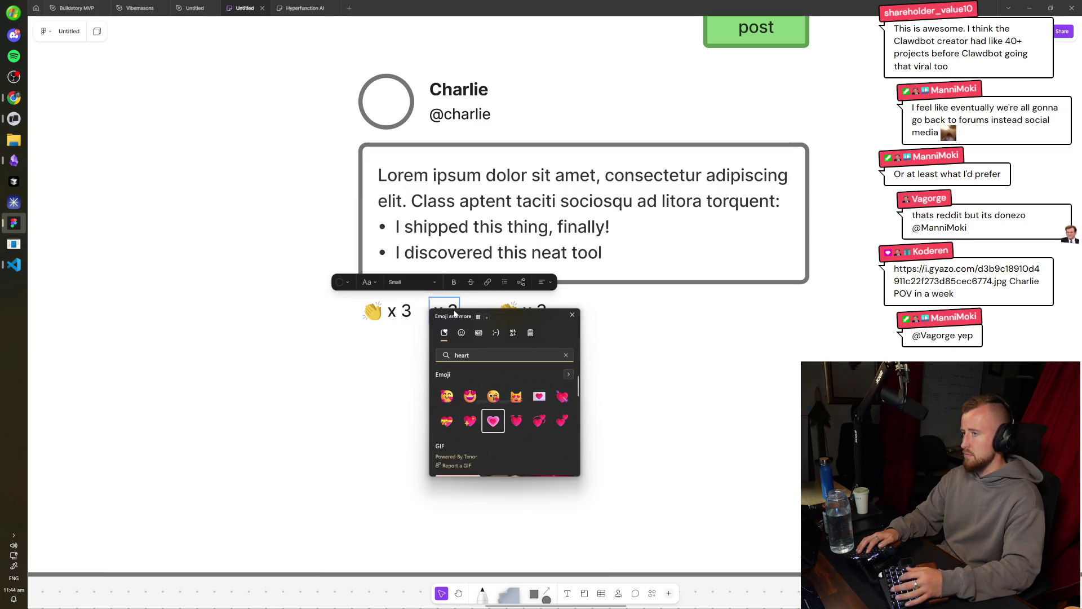
pyautogui.press('BackSpace')
pyautogui.press('BackSpace')
pyautogui.press('BackSpace')
pyautogui.write('love')
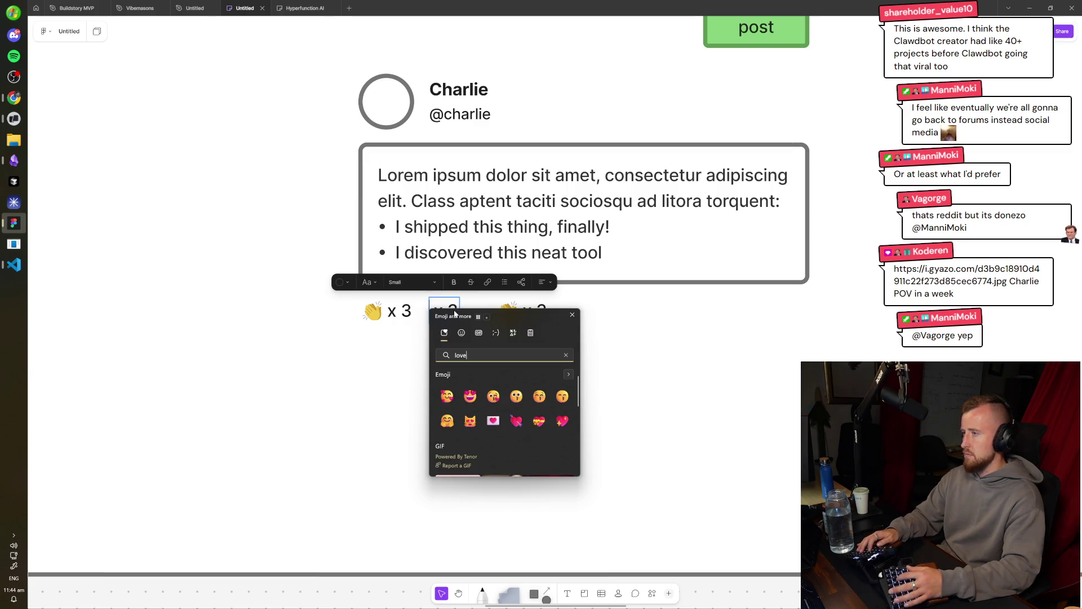
pyautogui.write('yellow')
pyautogui.press('Return')
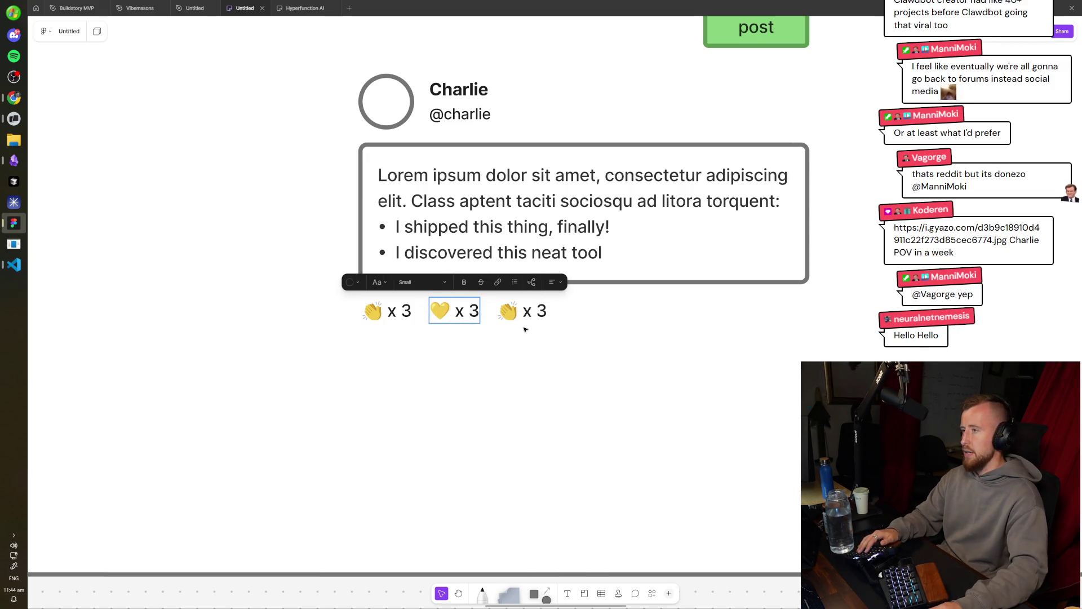